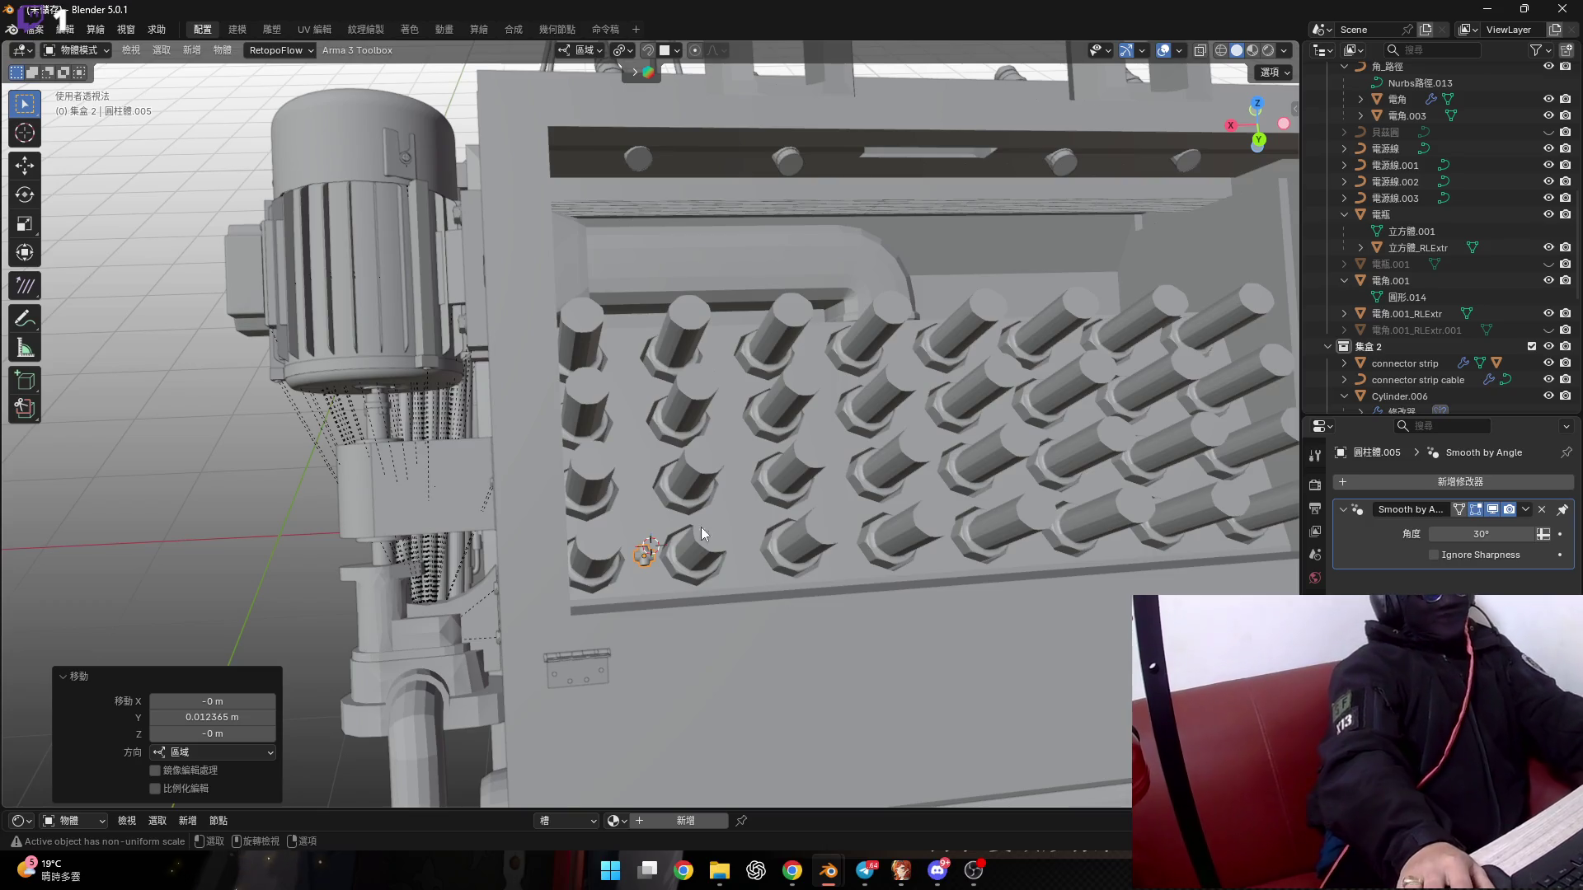
Zoom in on the cross connector between the lowest row of posts, then switch to the browser.
{"action": "scroll", "coordinate": [650, 551], "scroll_direction": "up", "scroll_amount": 2}
{"action": "scroll", "coordinate": [649, 551], "scroll_direction": "up", "scroll_amount": 3}
{"action": "scroll", "coordinate": [655, 571], "scroll_direction": "up", "scroll_amount": 2}
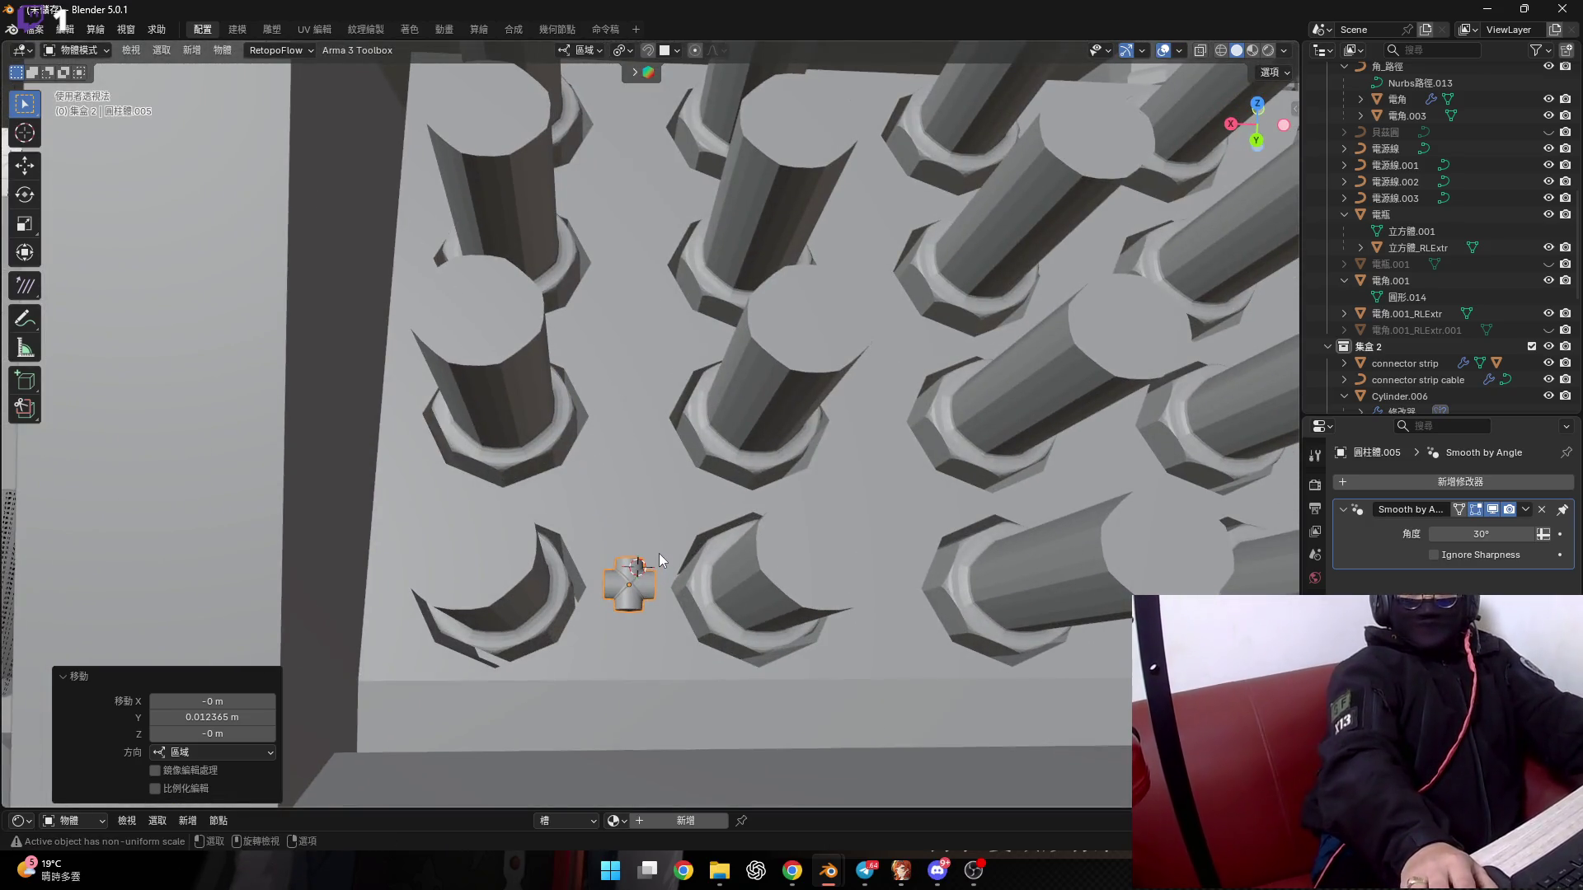
{"action": "scroll", "coordinate": [665, 550], "scroll_direction": "up", "scroll_amount": 1}
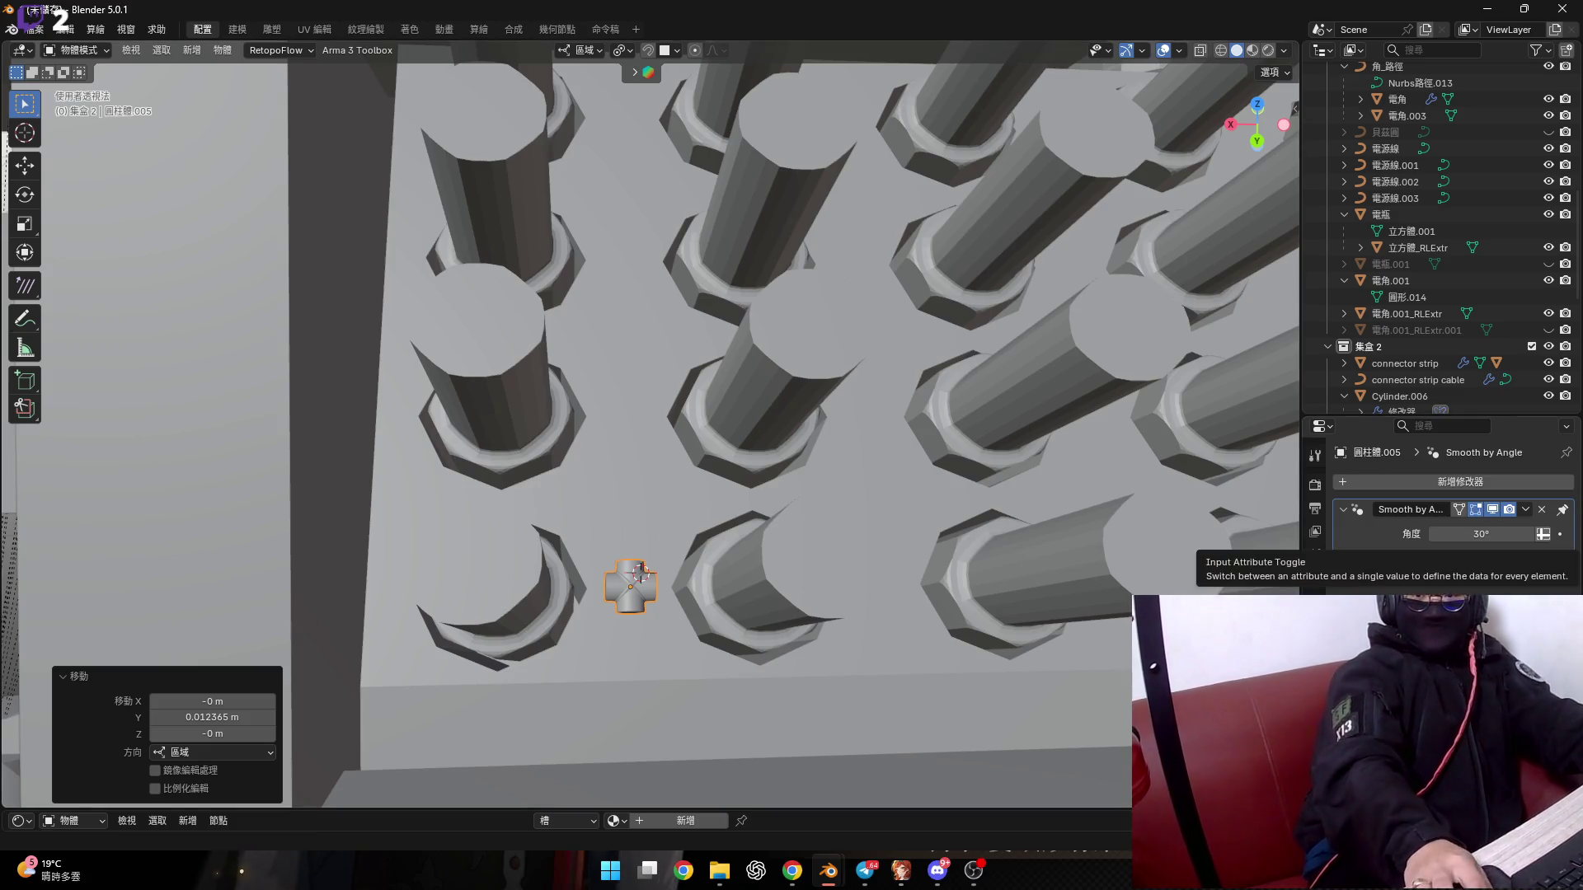
{"action": "key", "text": "alt+Tab"}
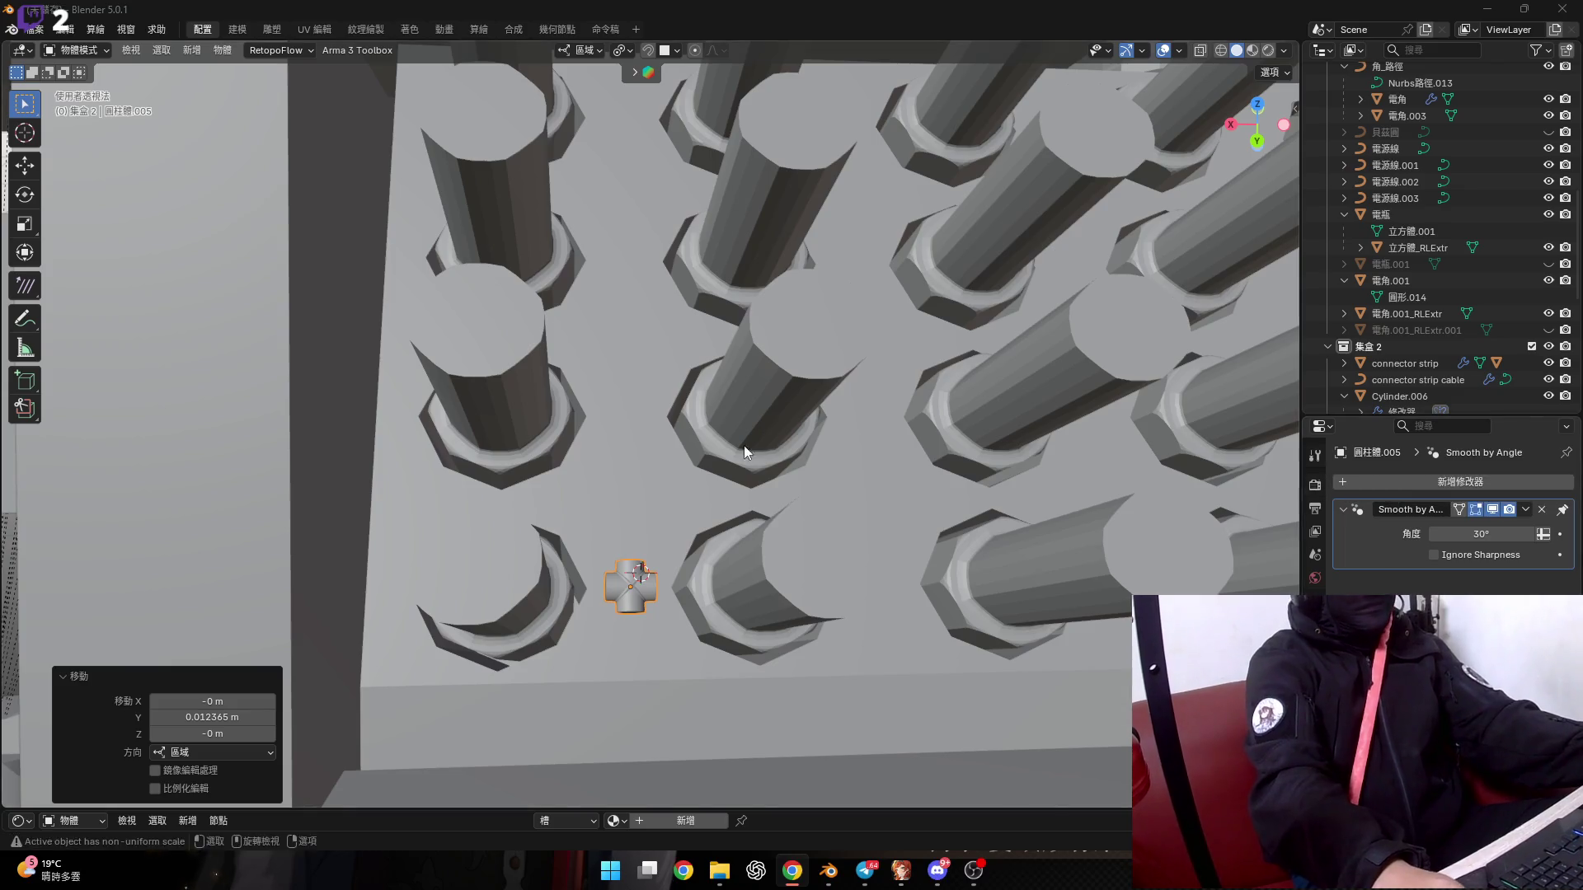
Orbit close over the cross connector and trial a Y-axis move, cancelling it.
{"action": "middle_click_drag", "start_coordinate": [744, 445], "coordinate": [706, 495]}
{"action": "scroll", "coordinate": [689, 579], "scroll_direction": "up", "scroll_amount": 5}
{"action": "middle_click_drag", "start_coordinate": [689, 579], "coordinate": [700, 618]}
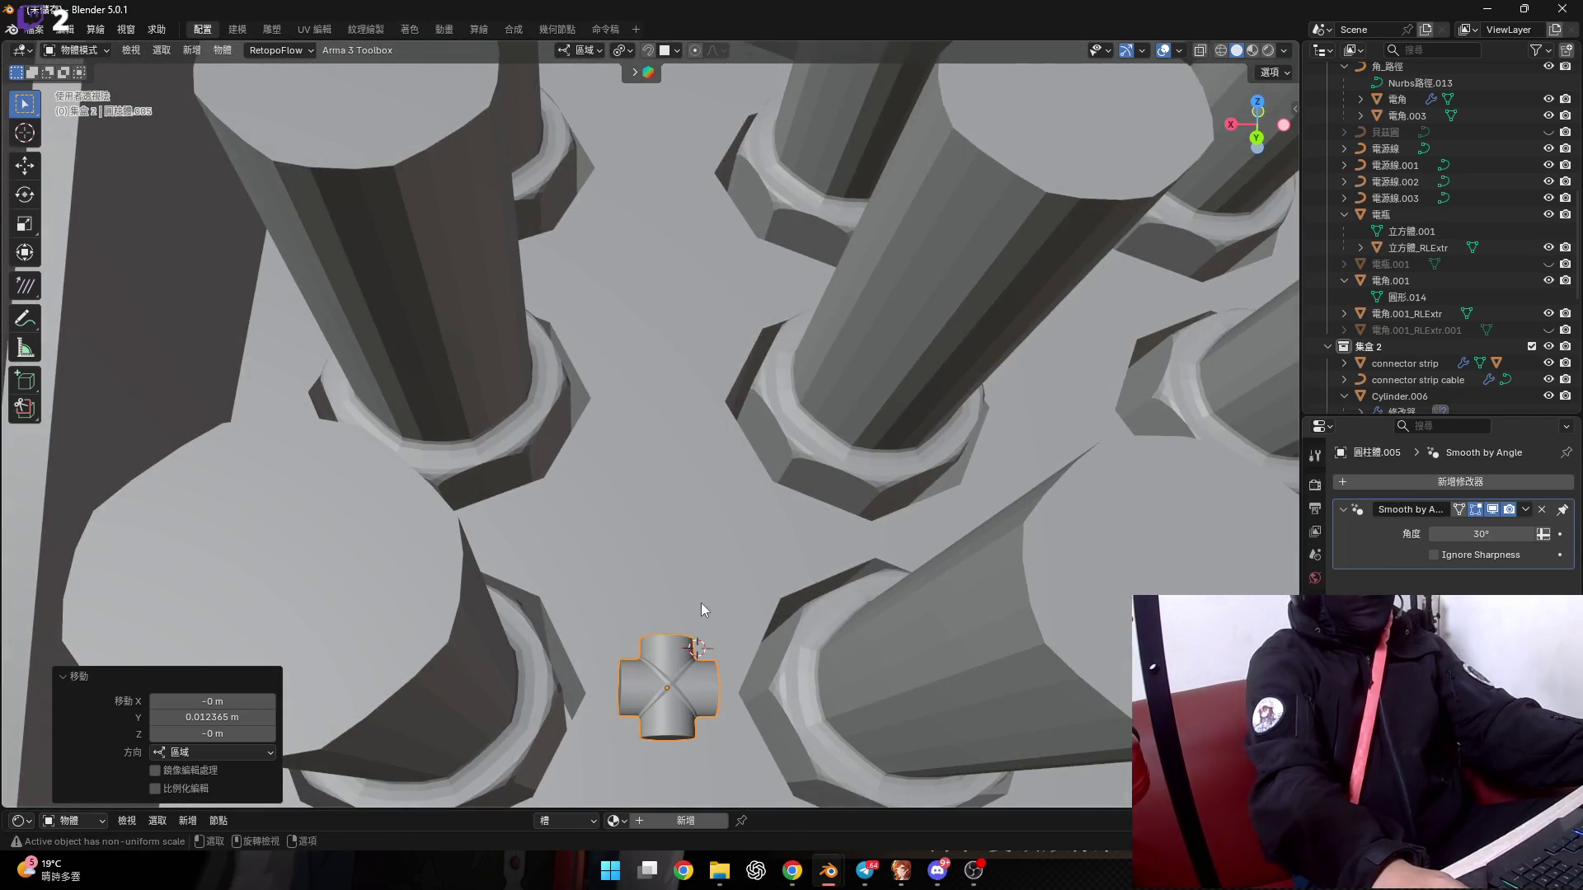
{"action": "key", "text": "g"}
{"action": "key", "text": "y"}
{"action": "right_click", "coordinate": [700, 601]}
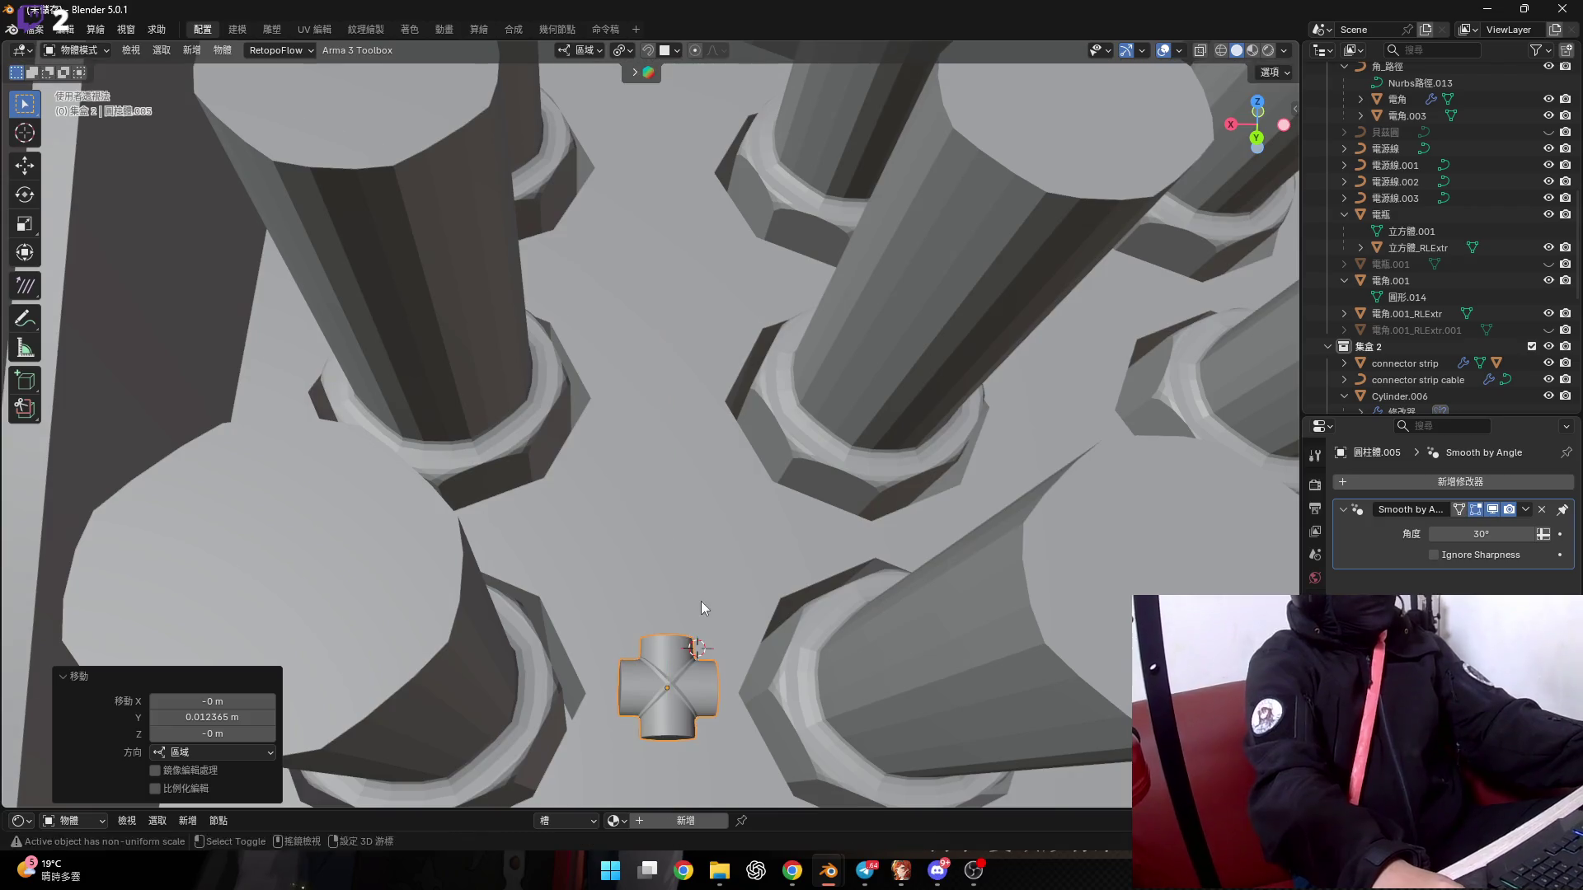
Duplicate the selected cross connector, cancelling the Y move so the copy stays in place.
{"action": "left_click", "coordinate": [700, 602]}
{"action": "key", "text": "g"}
{"action": "key", "text": "y"}
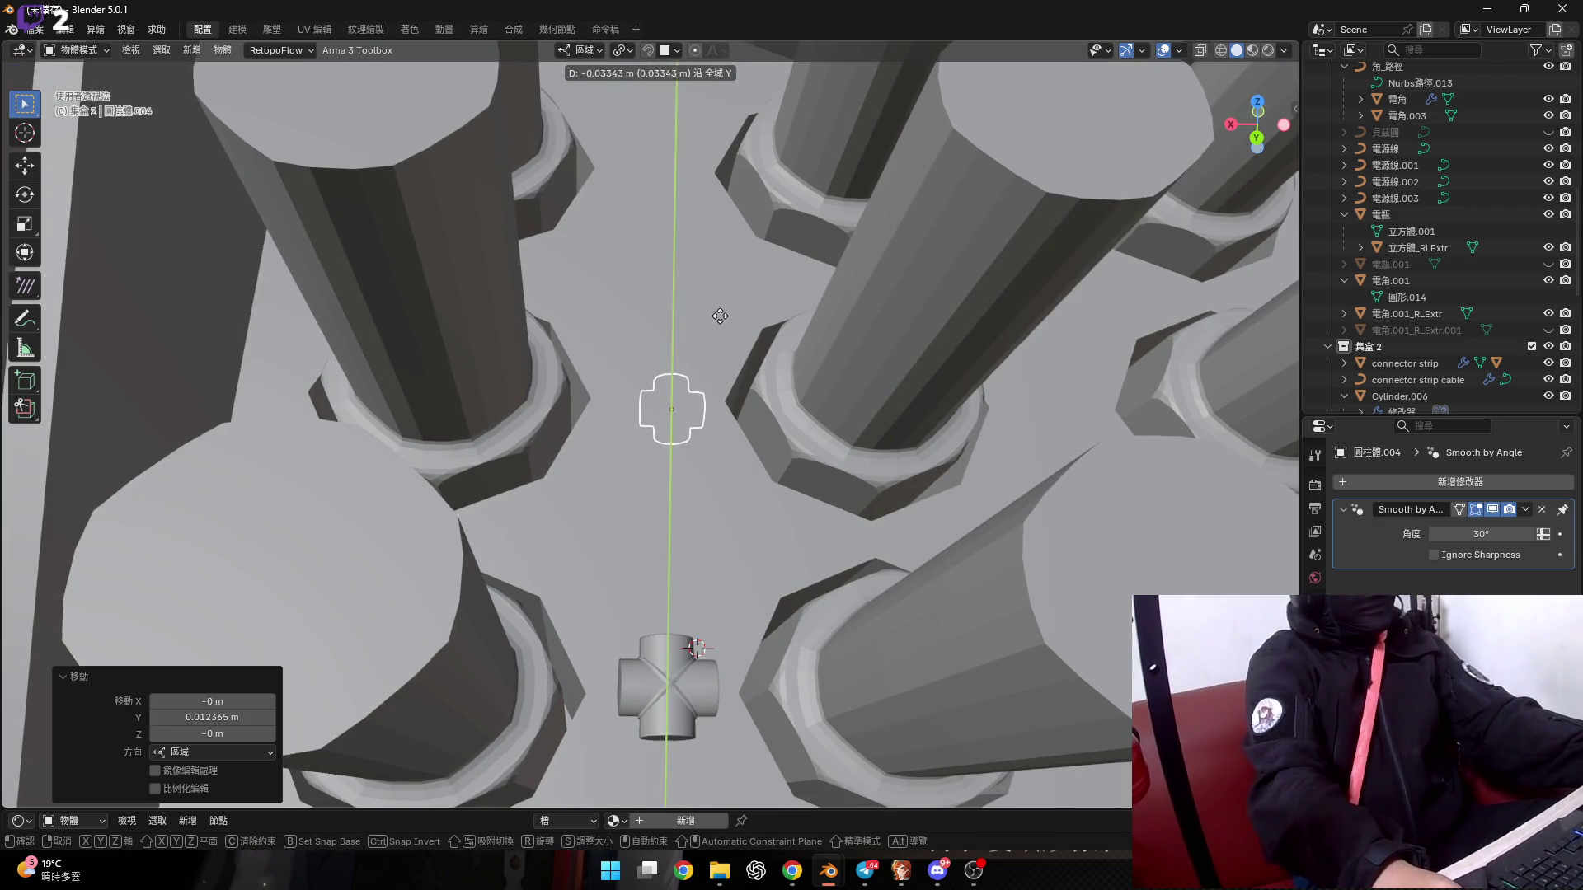
{"action": "right_click", "coordinate": [720, 316]}
{"action": "middle_click_drag", "start_coordinate": [719, 316], "coordinate": [670, 479]}
{"action": "key", "text": "g"}
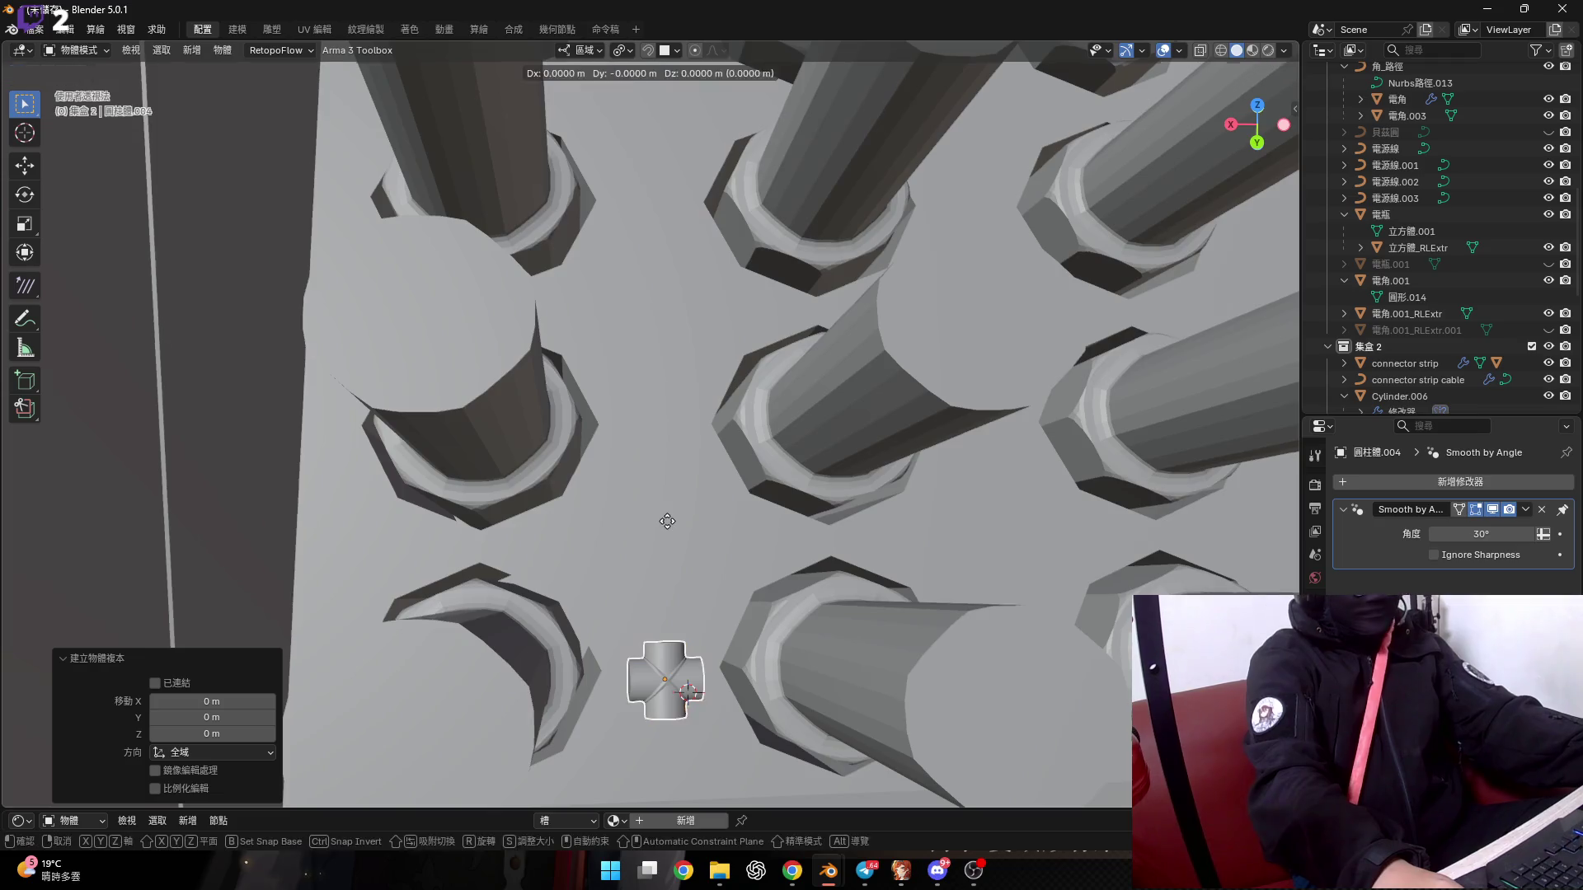
{"action": "key", "text": "y"}
{"action": "right_click", "coordinate": [668, 355]}
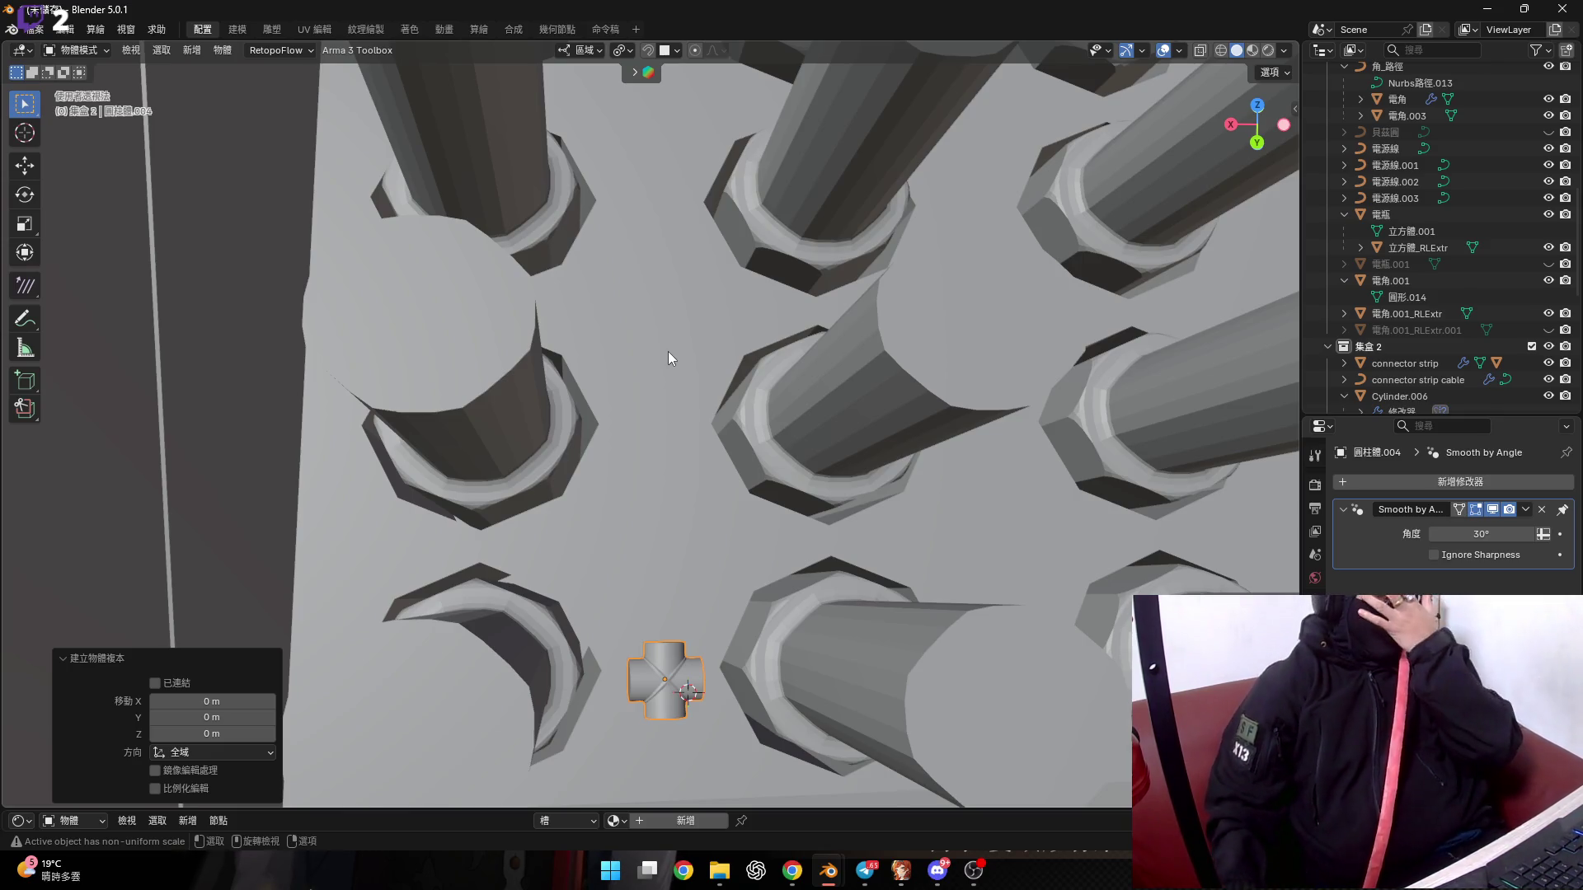
Cancel the copy's Y move and delete the duplicate connector.
{"action": "mouse_move", "coordinate": [690, 478]}
{"action": "middle_mouse_down"}
{"action": "mouse_move", "coordinate": [689, 526]}
{"action": "mouse_move", "coordinate": [646, 526]}
{"action": "mouse_move", "coordinate": [816, 499]}
{"action": "middle_mouse_up"}
{"action": "scroll", "coordinate": [669, 546], "scroll_direction": "up", "scroll_amount": 5}
{"action": "scroll", "coordinate": [710, 566], "scroll_direction": "up", "scroll_amount": 4}
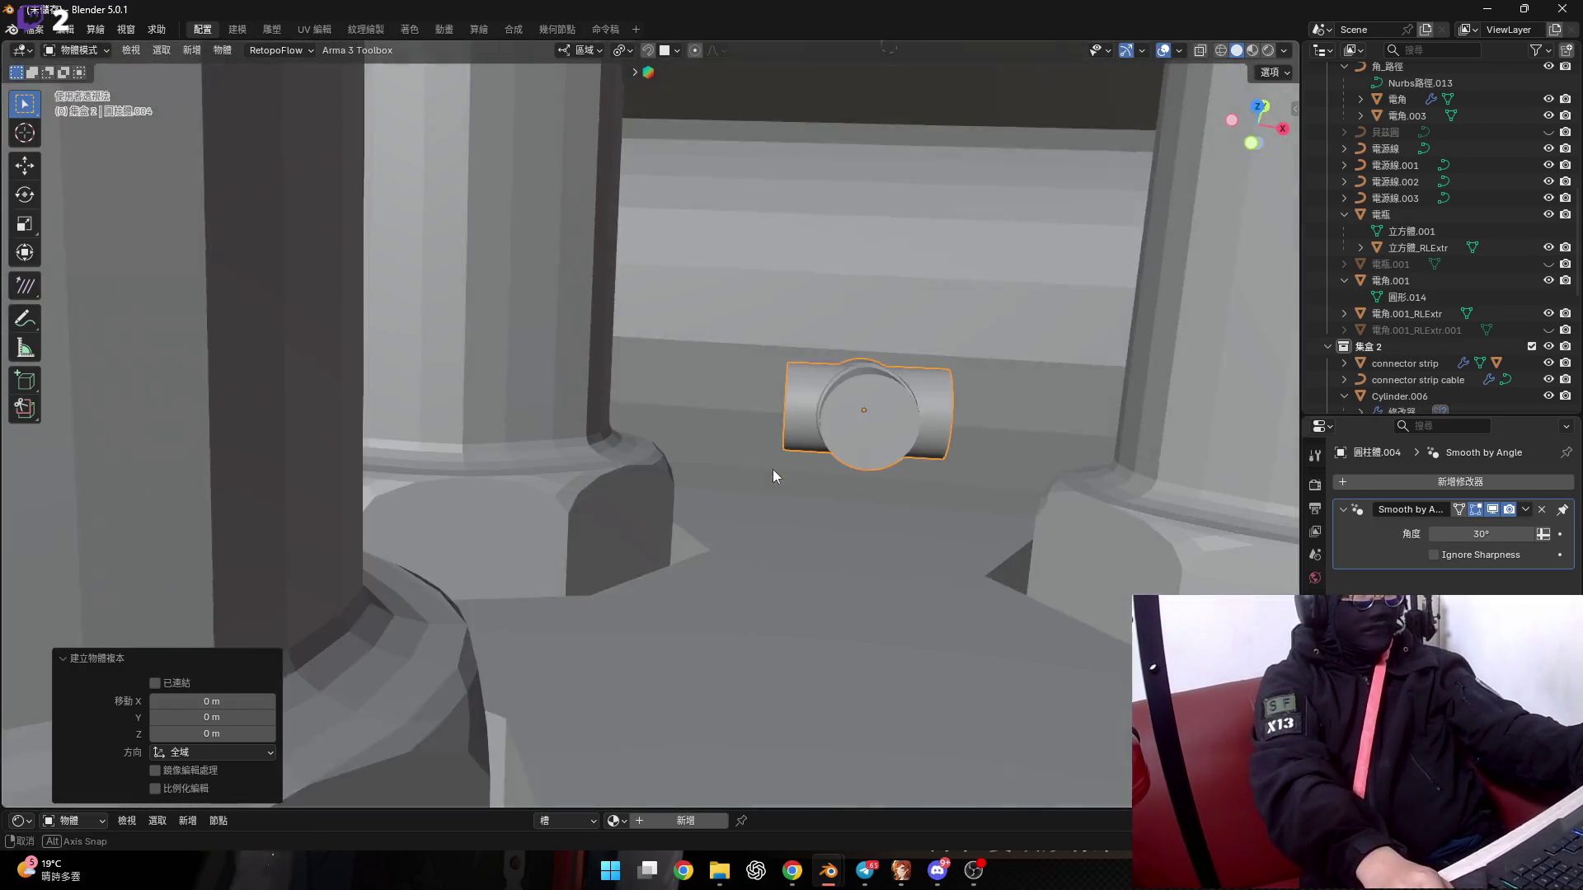
{"action": "key", "text": "g"}
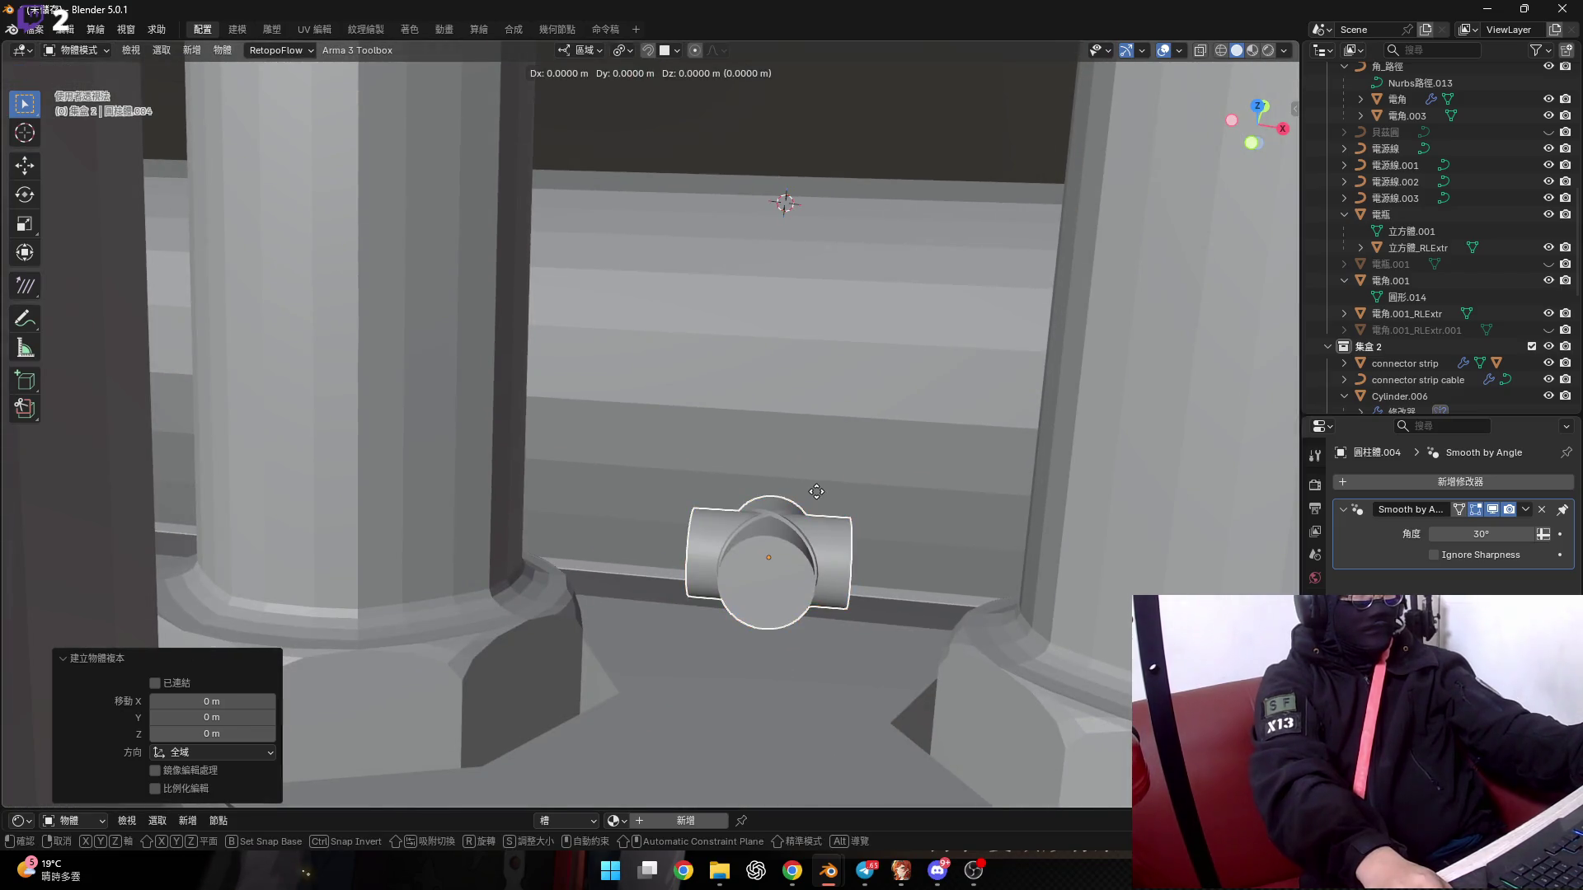
{"action": "key", "text": "y"}
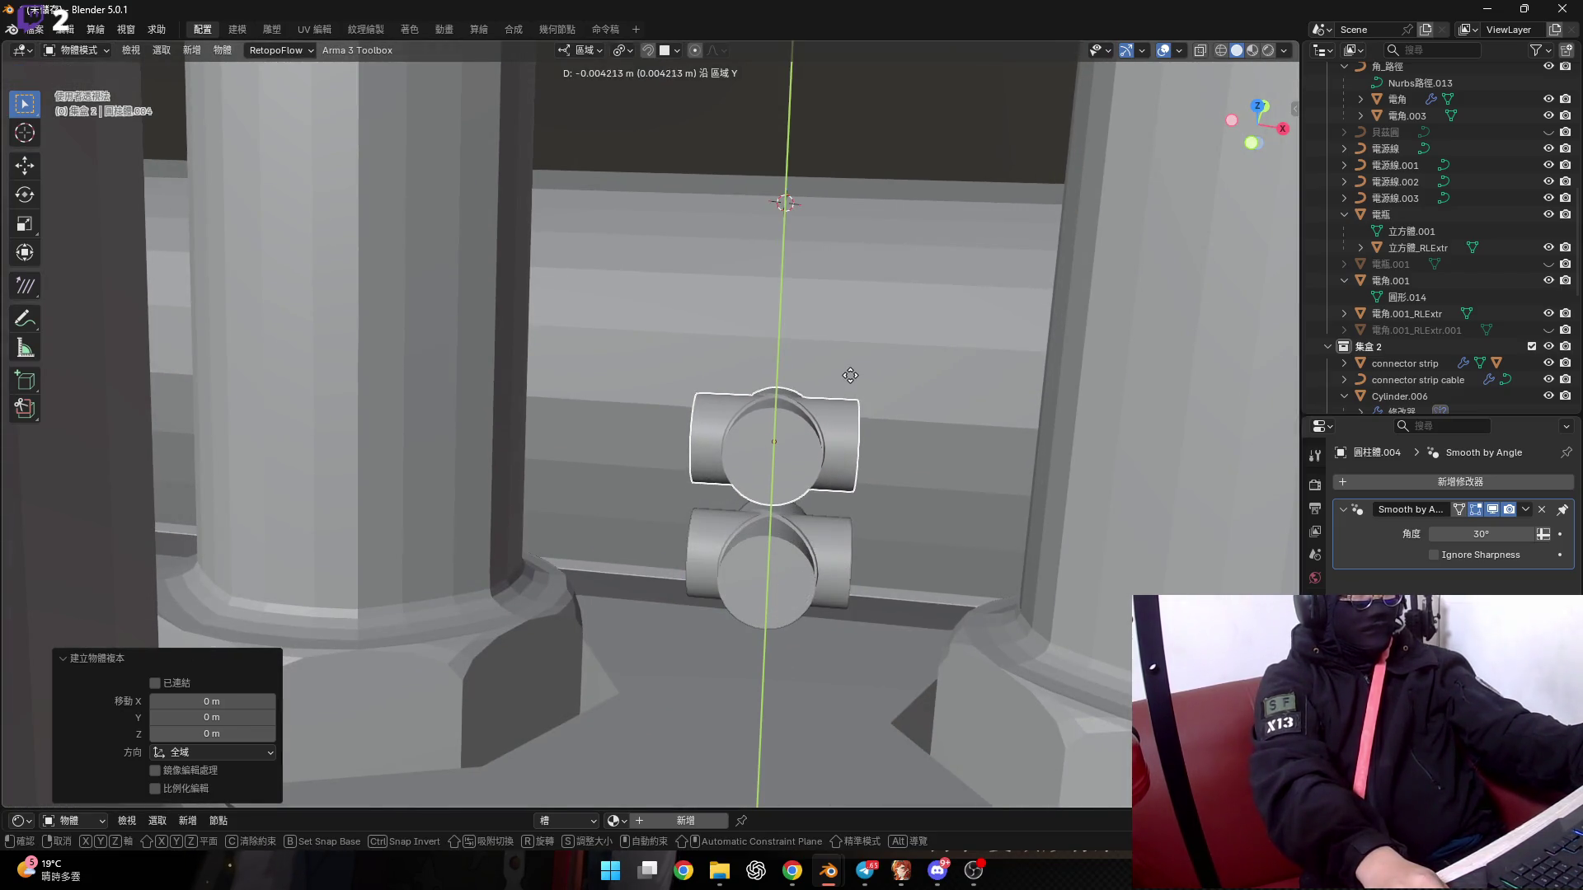
{"action": "key", "text": "Escape"}
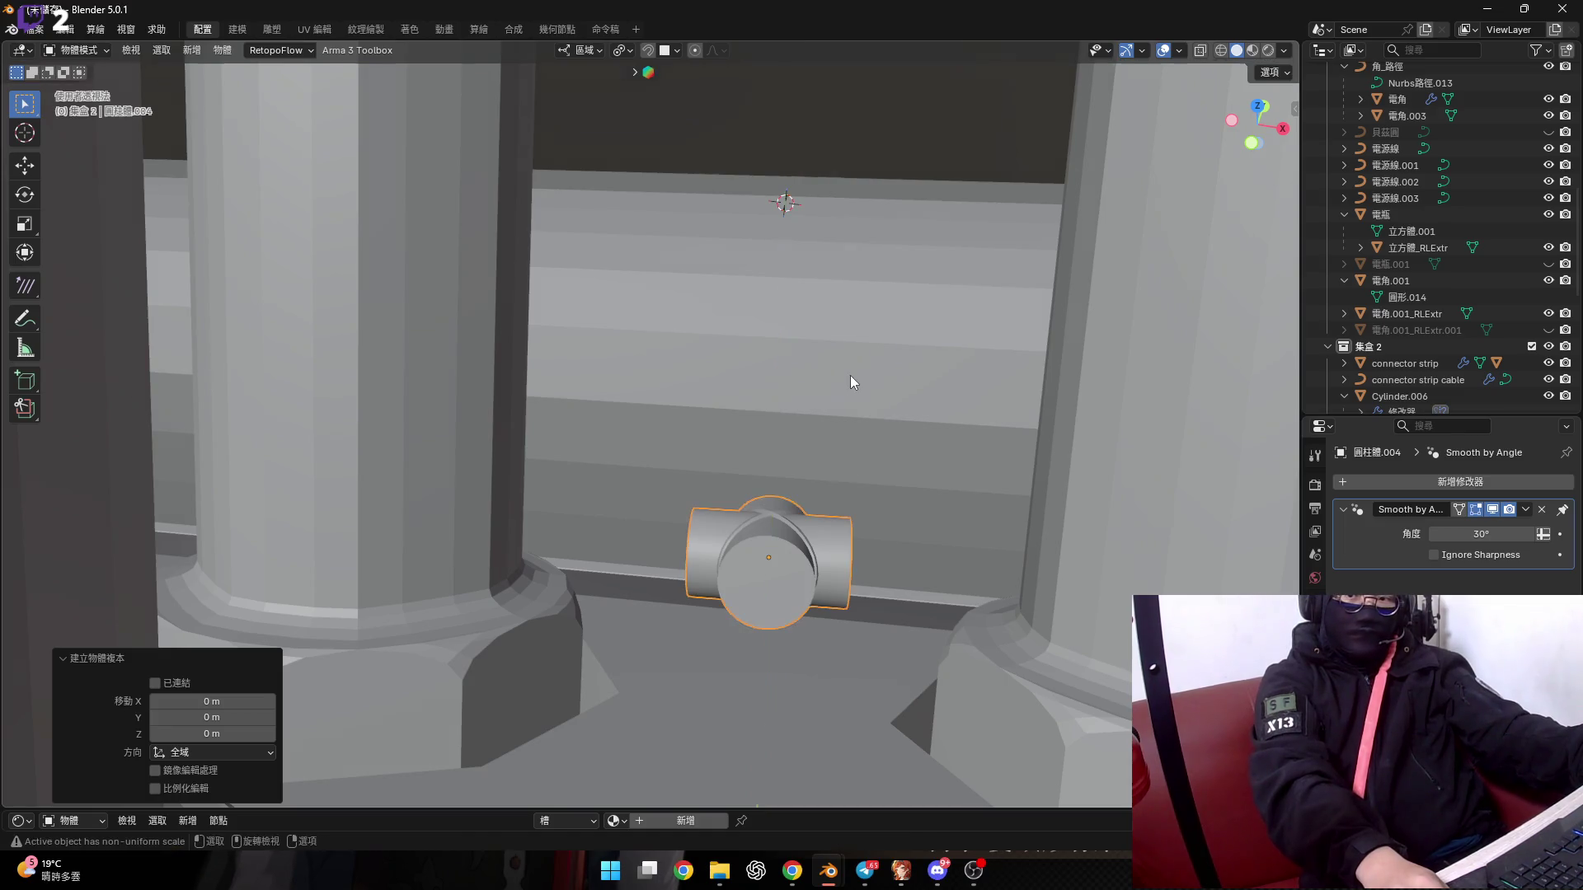
{"action": "key", "text": "x"}
Select the original cross connector and shift it -0.00378 m along Y.
{"action": "left_click", "coordinate": [849, 376]}
{"action": "left_click", "coordinate": [767, 573]}
{"action": "key", "text": "g"}
{"action": "key", "text": "y"}
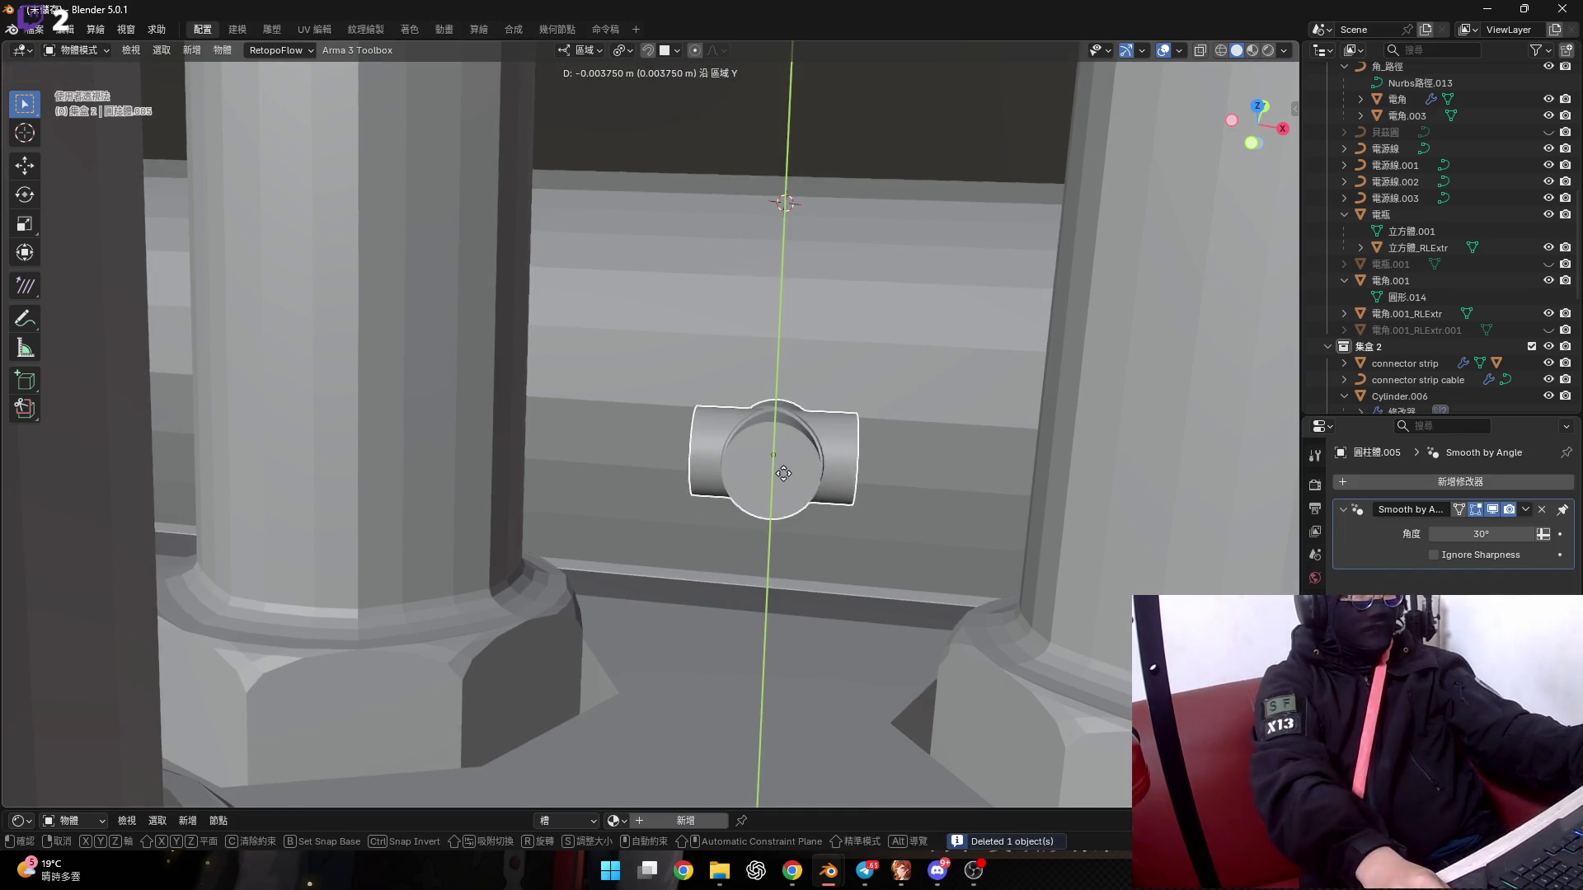
{"action": "left_click", "coordinate": [789, 478]}
{"action": "mouse_move", "coordinate": [788, 478]}
{"action": "middle_mouse_down"}
{"action": "mouse_move", "coordinate": [423, 468]}
{"action": "mouse_move", "coordinate": [699, 570]}
{"action": "middle_mouse_up"}
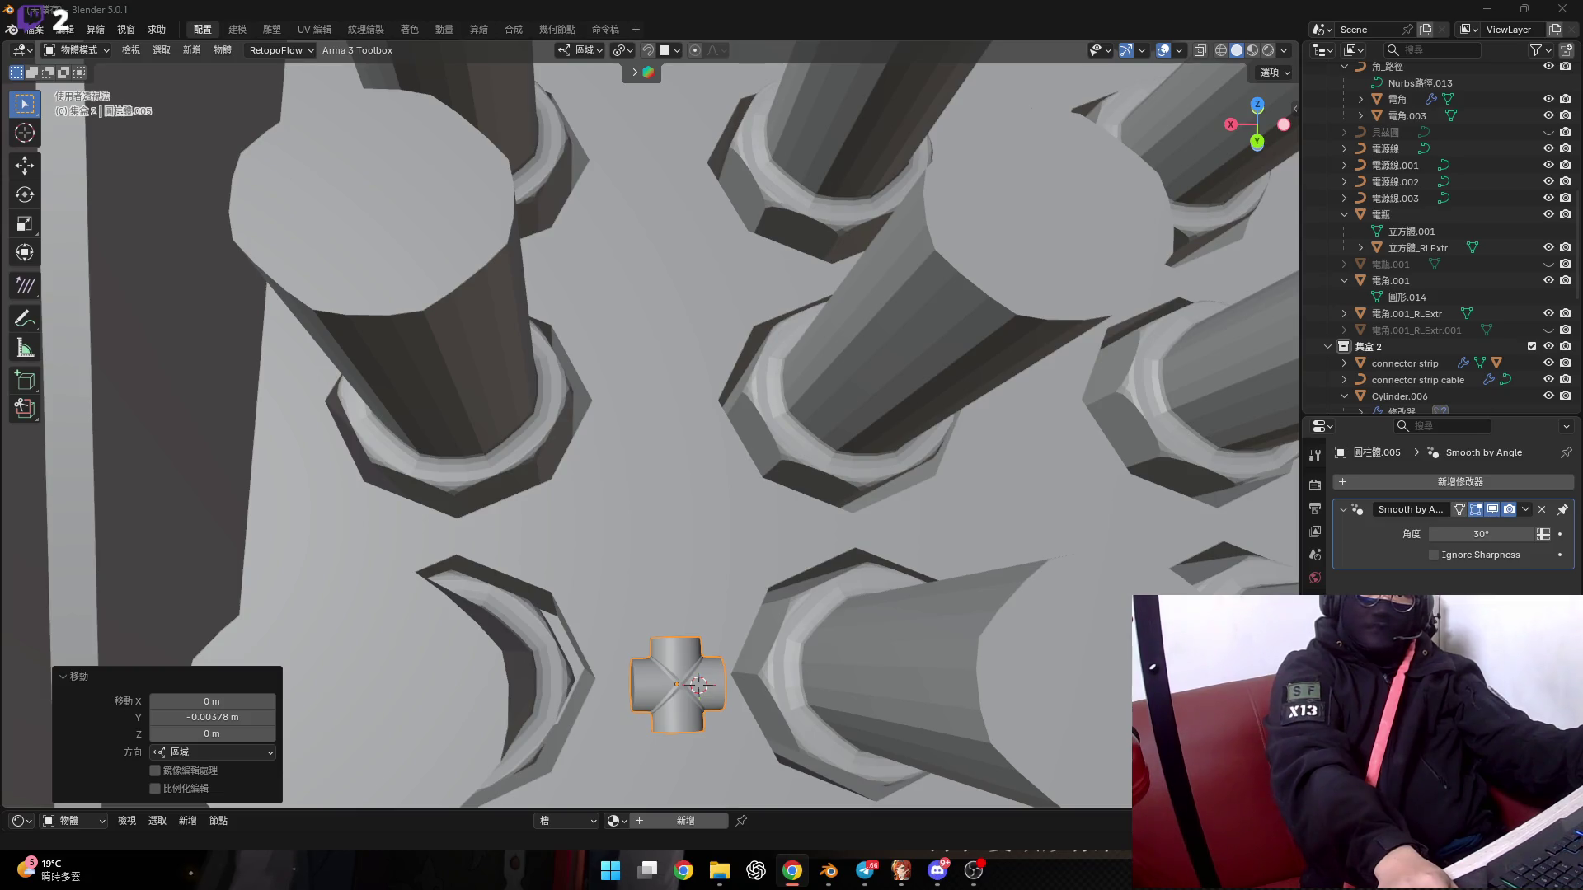
Inspect the connector among the posts, trying a move along X then Z and cancelling it.
{"action": "mouse_move", "coordinate": [611, 467]}
{"action": "middle_mouse_down"}
{"action": "mouse_move", "coordinate": [666, 566]}
{"action": "mouse_move", "coordinate": [693, 532]}
{"action": "middle_mouse_up"}
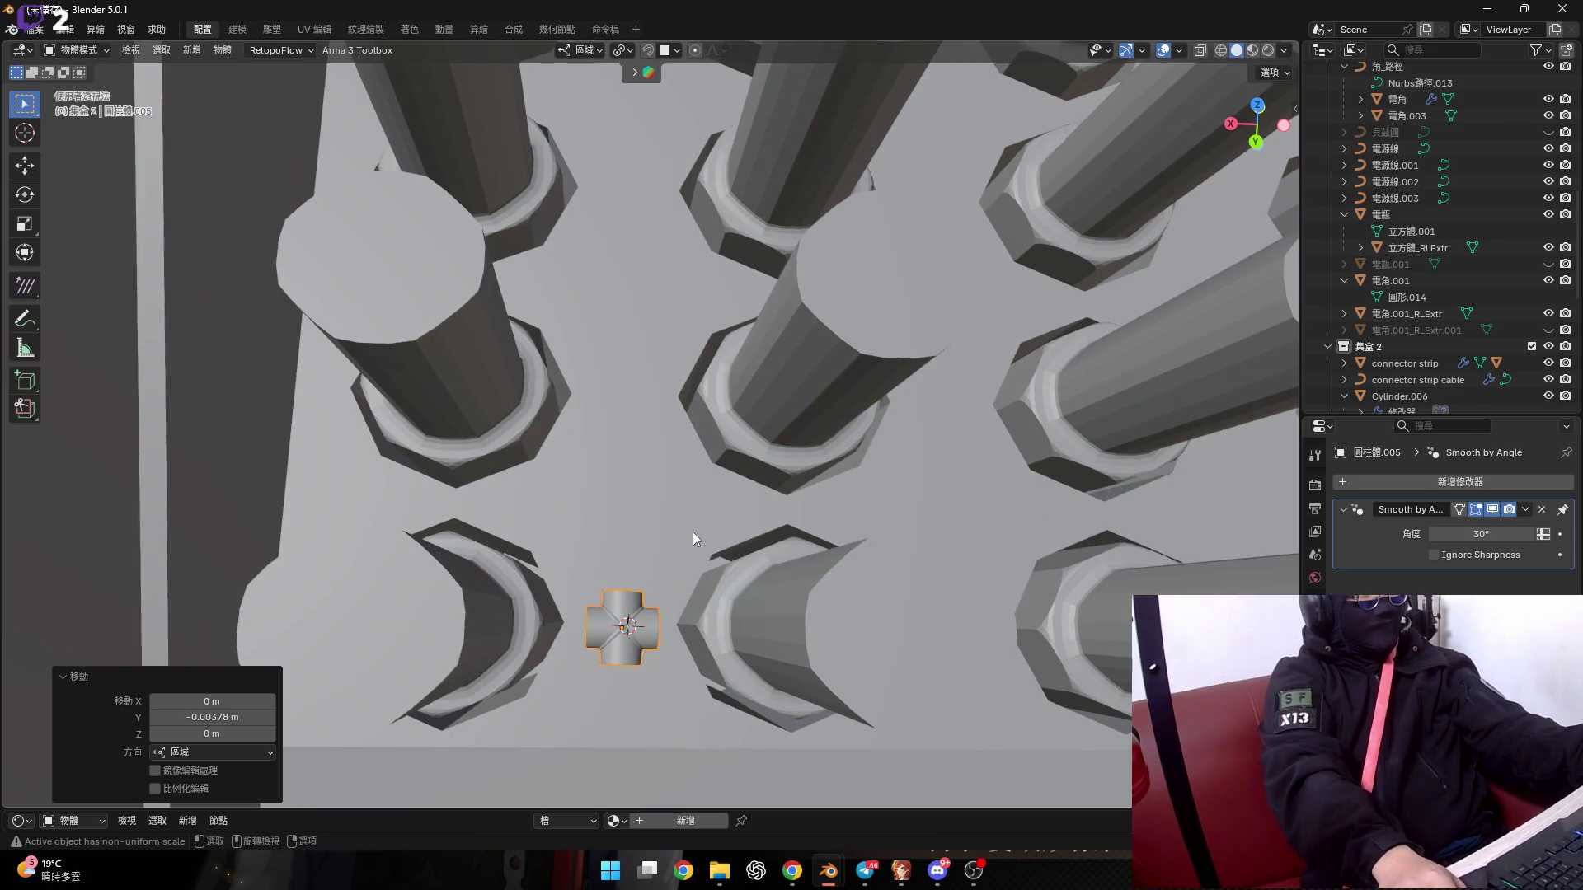
{"action": "scroll", "coordinate": [645, 546], "scroll_direction": "down", "scroll_amount": 5}
{"action": "scroll", "coordinate": [611, 546], "scroll_direction": "up", "scroll_amount": 3}
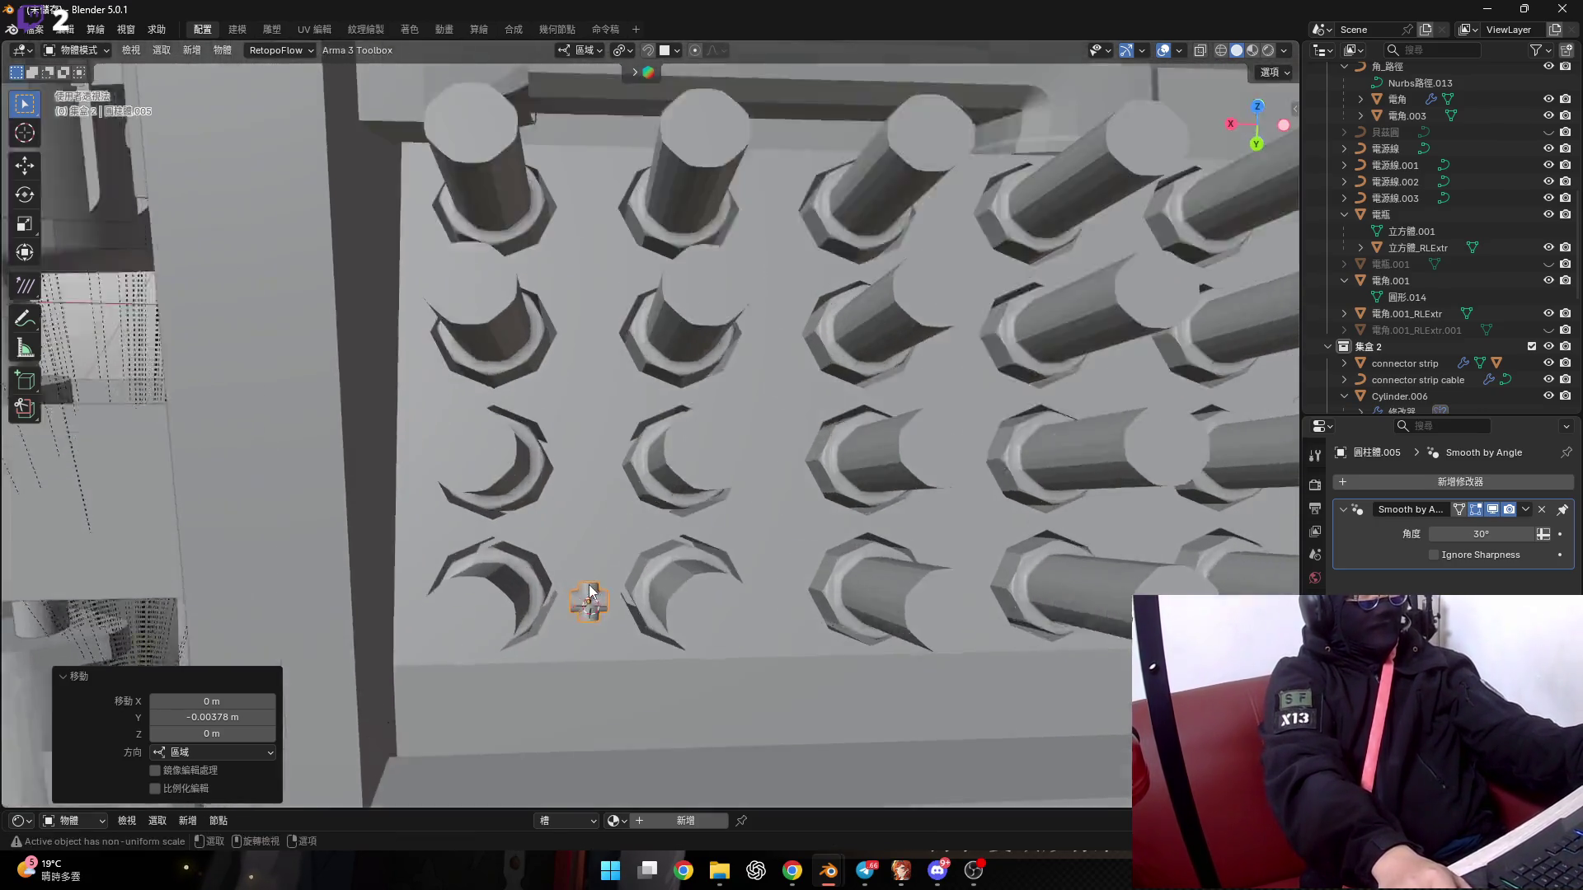
{"action": "scroll", "coordinate": [586, 588], "scroll_direction": "up", "scroll_amount": 2}
{"action": "middle_click_drag", "start_coordinate": [585, 589], "coordinate": [591, 570]}
{"action": "key", "text": "g"}
{"action": "key", "text": "x"}
{"action": "key", "text": "z"}
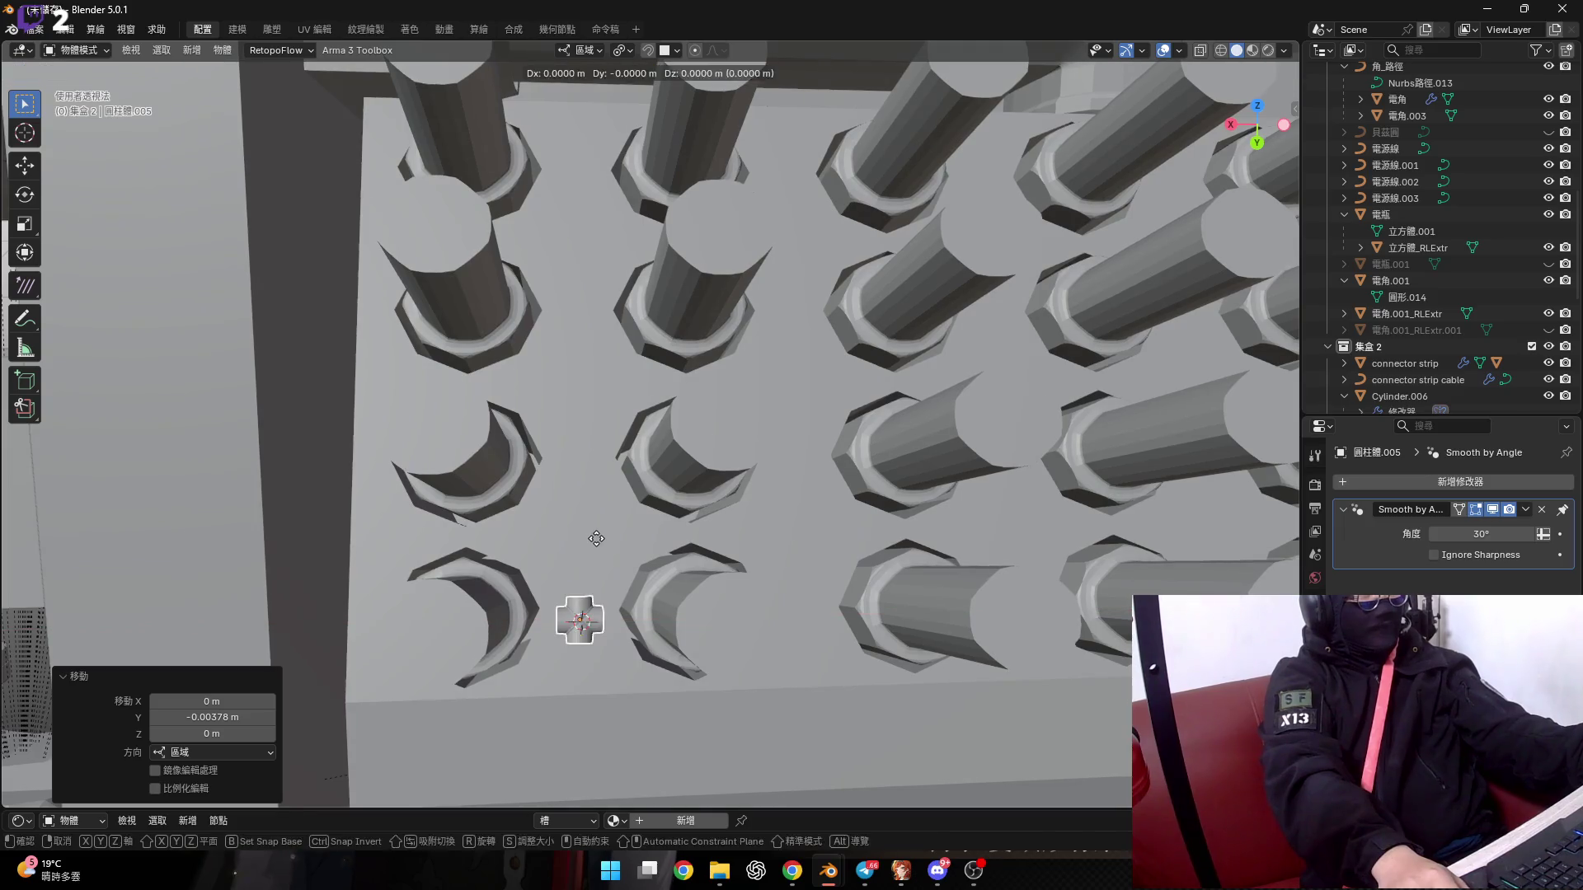
{"action": "key", "text": "Escape"}
{"action": "middle_click_drag", "start_coordinate": [603, 372], "coordinate": [482, 508]}
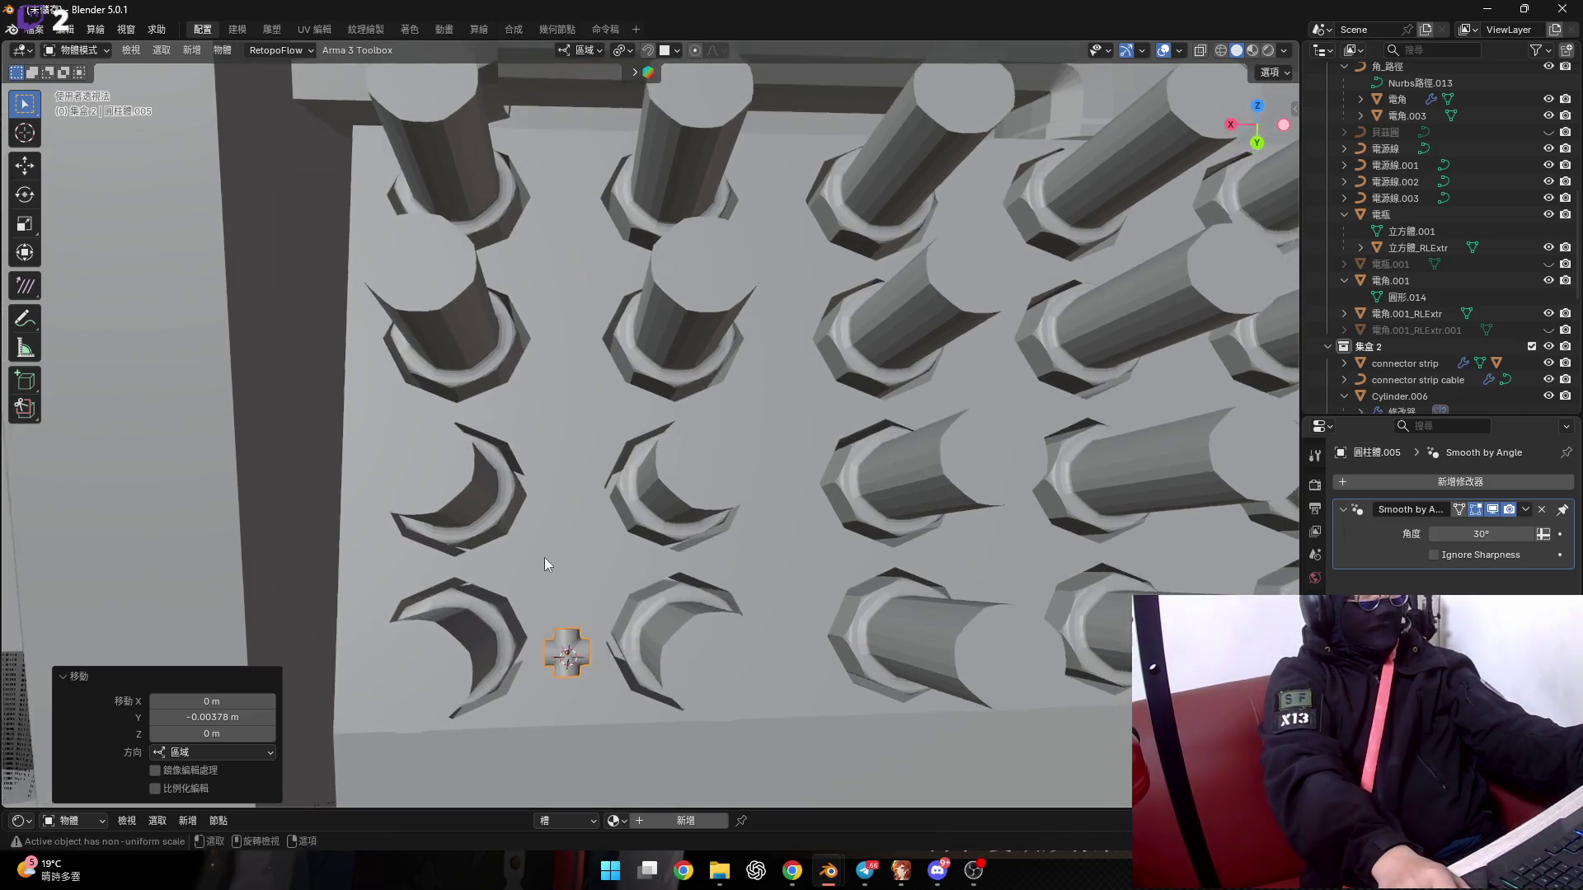
{"action": "scroll", "coordinate": [454, 618], "scroll_direction": "up", "scroll_amount": 3}
{"action": "scroll", "coordinate": [498, 581], "scroll_direction": "up", "scroll_amount": 3}
{"action": "middle_click_drag", "start_coordinate": [497, 582], "coordinate": [488, 542]}
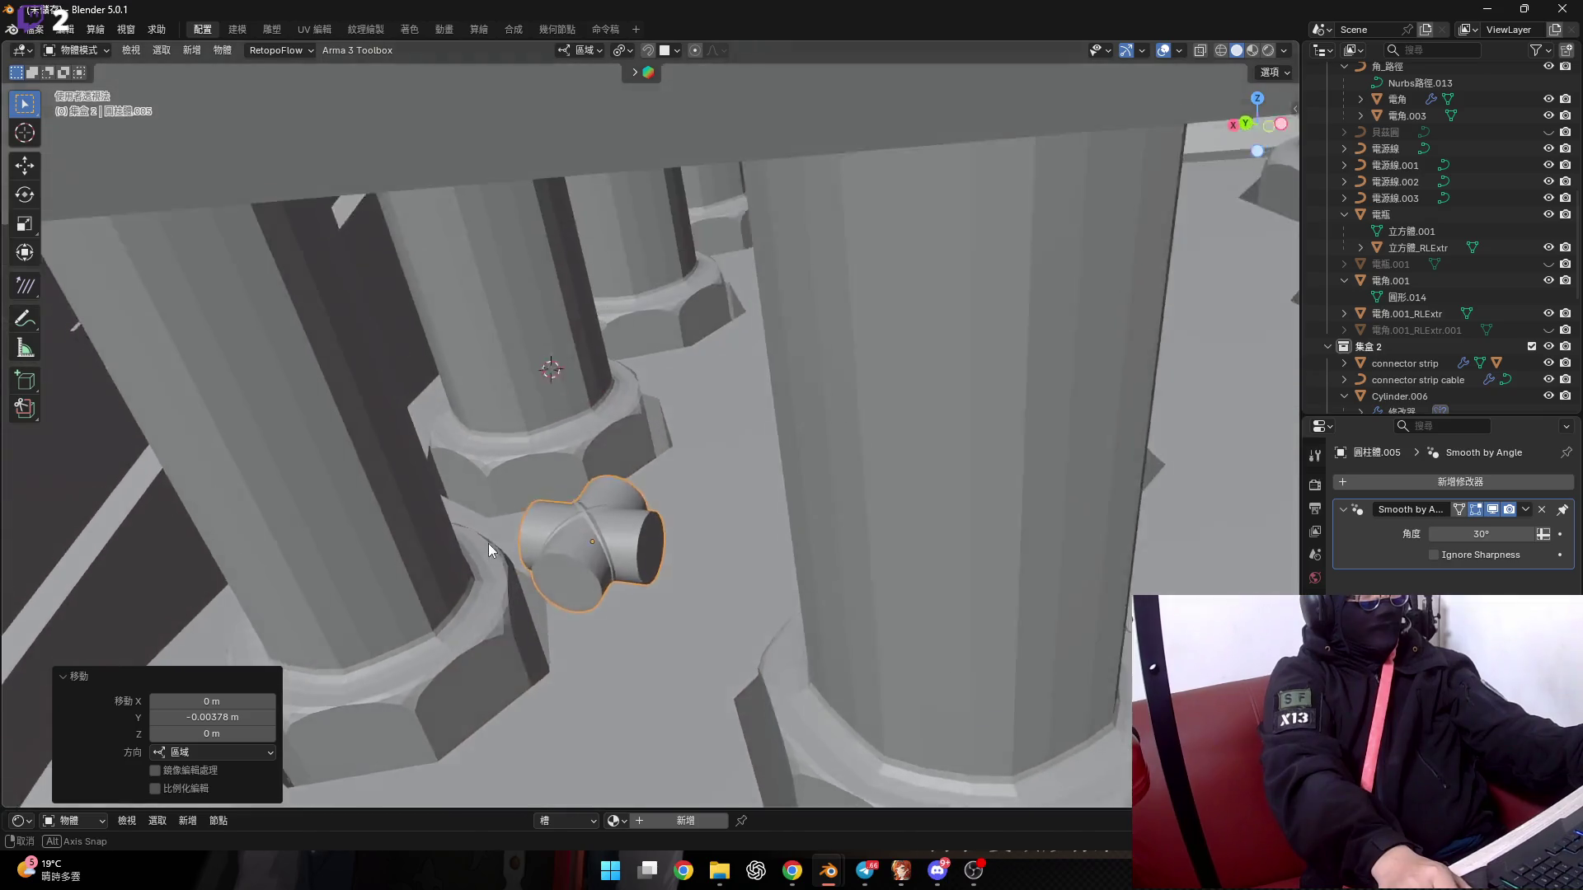
{"action": "scroll", "coordinate": [620, 526], "scroll_direction": "up", "scroll_amount": 2}
{"action": "middle_click_drag", "start_coordinate": [620, 526], "coordinate": [651, 511]}
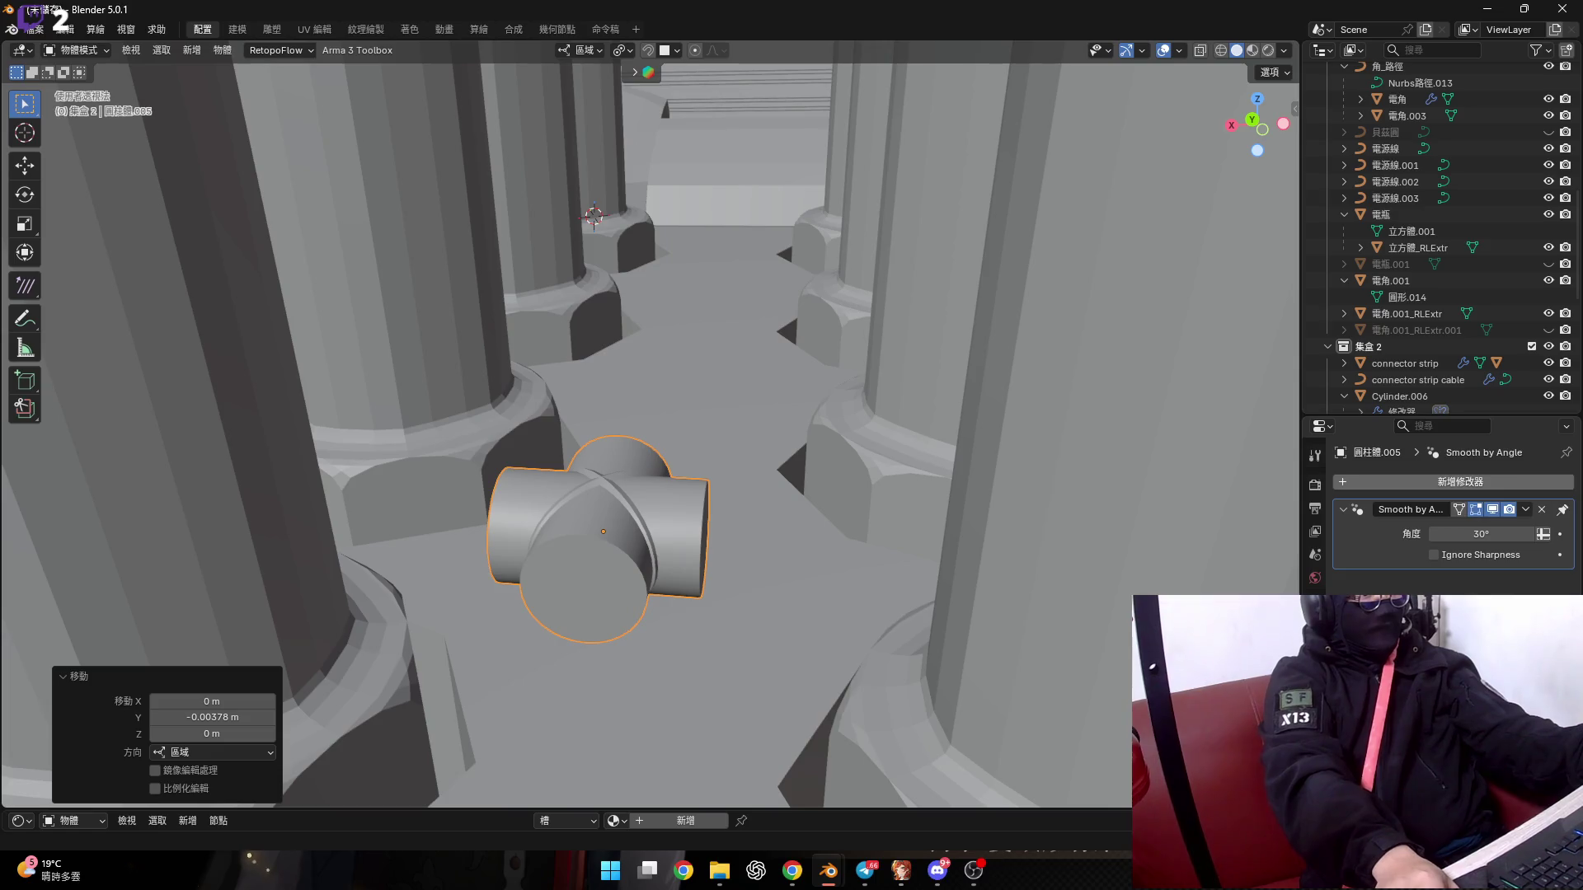
{"action": "mouse_move", "coordinate": [873, 427]}
{"action": "middle_mouse_down"}
{"action": "mouse_move", "coordinate": [770, 444]}
{"action": "mouse_move", "coordinate": [744, 532]}
{"action": "mouse_move", "coordinate": [1013, 433]}
{"action": "mouse_move", "coordinate": [813, 531]}
{"action": "mouse_move", "coordinate": [710, 506]}
{"action": "mouse_move", "coordinate": [739, 536]}
{"action": "middle_mouse_up"}
{"action": "scroll", "coordinate": [745, 424], "scroll_direction": "down", "scroll_amount": 4}
{"action": "scroll", "coordinate": [750, 528], "scroll_direction": "down", "scroll_amount": 2}
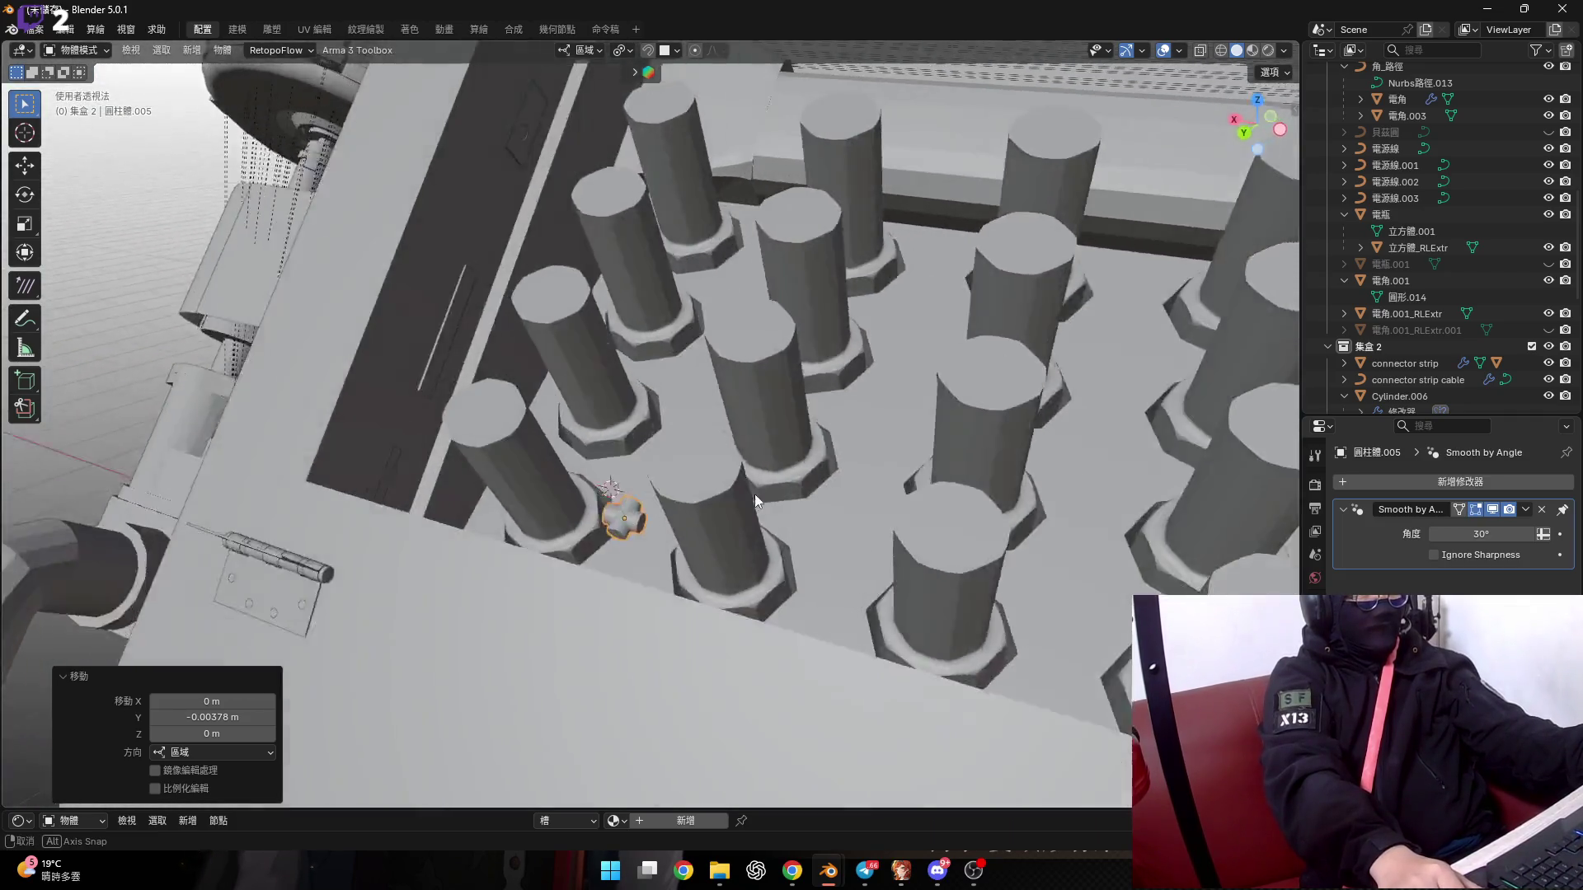
{"action": "scroll", "coordinate": [694, 547], "scroll_direction": "up", "scroll_amount": 2}
In Edit Mode, copy the cross geometry and move it -0.020387 m along local Z.
{"action": "key", "text": "Tab"}
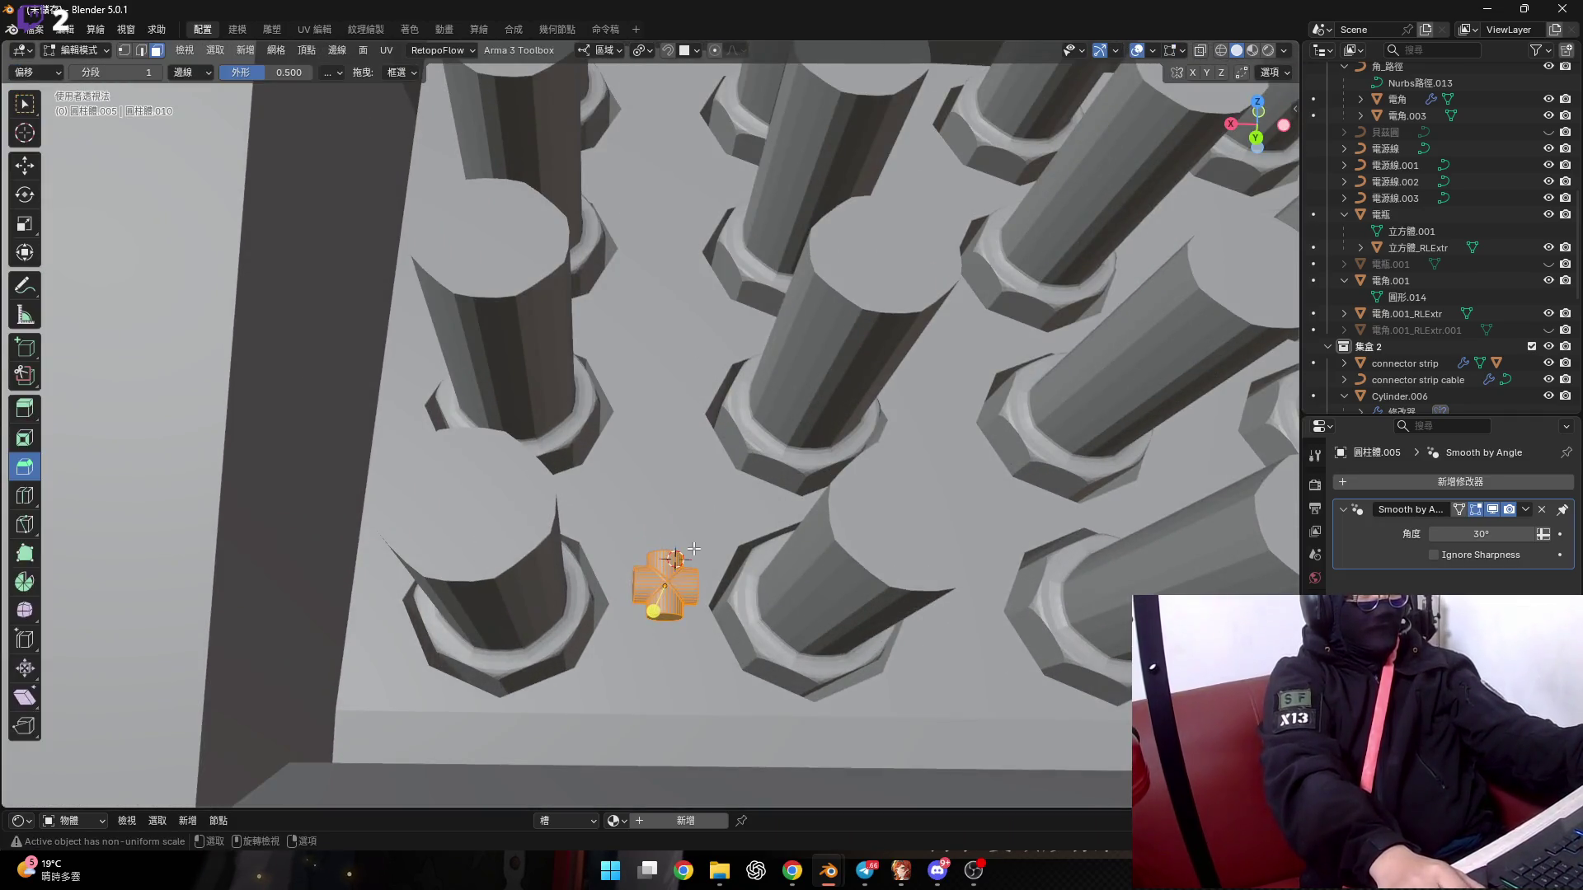
{"action": "middle_click_drag", "start_coordinate": [694, 547], "coordinate": [689, 618]}
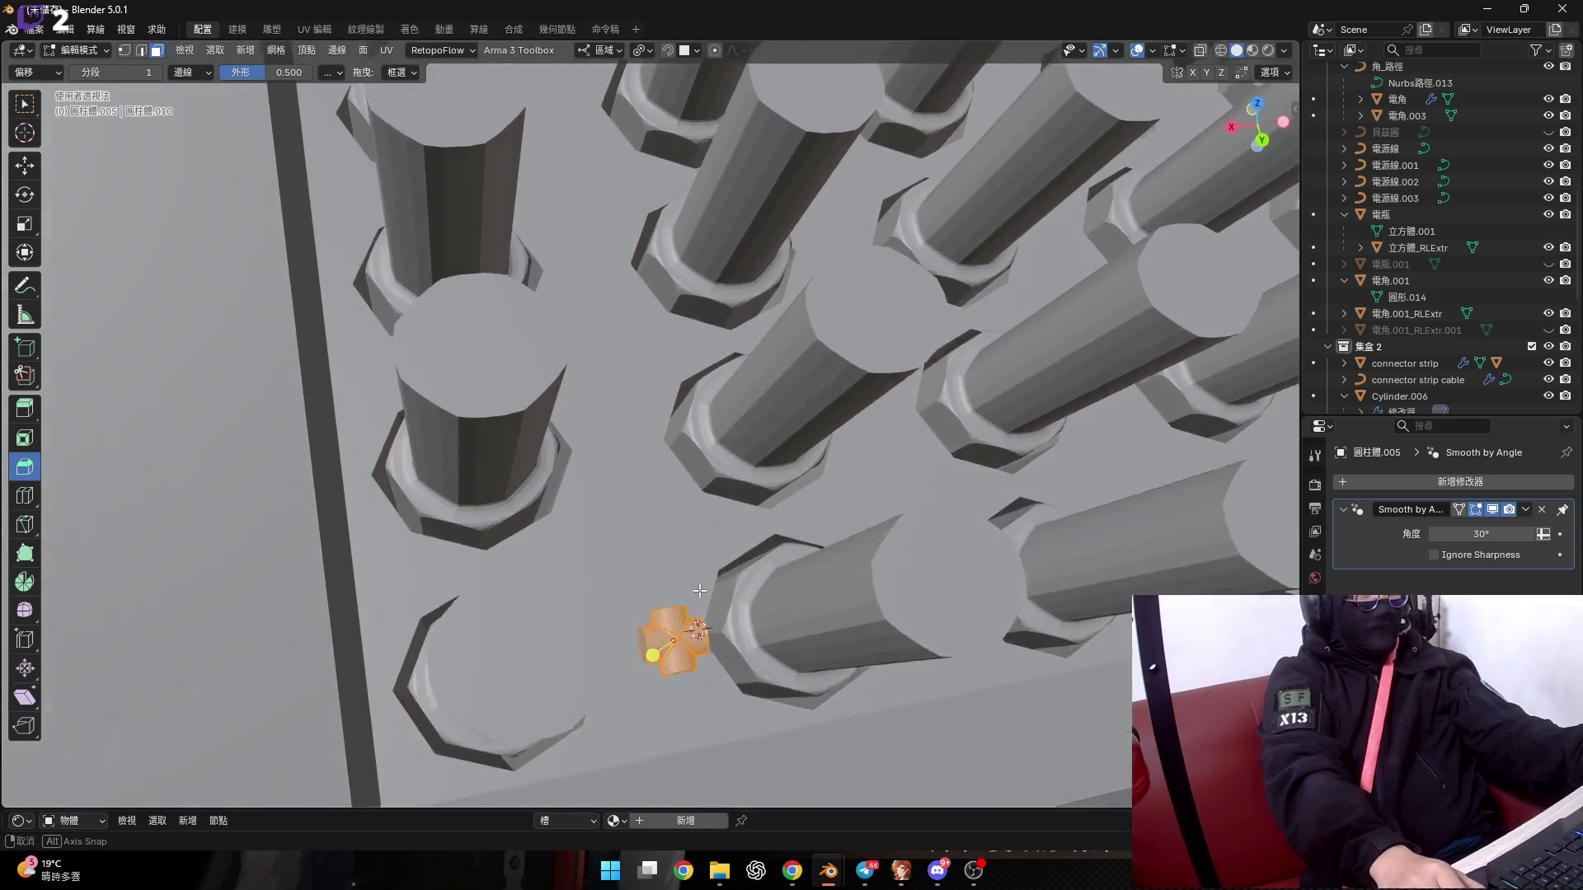
{"action": "key", "text": "g"}
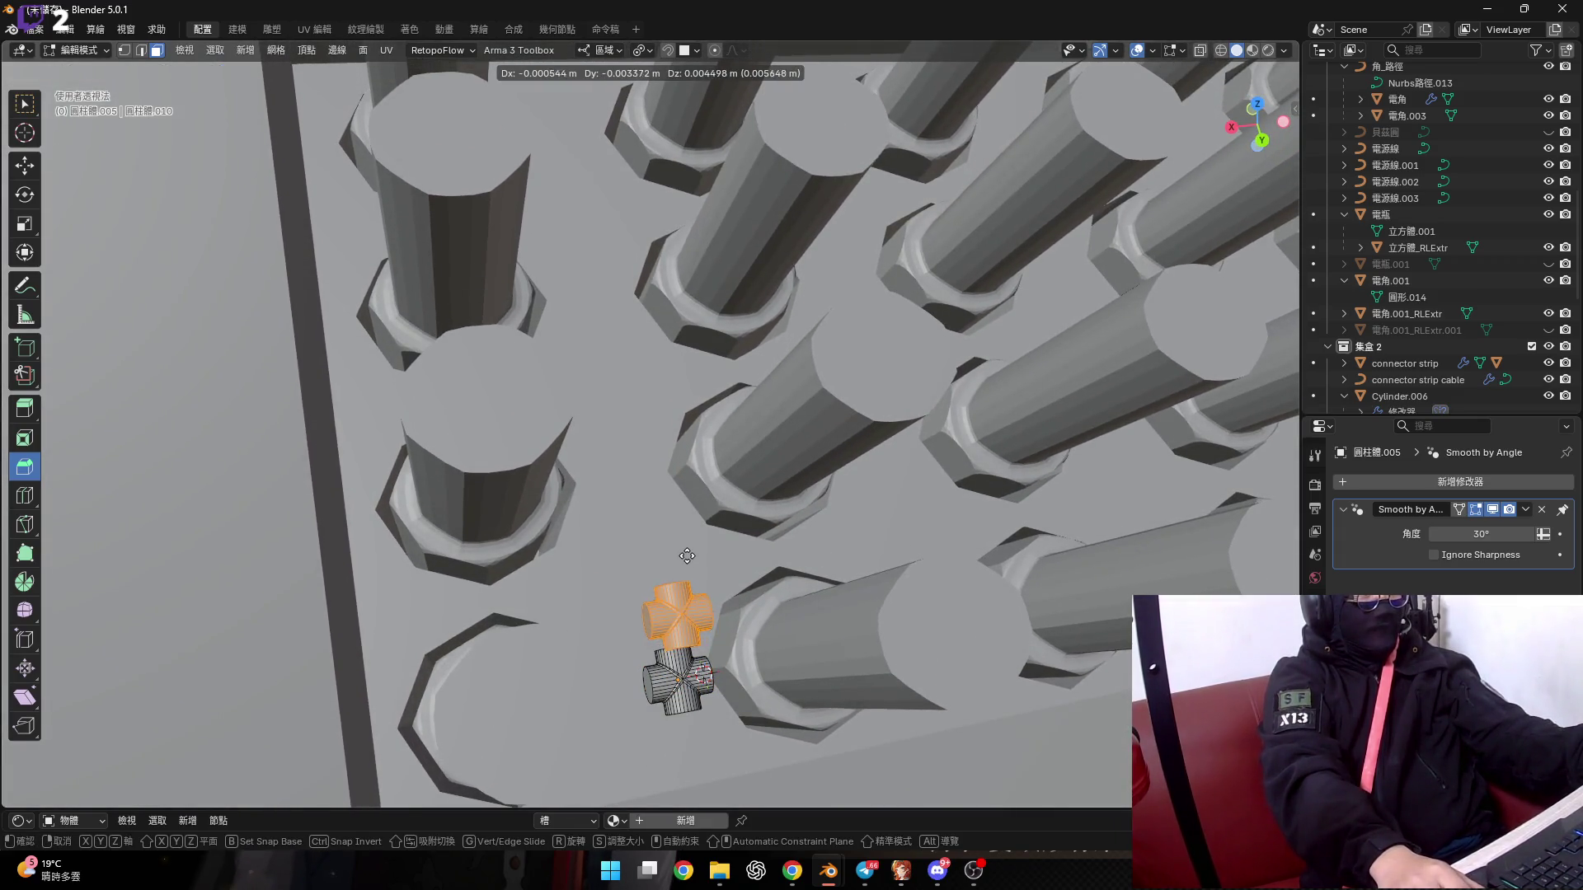
{"action": "key", "text": "g"}
{"action": "key", "text": "Escape"}
{"action": "key", "text": "g"}
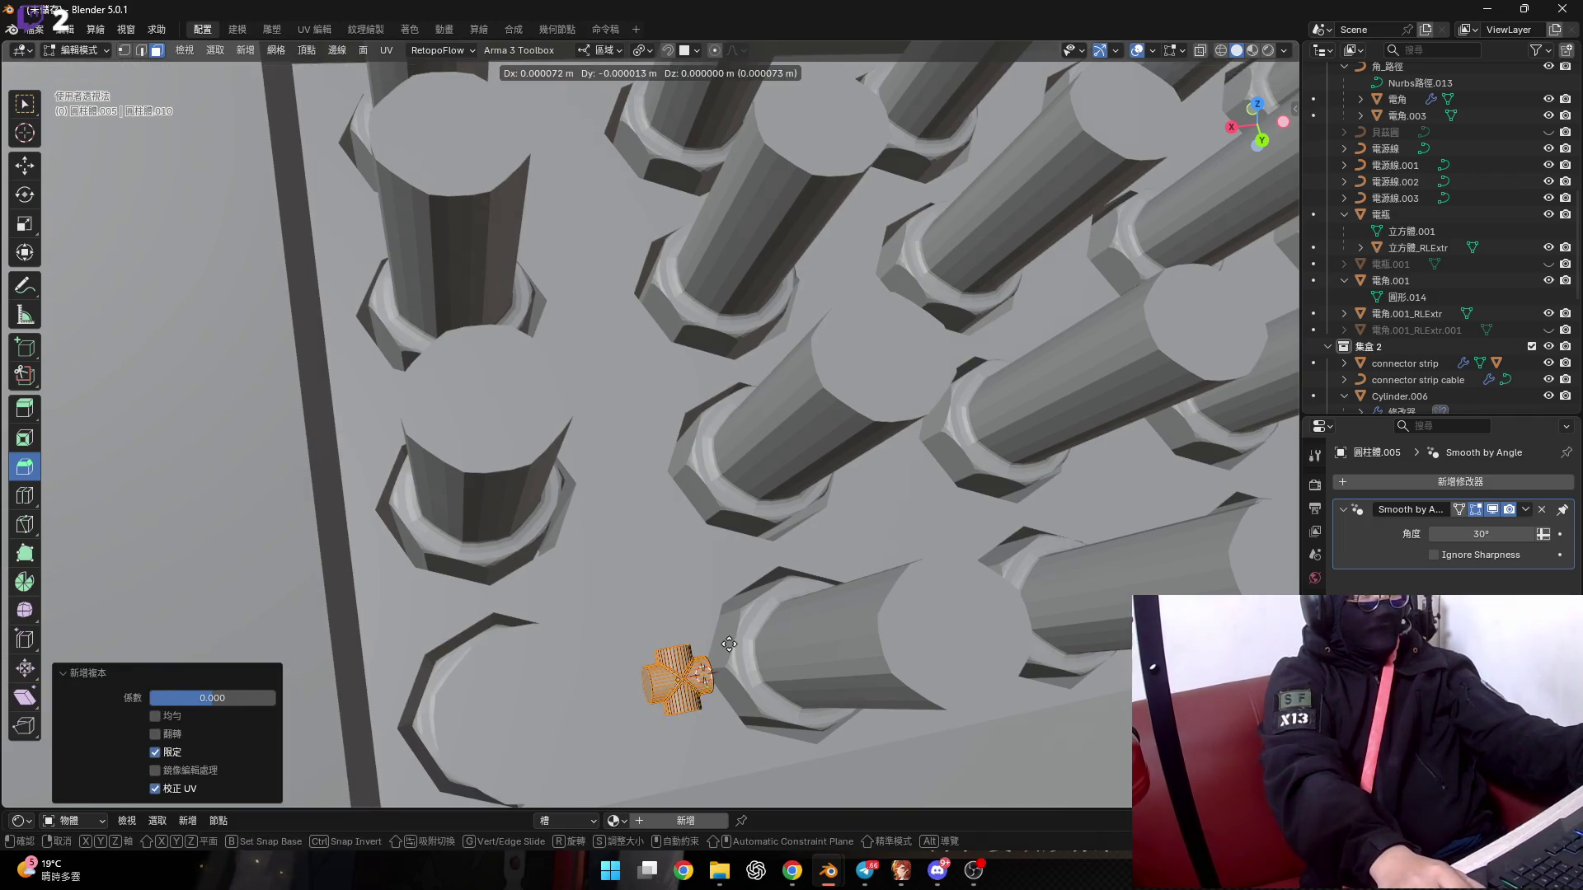
{"action": "key", "text": "z"}
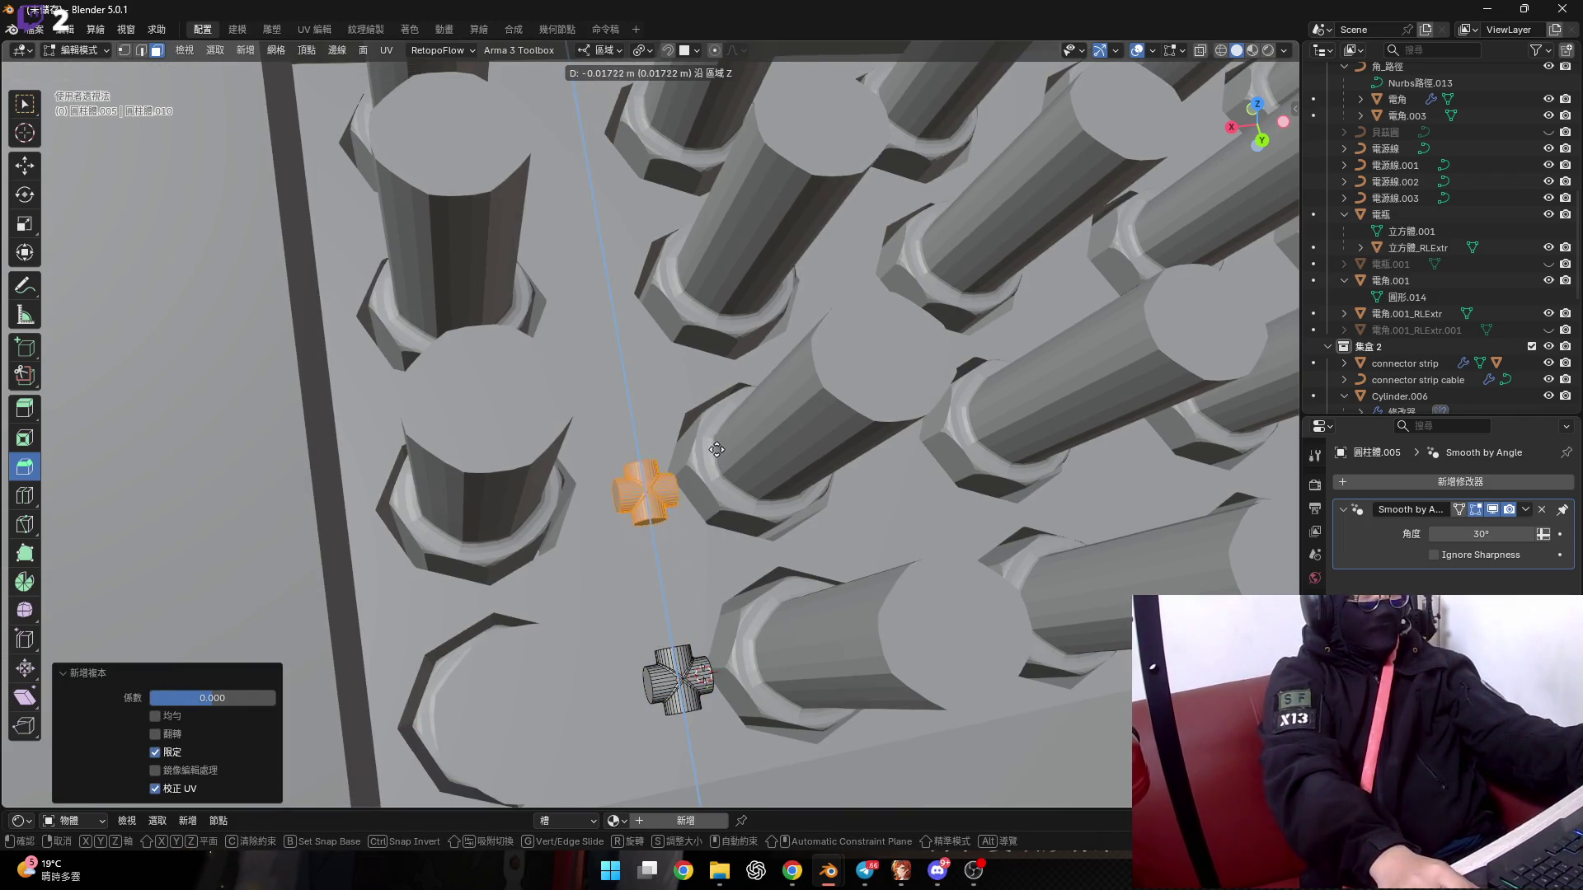
{"action": "left_click", "coordinate": [703, 446]}
{"action": "middle_click_drag", "start_coordinate": [703, 445], "coordinate": [607, 576]}
{"action": "scroll", "coordinate": [582, 784], "scroll_direction": "up", "scroll_amount": 3}
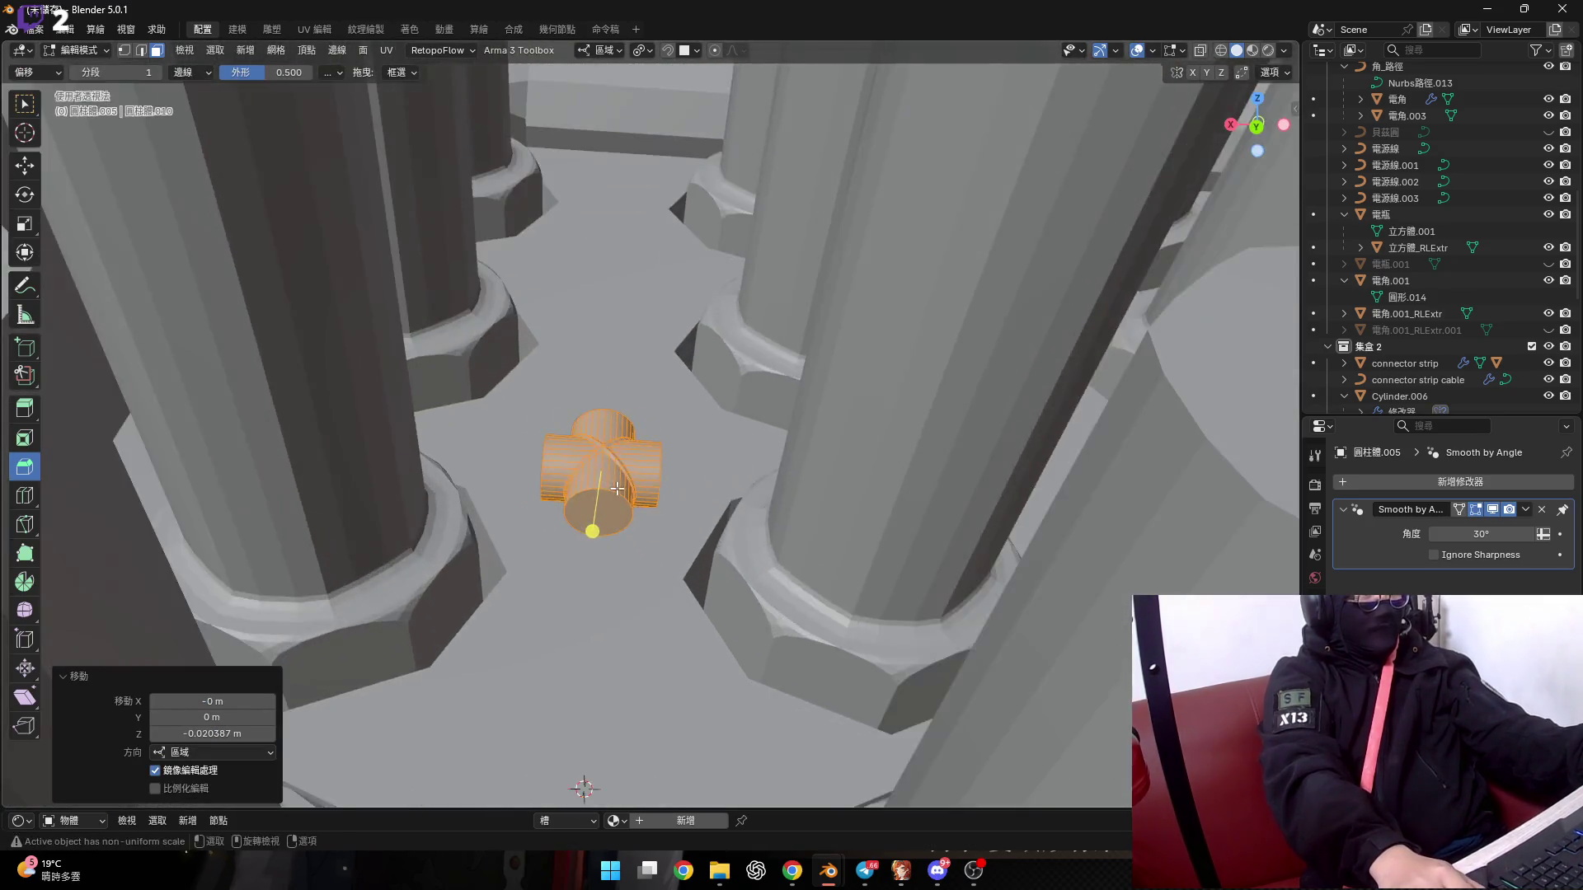
{"action": "mouse_move", "coordinate": [583, 784]}
{"action": "middle_mouse_down"}
{"action": "mouse_move", "coordinate": [656, 459]}
{"action": "mouse_move", "coordinate": [644, 549]}
{"action": "mouse_move", "coordinate": [658, 572]}
{"action": "mouse_move", "coordinate": [642, 586]}
{"action": "mouse_move", "coordinate": [687, 547]}
{"action": "mouse_move", "coordinate": [669, 519]}
{"action": "middle_mouse_up"}
{"action": "scroll", "coordinate": [643, 549], "scroll_direction": "down", "scroll_amount": 4}
{"action": "scroll", "coordinate": [652, 577], "scroll_direction": "down", "scroll_amount": 3}
{"action": "scroll", "coordinate": [687, 546], "scroll_direction": "up", "scroll_amount": 3}
Undo the moved cross copy, return to Object Mode and show Add Modifier's Generate list.
{"action": "key", "text": "ctrl+z"}
{"action": "key", "text": "Tab"}
{"action": "scroll", "coordinate": [669, 519], "scroll_direction": "up", "scroll_amount": 2}
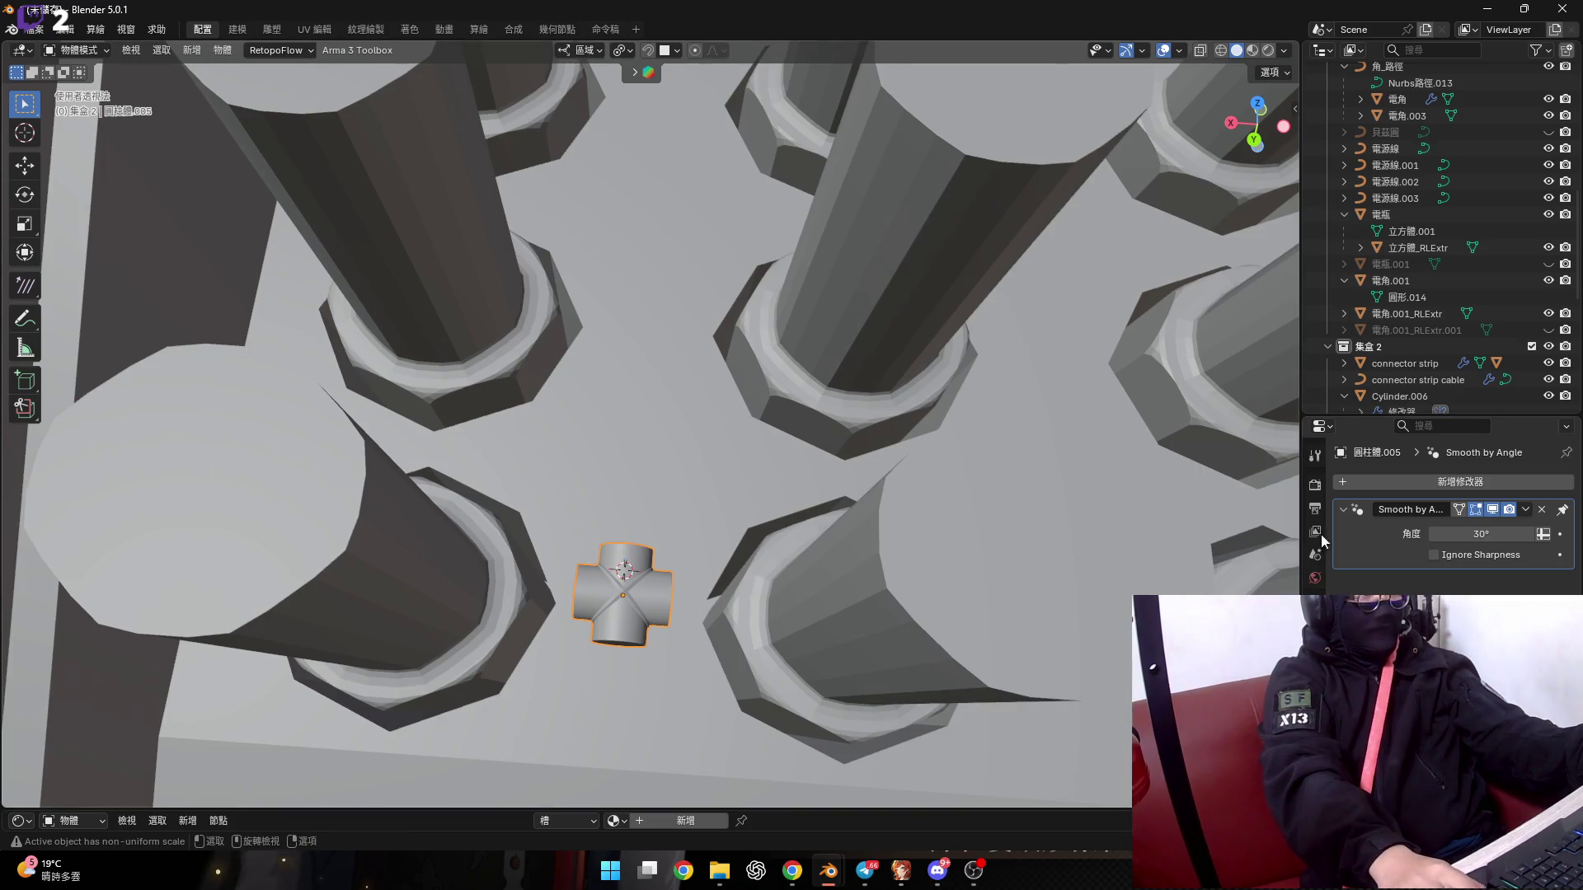
{"action": "left_click", "coordinate": [1481, 483]}
{"action": "mouse_move", "coordinate": [1481, 483]}
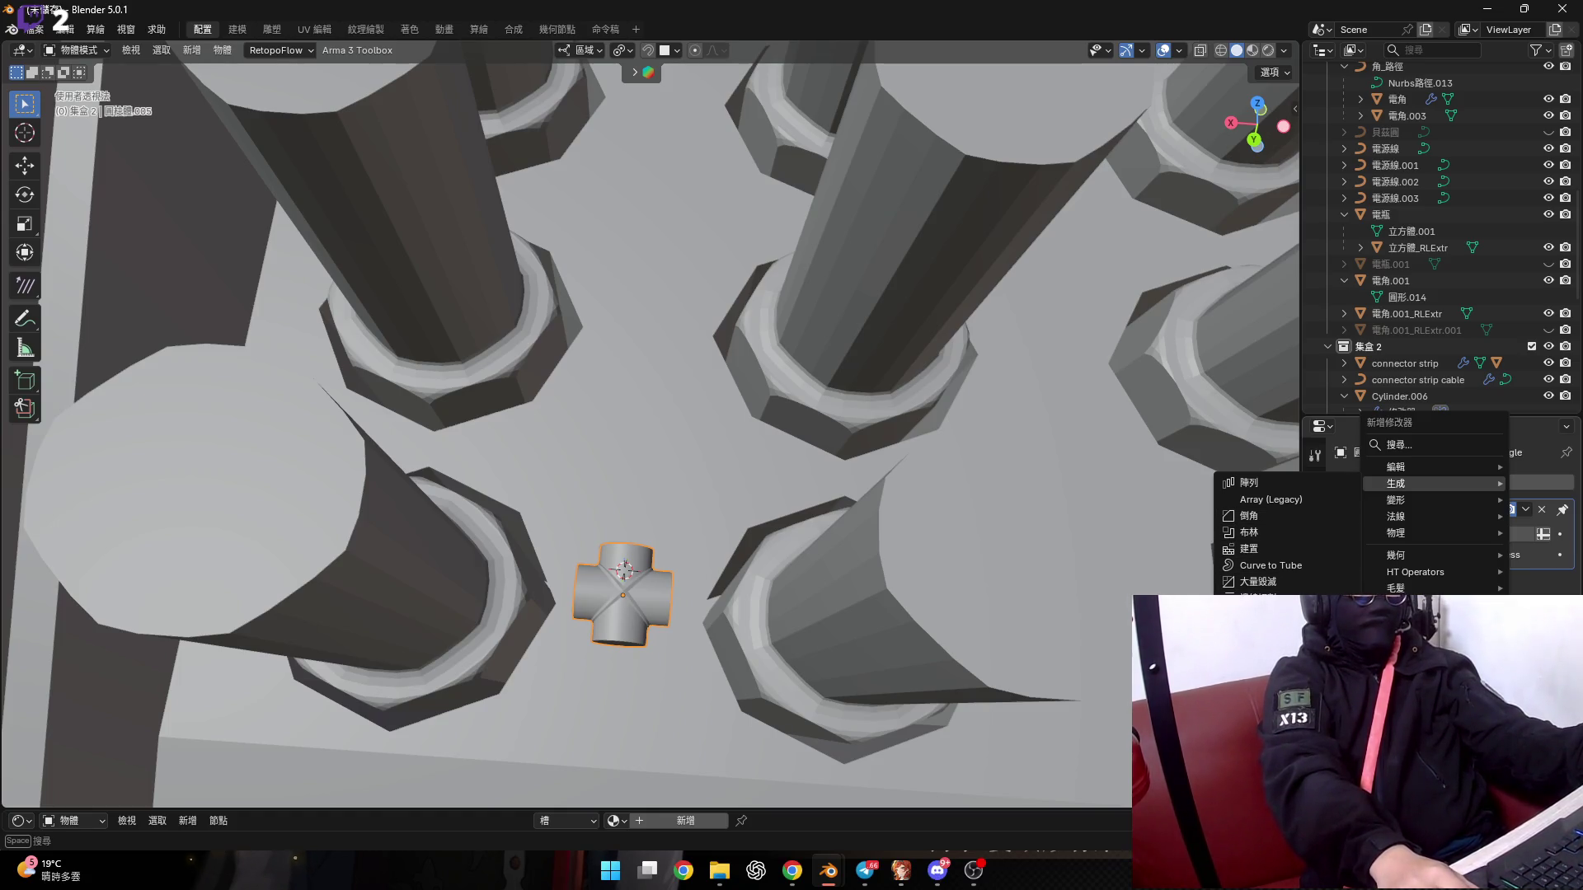
Add a Mirror modifier on X and Y to the cross connector and inspect the mirrored crosses.
{"action": "left_click", "coordinate": [1249, 647]}
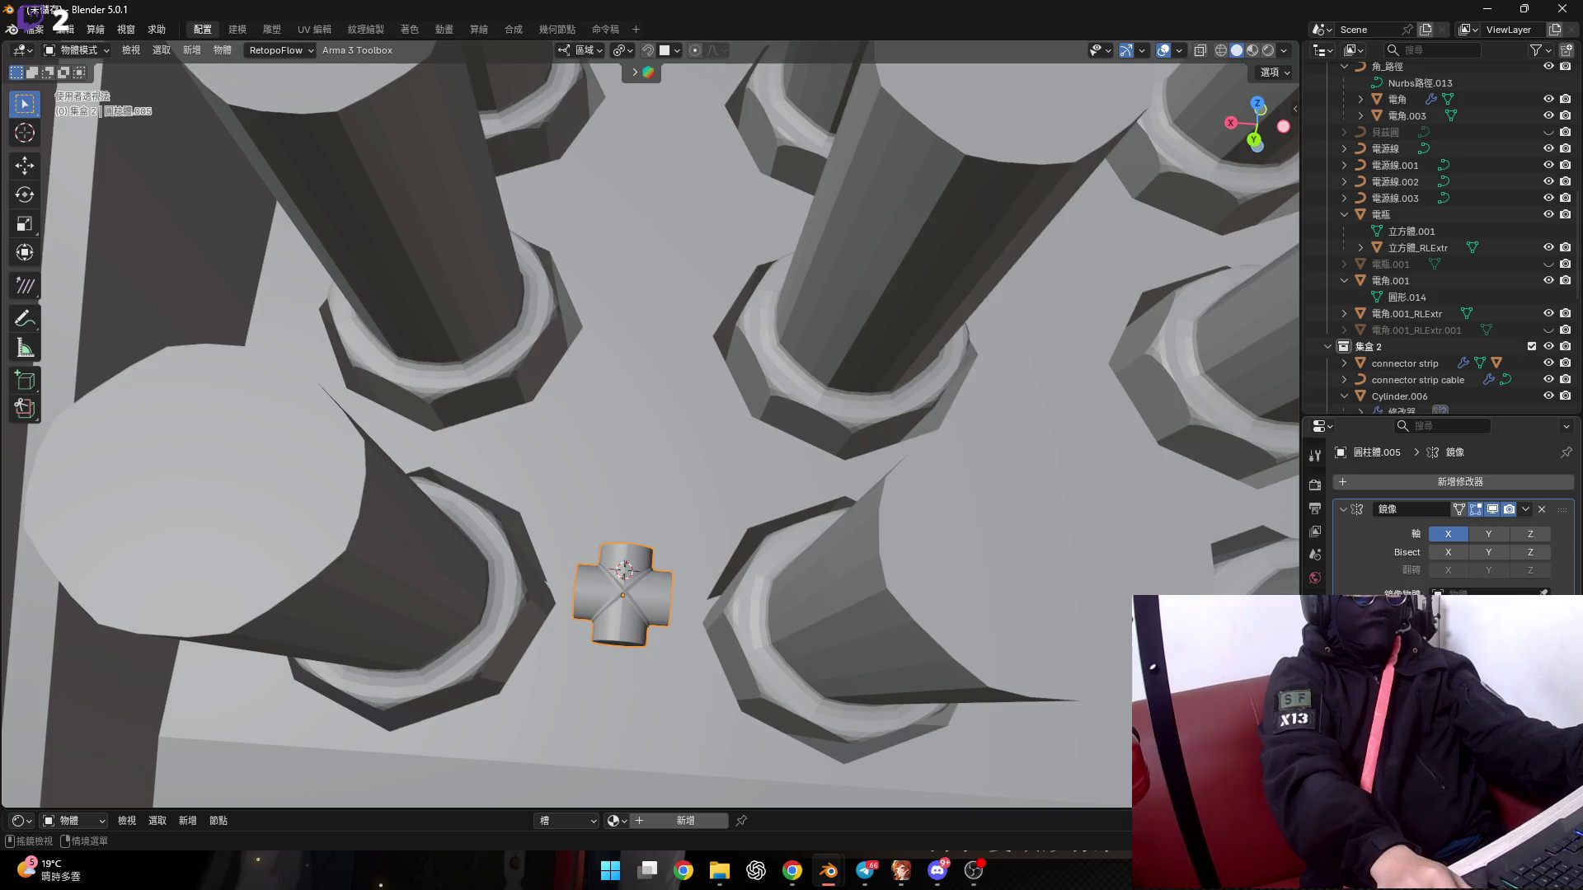
{"action": "scroll", "coordinate": [746, 564], "scroll_direction": "down", "scroll_amount": 8}
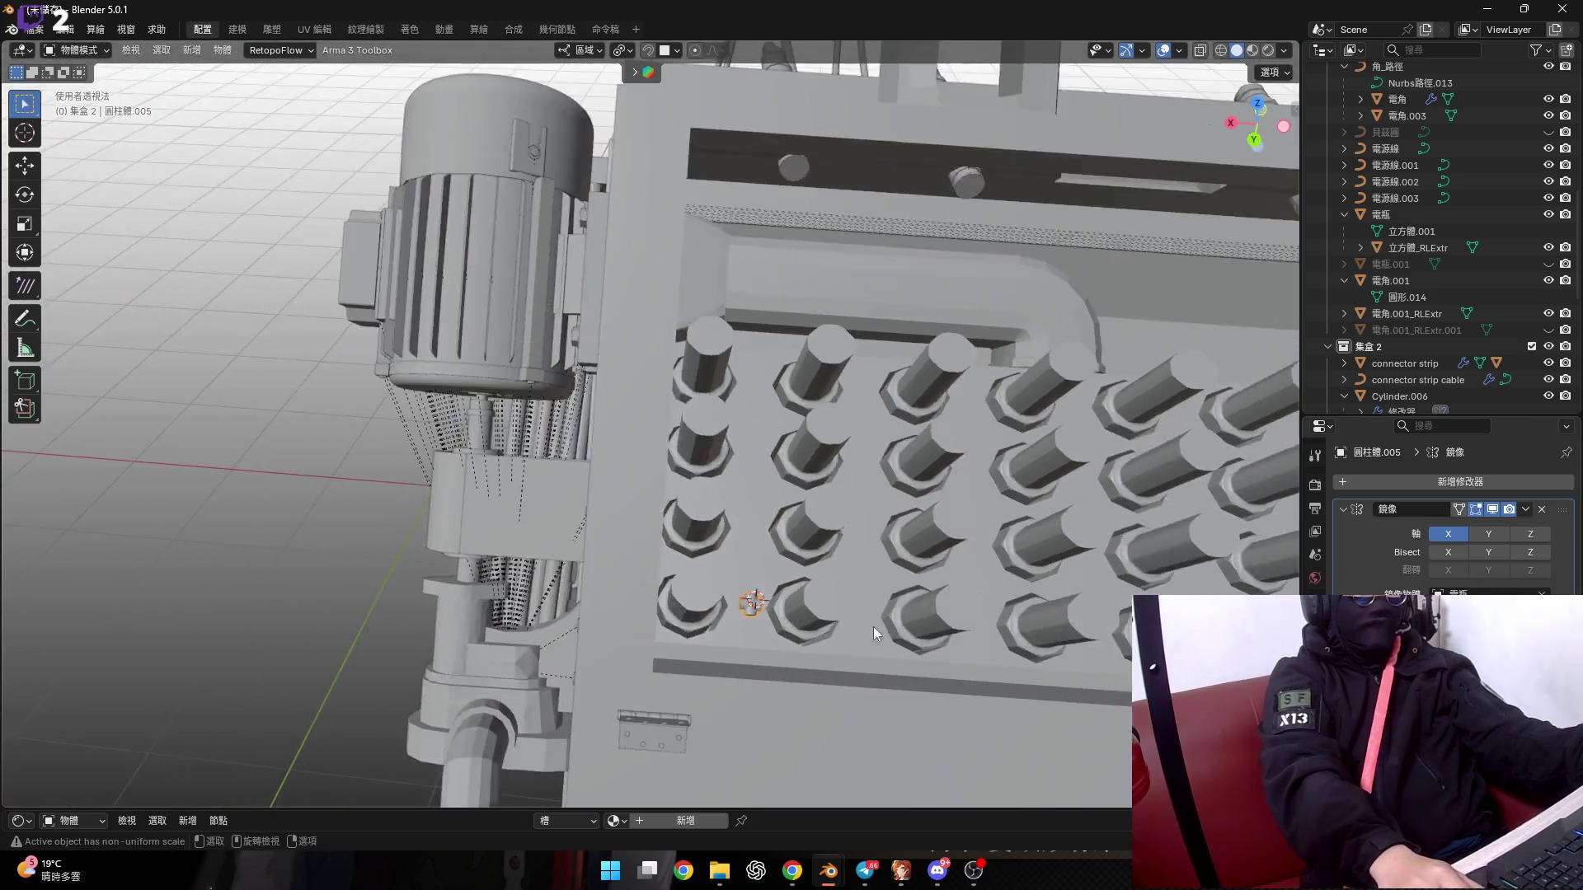
{"action": "mouse_move", "coordinate": [873, 626]}
{"action": "middle_mouse_down"}
{"action": "mouse_move", "coordinate": [472, 597]}
{"action": "mouse_move", "coordinate": [736, 591]}
{"action": "mouse_move", "coordinate": [1006, 669]}
{"action": "mouse_move", "coordinate": [900, 686]}
{"action": "mouse_move", "coordinate": [938, 616]}
{"action": "mouse_move", "coordinate": [793, 610]}
{"action": "mouse_move", "coordinate": [863, 620]}
{"action": "middle_mouse_up"}
{"action": "scroll", "coordinate": [946, 666], "scroll_direction": "up", "scroll_amount": 3}
{"action": "scroll", "coordinate": [920, 662], "scroll_direction": "down", "scroll_amount": 3}
{"action": "scroll", "coordinate": [863, 620], "scroll_direction": "up", "scroll_amount": 3}
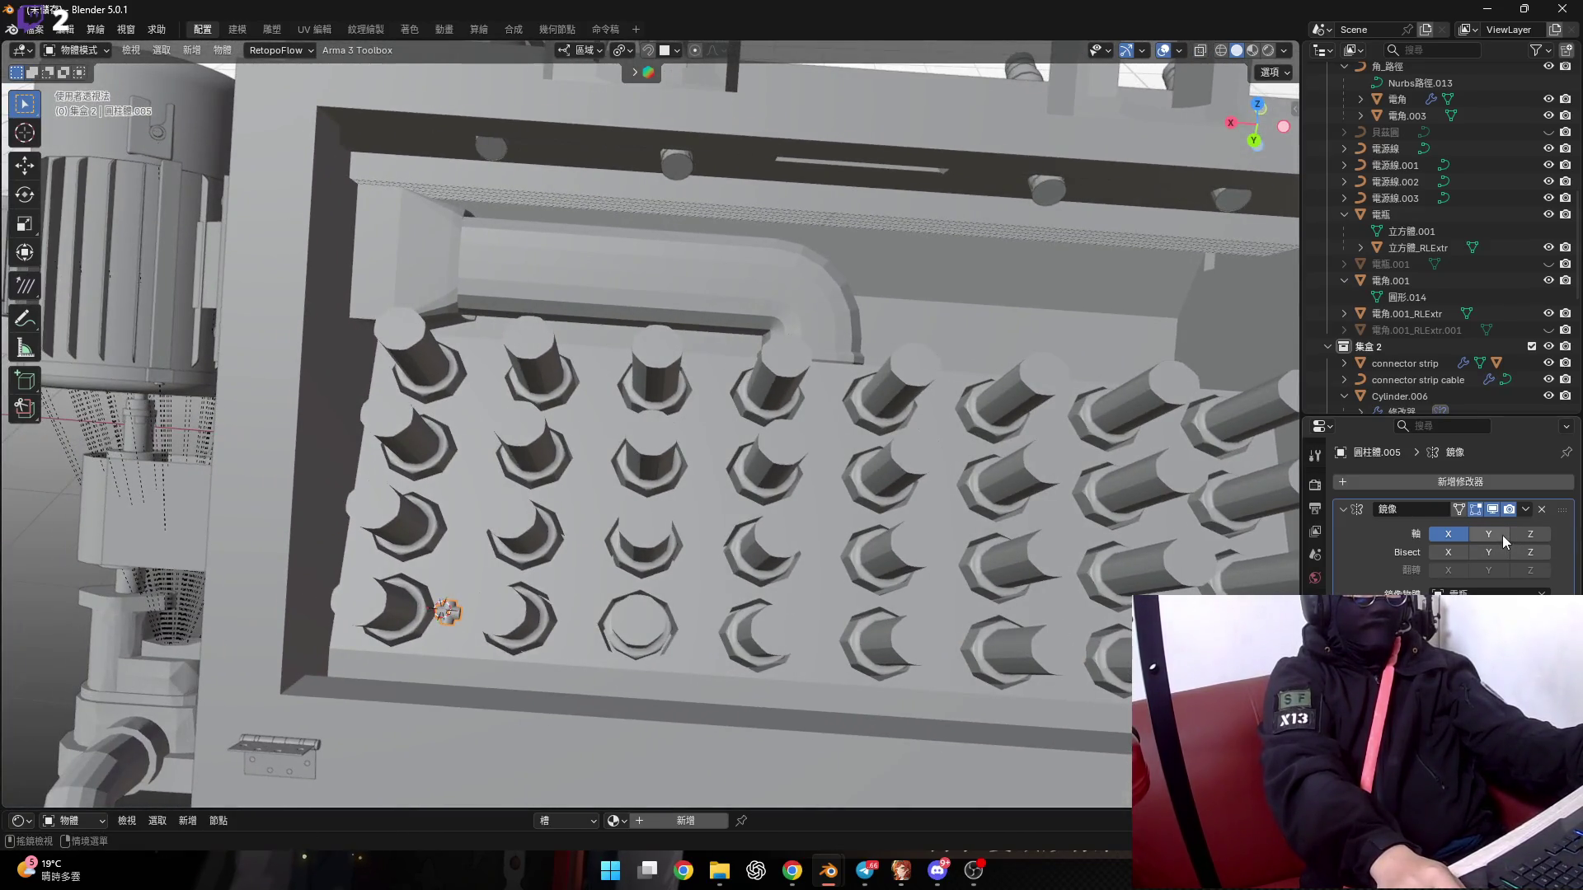
{"action": "mouse_move", "coordinate": [983, 547]}
{"action": "middle_mouse_down"}
{"action": "mouse_move", "coordinate": [734, 511]}
{"action": "mouse_move", "coordinate": [807, 488]}
{"action": "middle_mouse_up"}
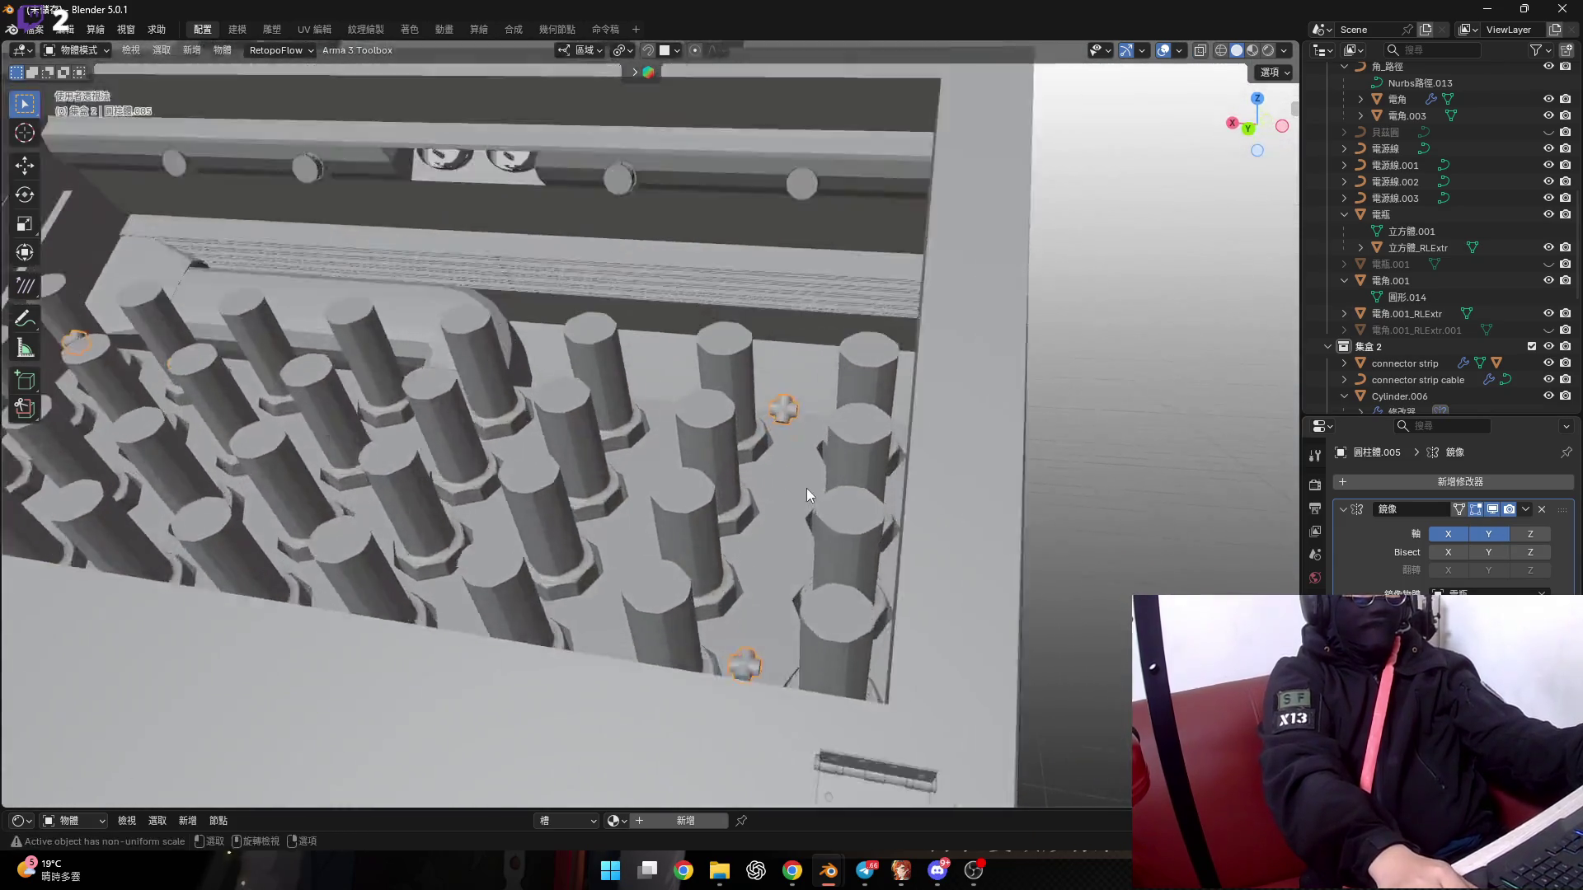
{"action": "scroll", "coordinate": [1068, 609], "scroll_direction": "up", "scroll_amount": 4}
Select the 電瓶 panel object and enter Edit Mode over the grid intersection faces.
{"action": "scroll", "coordinate": [550, 506], "scroll_direction": "down", "scroll_amount": 5}
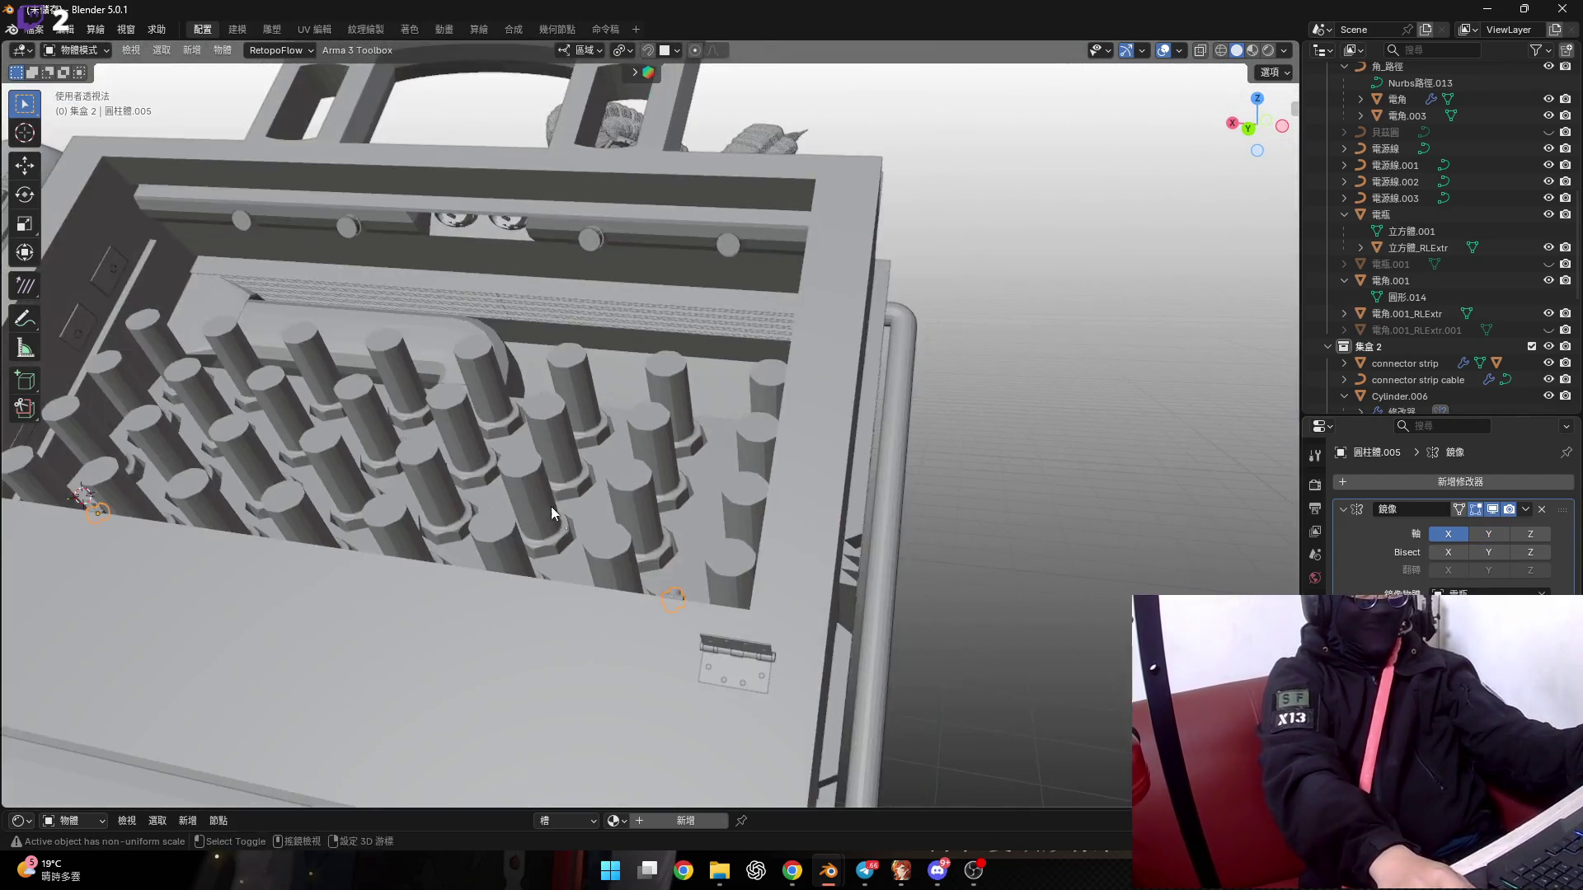
{"action": "middle_click_drag", "start_coordinate": [551, 506], "coordinate": [803, 577]}
{"action": "scroll", "coordinate": [519, 564], "scroll_direction": "up", "scroll_amount": 5}
{"action": "scroll", "coordinate": [518, 557], "scroll_direction": "up", "scroll_amount": 3}
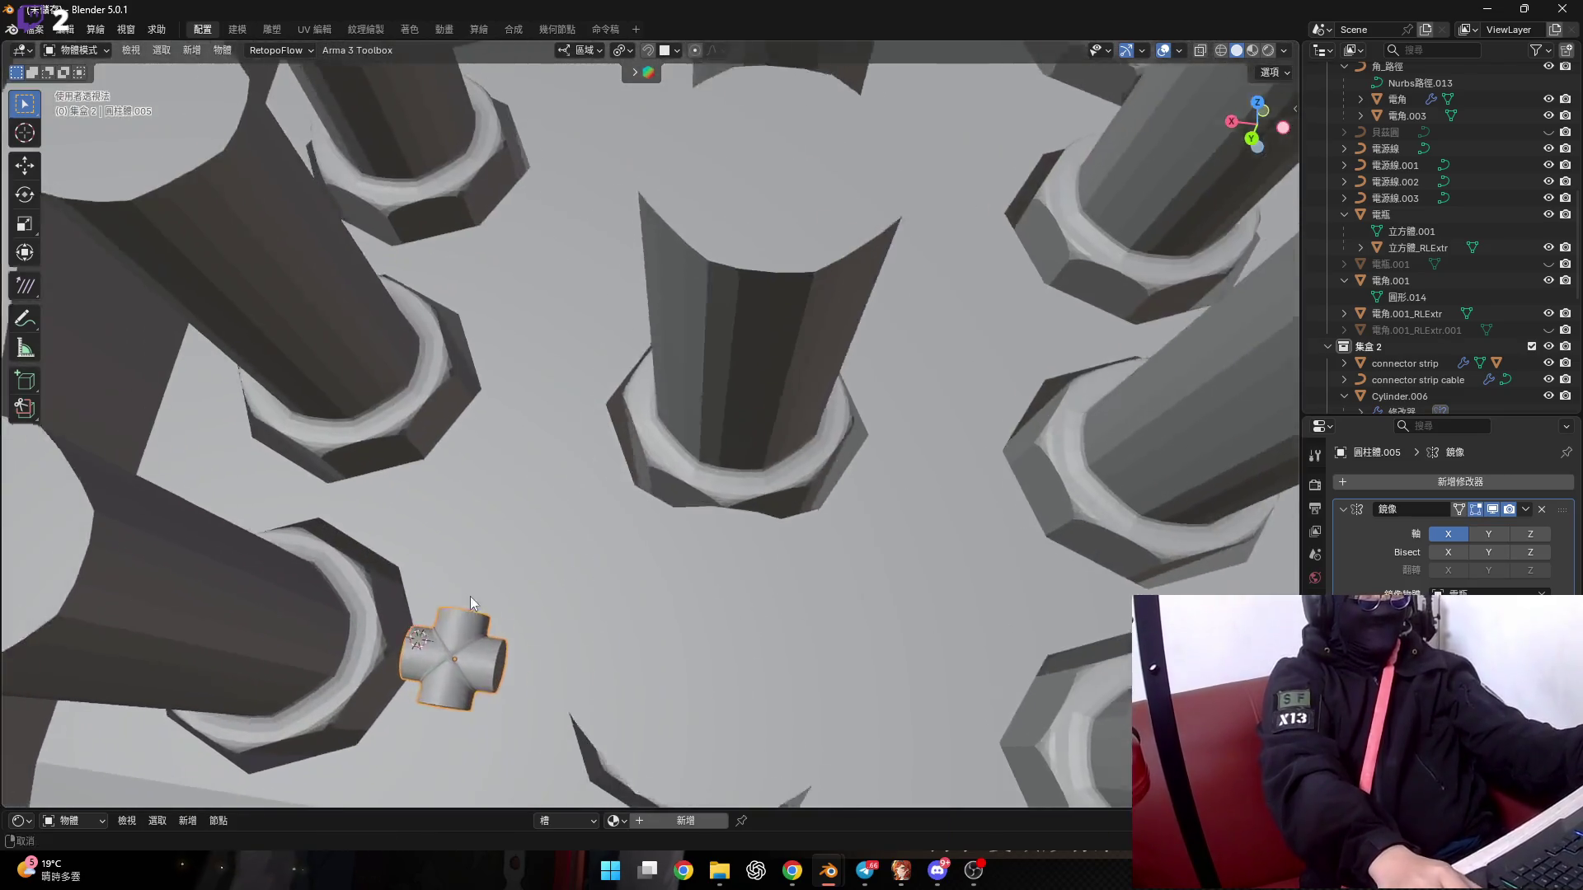
{"action": "mouse_move", "coordinate": [470, 596]}
{"action": "middle_mouse_down"}
{"action": "mouse_move", "coordinate": [574, 562]}
{"action": "mouse_move", "coordinate": [570, 640]}
{"action": "middle_mouse_up"}
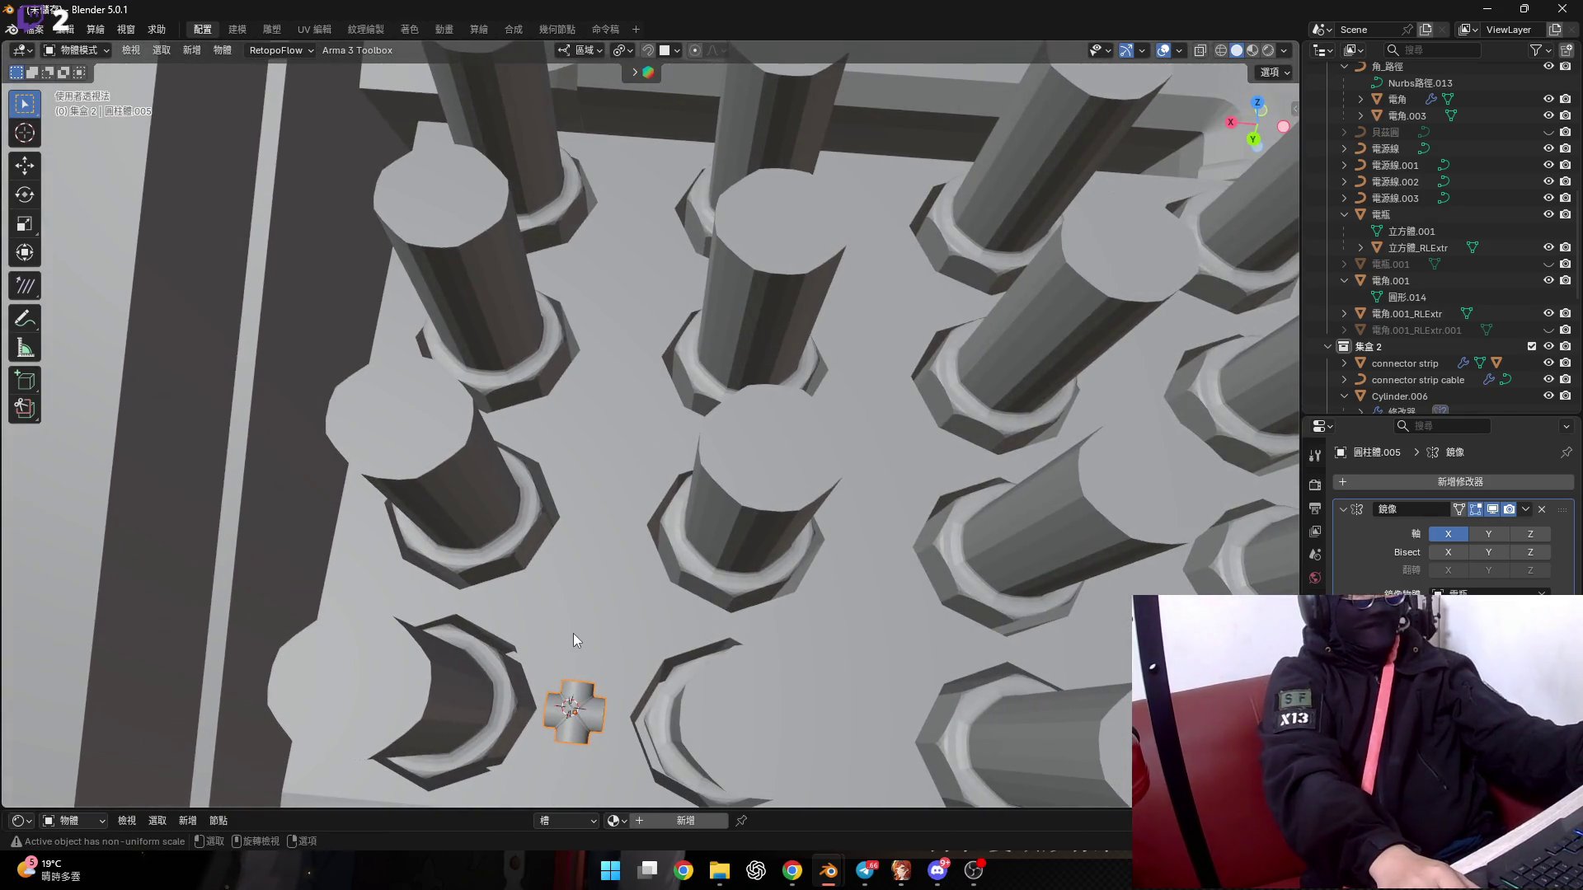
{"action": "left_click", "coordinate": [474, 514]}
{"action": "key", "text": "Tab"}
{"action": "scroll", "coordinate": [486, 535], "scroll_direction": "up", "scroll_amount": 4}
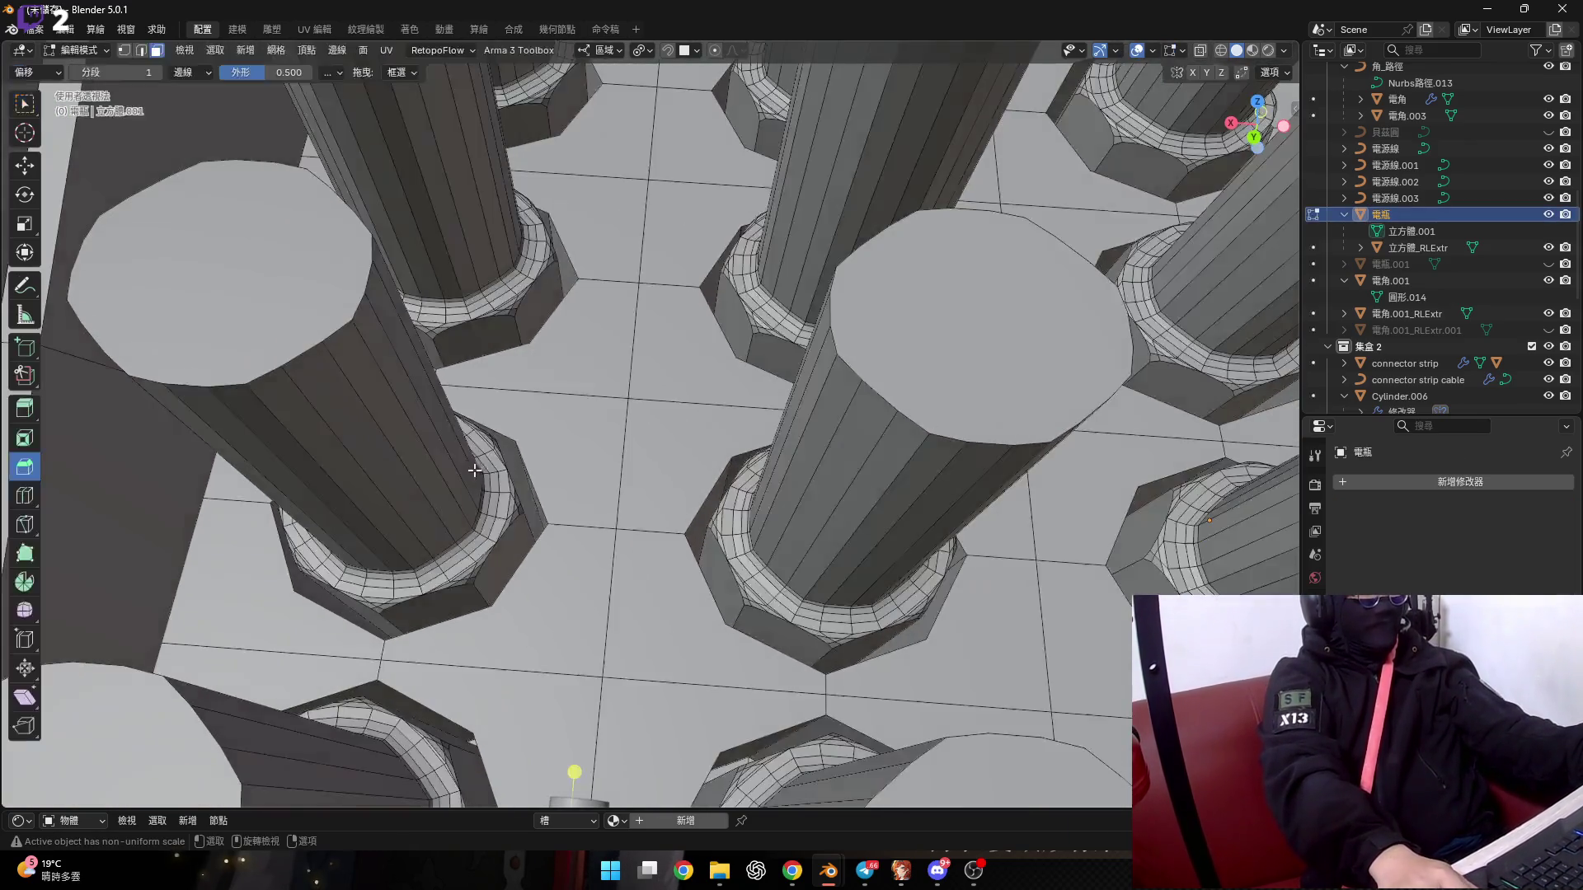
{"action": "middle_click_drag", "start_coordinate": [475, 470], "coordinate": [550, 548]}
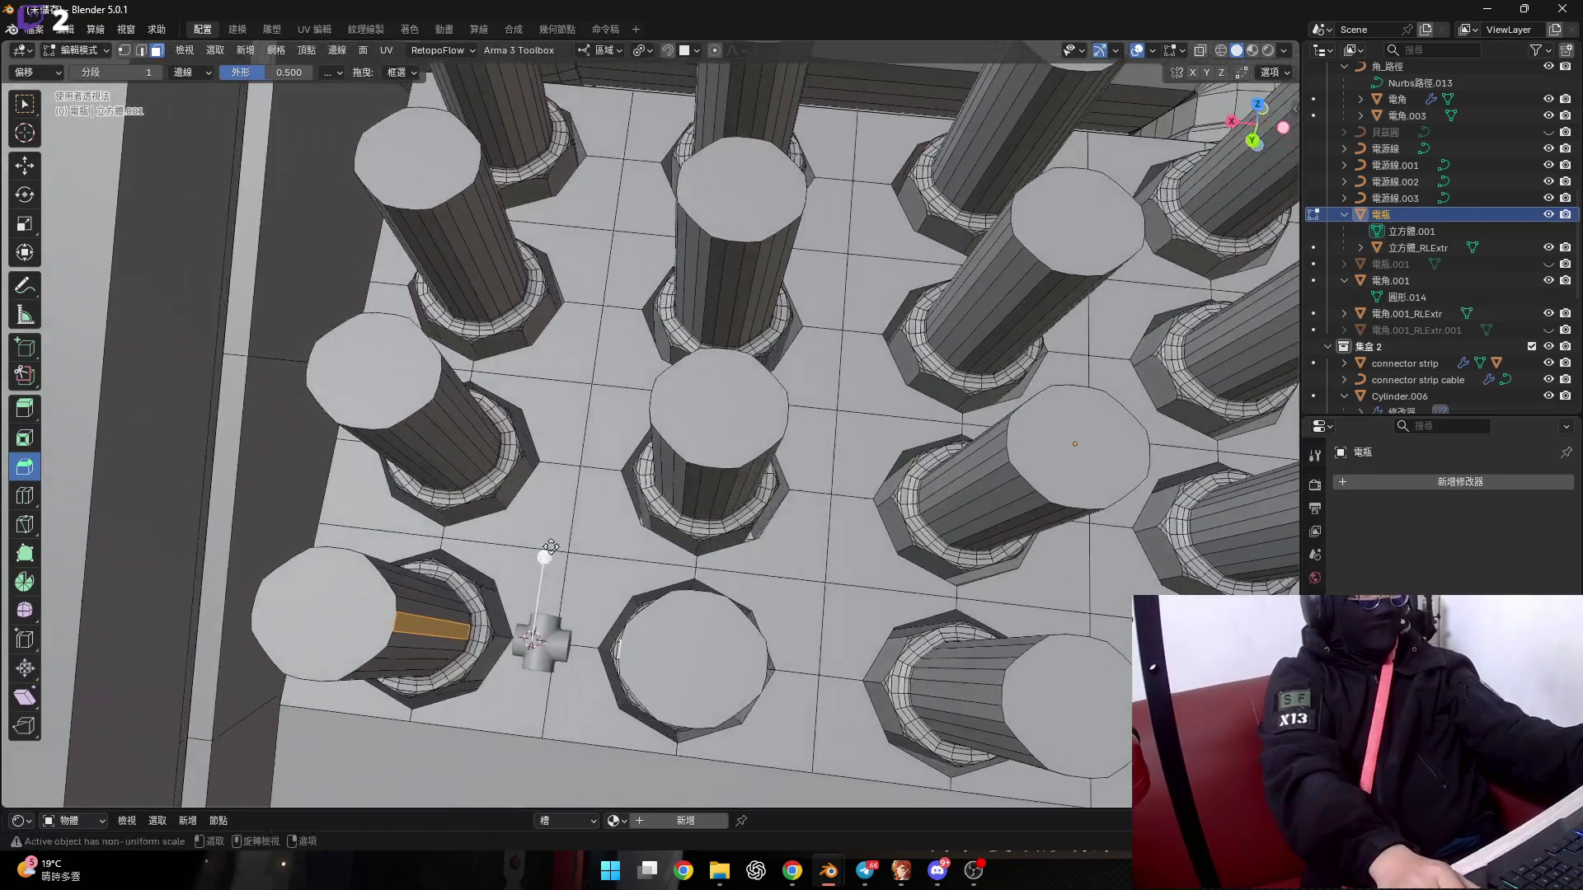
{"action": "scroll", "coordinate": [550, 547], "scroll_direction": "up", "scroll_amount": 6}
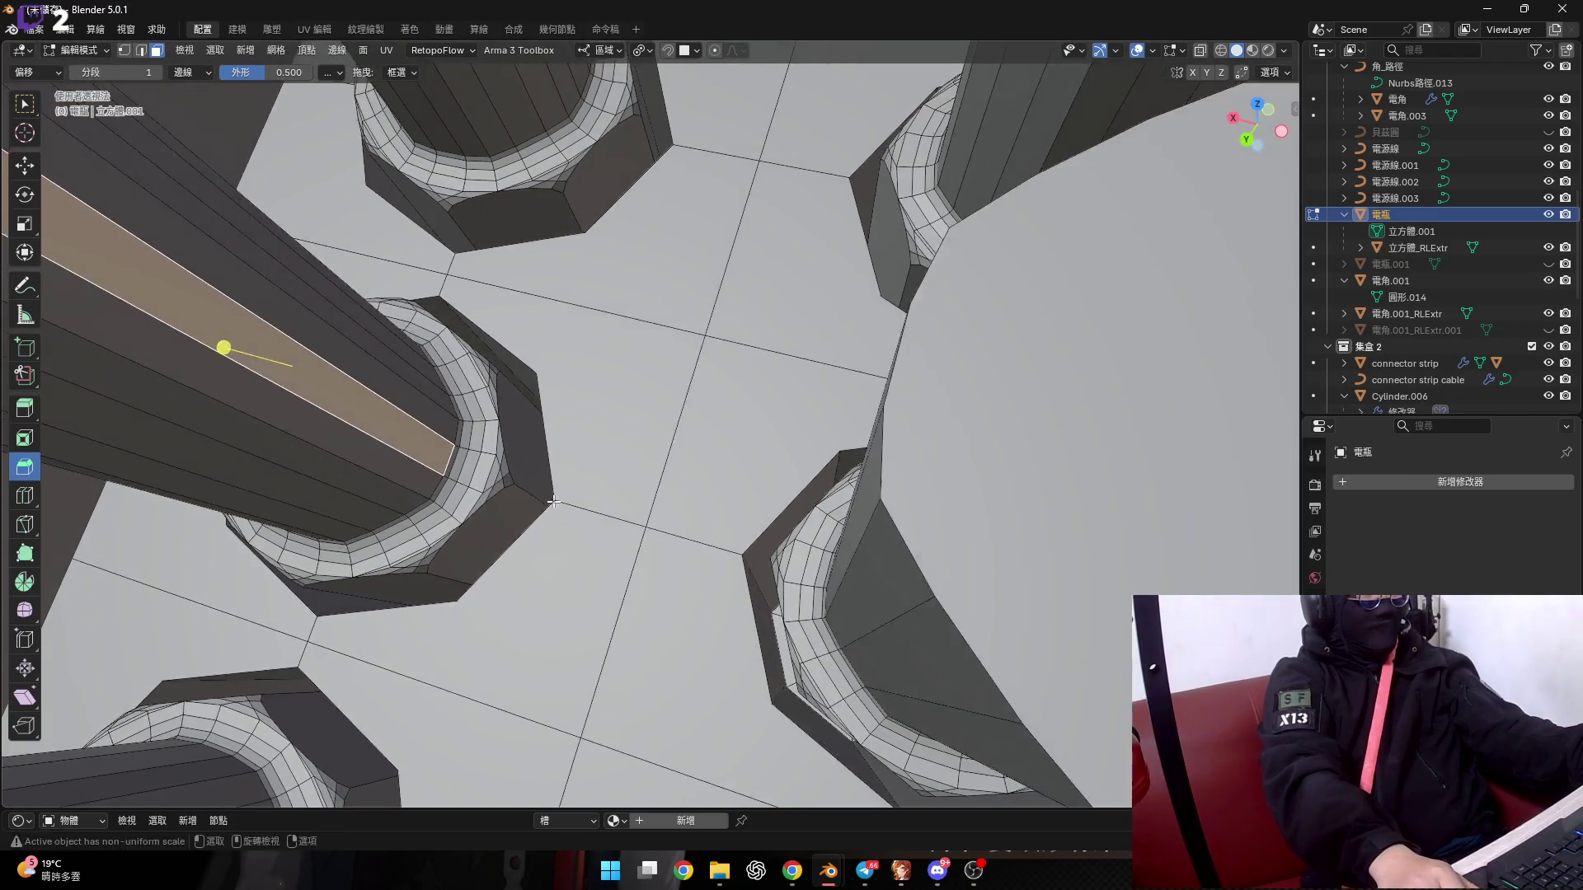
{"action": "middle_click_drag", "start_coordinate": [554, 501], "coordinate": [650, 514]}
{"action": "scroll", "coordinate": [850, 493], "scroll_direction": "down", "scroll_amount": 5}
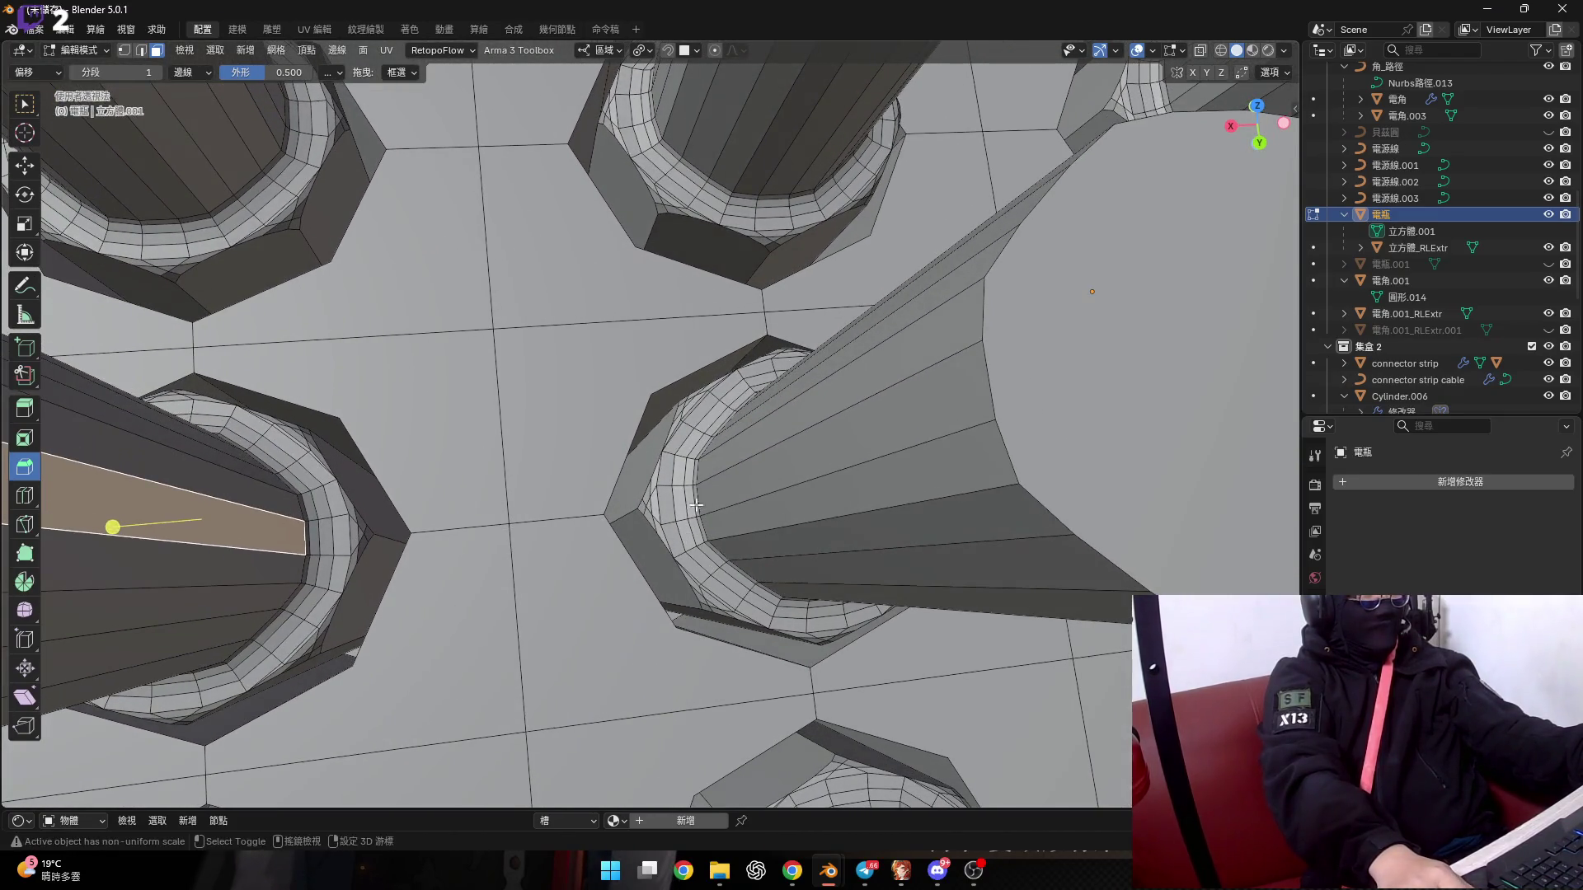
{"action": "middle_click_drag", "start_coordinate": [850, 493], "coordinate": [591, 571]}
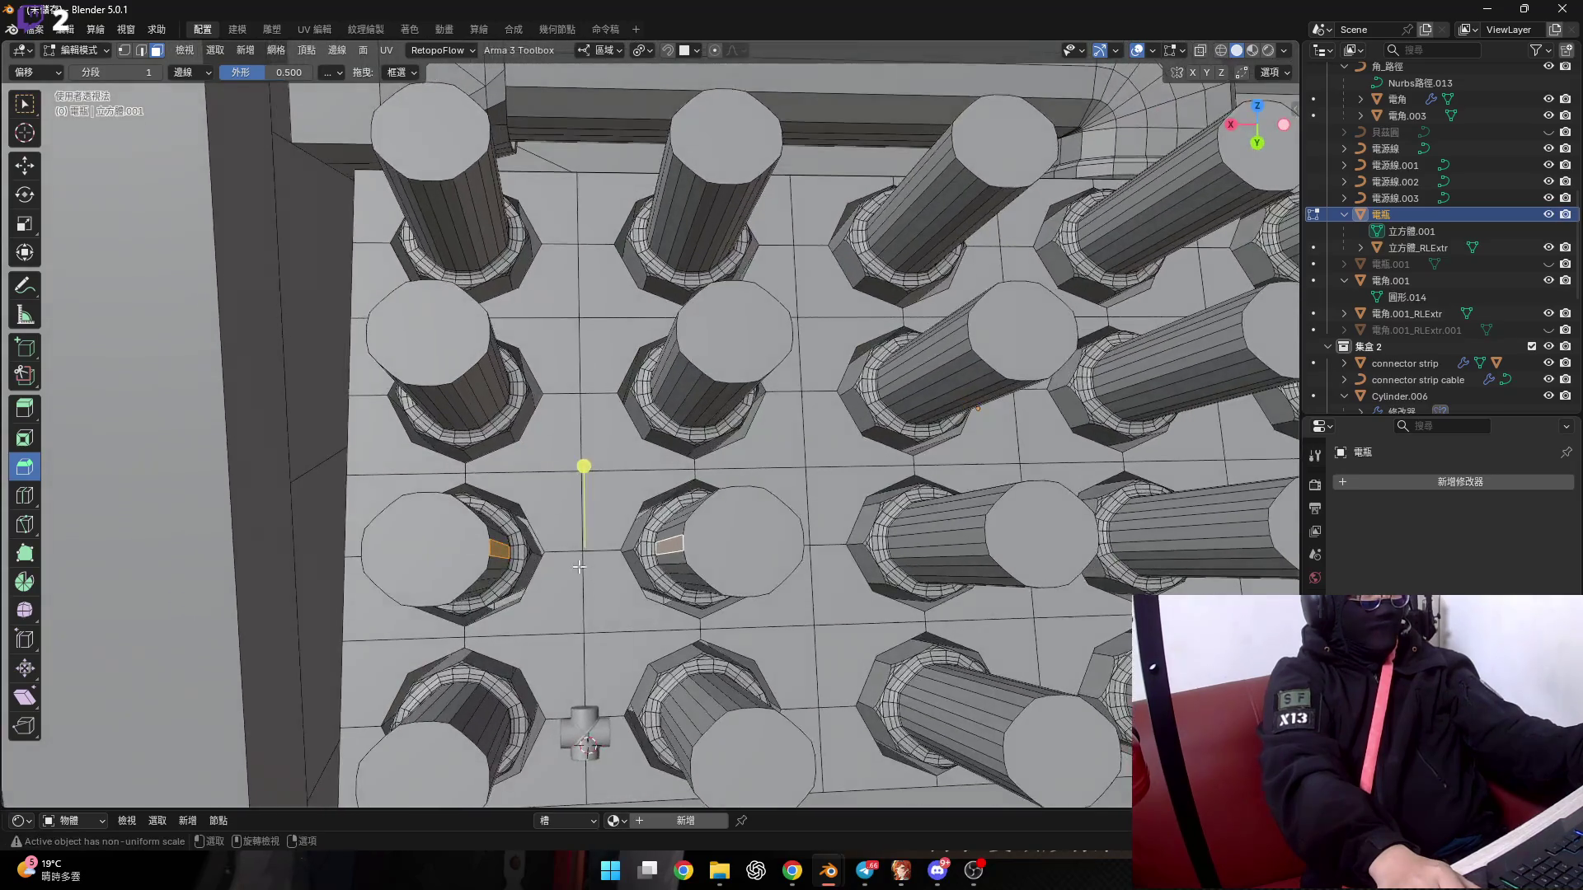
{"action": "scroll", "coordinate": [600, 557], "scroll_direction": "up", "scroll_amount": 5}
Snap the 3D cursor to the selected faces, return to Object Mode and select the cross.
{"action": "left_click", "coordinate": [600, 632]}
{"action": "scroll", "coordinate": [600, 632], "scroll_direction": "down", "scroll_amount": 5}
{"action": "mouse_move", "coordinate": [601, 633]}
{"action": "middle_mouse_down"}
{"action": "mouse_move", "coordinate": [585, 581]}
{"action": "mouse_move", "coordinate": [572, 586]}
{"action": "middle_mouse_up"}
{"action": "key", "text": "Tab"}
{"action": "left_click", "coordinate": [563, 581]}
Duplicate the cross connector and snap the copy onto the 3D cursor.
{"action": "key", "text": "shift+d"}
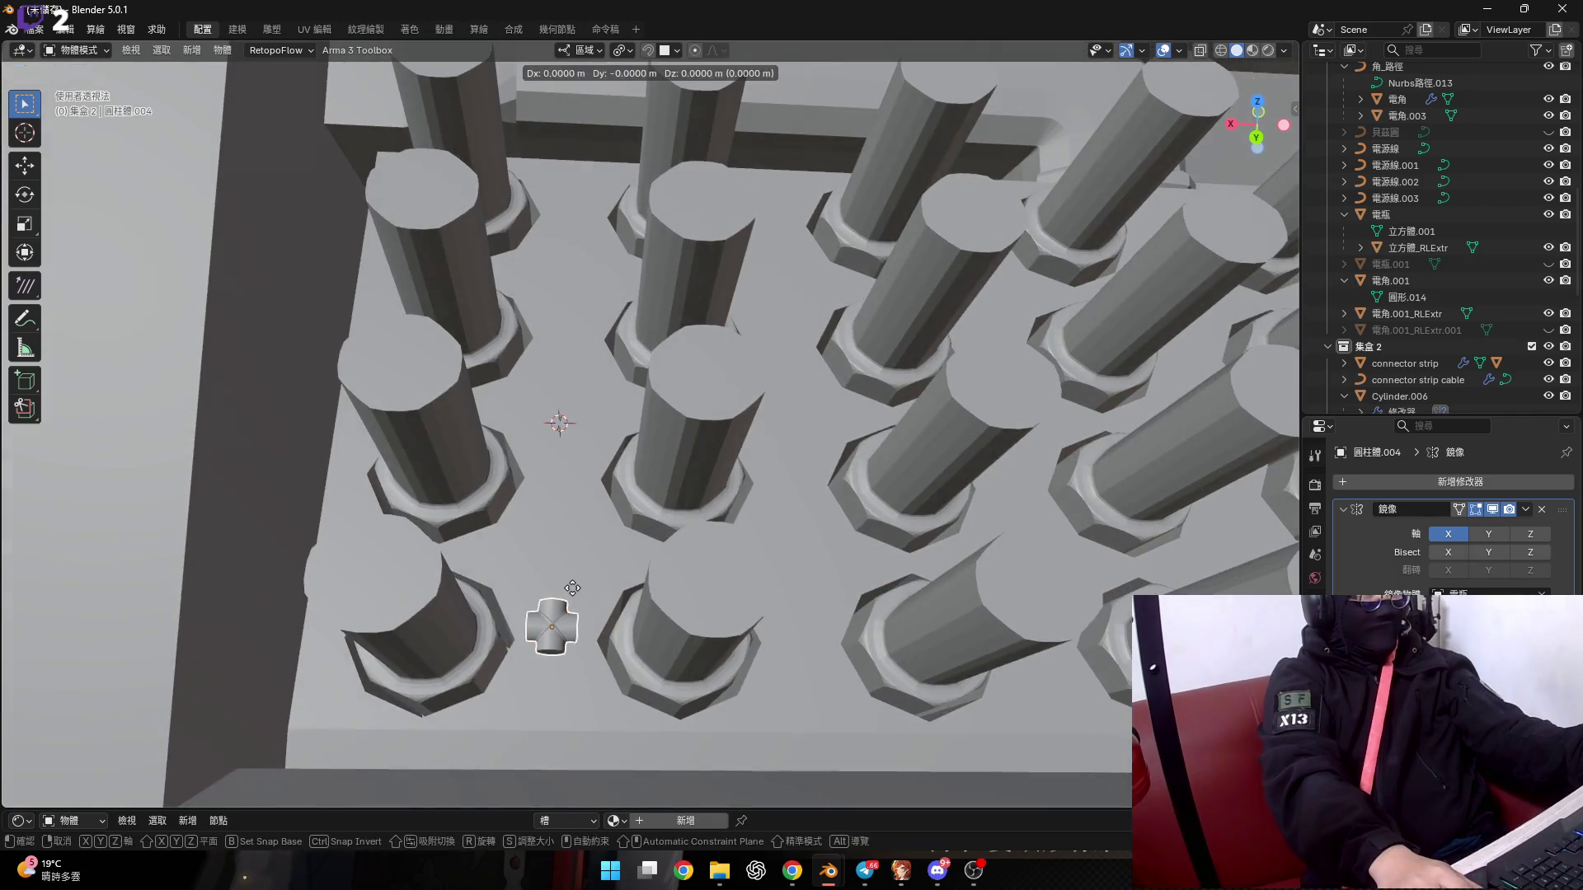
{"action": "right_click", "coordinate": [572, 587]}
{"action": "right_click", "coordinate": [572, 587]}
{"action": "mouse_move", "coordinate": [572, 586]}
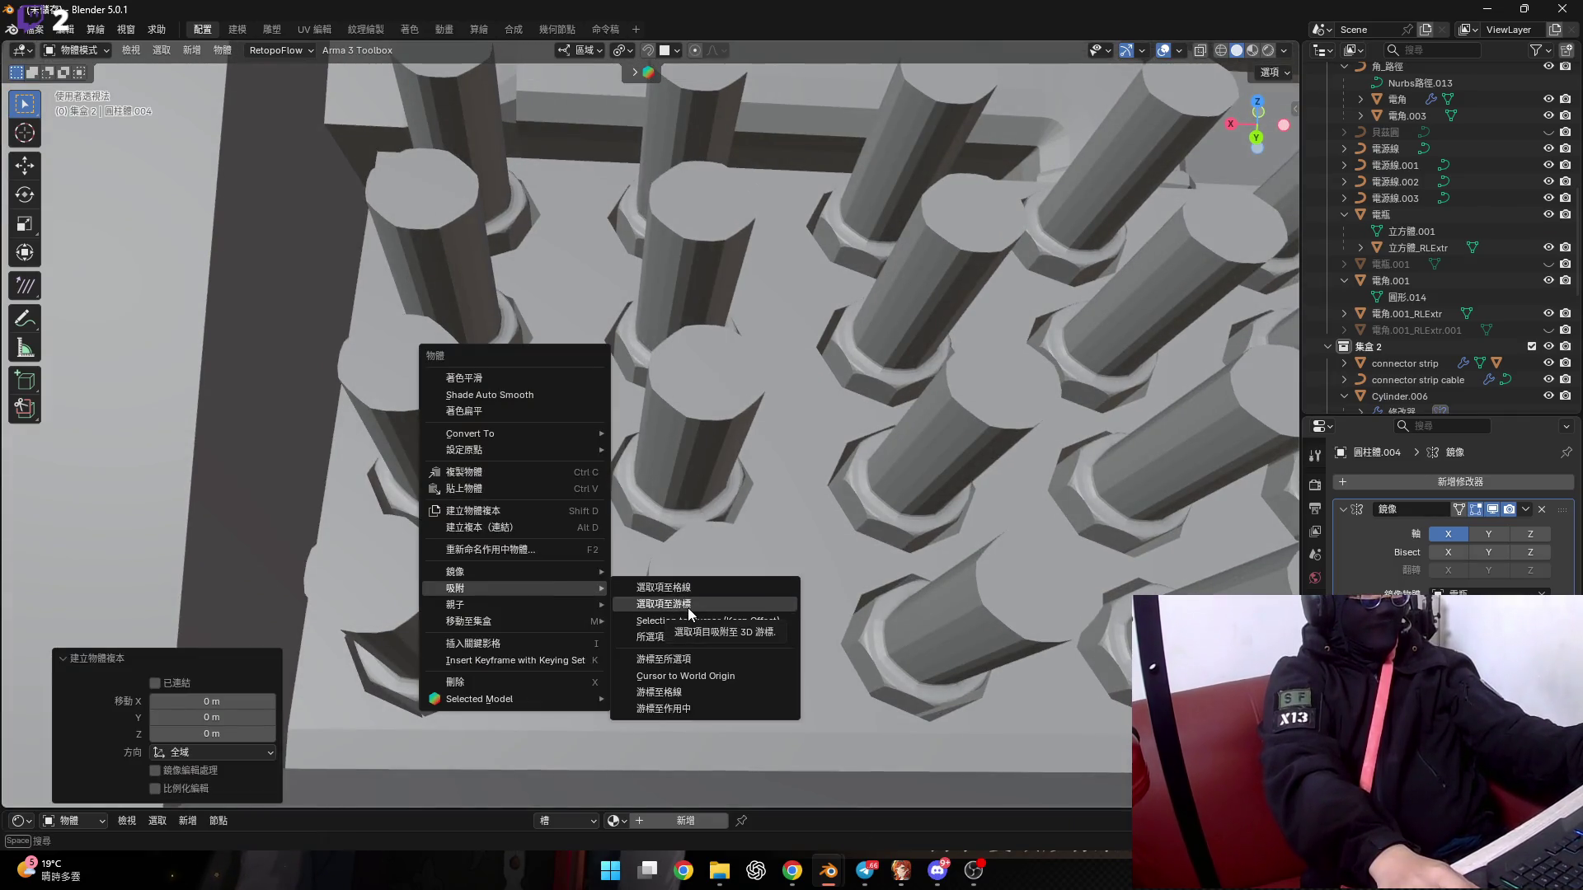
{"action": "left_click", "coordinate": [689, 606]}
{"action": "mouse_move", "coordinate": [688, 606]}
{"action": "middle_mouse_down"}
{"action": "mouse_move", "coordinate": [576, 468]}
{"action": "mouse_move", "coordinate": [580, 523]}
{"action": "mouse_move", "coordinate": [633, 582]}
{"action": "mouse_move", "coordinate": [541, 451]}
{"action": "middle_mouse_up"}
In the 電瓶 panel's Edit Mode, select faces and move the 3D cursor to them.
{"action": "left_click", "coordinate": [546, 413]}
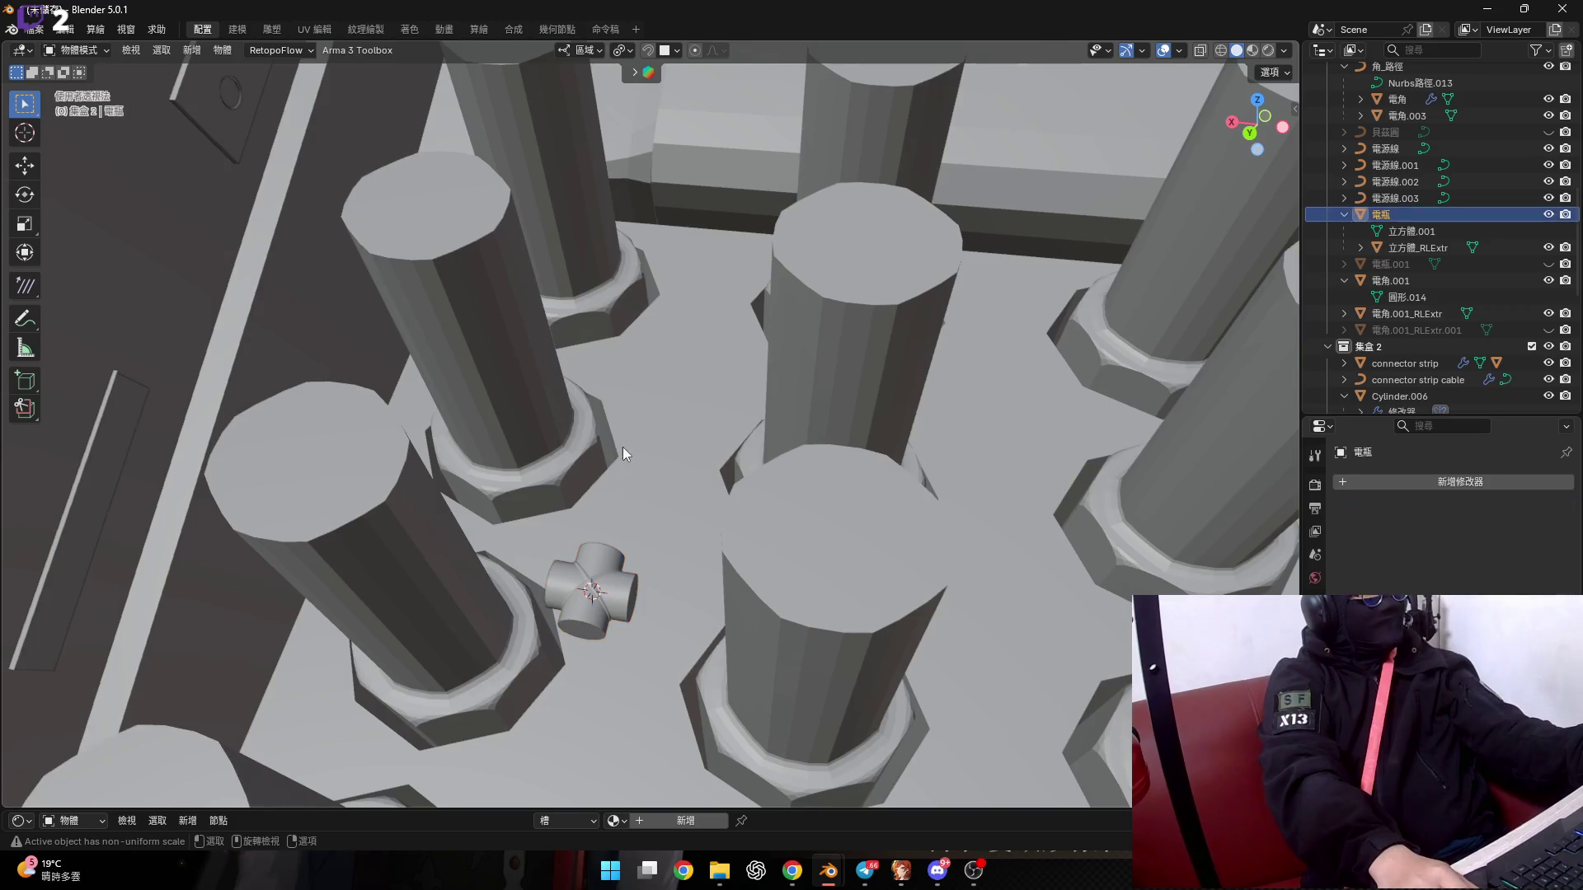
{"action": "key", "text": "Tab"}
{"action": "middle_click_drag", "start_coordinate": [569, 469], "coordinate": [560, 486]}
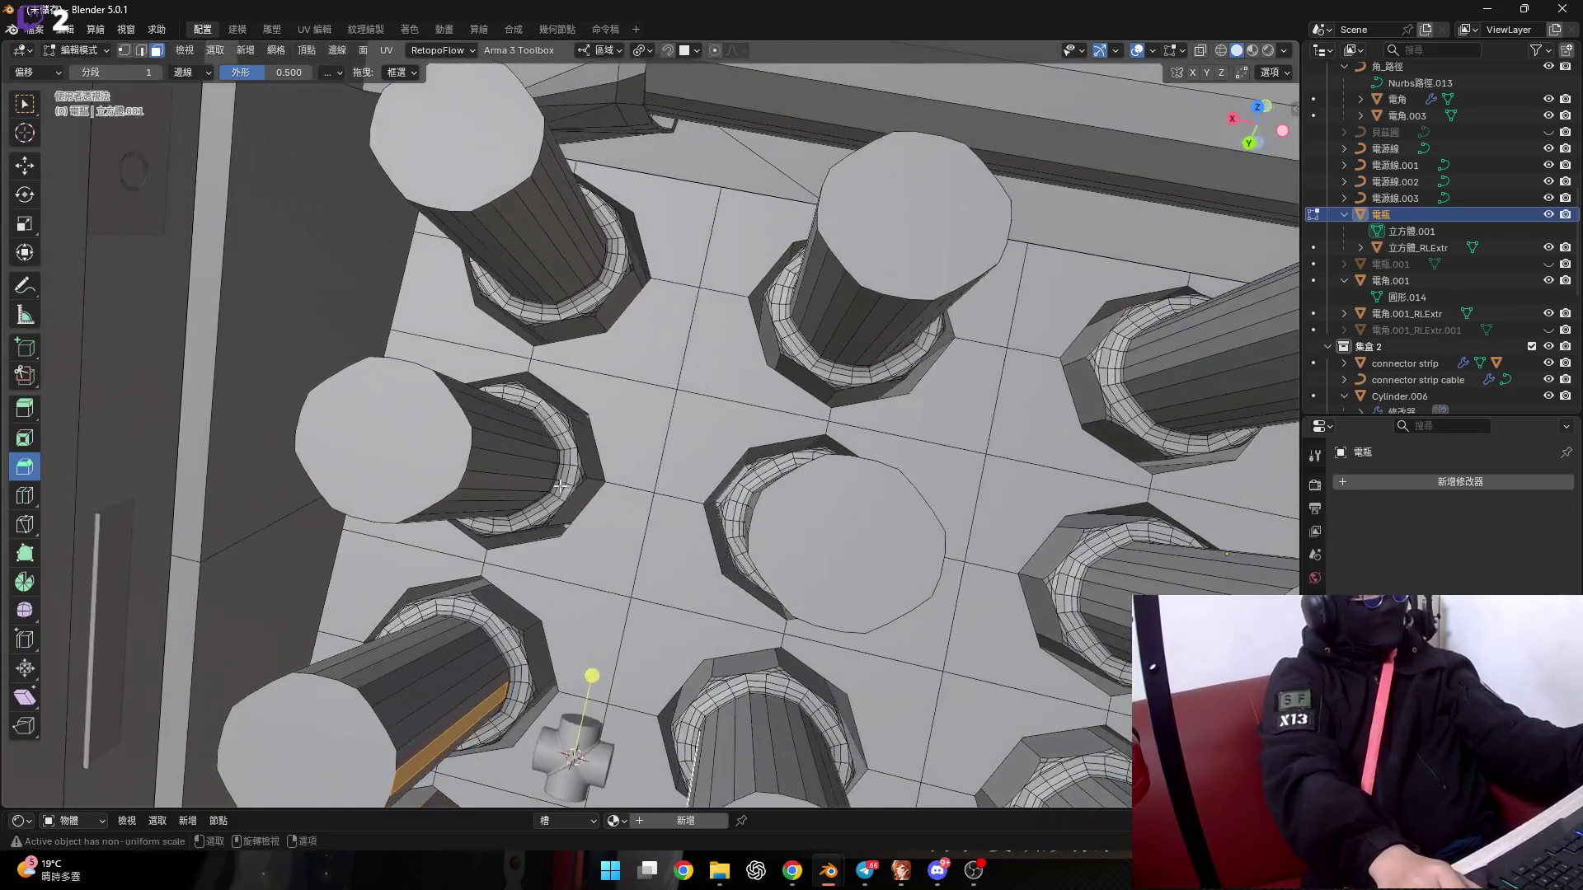
{"action": "middle_click_drag", "start_coordinate": [681, 496], "coordinate": [520, 444]}
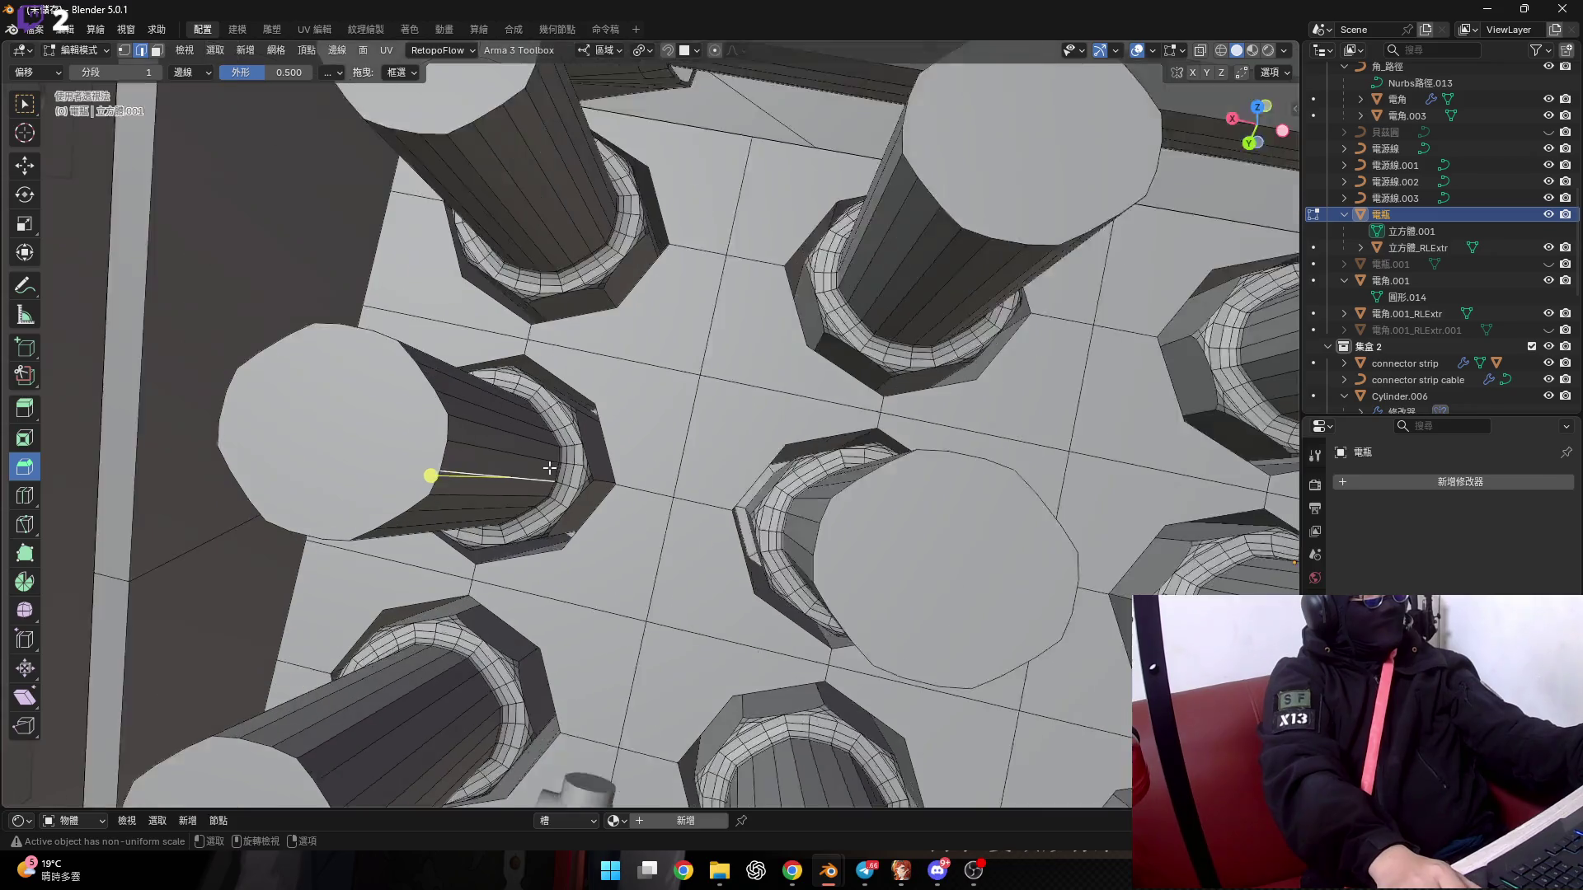
{"action": "key", "text": "3"}
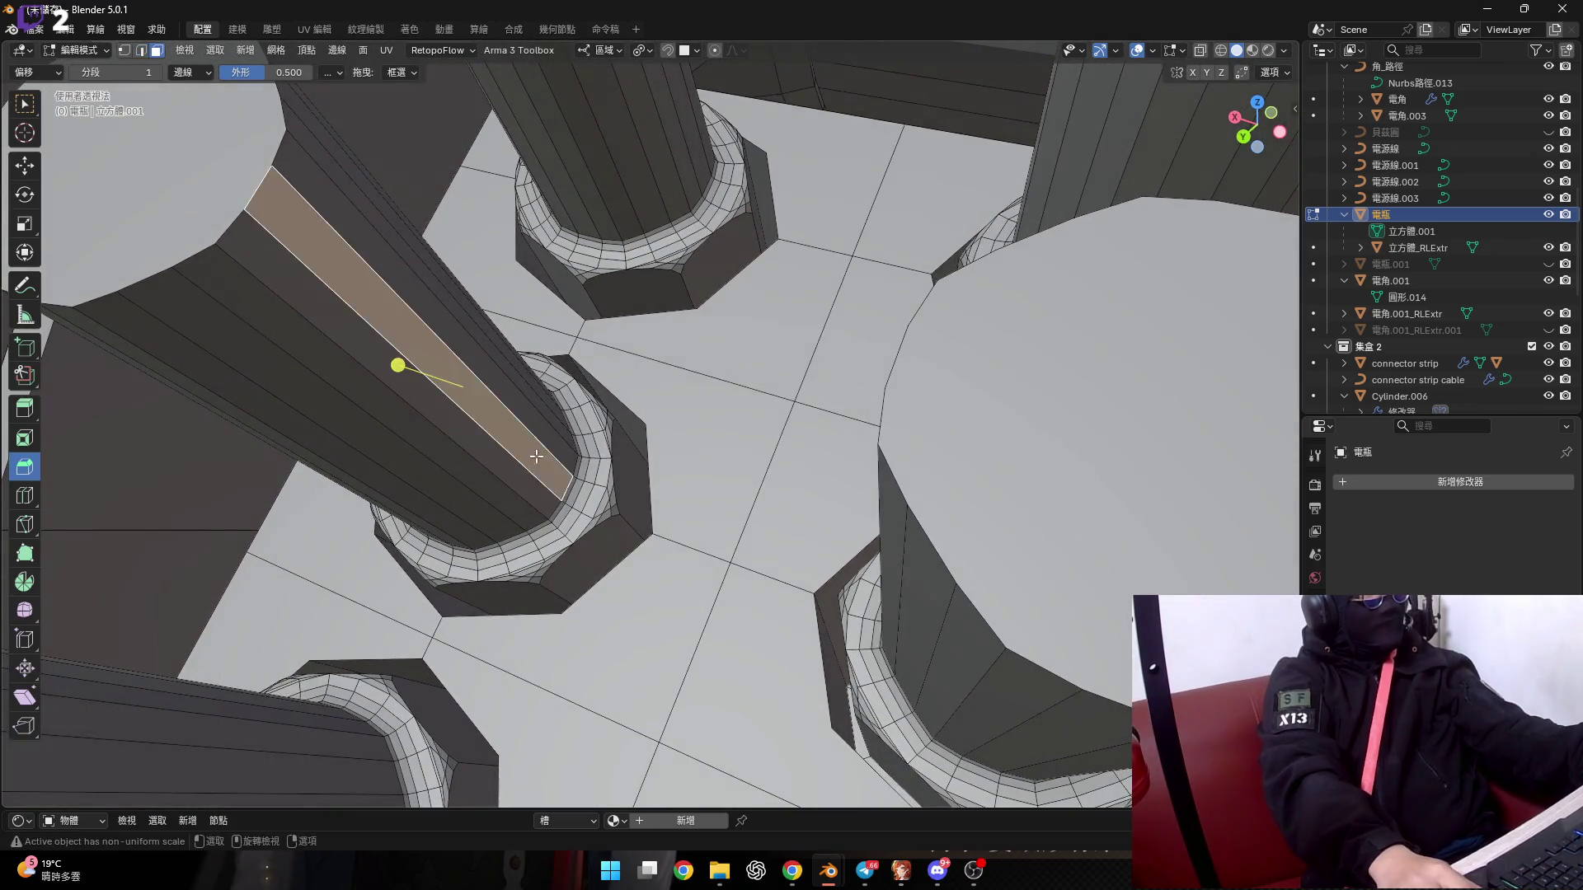
{"action": "scroll", "coordinate": [536, 459], "scroll_direction": "down", "scroll_amount": 3}
{"action": "mouse_move", "coordinate": [536, 459]}
{"action": "middle_mouse_down"}
{"action": "mouse_move", "coordinate": [712, 504]}
{"action": "mouse_move", "coordinate": [577, 495]}
{"action": "middle_mouse_up"}
{"action": "scroll", "coordinate": [644, 489], "scroll_direction": "up", "scroll_amount": 3}
{"action": "key", "text": "Tab"}
{"action": "left_click", "coordinate": [522, 680]}
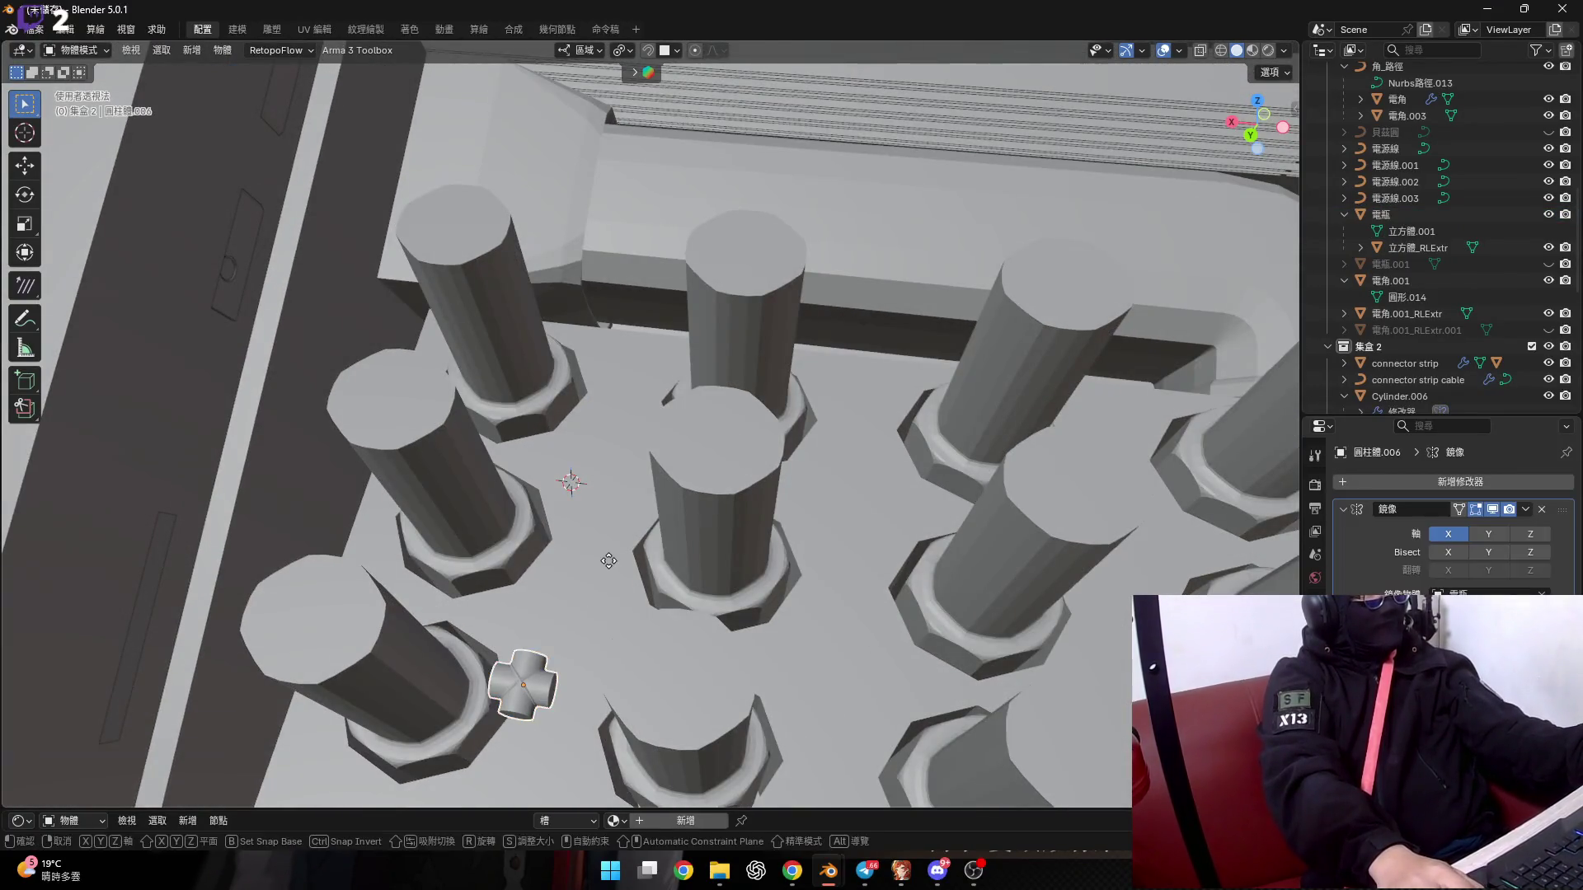
Make another cross copy and snap it to the new 3D cursor position.
{"action": "key", "text": "shift+d"}
{"action": "key", "text": "Escape"}
{"action": "middle_click_drag", "start_coordinate": [608, 565], "coordinate": [599, 493]}
{"action": "right_click", "coordinate": [605, 544]}
{"action": "mouse_move", "coordinate": [605, 544]}
{"action": "left_click", "coordinate": [685, 562]}
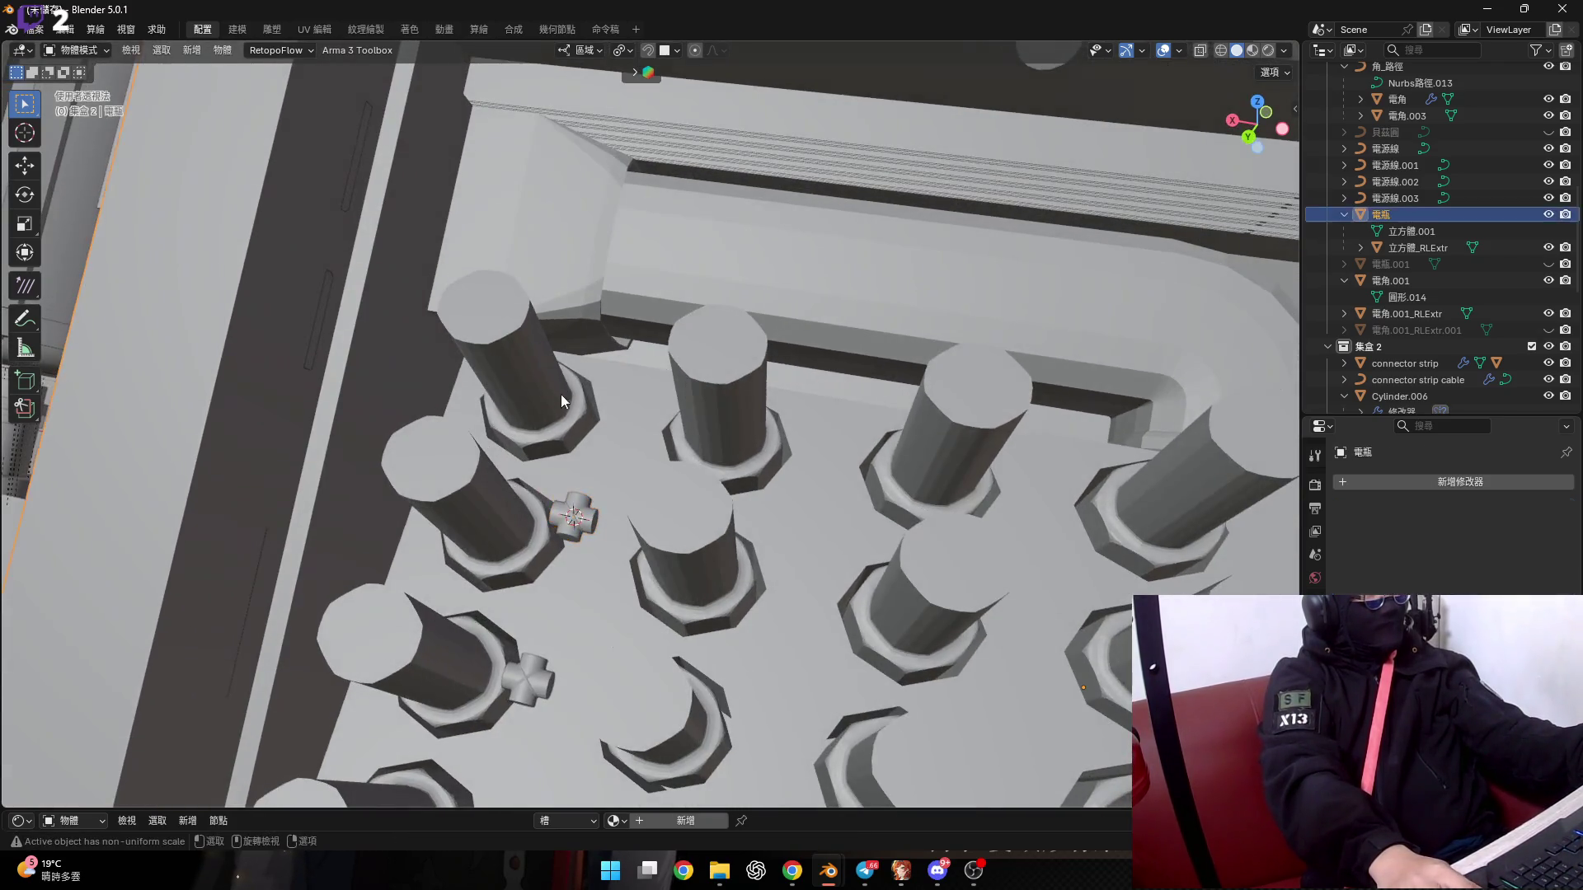
Place the 3D cursor on a panel face at the grid corner between two upper posts.
{"action": "left_click", "coordinate": [560, 394]}
{"action": "key", "text": "Tab"}
{"action": "scroll", "coordinate": [587, 414], "scroll_direction": "up", "scroll_amount": 6}
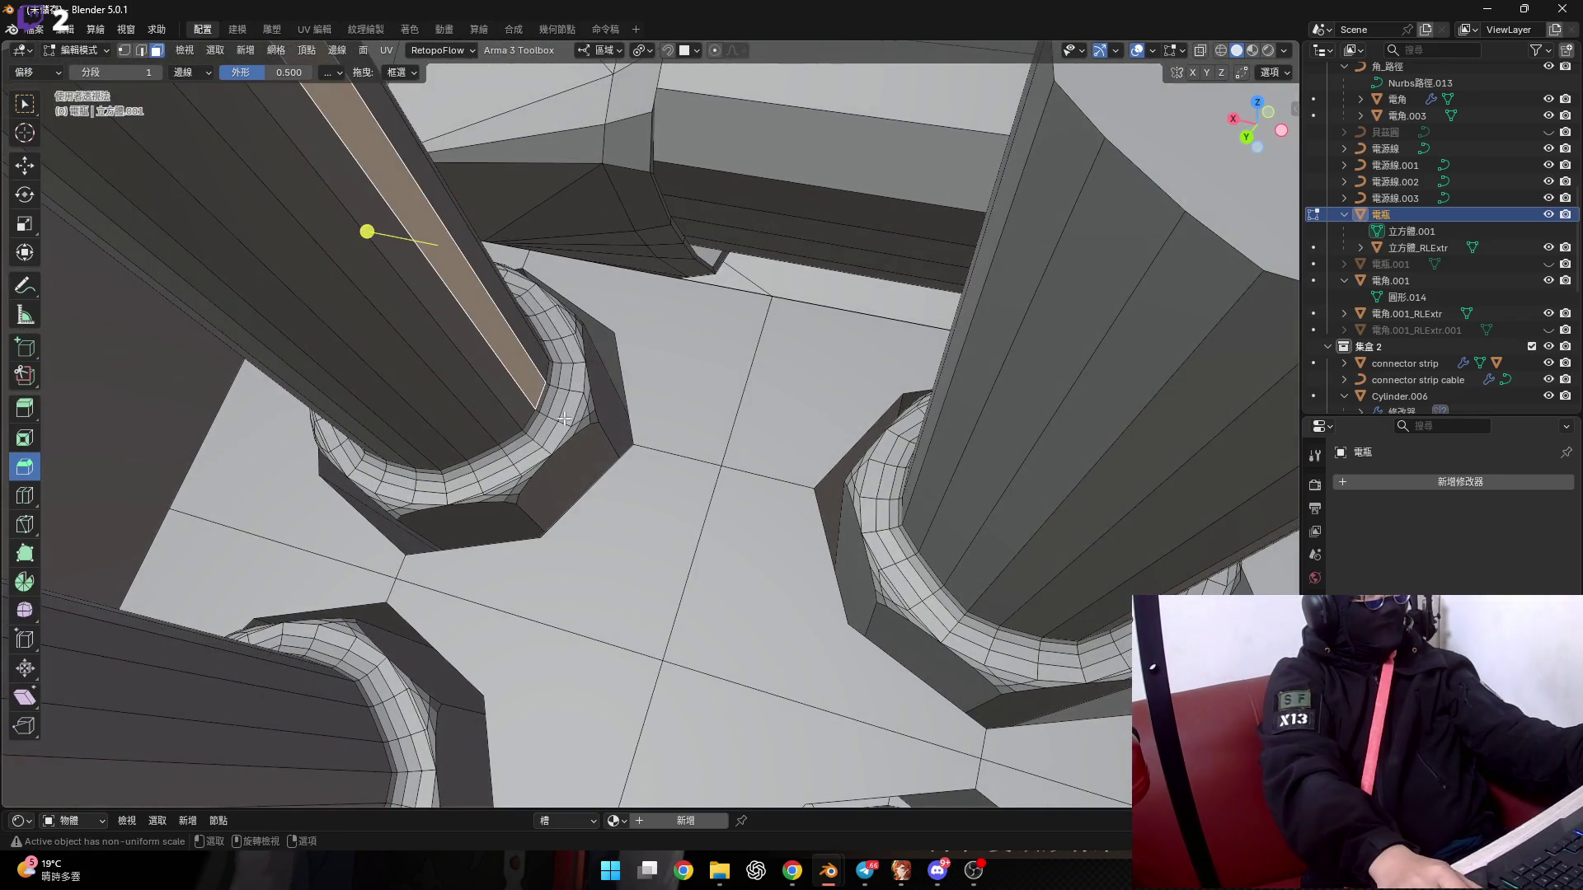
{"action": "mouse_move", "coordinate": [564, 419]}
{"action": "middle_mouse_down"}
{"action": "mouse_move", "coordinate": [756, 503]}
{"action": "mouse_move", "coordinate": [642, 464]}
{"action": "middle_mouse_up"}
{"action": "scroll", "coordinate": [923, 492], "scroll_direction": "down", "scroll_amount": 5}
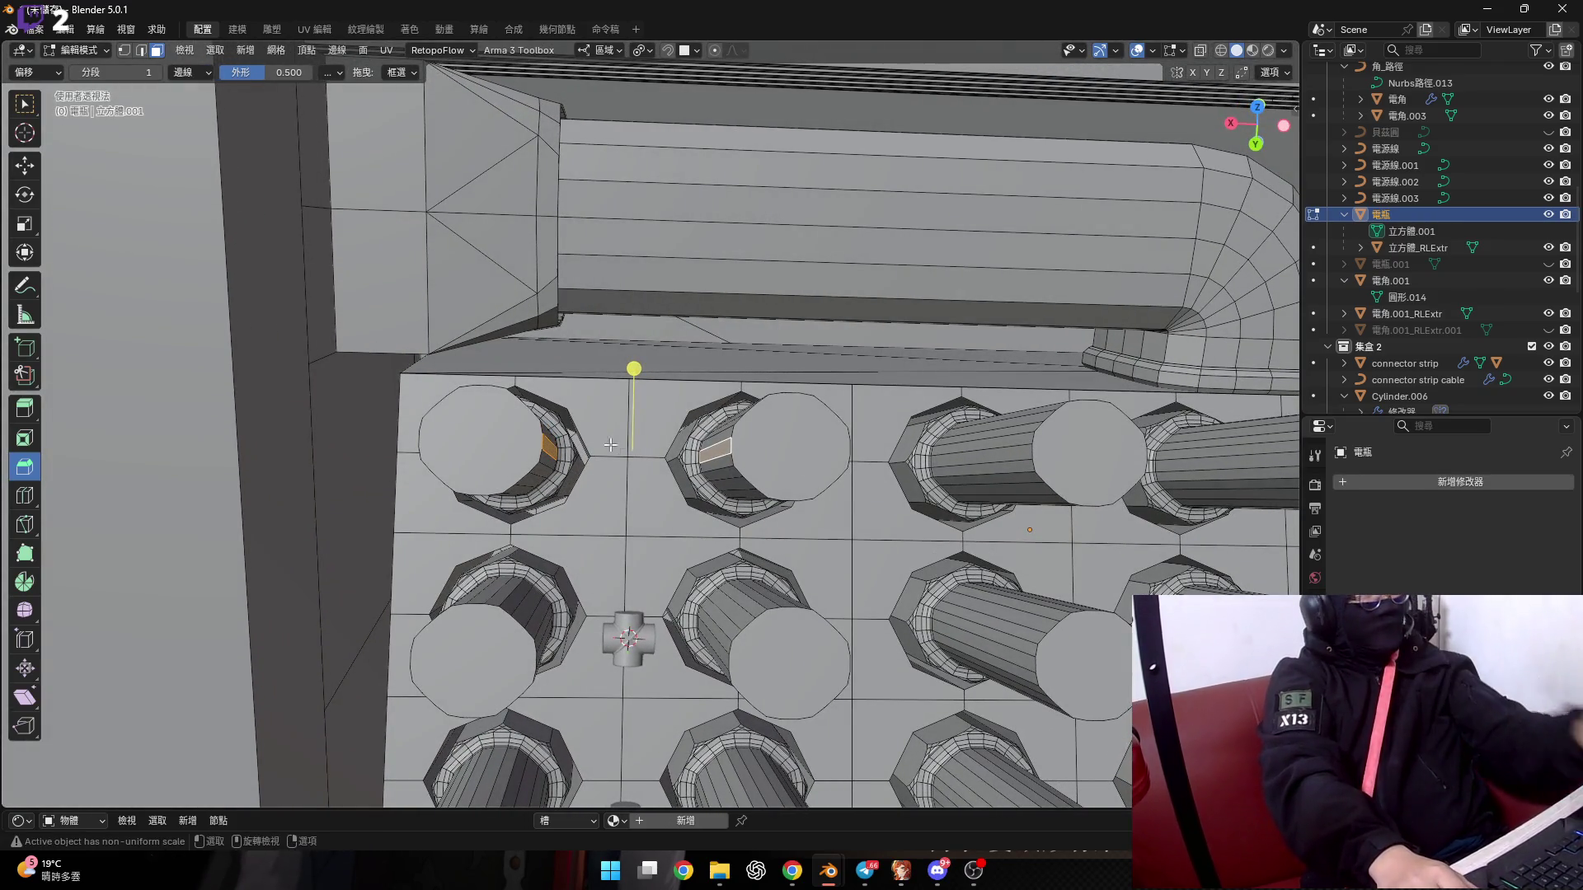
{"action": "scroll", "coordinate": [610, 445], "scroll_direction": "up", "scroll_amount": 3}
{"action": "middle_click_drag", "start_coordinate": [610, 445], "coordinate": [647, 445]}
{"action": "key", "text": "shift+s"}
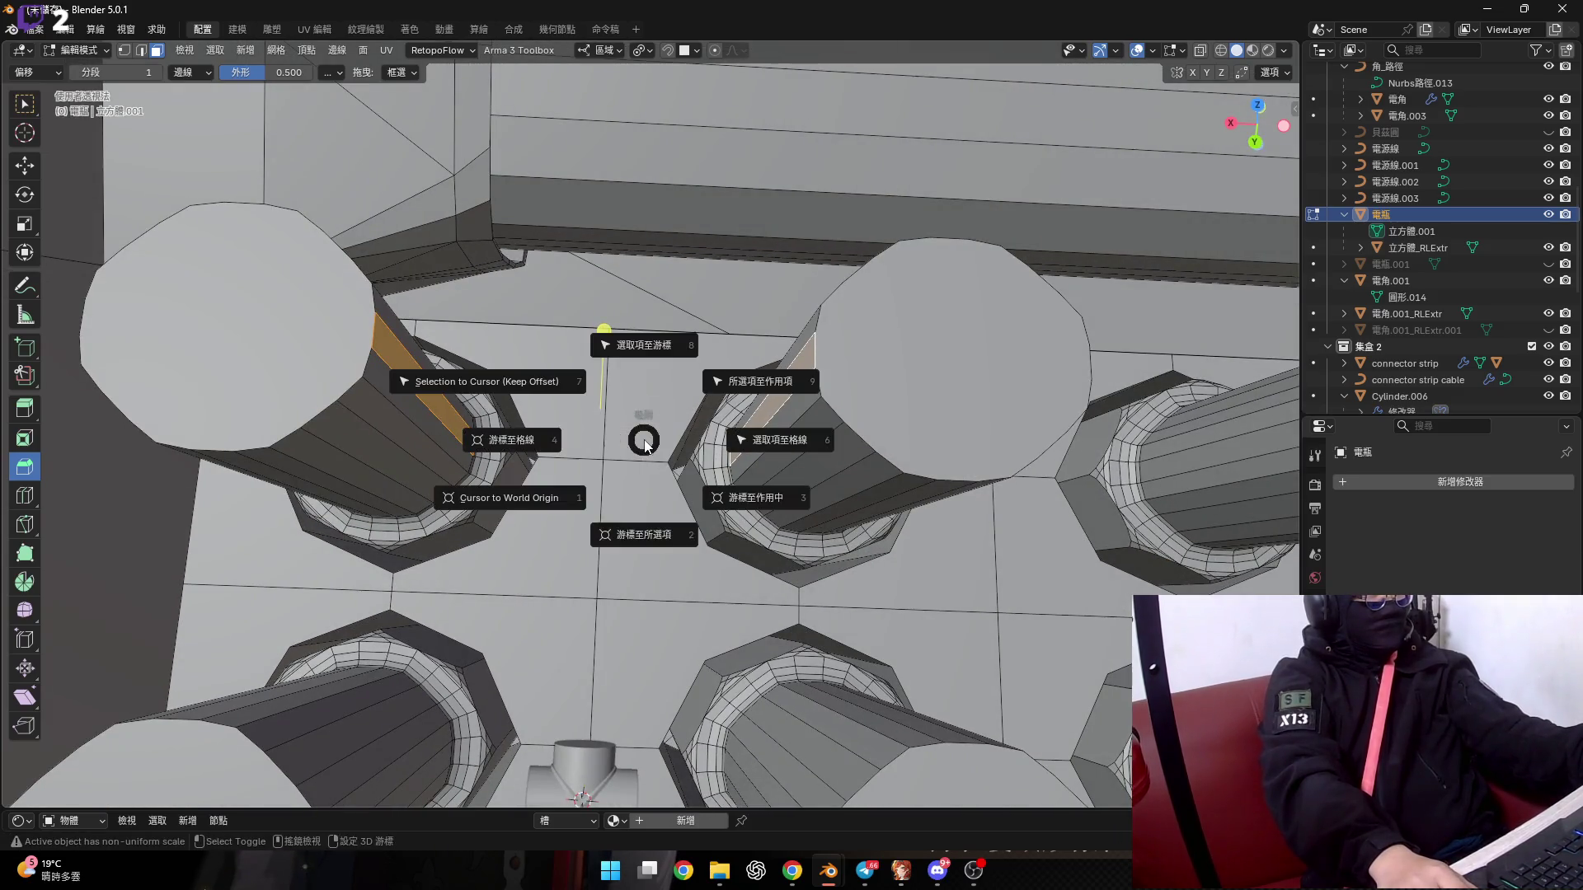
{"action": "left_click", "coordinate": [642, 532]}
{"action": "key", "text": "Tab"}
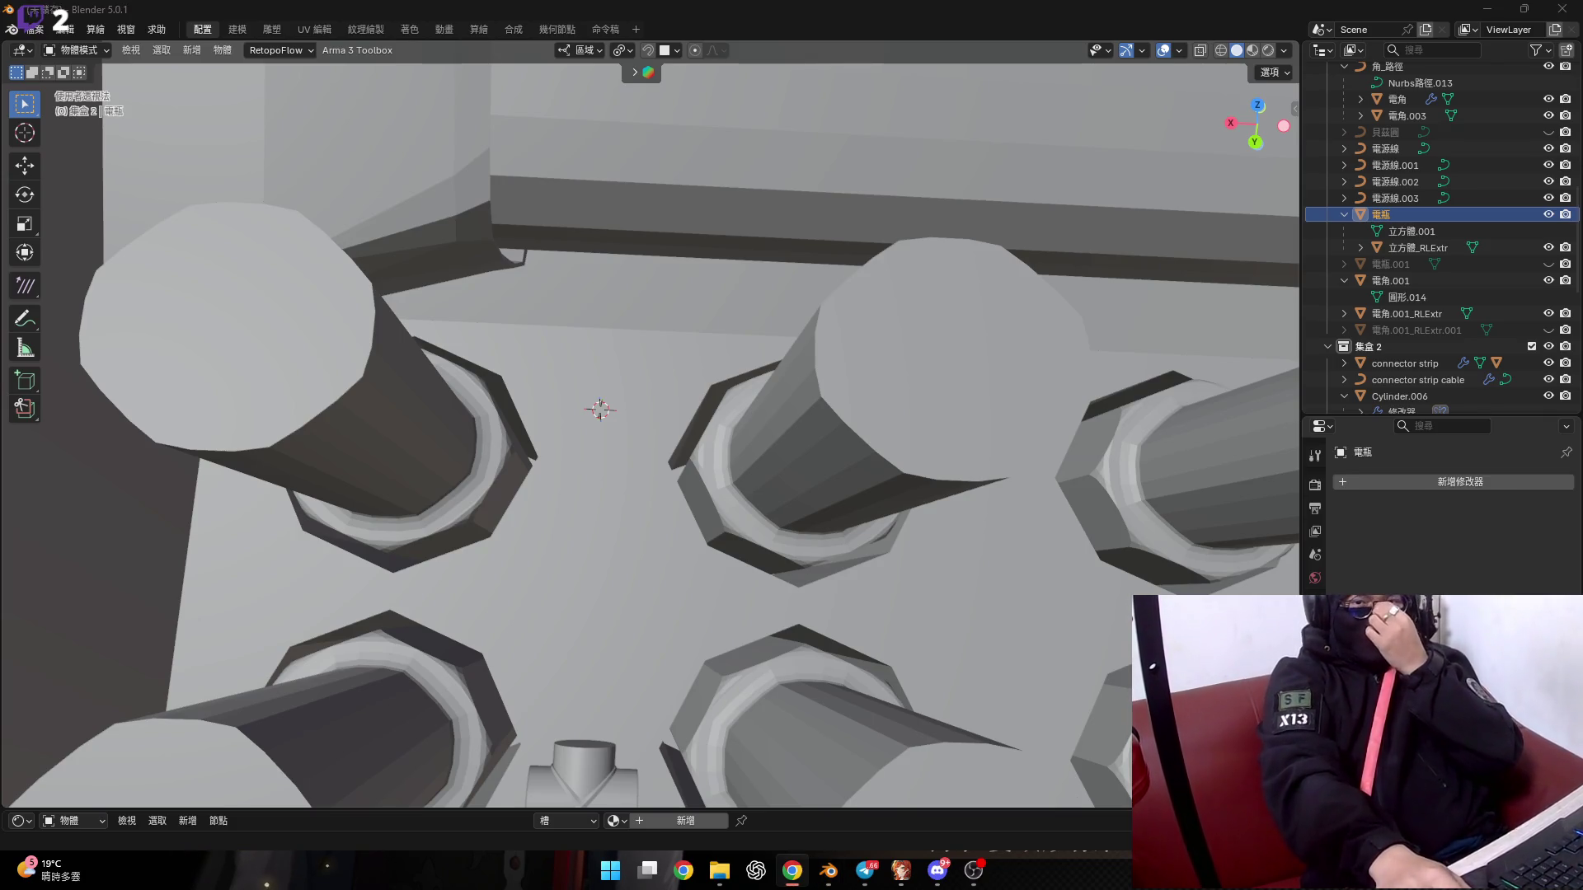
Dismiss the snap menu without changes and select the cross connector.
{"action": "scroll", "coordinate": [577, 518], "scroll_direction": "down", "scroll_amount": 3}
{"action": "key", "text": "shift+s"}
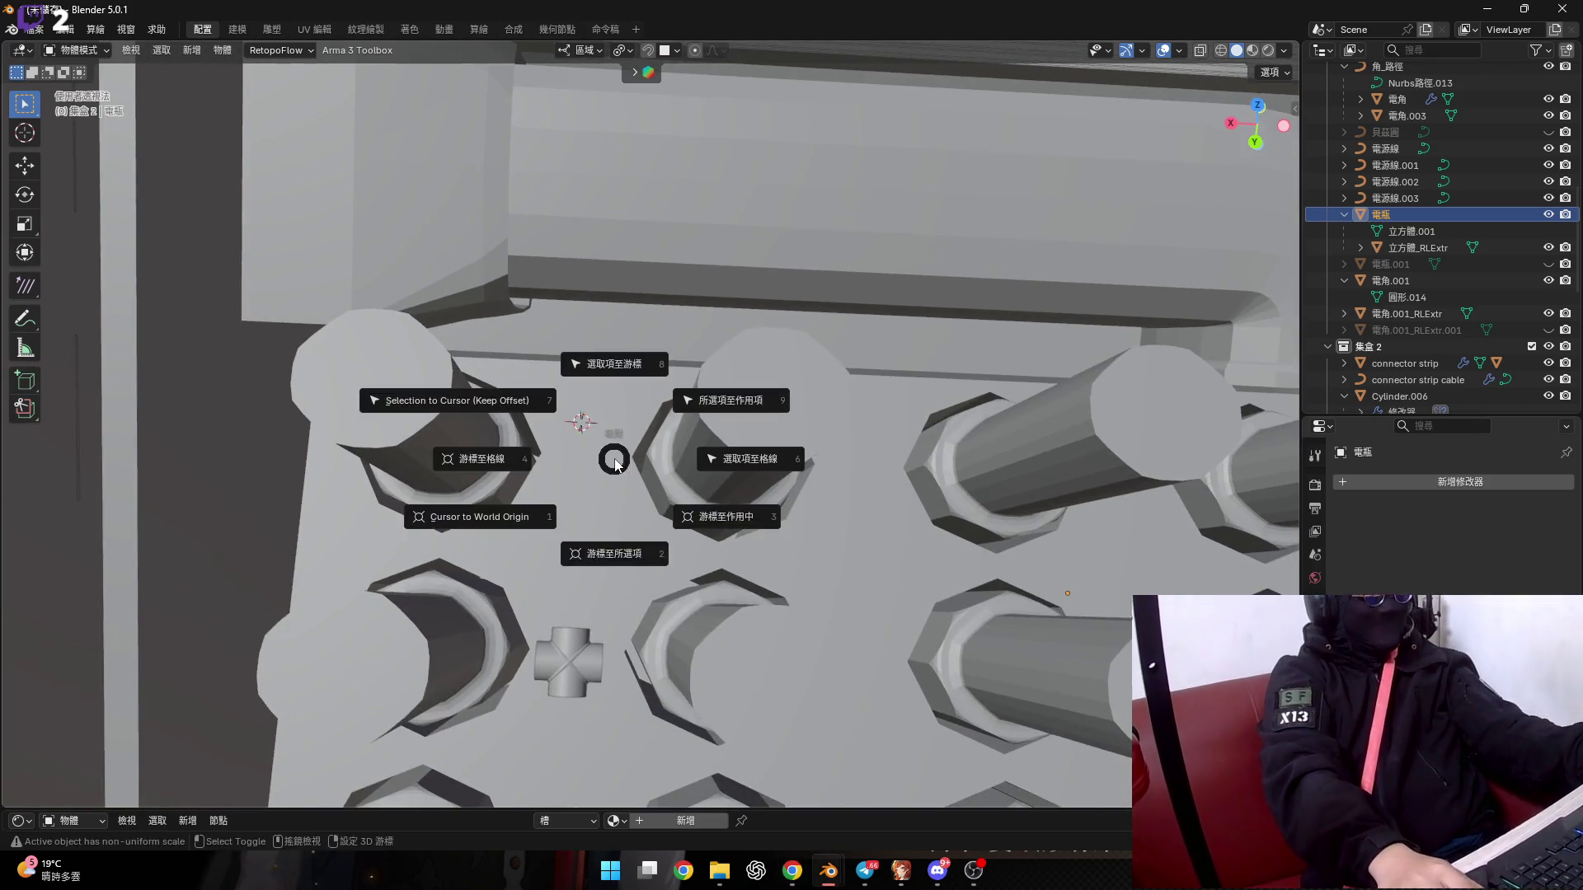
{"action": "left_click", "coordinate": [616, 556]}
{"action": "left_click", "coordinate": [597, 647]}
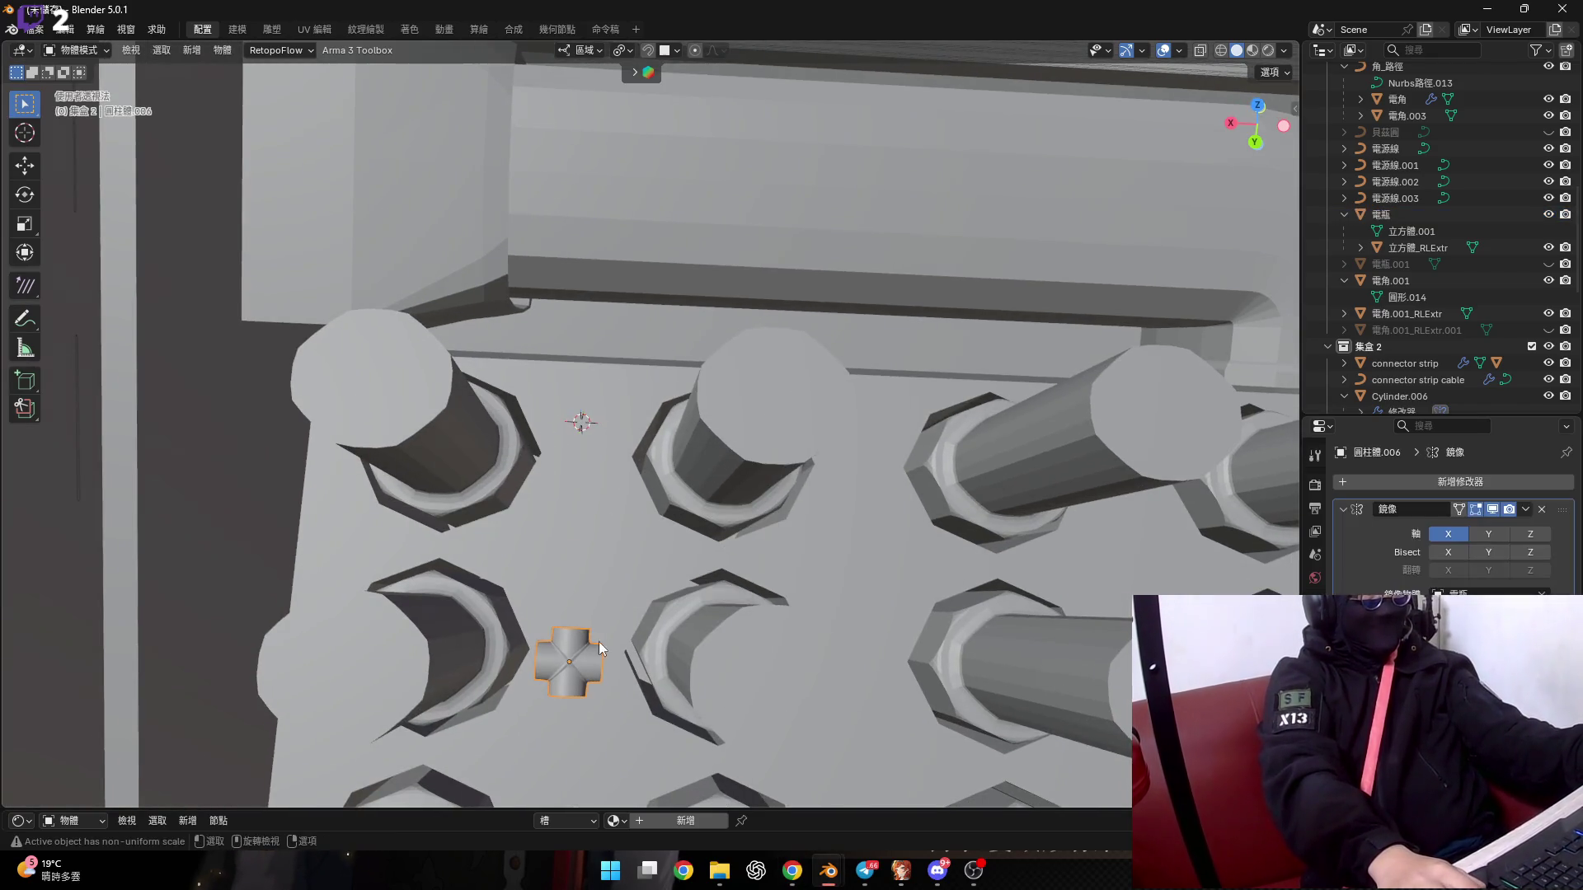
Snap the selected cross connector onto the 3D cursor with Selection to Cursor.
{"action": "right_click", "coordinate": [630, 569]}
{"action": "right_click", "coordinate": [630, 569]}
{"action": "mouse_move", "coordinate": [630, 570]}
{"action": "left_click", "coordinate": [791, 588]}
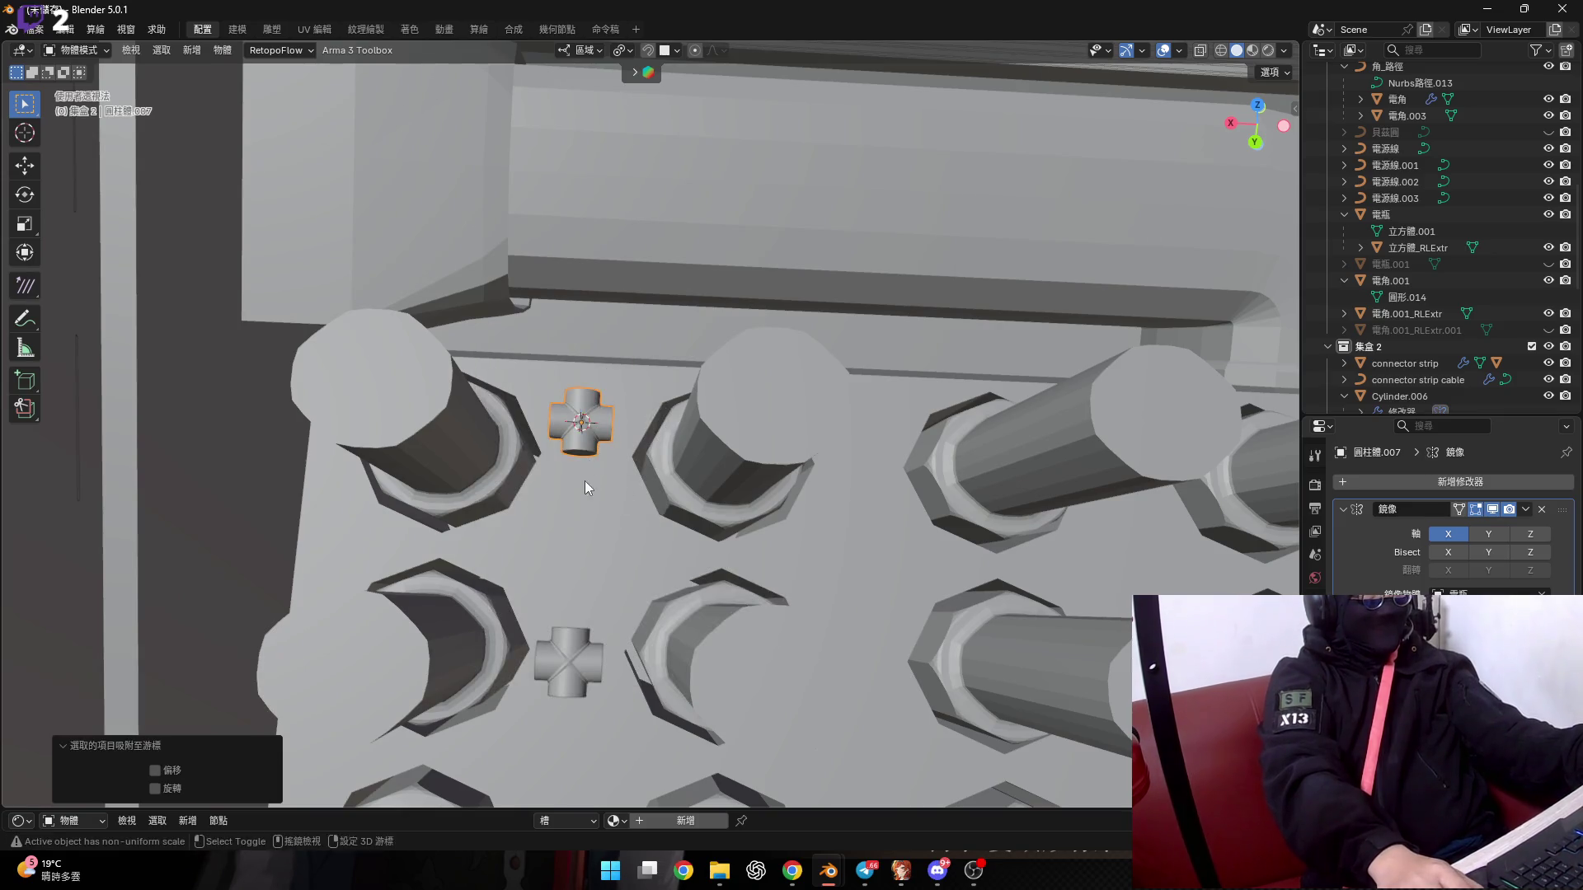
{"action": "scroll", "coordinate": [590, 512], "scroll_direction": "down", "scroll_amount": 5}
{"action": "mouse_move", "coordinate": [550, 577]}
{"action": "middle_mouse_down"}
{"action": "mouse_move", "coordinate": [550, 556]}
{"action": "mouse_move", "coordinate": [605, 576]}
{"action": "mouse_move", "coordinate": [575, 621]}
{"action": "mouse_move", "coordinate": [517, 590]}
{"action": "mouse_move", "coordinate": [408, 603]}
{"action": "middle_mouse_up"}
{"action": "scroll", "coordinate": [541, 561], "scroll_direction": "up", "scroll_amount": 5}
Move the 3D cursor onto a post face beside the next grid intersection.
{"action": "left_click", "coordinate": [531, 602]}
{"action": "left_click", "coordinate": [407, 604]}
{"action": "key", "text": "Tab"}
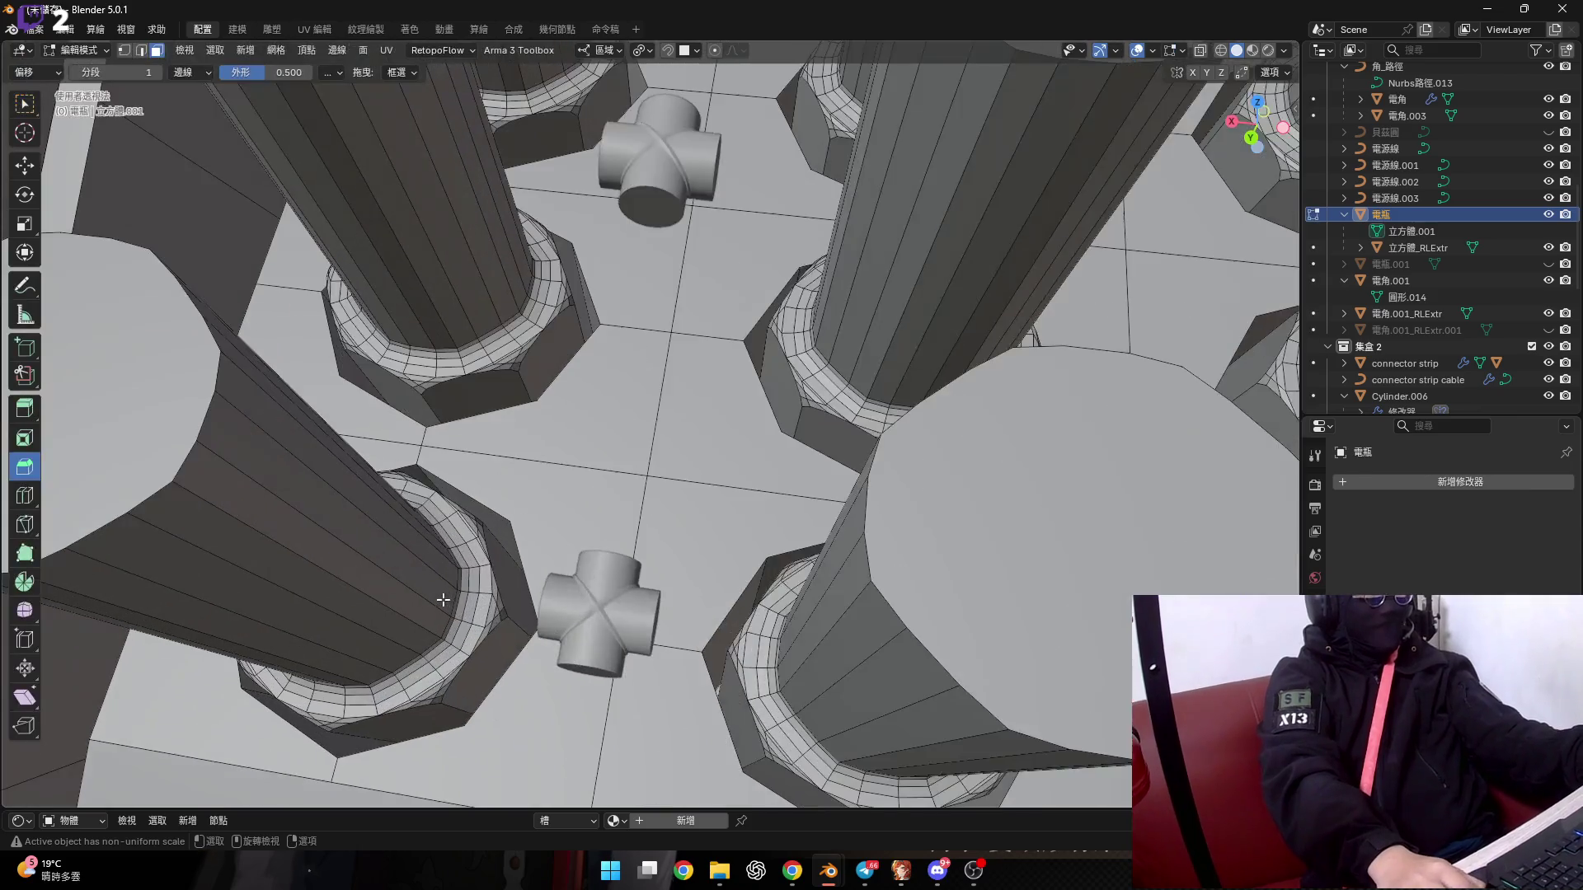
{"action": "left_click", "coordinate": [432, 595]}
{"action": "mouse_move", "coordinate": [433, 595]}
{"action": "middle_mouse_down"}
{"action": "mouse_move", "coordinate": [529, 640]}
{"action": "mouse_move", "coordinate": [804, 640]}
{"action": "middle_mouse_up"}
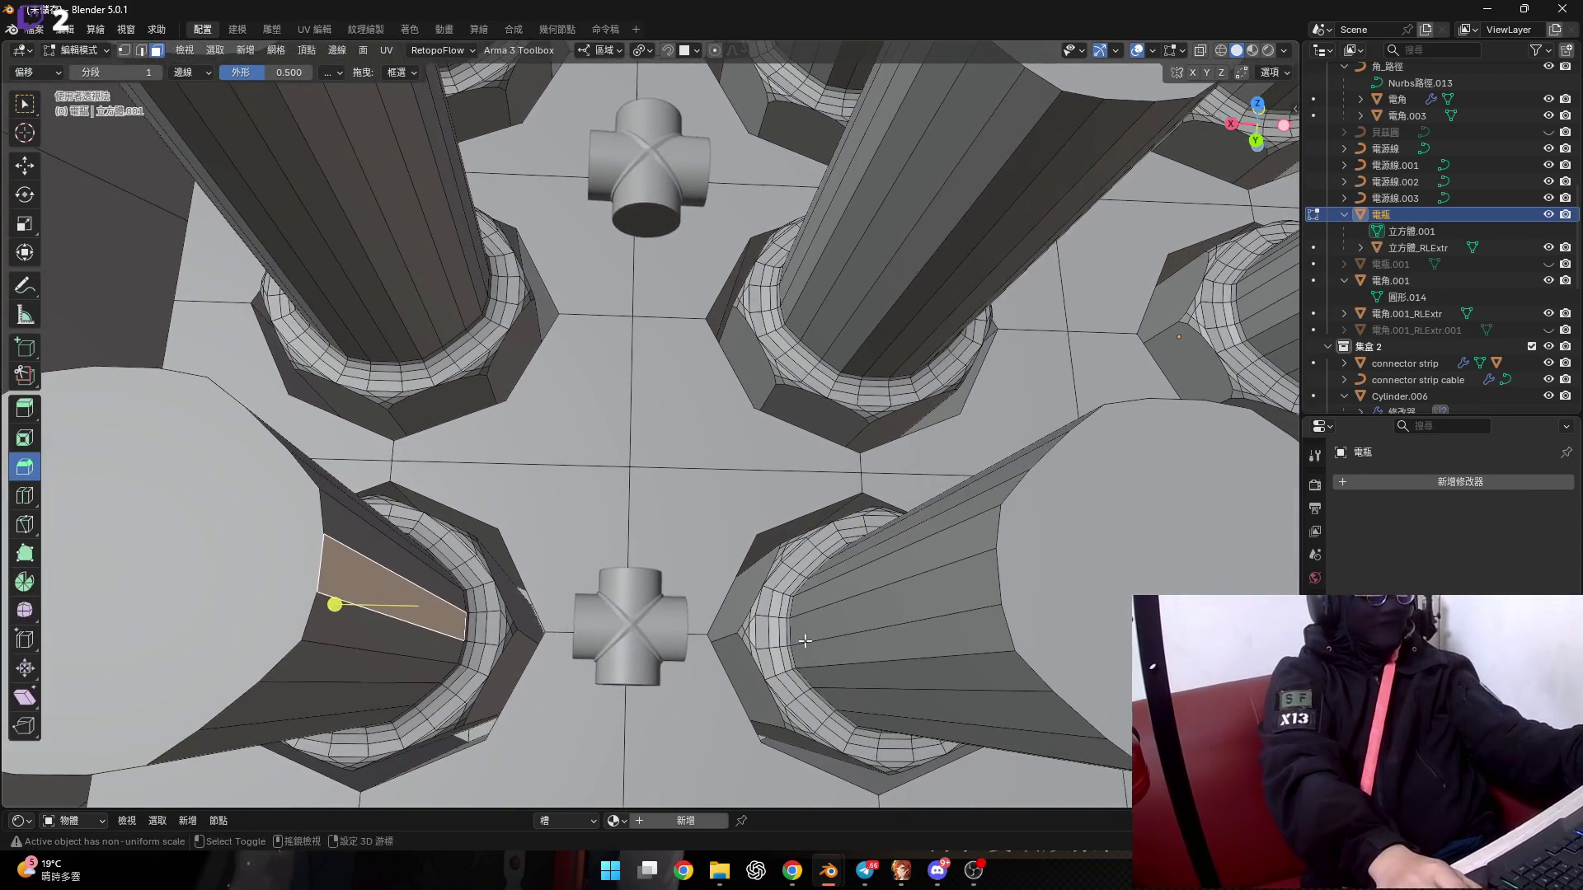
{"action": "key", "text": "shift+s"}
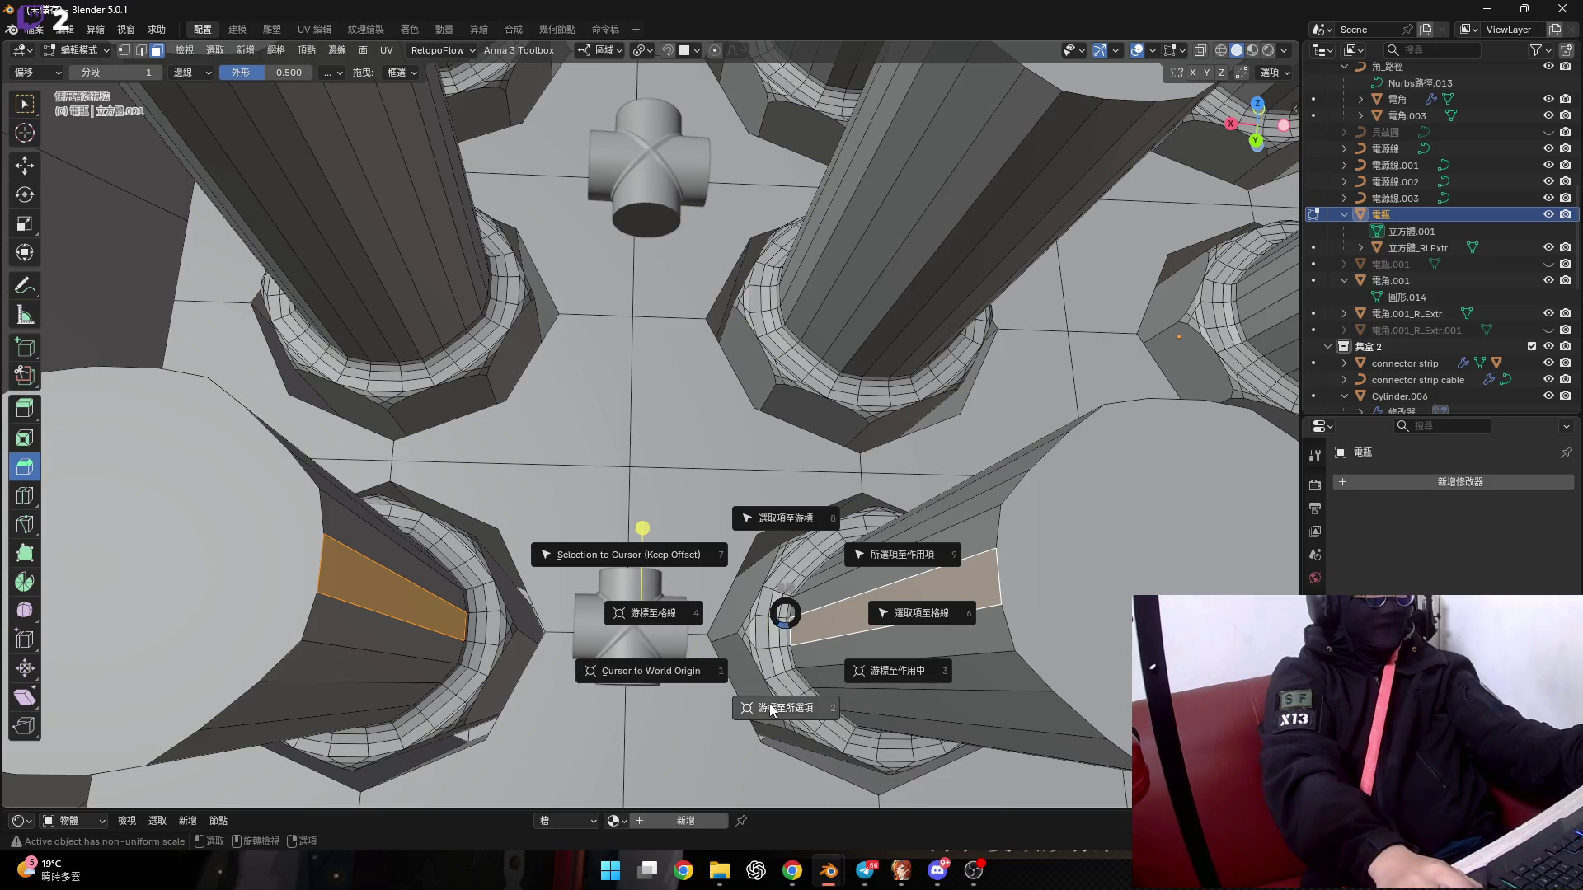
{"action": "left_click", "coordinate": [773, 710]}
{"action": "key", "text": "Tab"}
Snap the second cross connector onto the 3D cursor.
{"action": "left_click", "coordinate": [674, 636]}
{"action": "right_click", "coordinate": [651, 626]}
{"action": "mouse_move", "coordinate": [655, 626]}
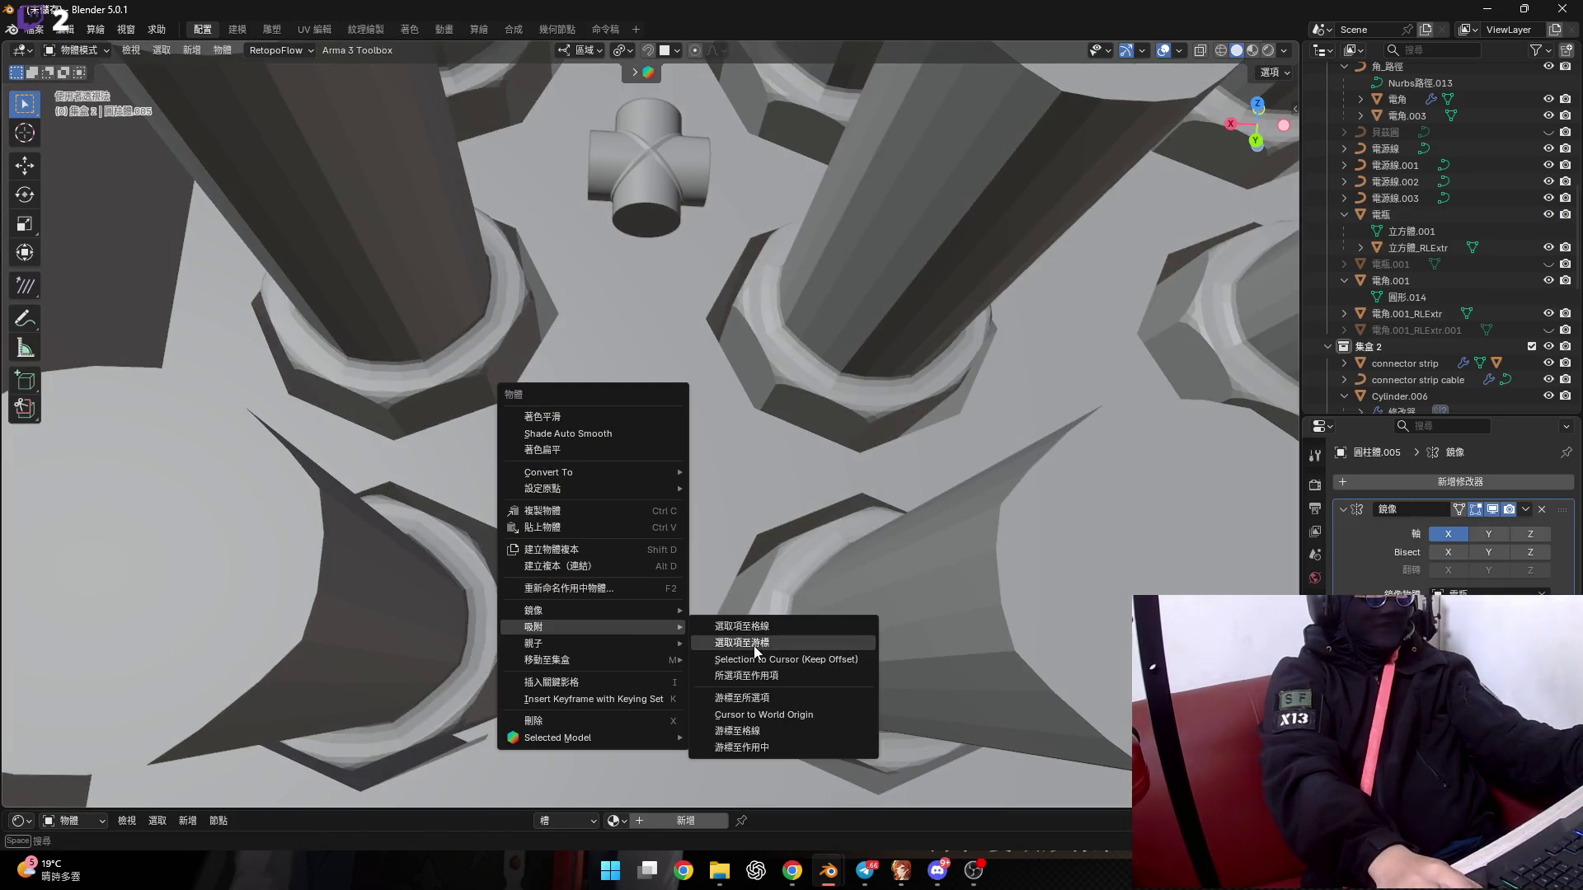
{"action": "left_click", "coordinate": [753, 646]}
Add another connector to the selection and orbit closer around the connectors.
{"action": "mouse_move", "coordinate": [698, 636]}
{"action": "middle_mouse_down"}
{"action": "mouse_move", "coordinate": [475, 546]}
{"action": "mouse_move", "coordinate": [586, 553]}
{"action": "mouse_move", "coordinate": [580, 422]}
{"action": "middle_mouse_up"}
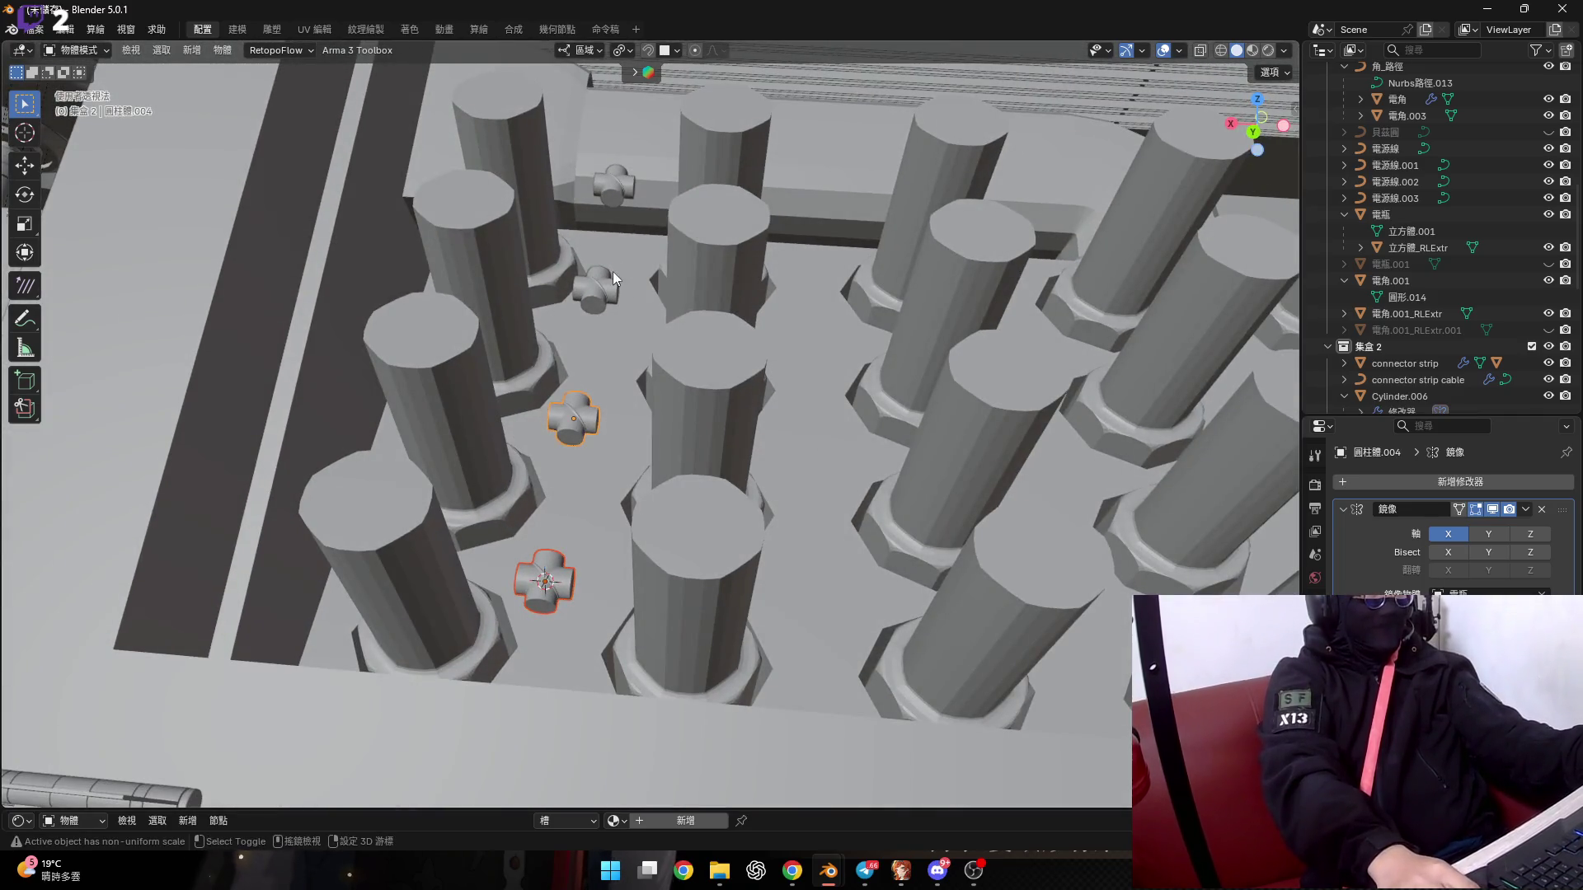
{"action": "left_click", "coordinate": [615, 181], "text": "shift"}
{"action": "scroll", "coordinate": [597, 484], "scroll_direction": "up", "scroll_amount": 3}
{"action": "scroll", "coordinate": [571, 493], "scroll_direction": "up", "scroll_amount": 4}
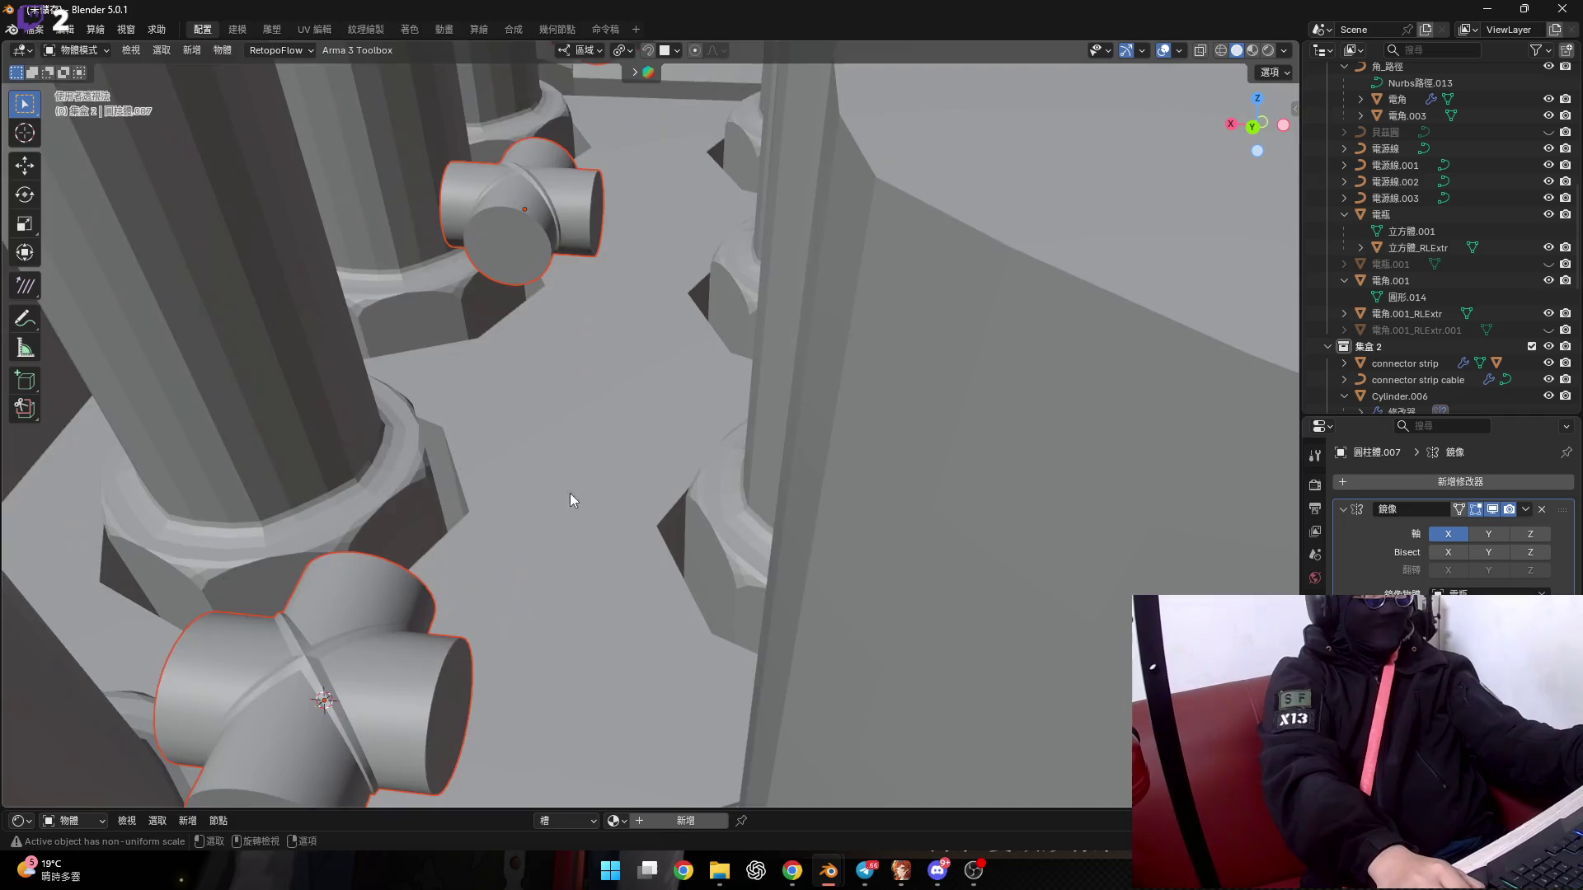
{"action": "middle_click_drag", "start_coordinate": [571, 492], "coordinate": [600, 427]}
{"action": "scroll", "coordinate": [605, 453], "scroll_direction": "down", "scroll_amount": 3}
Nudge the selected connectors along Y twice, ending at a 0.003862 m offset.
{"action": "key", "text": "g"}
{"action": "key", "text": "y"}
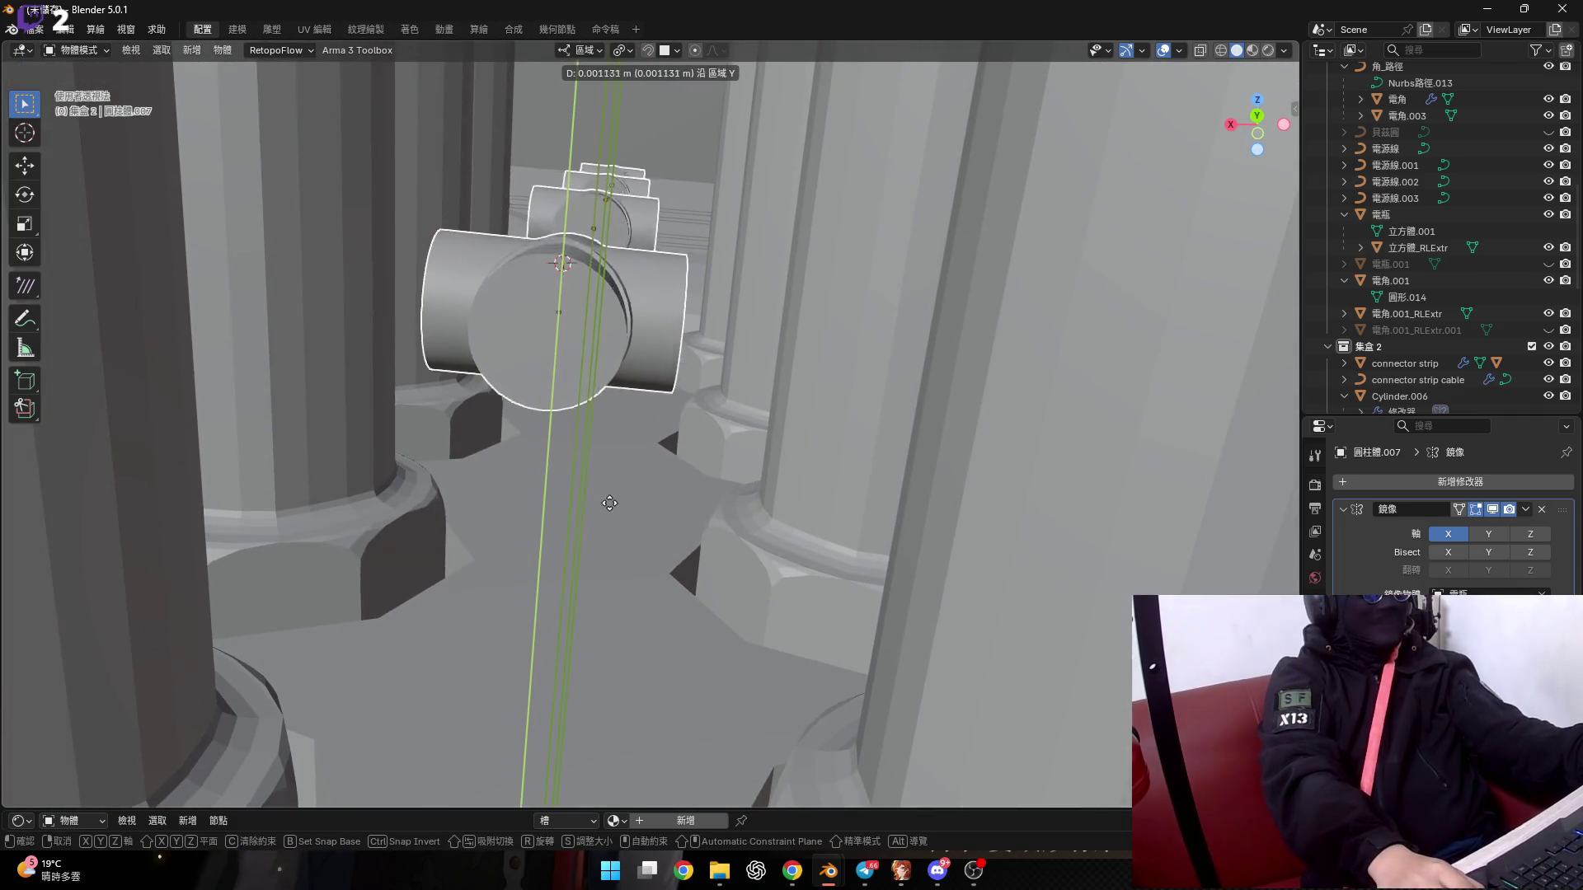
{"action": "left_click", "coordinate": [623, 610]}
{"action": "mouse_move", "coordinate": [650, 587]}
{"action": "middle_mouse_down"}
{"action": "mouse_move", "coordinate": [660, 446]}
{"action": "mouse_move", "coordinate": [681, 452]}
{"action": "mouse_move", "coordinate": [660, 502]}
{"action": "mouse_move", "coordinate": [671, 406]}
{"action": "mouse_move", "coordinate": [649, 523]}
{"action": "mouse_move", "coordinate": [642, 492]}
{"action": "mouse_move", "coordinate": [695, 296]}
{"action": "mouse_move", "coordinate": [680, 402]}
{"action": "mouse_move", "coordinate": [561, 489]}
{"action": "mouse_move", "coordinate": [670, 428]}
{"action": "mouse_move", "coordinate": [516, 432]}
{"action": "mouse_move", "coordinate": [582, 435]}
{"action": "mouse_move", "coordinate": [535, 457]}
{"action": "mouse_move", "coordinate": [567, 498]}
{"action": "mouse_move", "coordinate": [601, 483]}
{"action": "mouse_move", "coordinate": [483, 458]}
{"action": "mouse_move", "coordinate": [513, 428]}
{"action": "middle_mouse_up"}
{"action": "key", "text": "g"}
{"action": "key", "text": "y"}
{"action": "left_click", "coordinate": [660, 507]}
Orbit and zoom around the panel to check that the connectors line up.
{"action": "scroll", "coordinate": [511, 468], "scroll_direction": "up", "scroll_amount": 3}
{"action": "scroll", "coordinate": [483, 458], "scroll_direction": "up", "scroll_amount": 3}
{"action": "right_click", "coordinate": [512, 427]}
{"action": "mouse_move", "coordinate": [513, 427]}
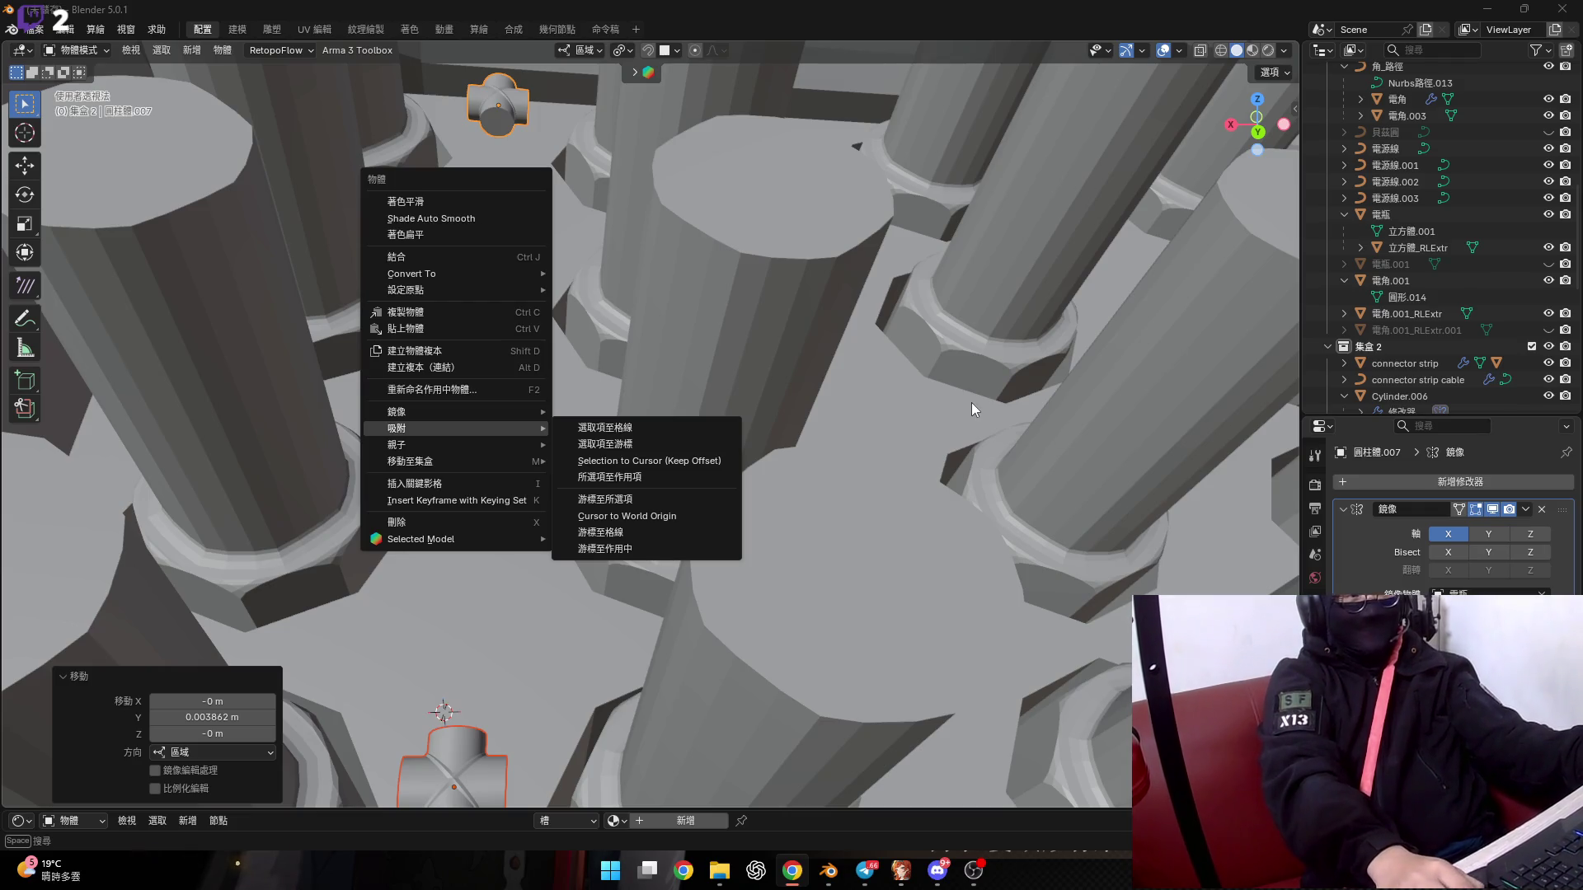
{"action": "middle_click_drag", "start_coordinate": [971, 402], "coordinate": [630, 456]}
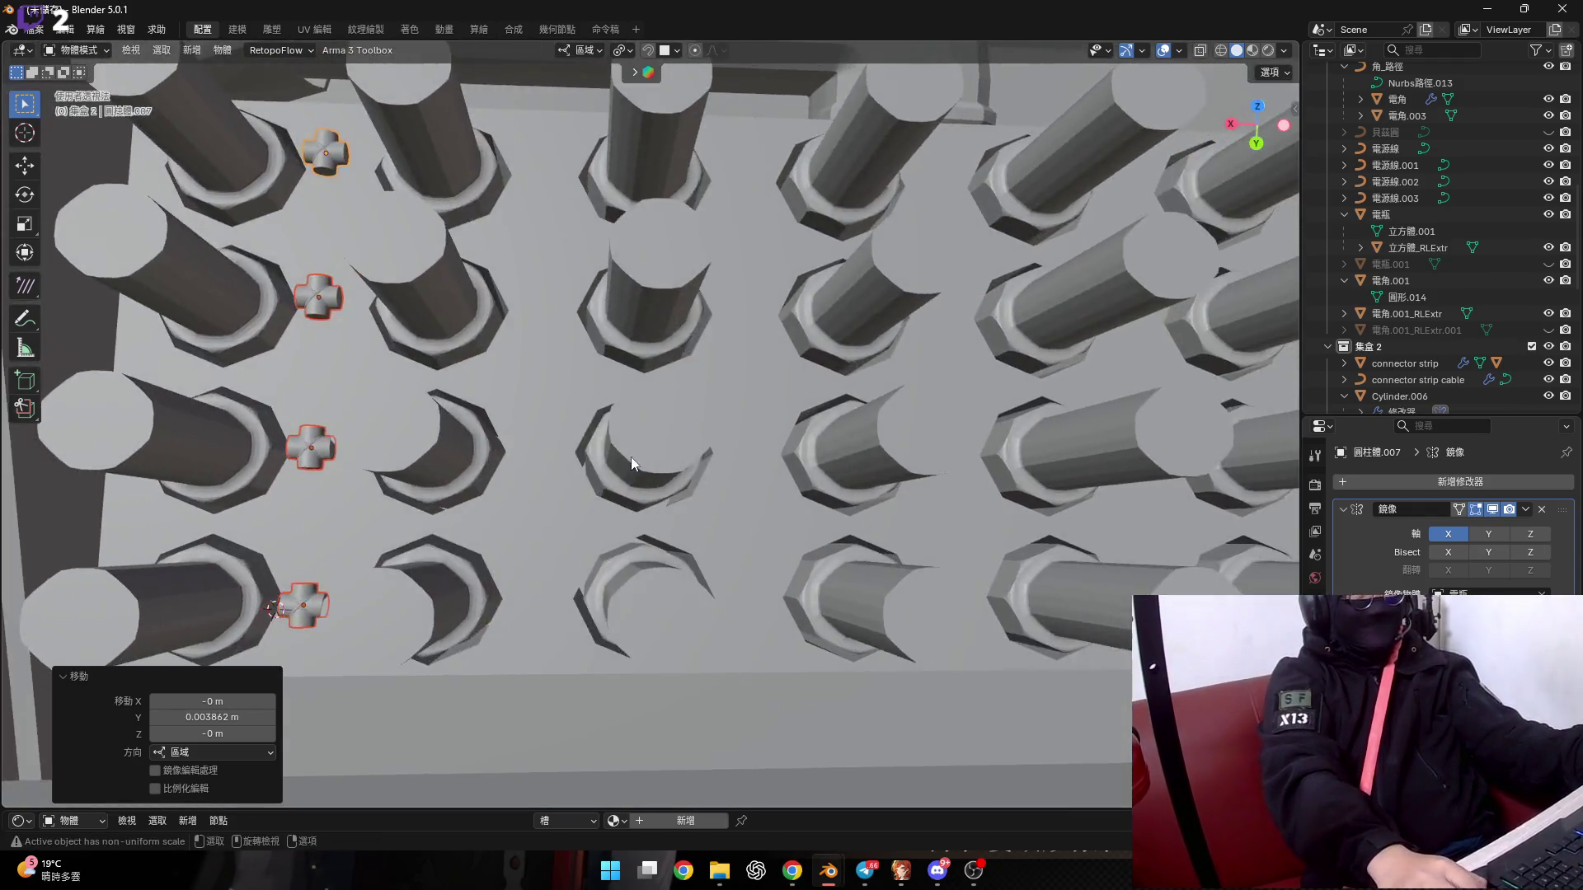
{"action": "scroll", "coordinate": [631, 457], "scroll_direction": "down", "scroll_amount": 3}
{"action": "scroll", "coordinate": [651, 463], "scroll_direction": "down", "scroll_amount": 2}
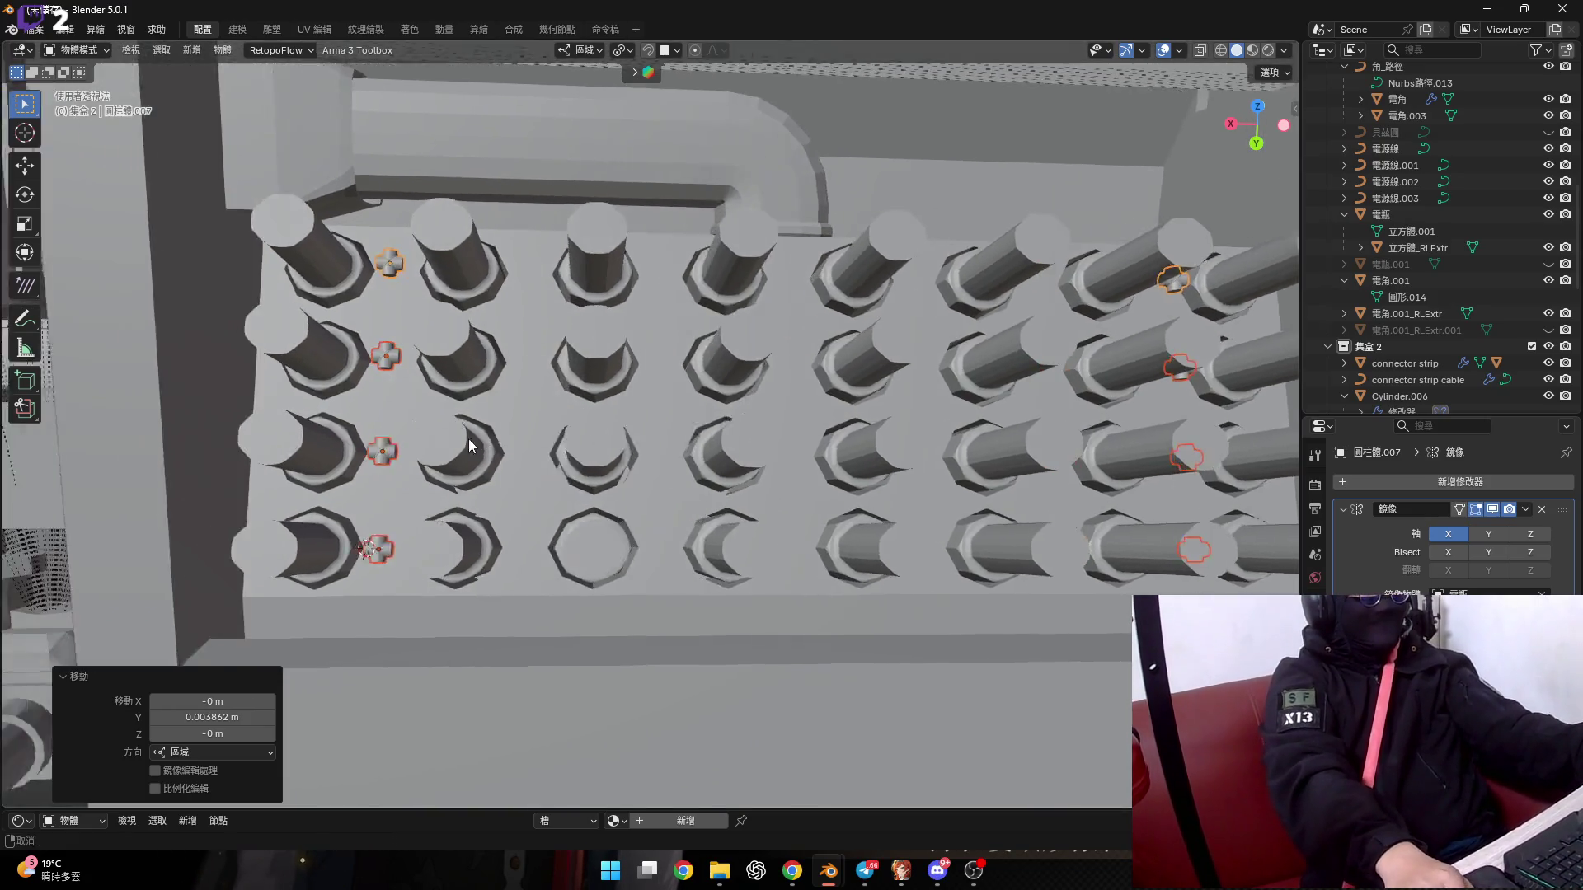
{"action": "scroll", "coordinate": [468, 438], "scroll_direction": "up", "scroll_amount": 4}
{"action": "mouse_move", "coordinate": [452, 452]}
{"action": "middle_mouse_down"}
{"action": "mouse_move", "coordinate": [466, 481]}
{"action": "mouse_move", "coordinate": [467, 420]}
{"action": "mouse_move", "coordinate": [536, 470]}
{"action": "middle_mouse_up"}
{"action": "scroll", "coordinate": [452, 429], "scroll_direction": "up", "scroll_amount": 2}
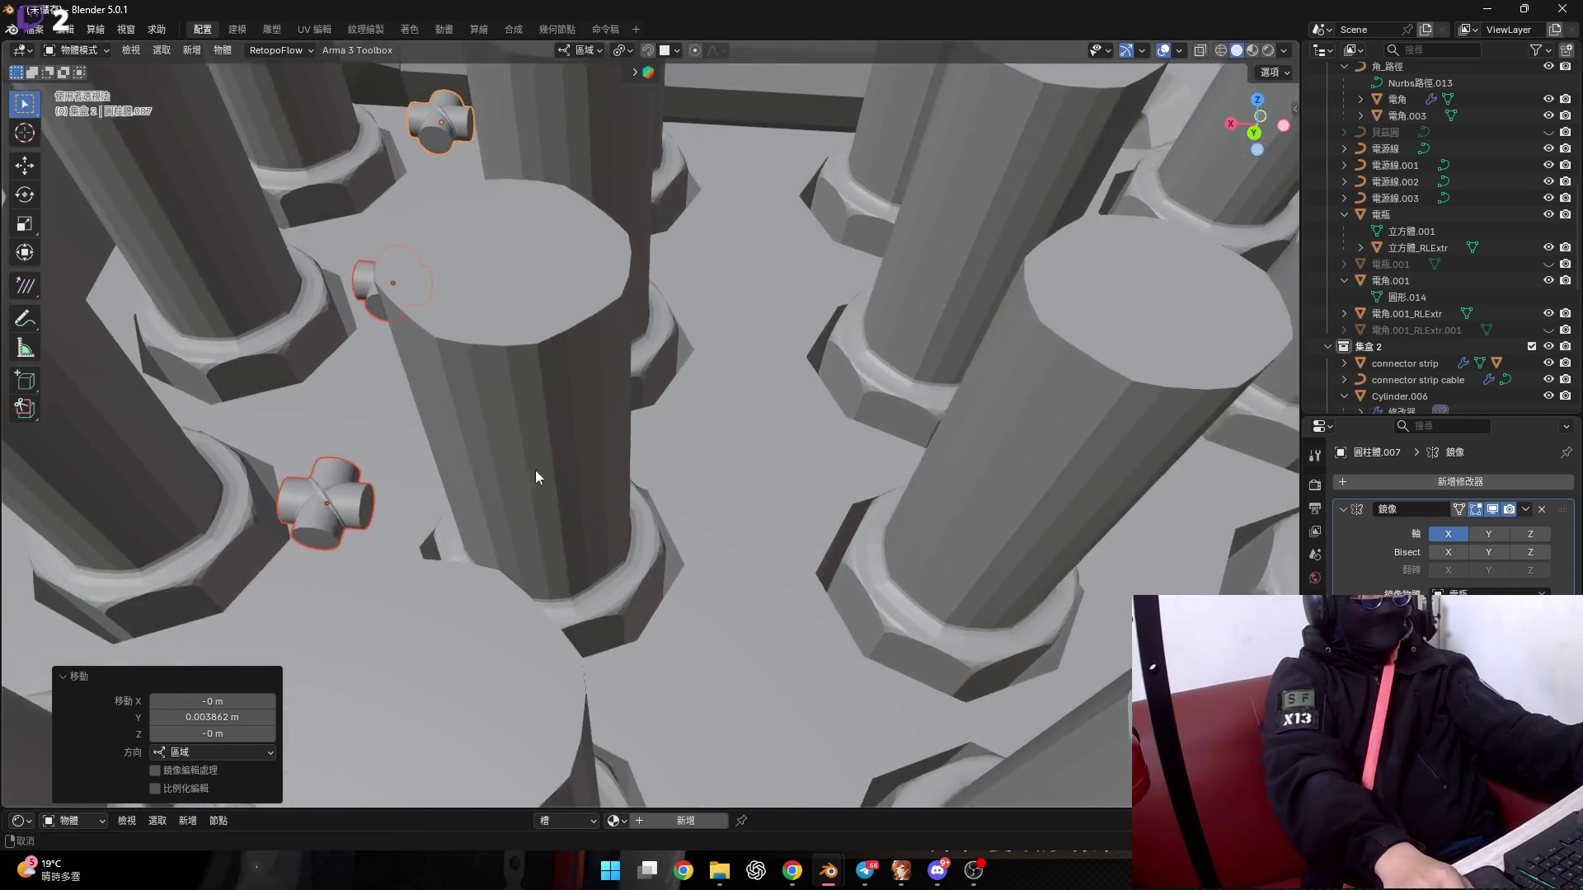
{"action": "scroll", "coordinate": [418, 499], "scroll_direction": "down", "scroll_amount": 3}
{"action": "mouse_move", "coordinate": [408, 511]}
{"action": "middle_mouse_down"}
{"action": "mouse_move", "coordinate": [458, 507]}
{"action": "mouse_move", "coordinate": [507, 542]}
{"action": "middle_mouse_up"}
Cancel a stray connector move and enter Edit Mode on the 電瓶 post object.
{"action": "scroll", "coordinate": [425, 522], "scroll_direction": "up", "scroll_amount": 3}
{"action": "right_click", "coordinate": [478, 538]}
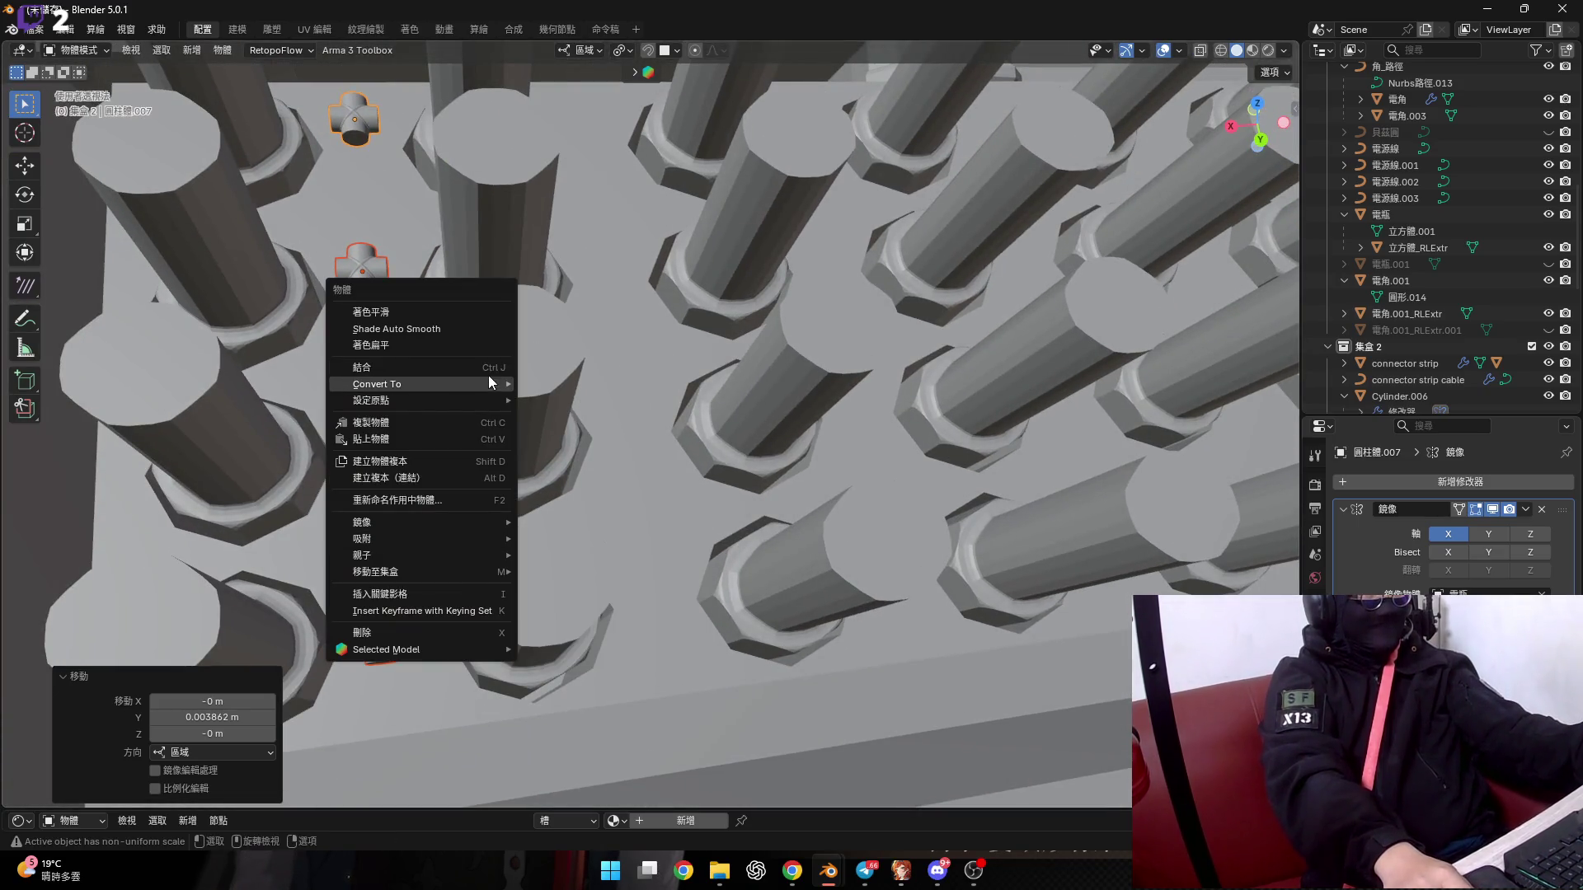
{"action": "mouse_move", "coordinate": [492, 368]}
{"action": "middle_mouse_down"}
{"action": "mouse_move", "coordinate": [427, 507]}
{"action": "mouse_move", "coordinate": [477, 508]}
{"action": "middle_mouse_up"}
{"action": "key", "text": "g"}
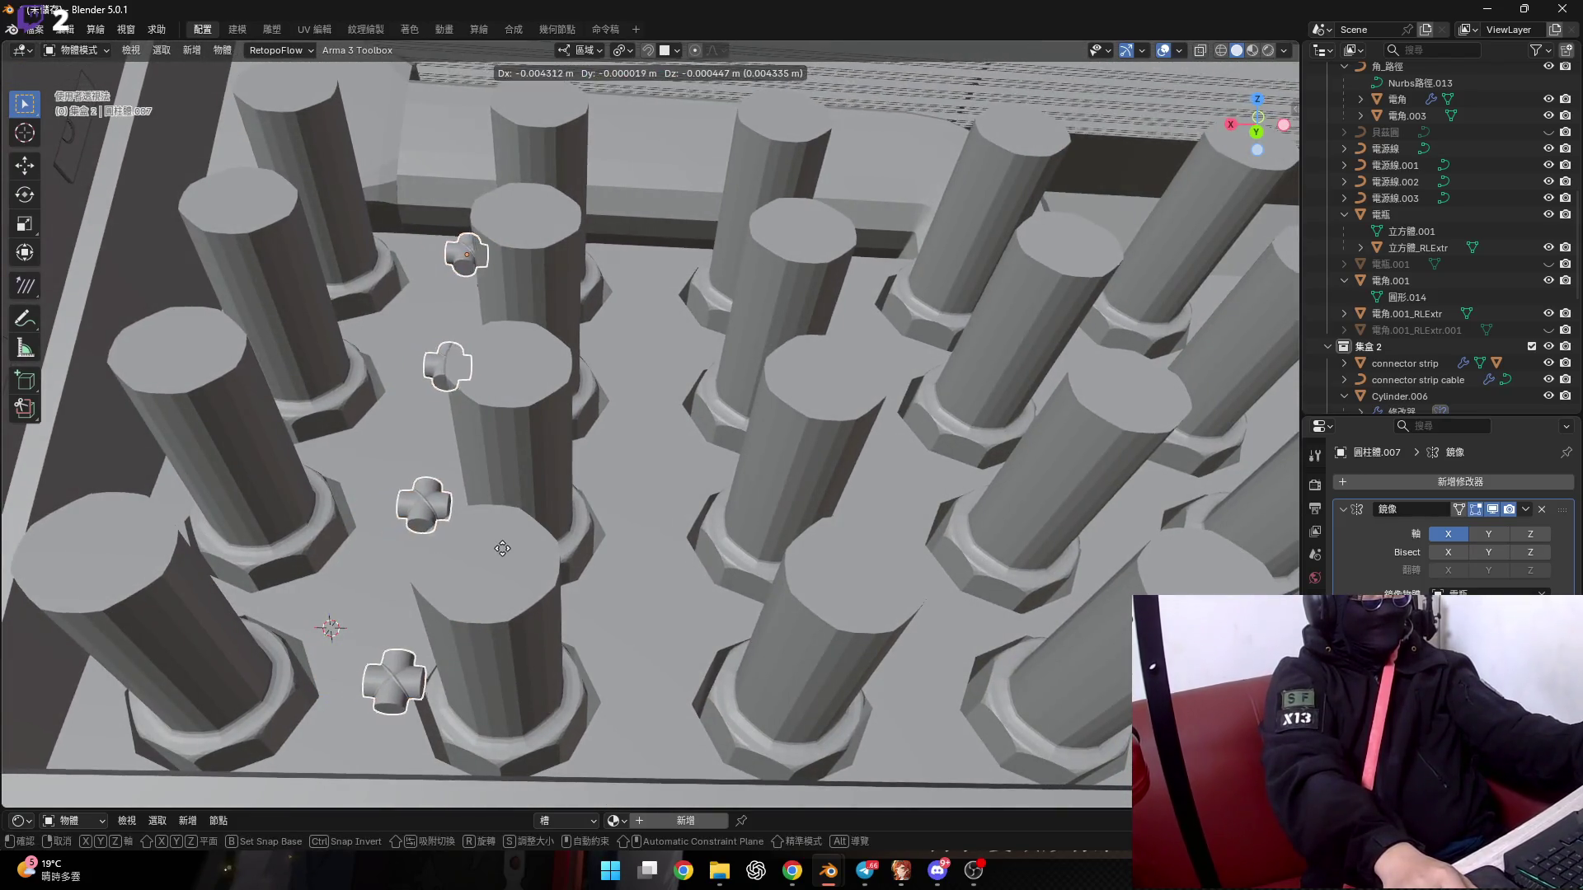
{"action": "right_click", "coordinate": [502, 548]}
{"action": "middle_click_drag", "start_coordinate": [644, 582], "coordinate": [586, 592]}
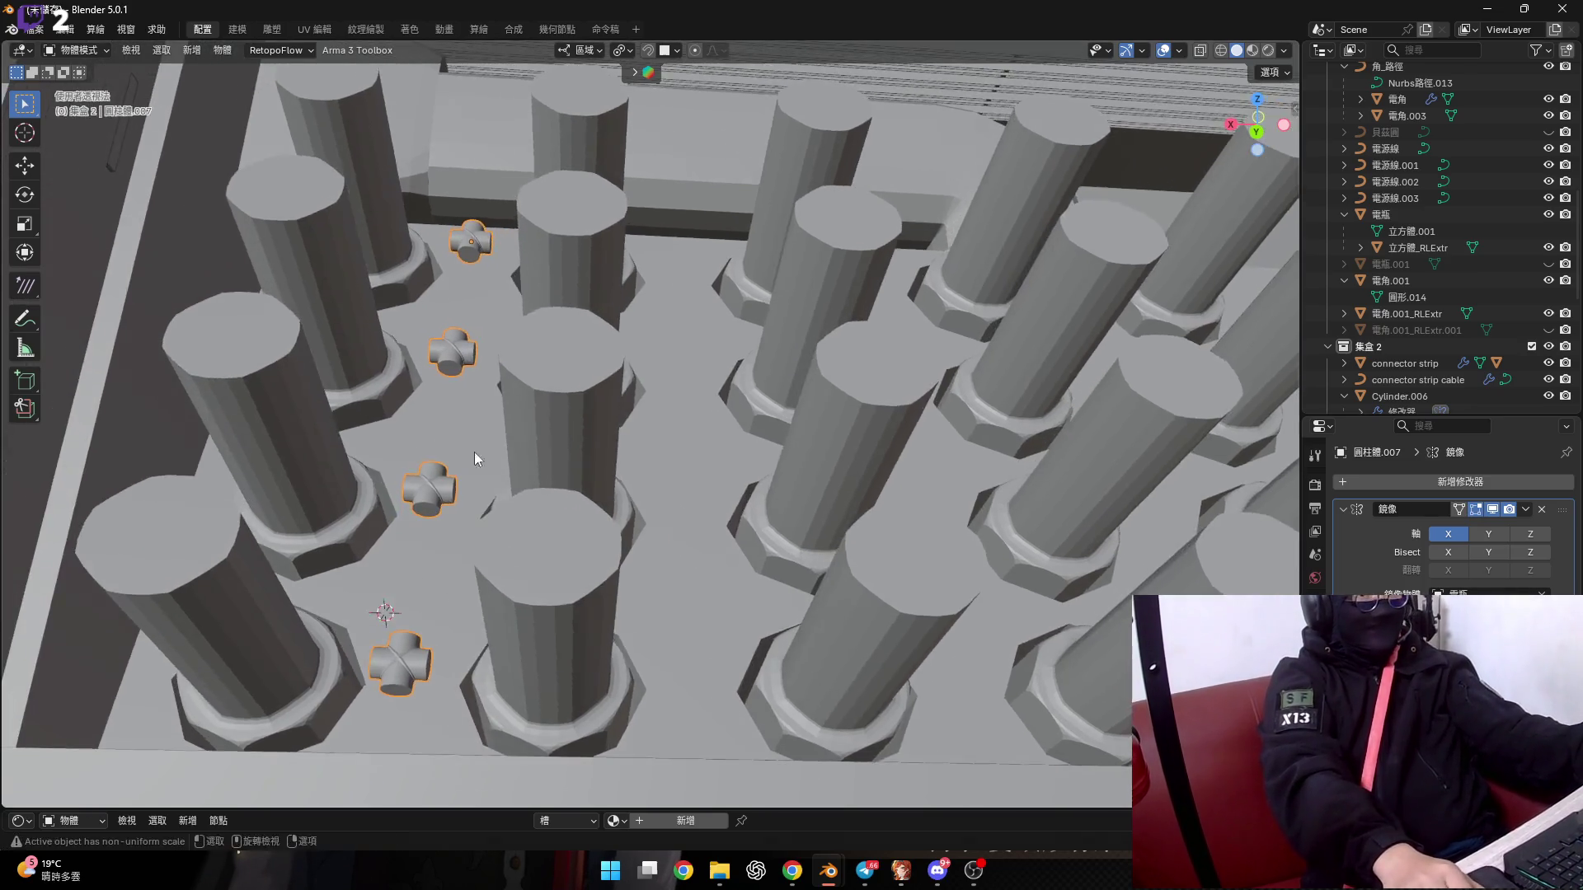
{"action": "middle_click_drag", "start_coordinate": [717, 464], "coordinate": [566, 541]}
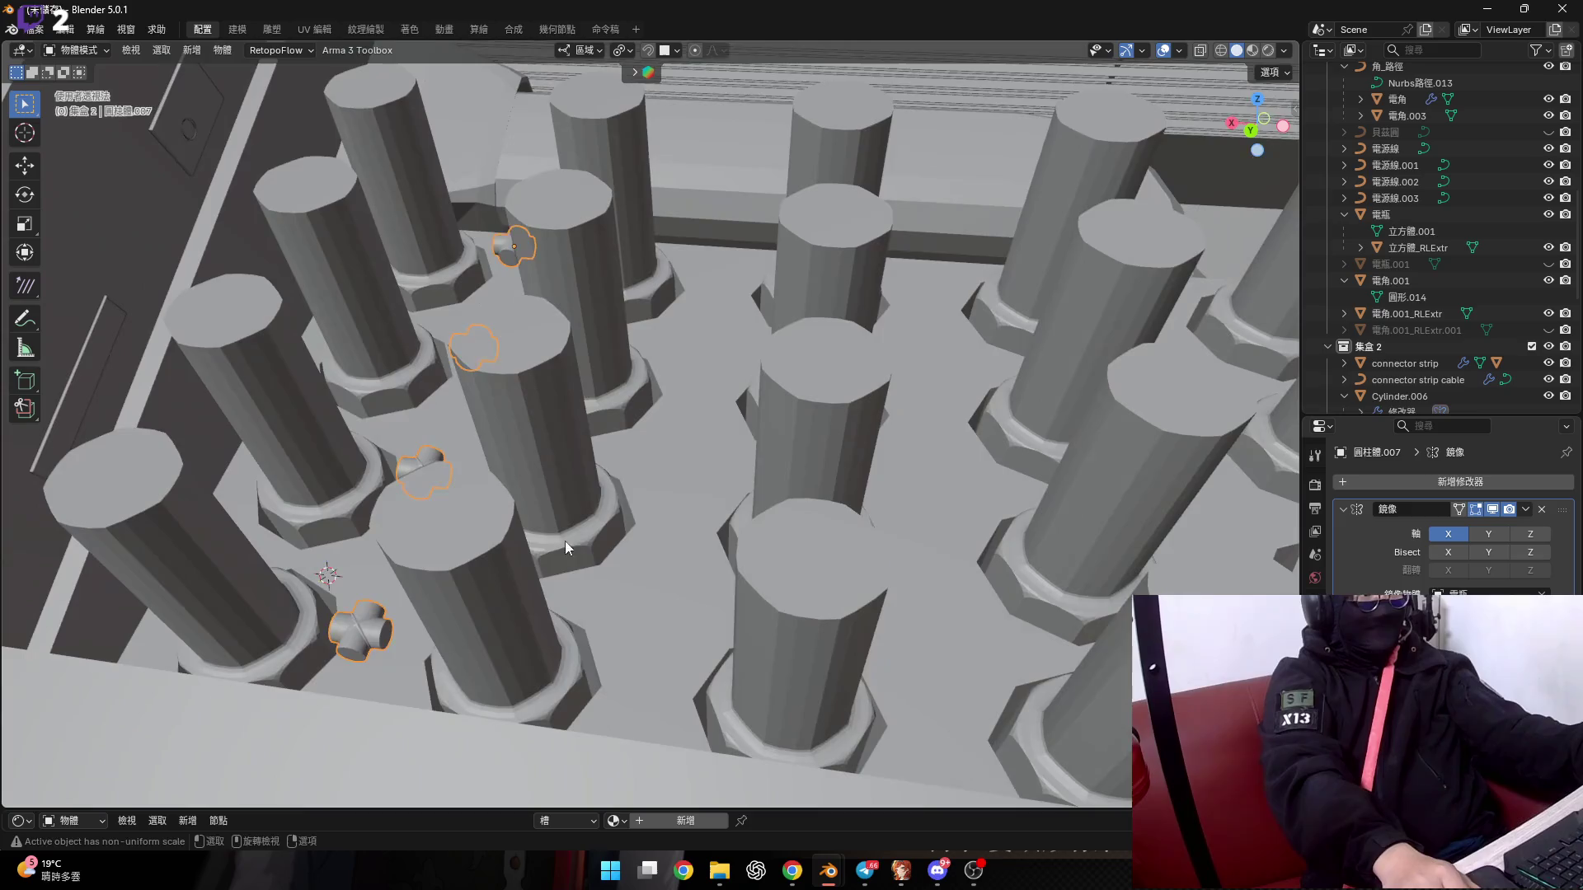
{"action": "left_click", "coordinate": [536, 600]}
{"action": "key", "text": "Tab"}
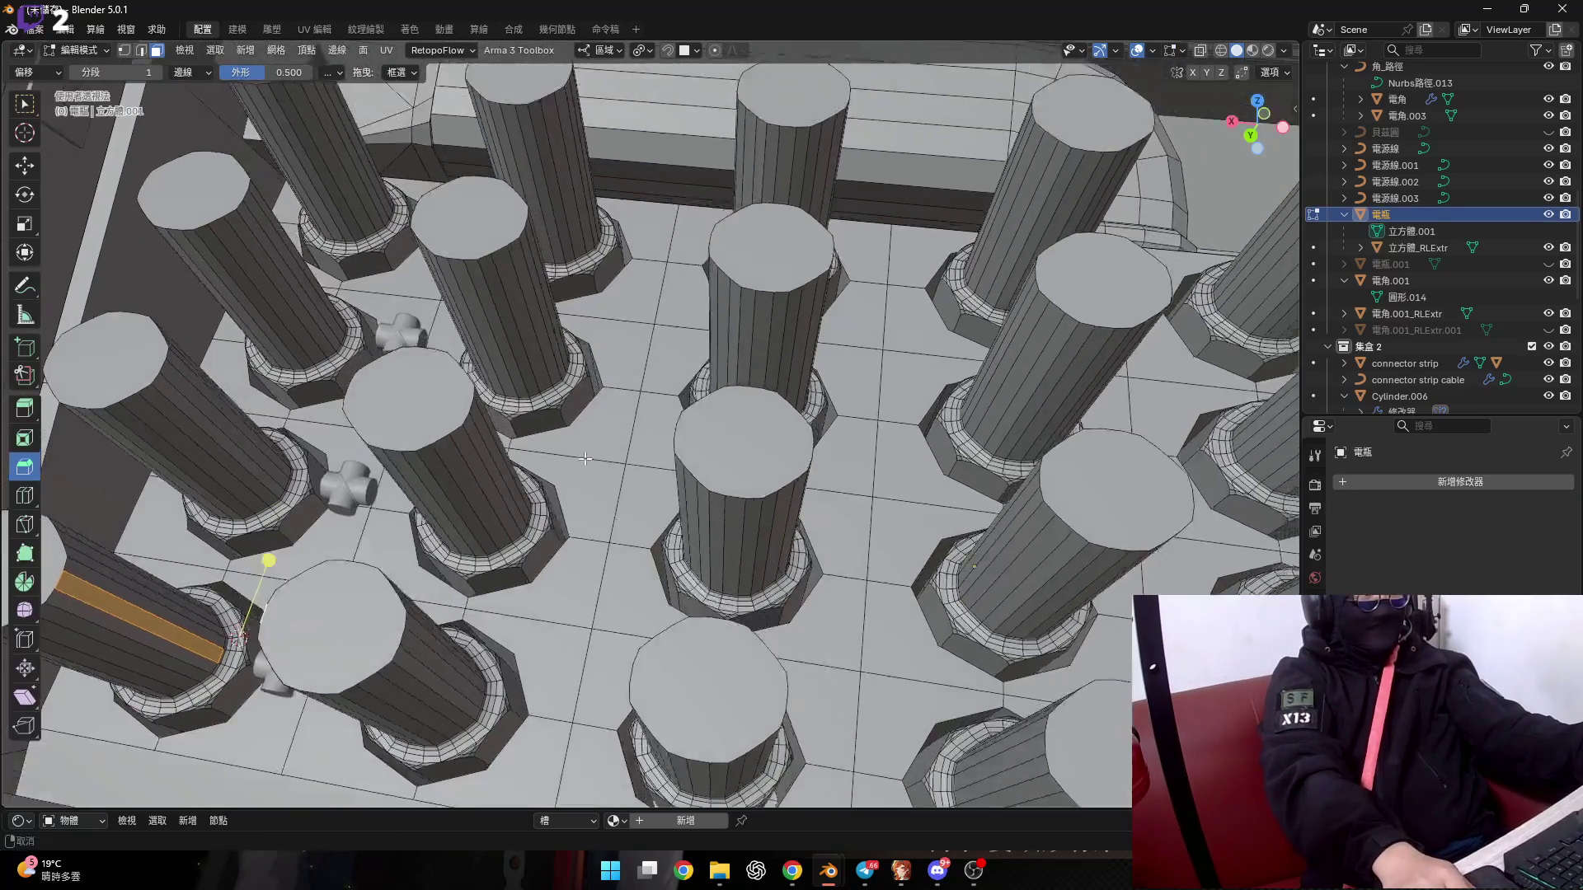
Zoom in on a post base and select its face at the grid intersection.
{"action": "mouse_move", "coordinate": [555, 611]}
{"action": "middle_mouse_down", "text": "shift"}
{"action": "mouse_move", "coordinate": [591, 396]}
{"action": "mouse_move", "coordinate": [585, 494]}
{"action": "middle_mouse_up", "text": "shift"}
{"action": "scroll", "coordinate": [590, 396], "scroll_direction": "up", "scroll_amount": 5}
{"action": "scroll", "coordinate": [590, 397], "scroll_direction": "down", "scroll_amount": 8}
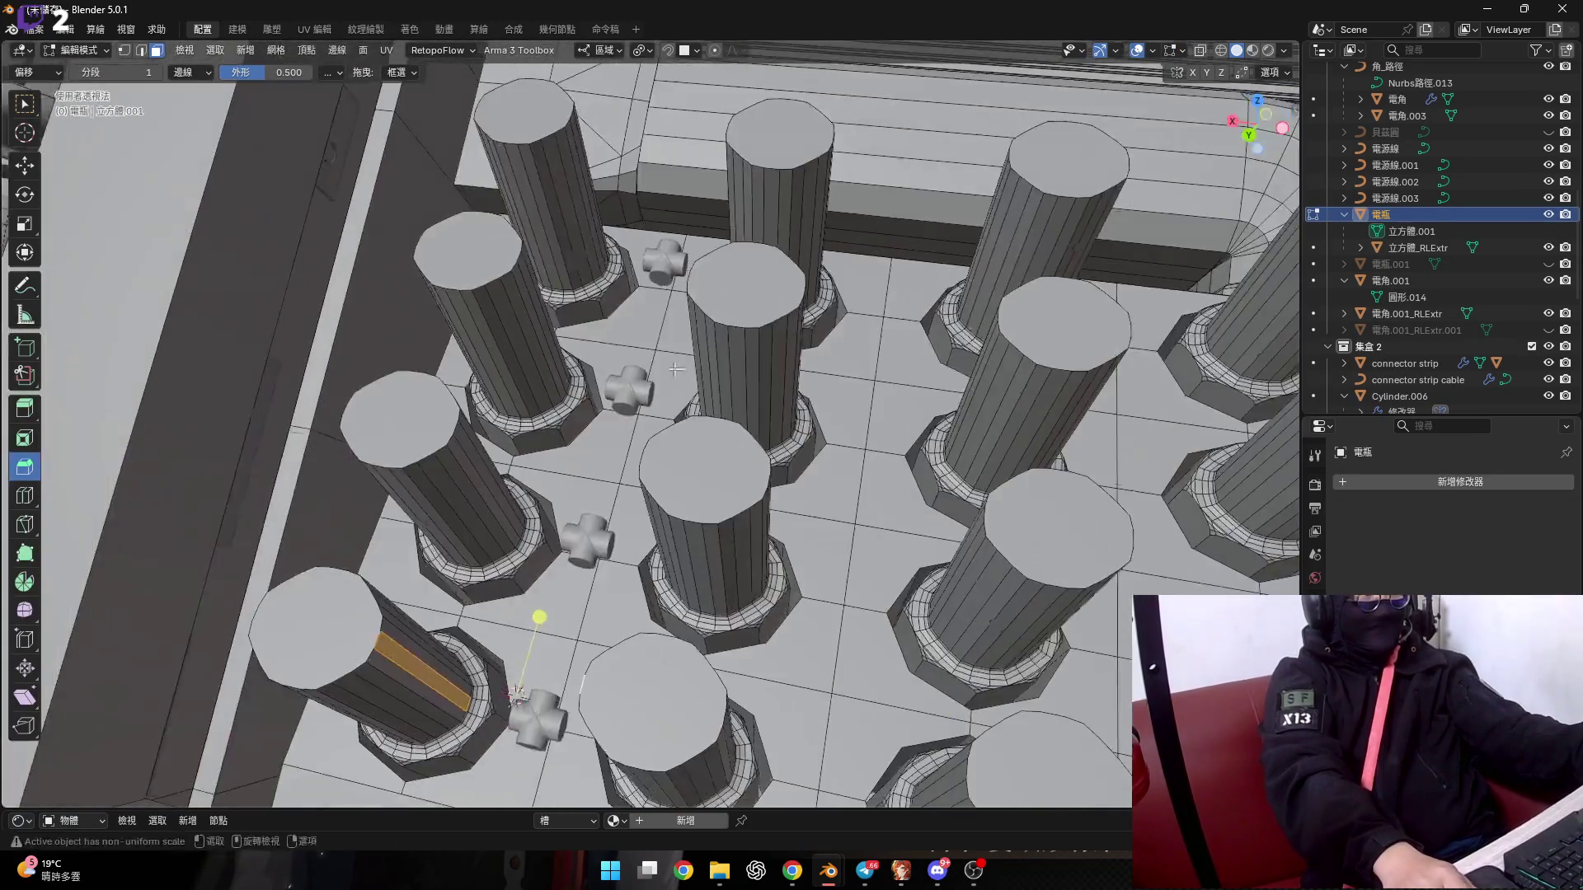
{"action": "scroll", "coordinate": [622, 395], "scroll_direction": "up", "scroll_amount": 2}
{"action": "scroll", "coordinate": [622, 395], "scroll_direction": "up", "scroll_amount": 2}
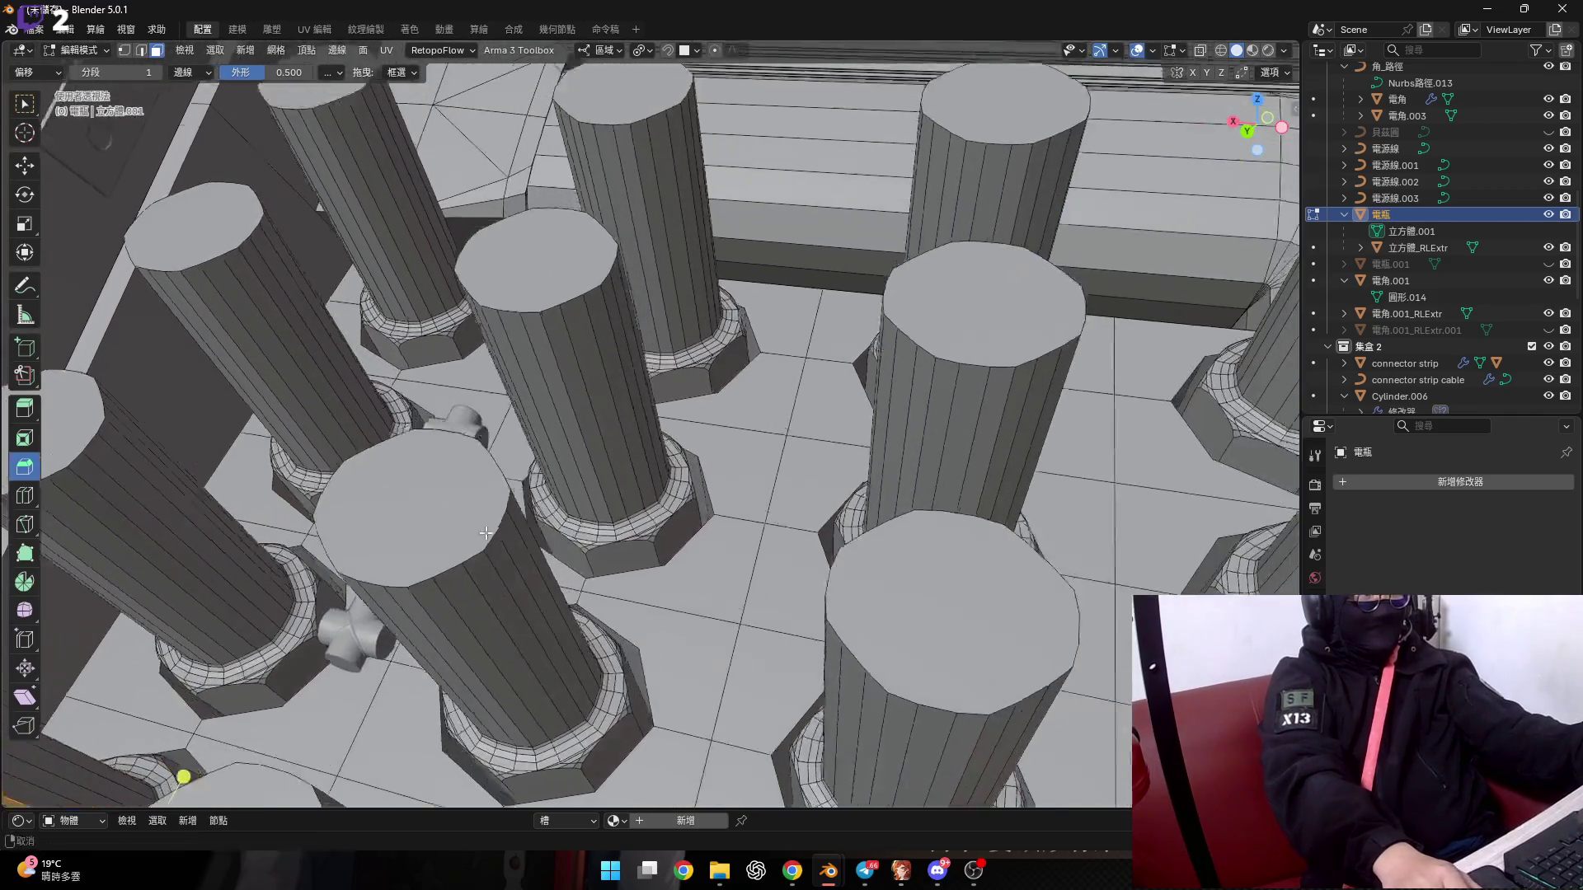
{"action": "scroll", "coordinate": [622, 395], "scroll_direction": "up", "scroll_amount": 2}
{"action": "scroll", "coordinate": [623, 394], "scroll_direction": "up", "scroll_amount": 3}
{"action": "mouse_move", "coordinate": [622, 394]}
{"action": "middle_mouse_down"}
{"action": "mouse_move", "coordinate": [536, 472]}
{"action": "mouse_move", "coordinate": [973, 497]}
{"action": "middle_mouse_up"}
{"action": "left_click", "coordinate": [544, 449]}
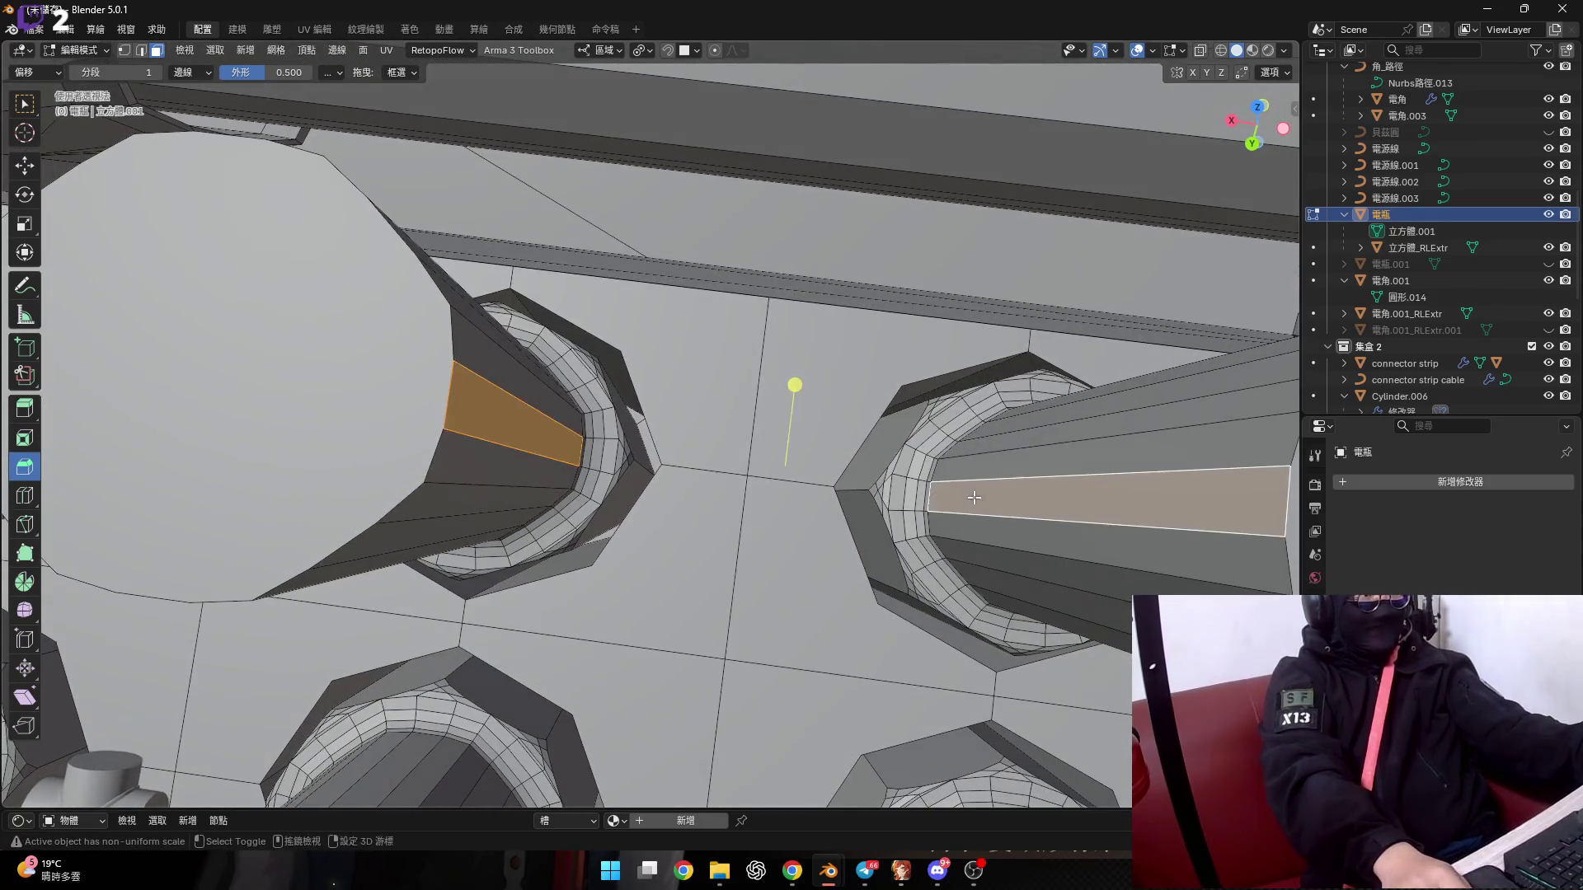
Return to Object Mode and select the cross connector 圓柱體.007 to copy.
{"action": "key", "text": "Tab"}
{"action": "scroll", "coordinate": [851, 507], "scroll_direction": "down", "scroll_amount": 5}
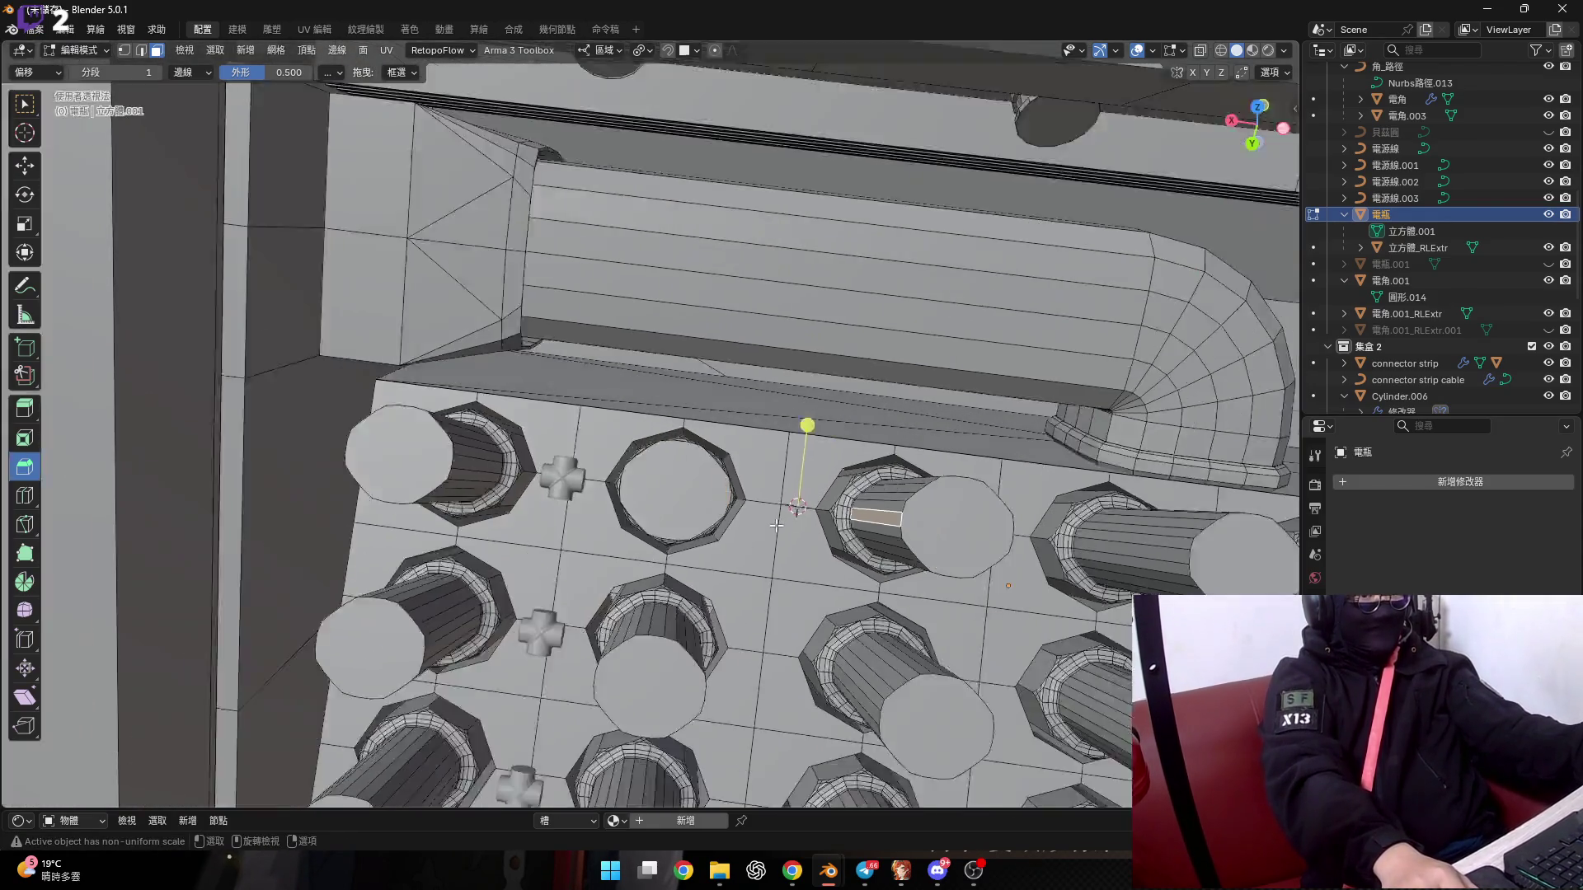
{"action": "mouse_move", "coordinate": [852, 507]}
{"action": "middle_mouse_down"}
{"action": "mouse_move", "coordinate": [663, 474]}
{"action": "mouse_move", "coordinate": [589, 406]}
{"action": "middle_mouse_up"}
{"action": "left_click", "coordinate": [563, 429]}
{"action": "right_click", "coordinate": [562, 426]}
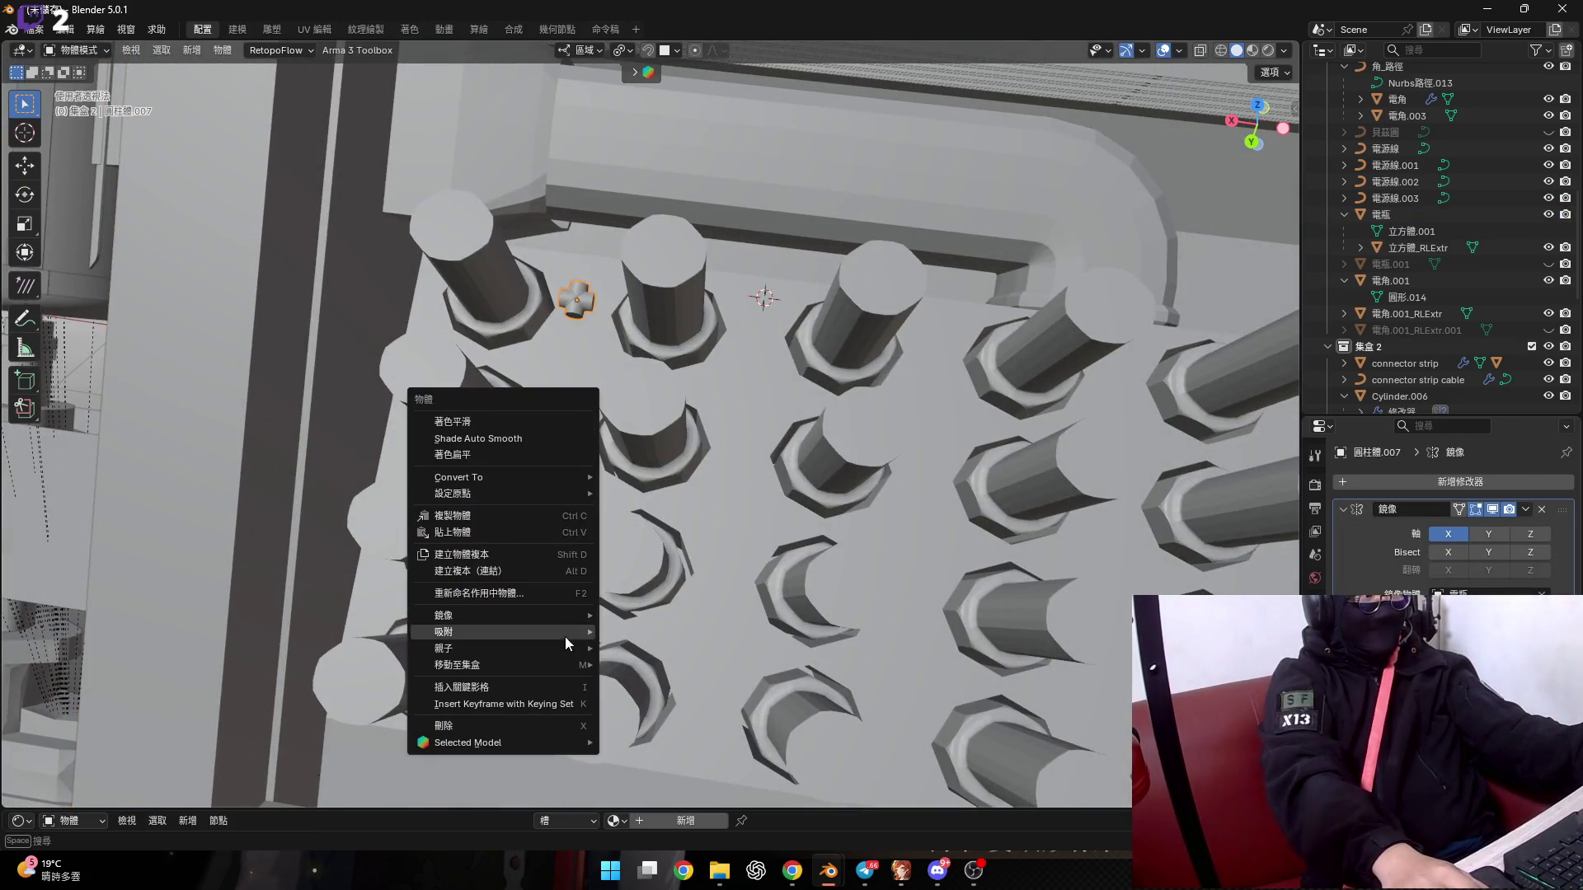
Duplicate the connectors with Shift+D, snap the copies to the cursor, then edit 電瓶 again.
{"action": "middle_click_drag", "start_coordinate": [678, 408], "coordinate": [631, 376]}
{"action": "key", "text": "shift+d"}
{"action": "right_click", "coordinate": [629, 369]}
{"action": "right_click", "coordinate": [628, 369]}
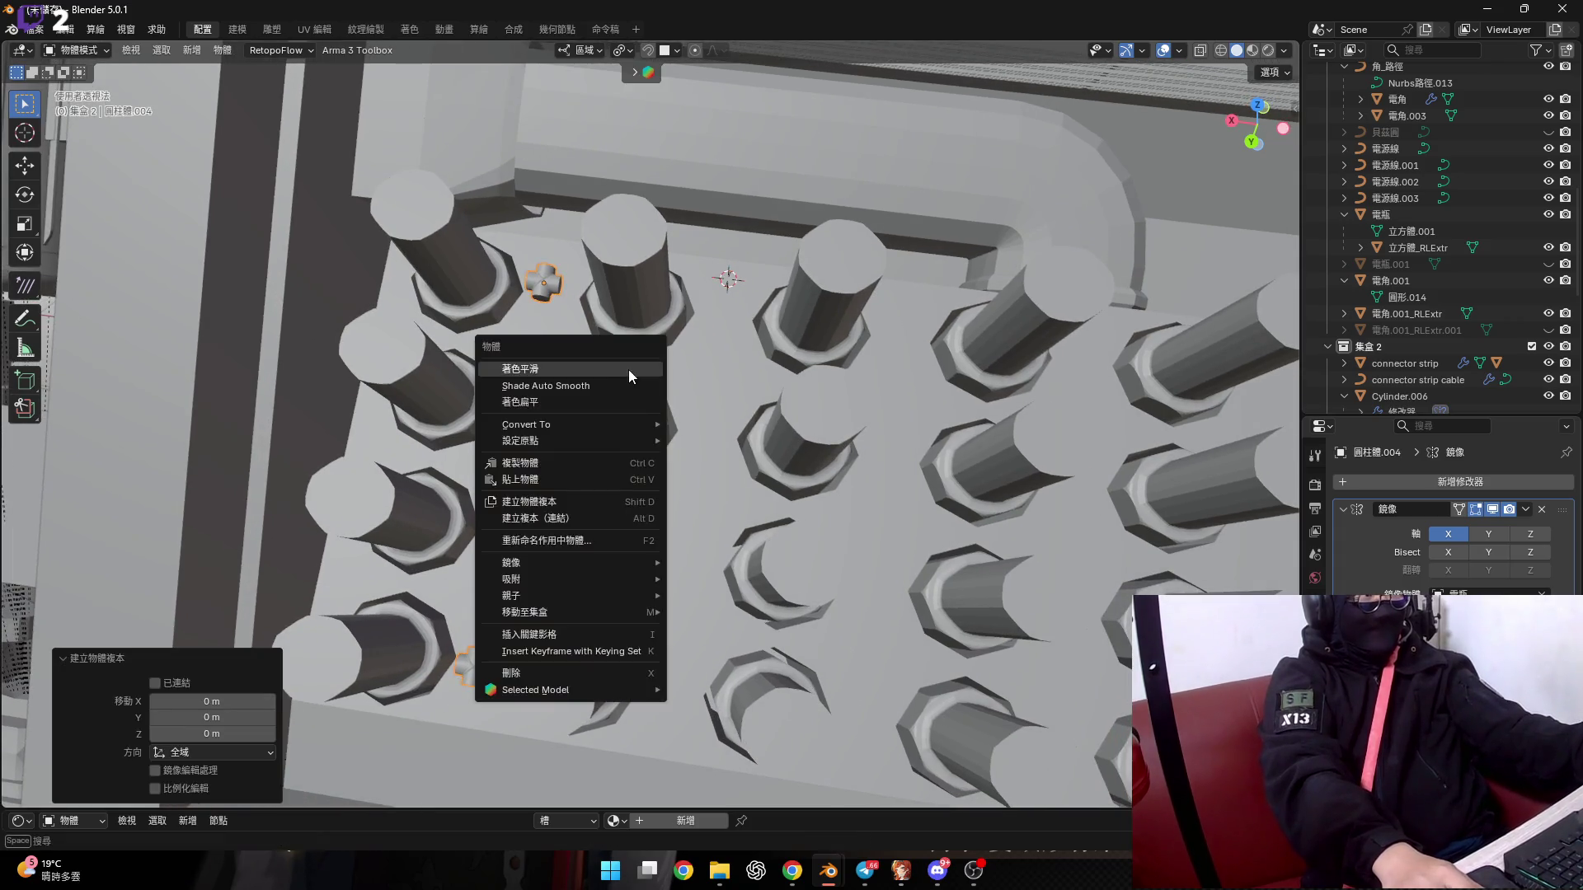
{"action": "mouse_move", "coordinate": [658, 580]}
{"action": "left_click", "coordinate": [743, 595]}
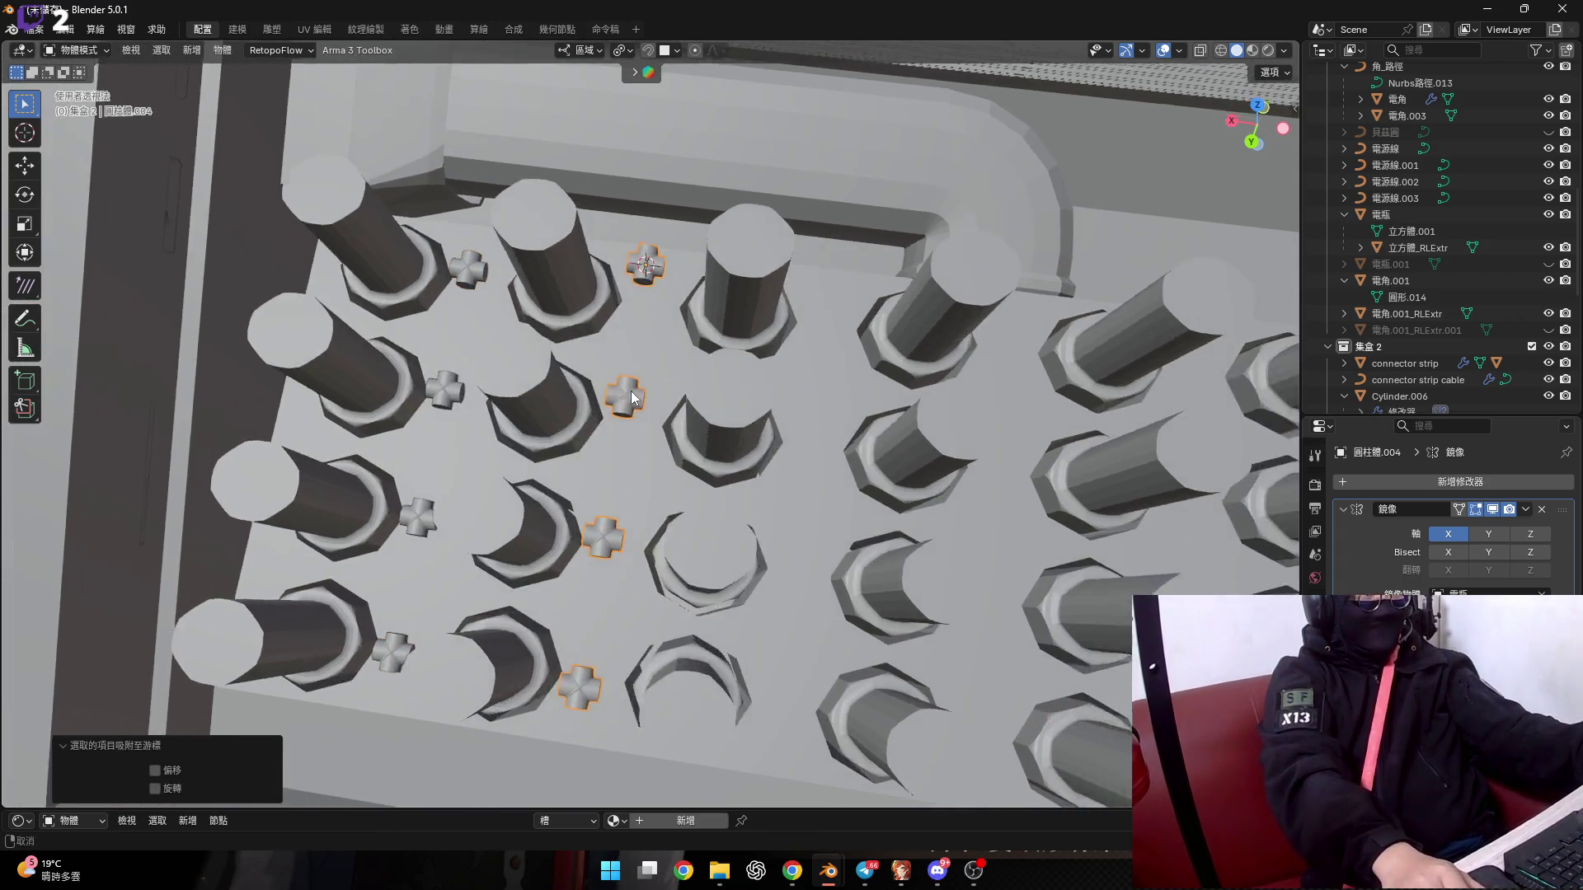
{"action": "mouse_move", "coordinate": [630, 391]}
{"action": "middle_mouse_down"}
{"action": "mouse_move", "coordinate": [575, 404]}
{"action": "mouse_move", "coordinate": [616, 351]}
{"action": "mouse_move", "coordinate": [576, 388]}
{"action": "middle_mouse_up"}
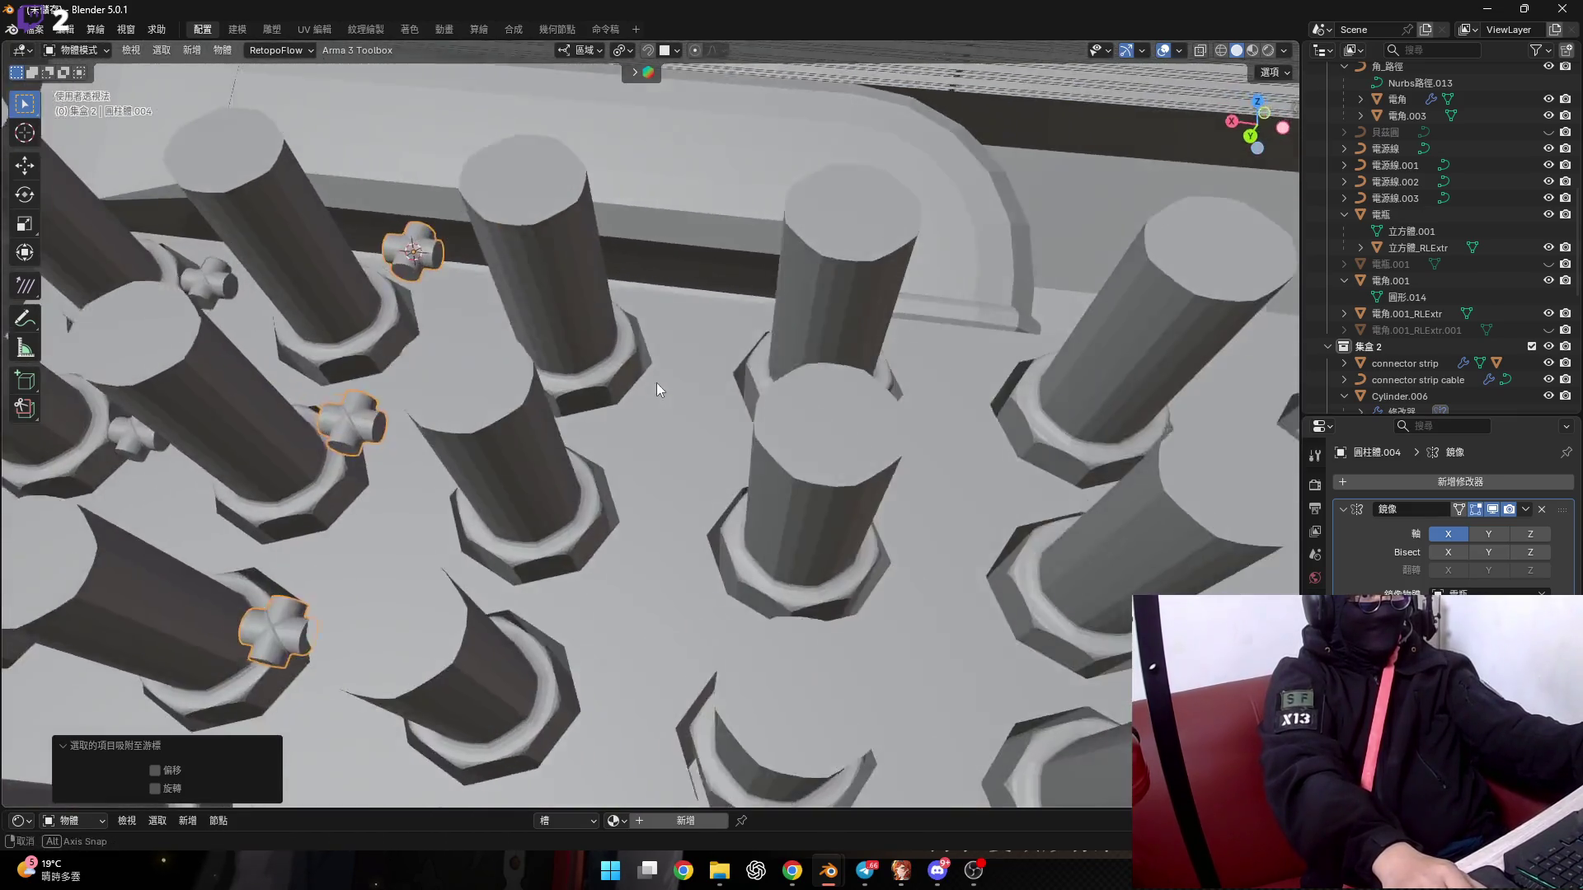
{"action": "left_click", "coordinate": [576, 388]}
{"action": "key", "text": "Tab"}
Move the 3D cursor to a selected edge at the next post base.
{"action": "scroll", "coordinate": [630, 387], "scroll_direction": "up", "scroll_amount": 4}
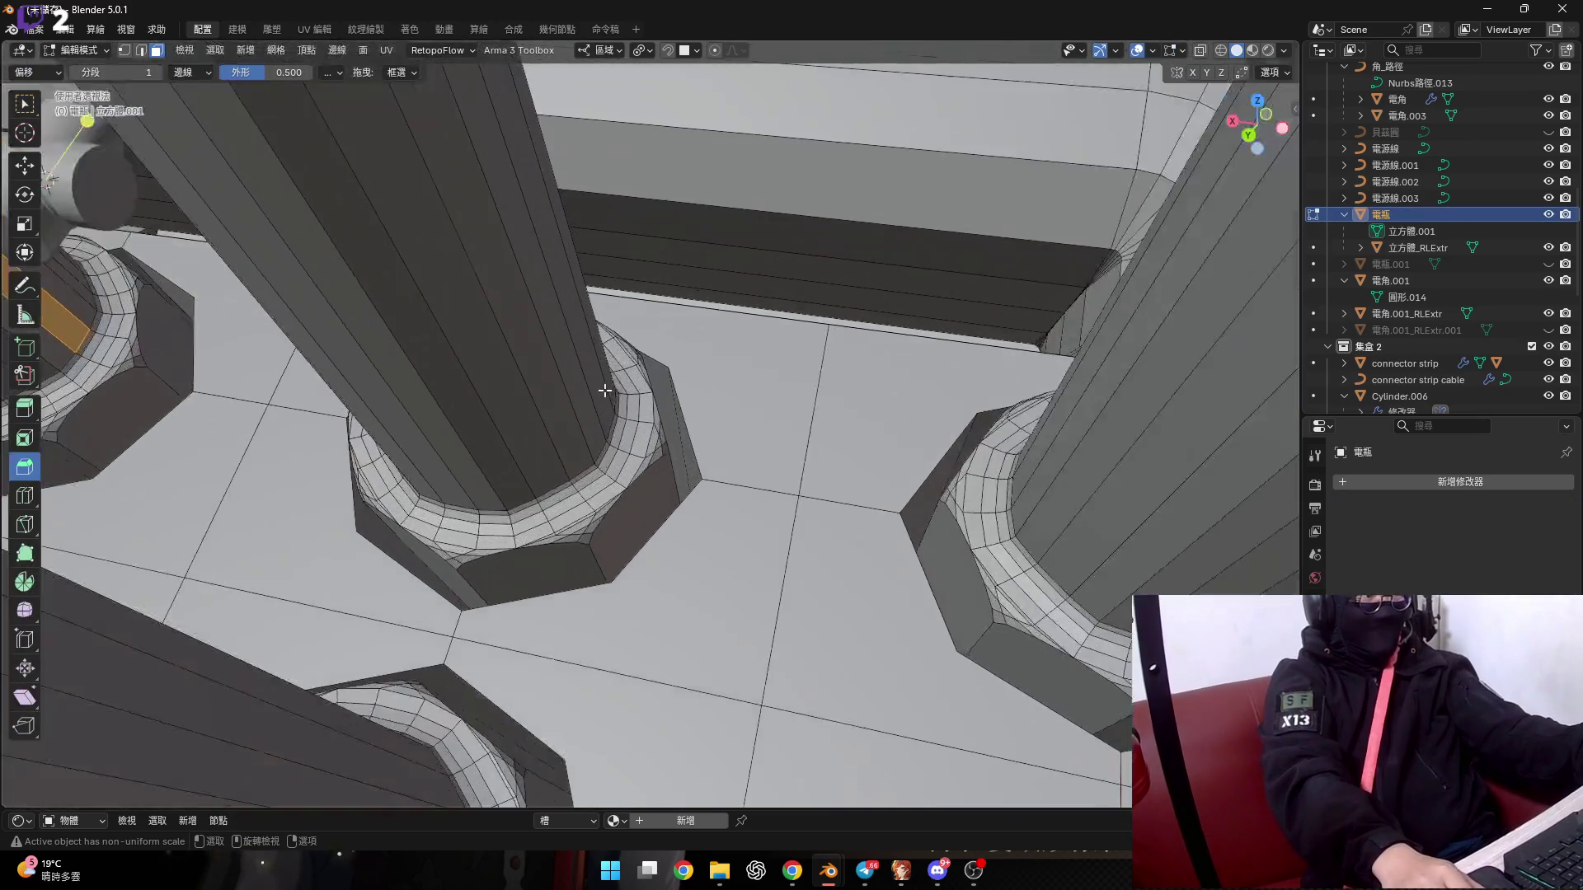
{"action": "scroll", "coordinate": [600, 418], "scroll_direction": "up", "scroll_amount": 1}
{"action": "middle_click_drag", "start_coordinate": [752, 447], "coordinate": [965, 561]}
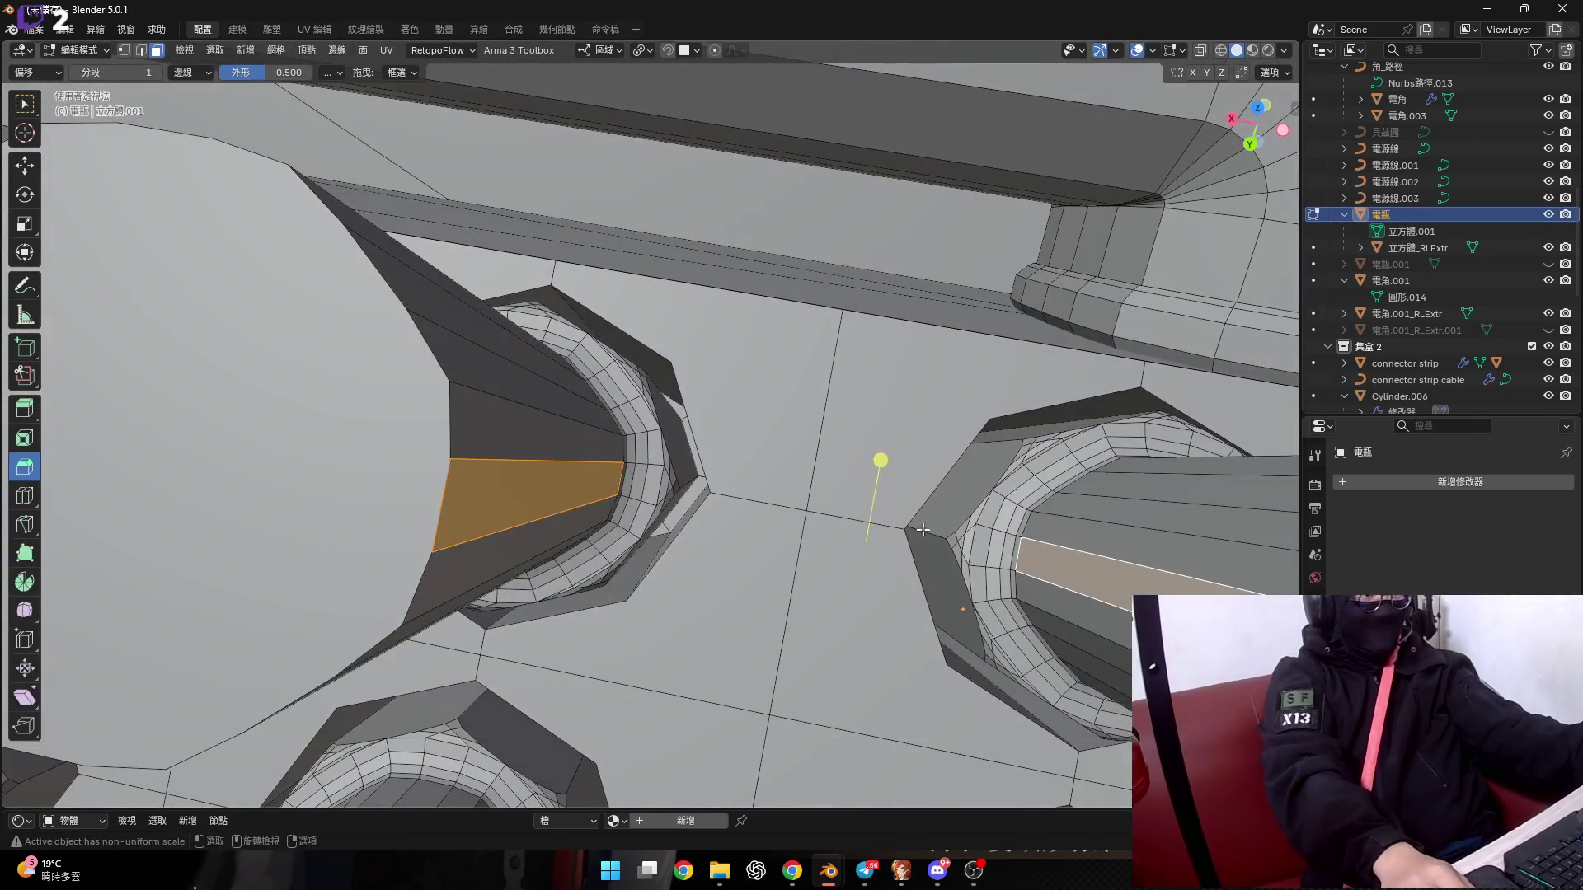
{"action": "scroll", "coordinate": [874, 511], "scroll_direction": "down", "scroll_amount": 5}
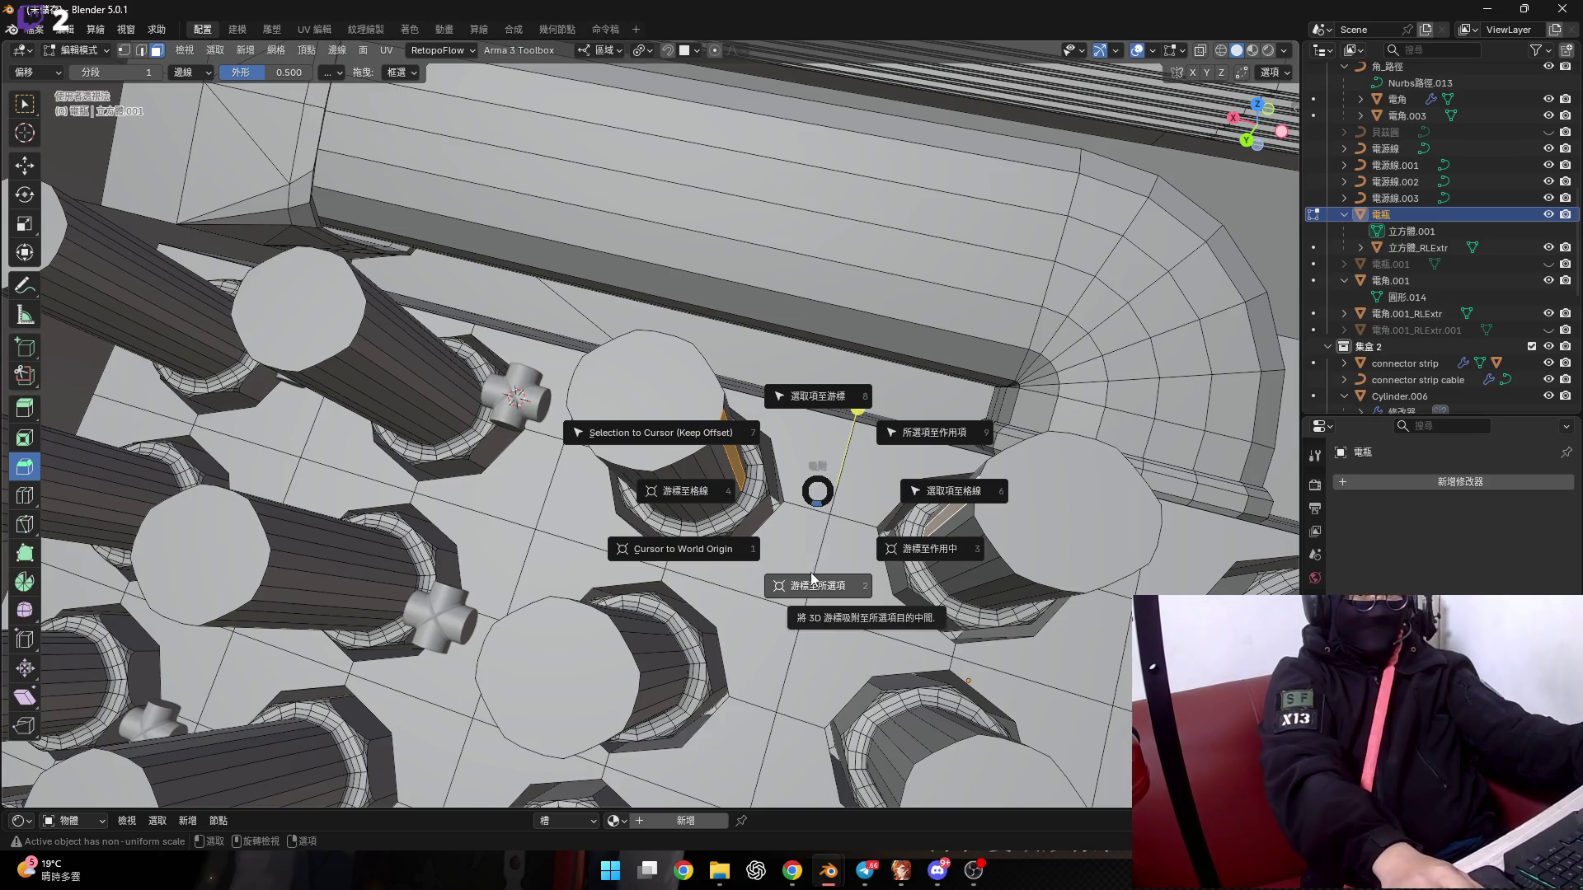
{"action": "left_click", "coordinate": [814, 577]}
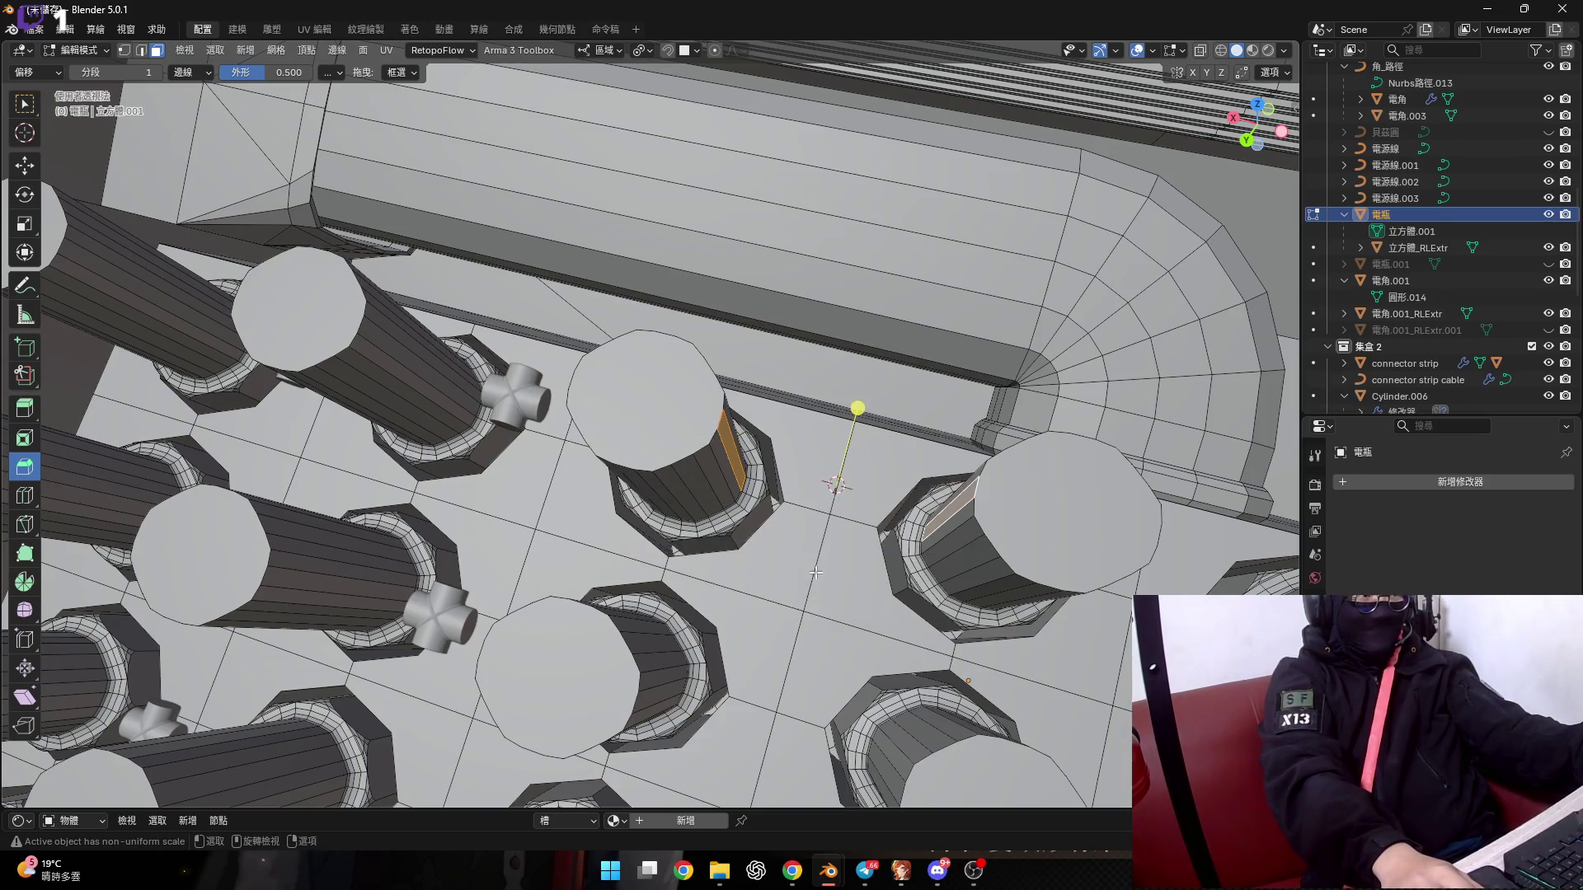
{"action": "scroll", "coordinate": [728, 452], "scroll_direction": "down", "scroll_amount": 5}
{"action": "middle_click_drag", "start_coordinate": [815, 577], "coordinate": [728, 451]}
{"action": "scroll", "coordinate": [728, 452], "scroll_direction": "up", "scroll_amount": 5}
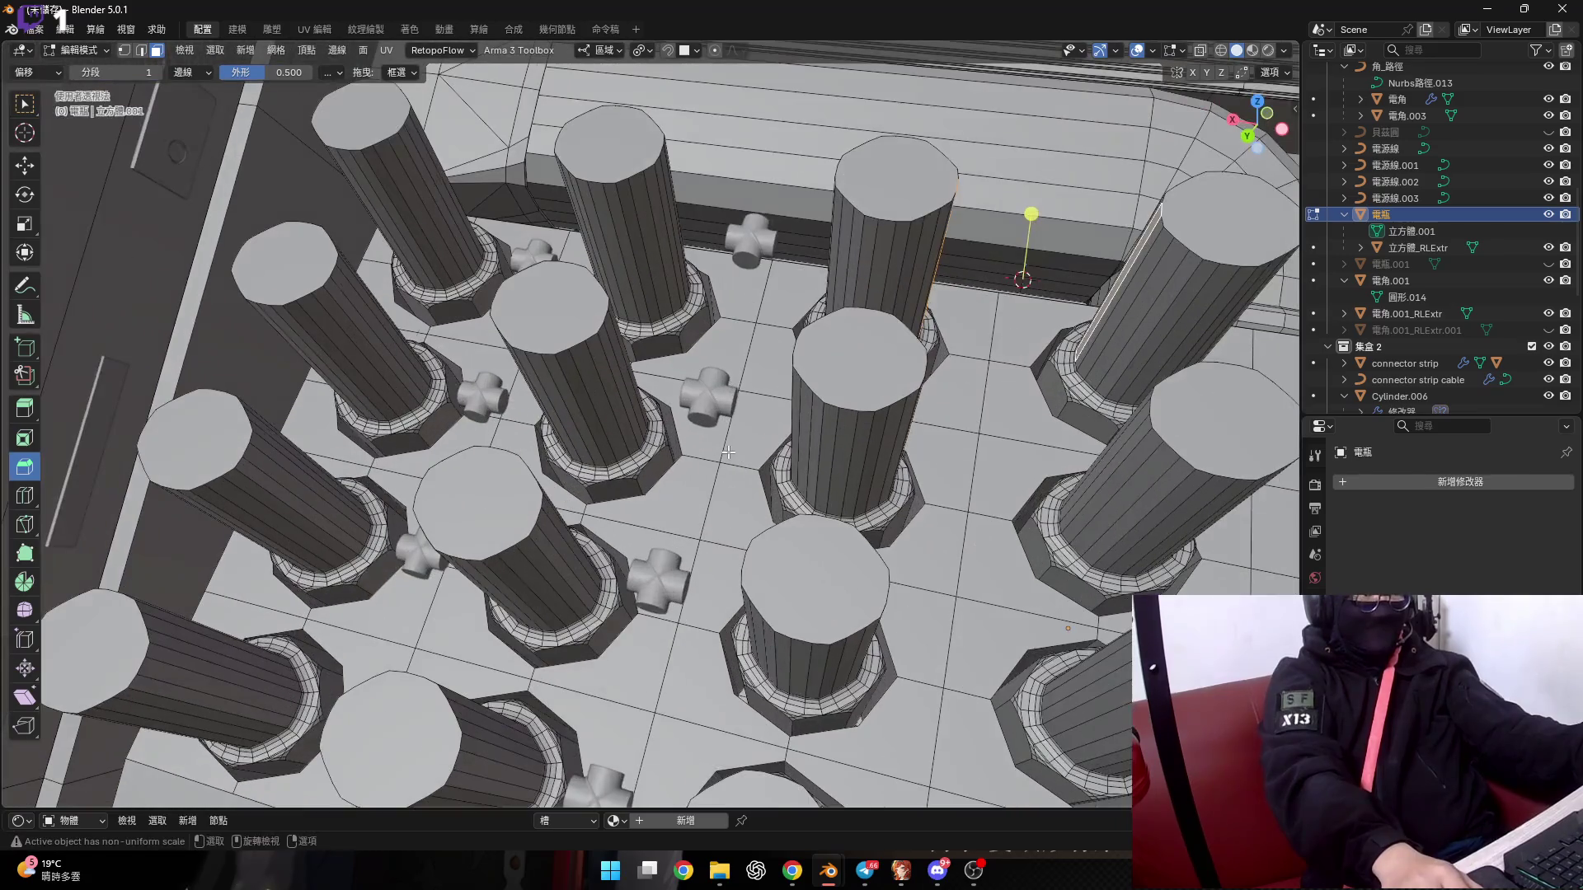
Select the cross connectors and snap a copied column onto the 3D cursor.
{"action": "key", "text": "Tab"}
{"action": "left_click", "coordinate": [721, 404]}
{"action": "middle_click_drag", "start_coordinate": [723, 393], "coordinate": [640, 368], "text": "shift"}
{"action": "key", "text": "g"}
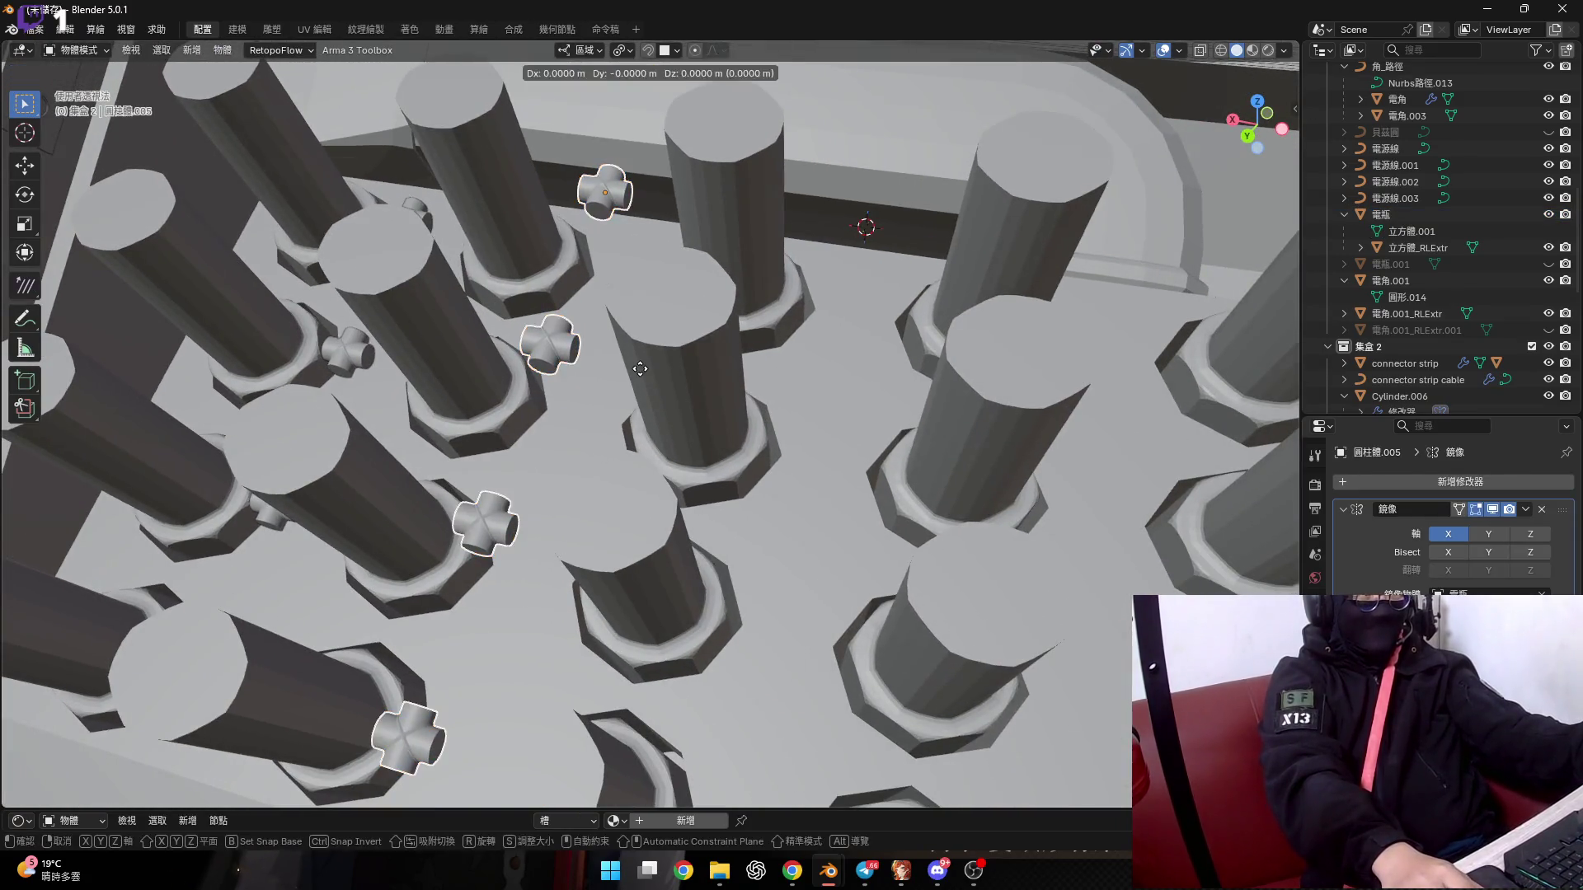
{"action": "right_click", "coordinate": [639, 368]}
{"action": "right_click", "coordinate": [640, 369]}
{"action": "mouse_move", "coordinate": [651, 369]}
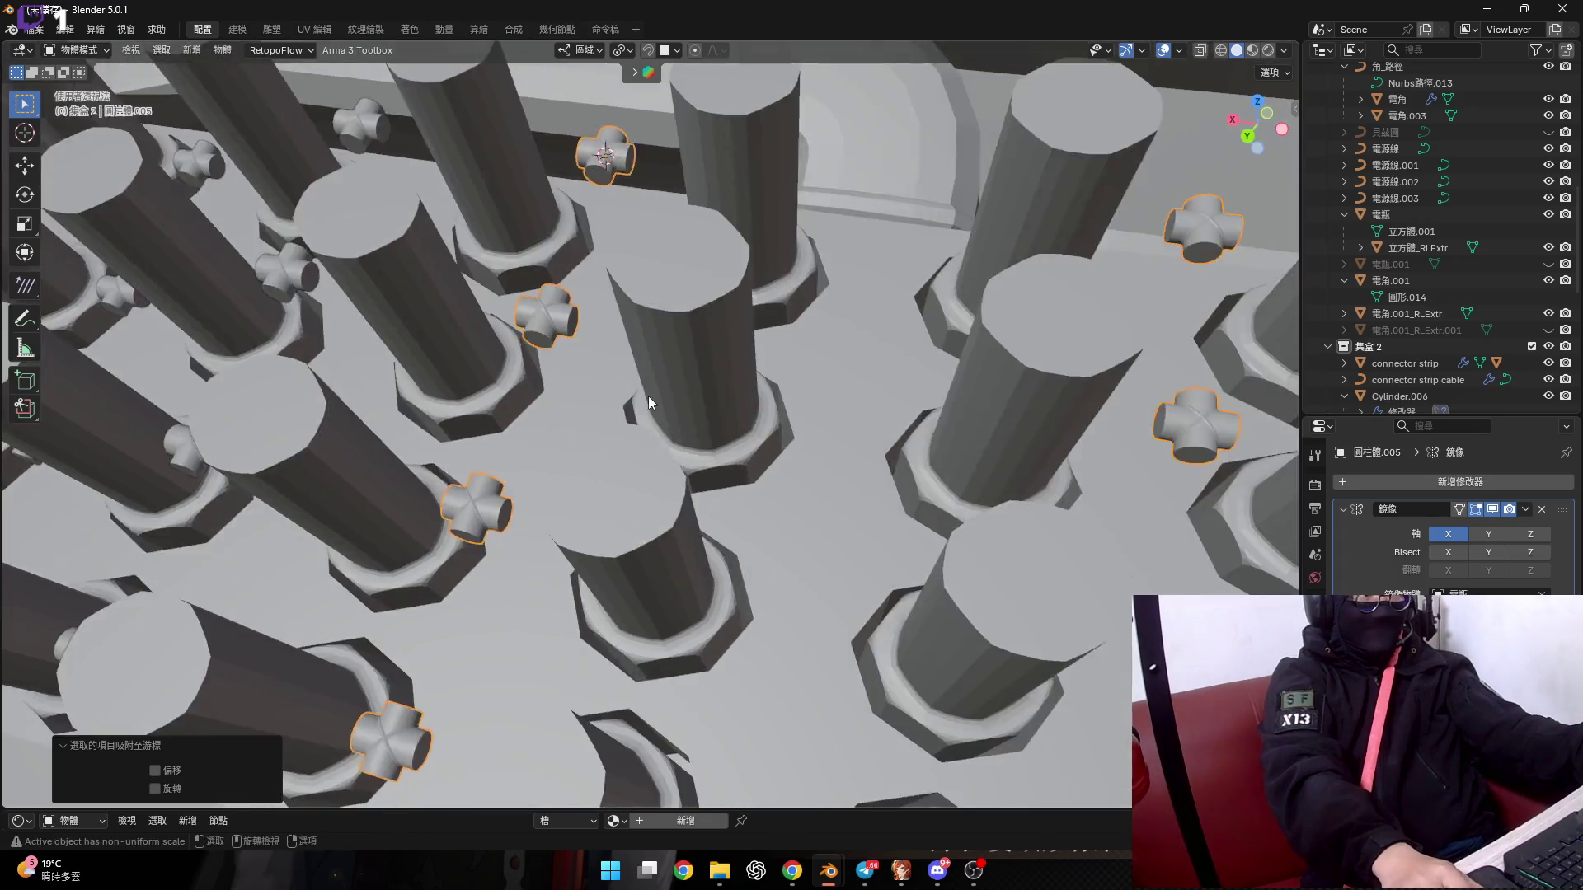
{"action": "scroll", "coordinate": [648, 396], "scroll_direction": "down", "scroll_amount": 5}
{"action": "scroll", "coordinate": [684, 435], "scroll_direction": "up", "scroll_amount": 4}
{"action": "mouse_move", "coordinate": [651, 427]}
{"action": "middle_mouse_down"}
{"action": "mouse_move", "coordinate": [730, 359]}
{"action": "mouse_move", "coordinate": [671, 347]}
{"action": "middle_mouse_up"}
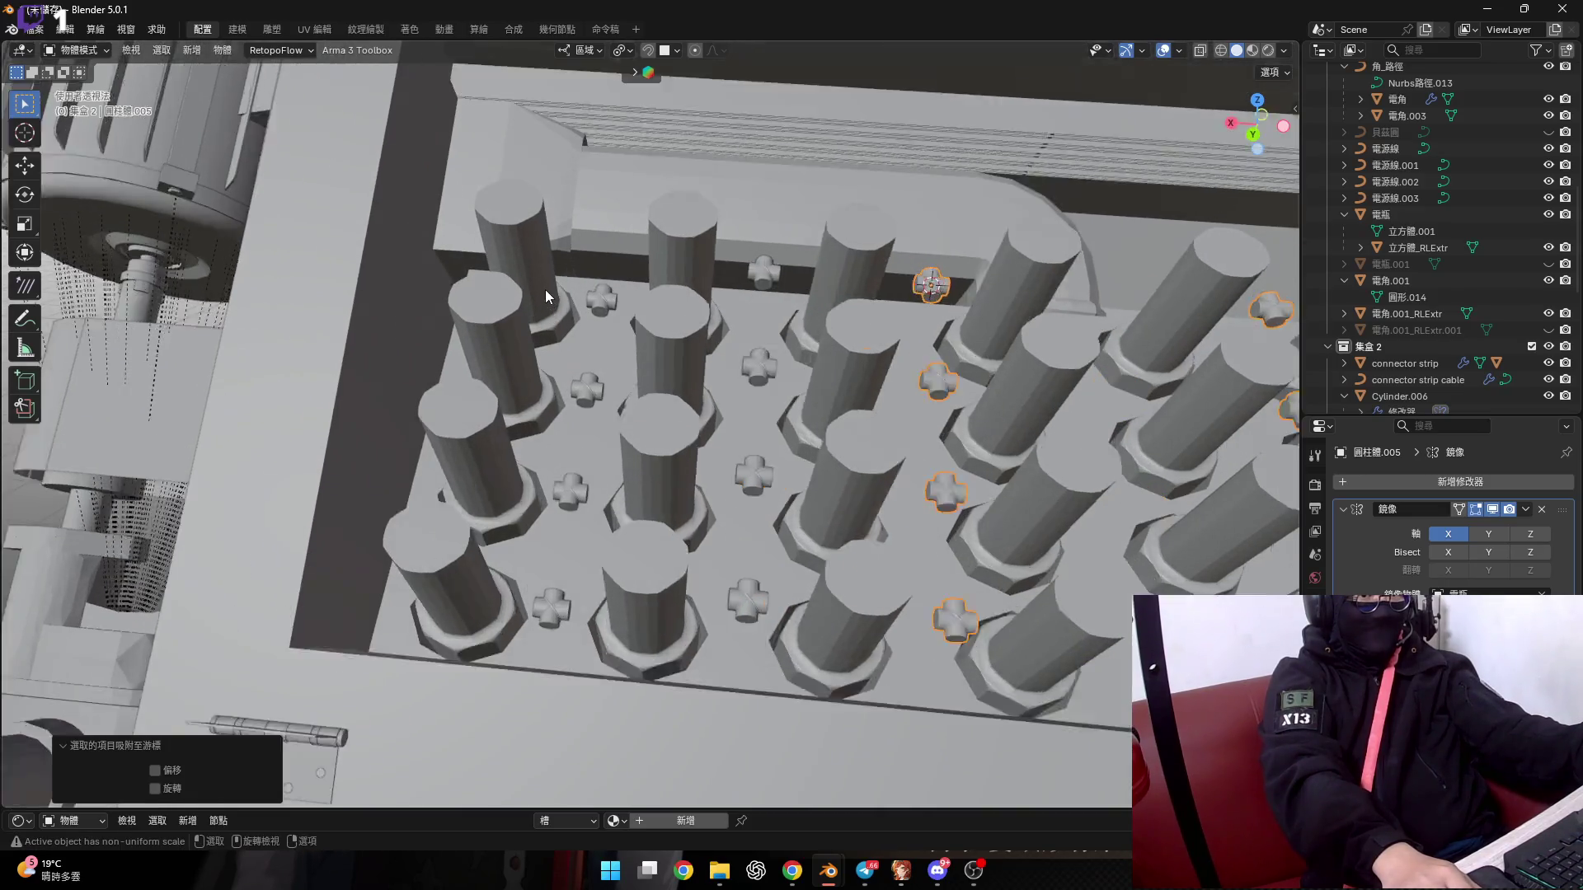
{"action": "scroll", "coordinate": [550, 287], "scroll_direction": "up", "scroll_amount": 4}
Place the 3D cursor between faces selected on two neighbouring posts of 電瓶.
{"action": "left_click", "coordinate": [564, 285]}
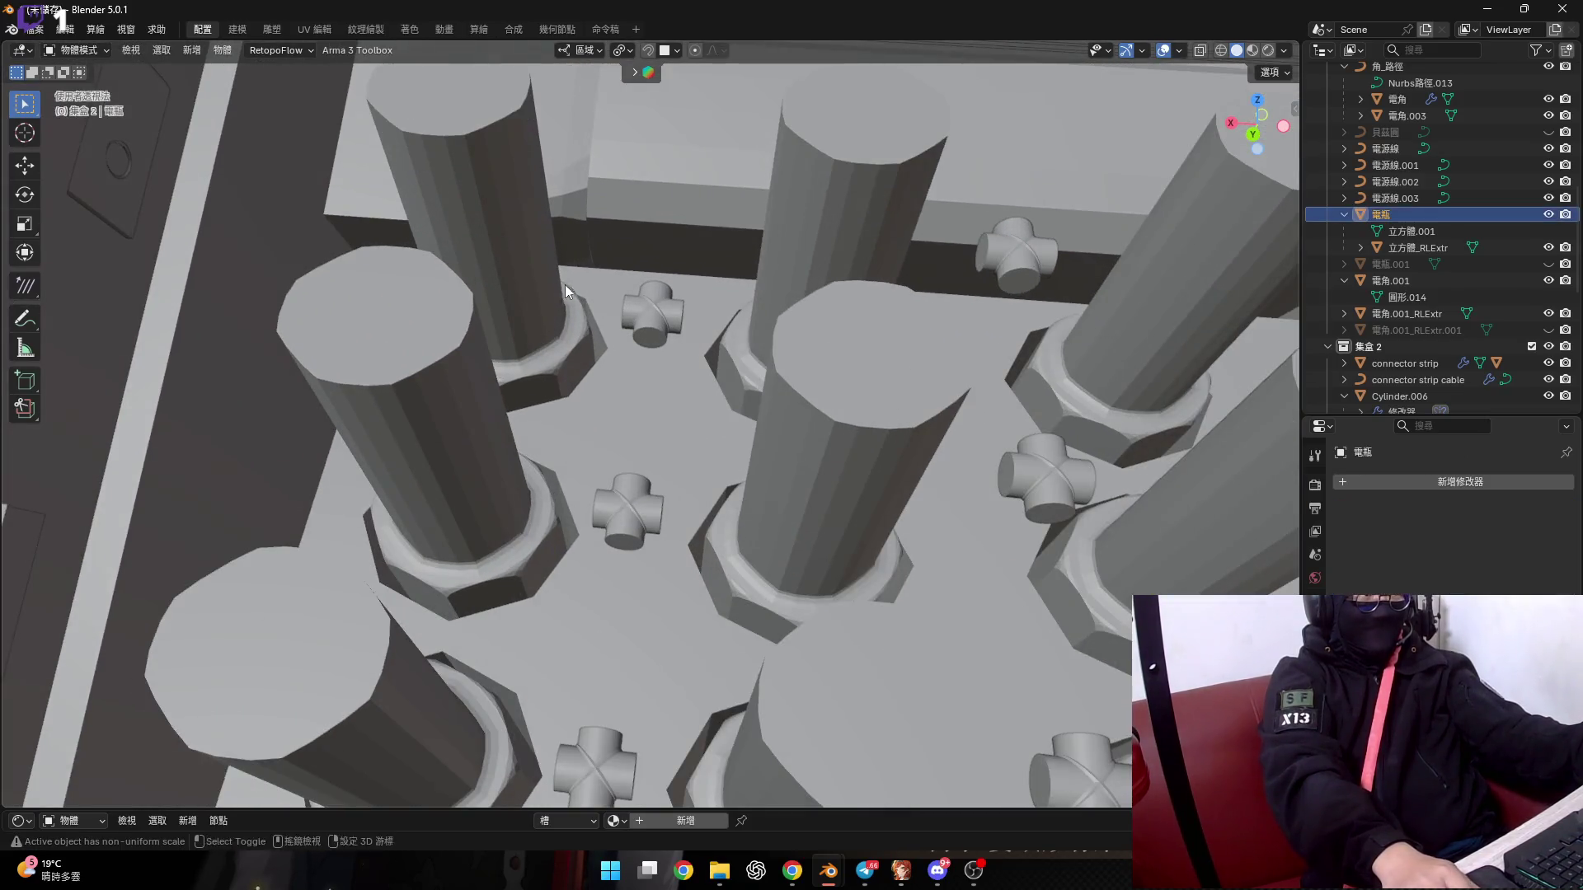
{"action": "key", "text": "Tab"}
{"action": "scroll", "coordinate": [580, 380], "scroll_direction": "up", "scroll_amount": 5}
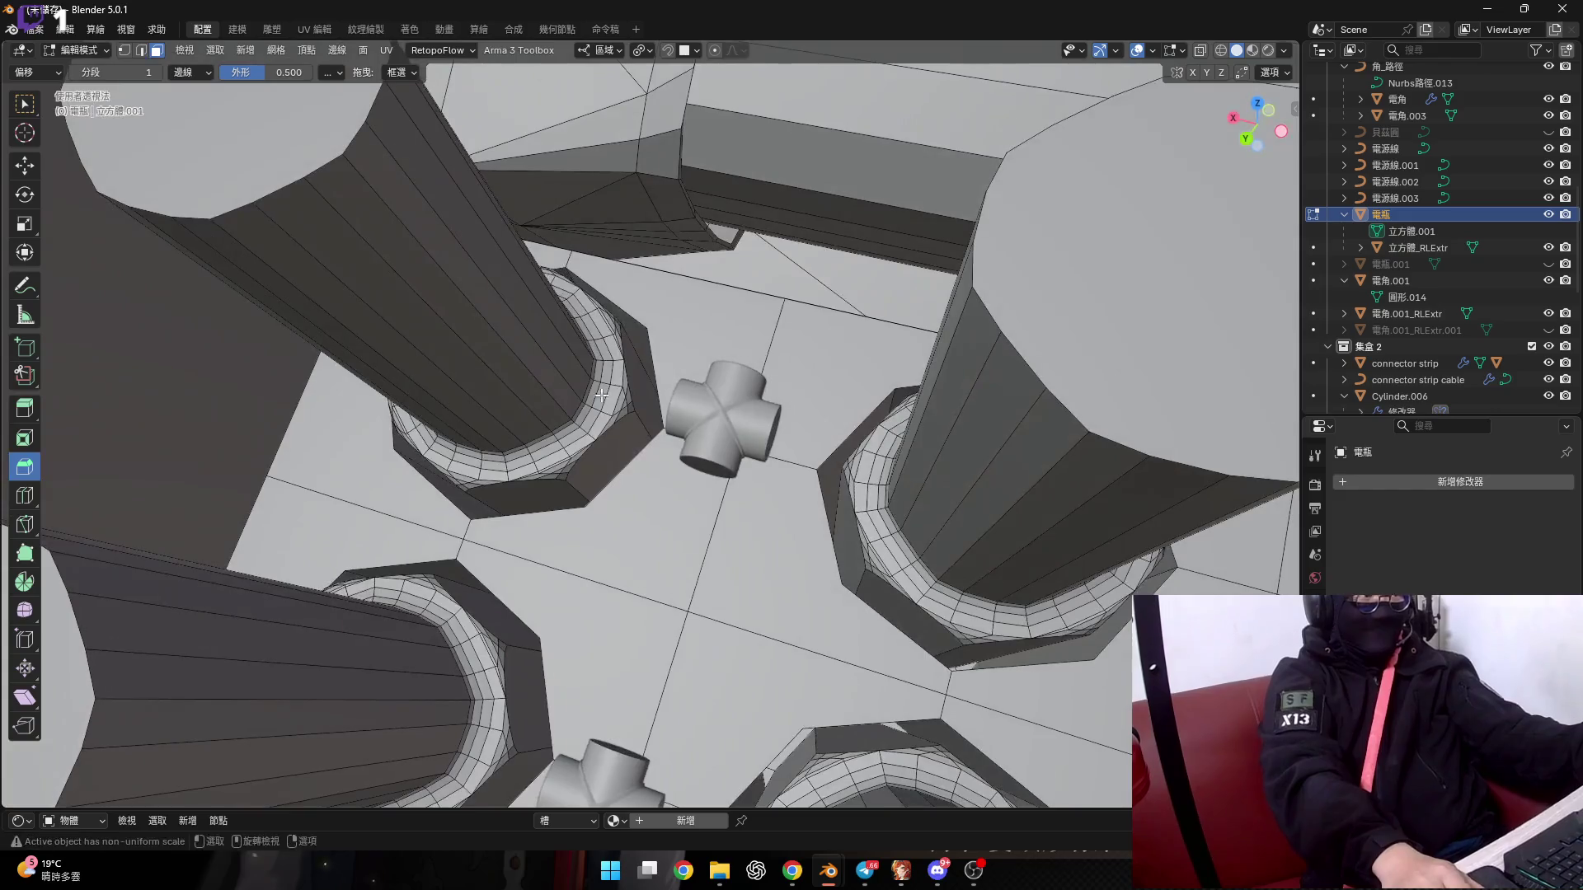
{"action": "left_click", "coordinate": [580, 380]}
{"action": "middle_click_drag", "start_coordinate": [581, 380], "coordinate": [626, 387]}
{"action": "left_click", "coordinate": [981, 445], "text": "shift"}
{"action": "middle_click_drag", "start_coordinate": [981, 445], "coordinate": [839, 445]}
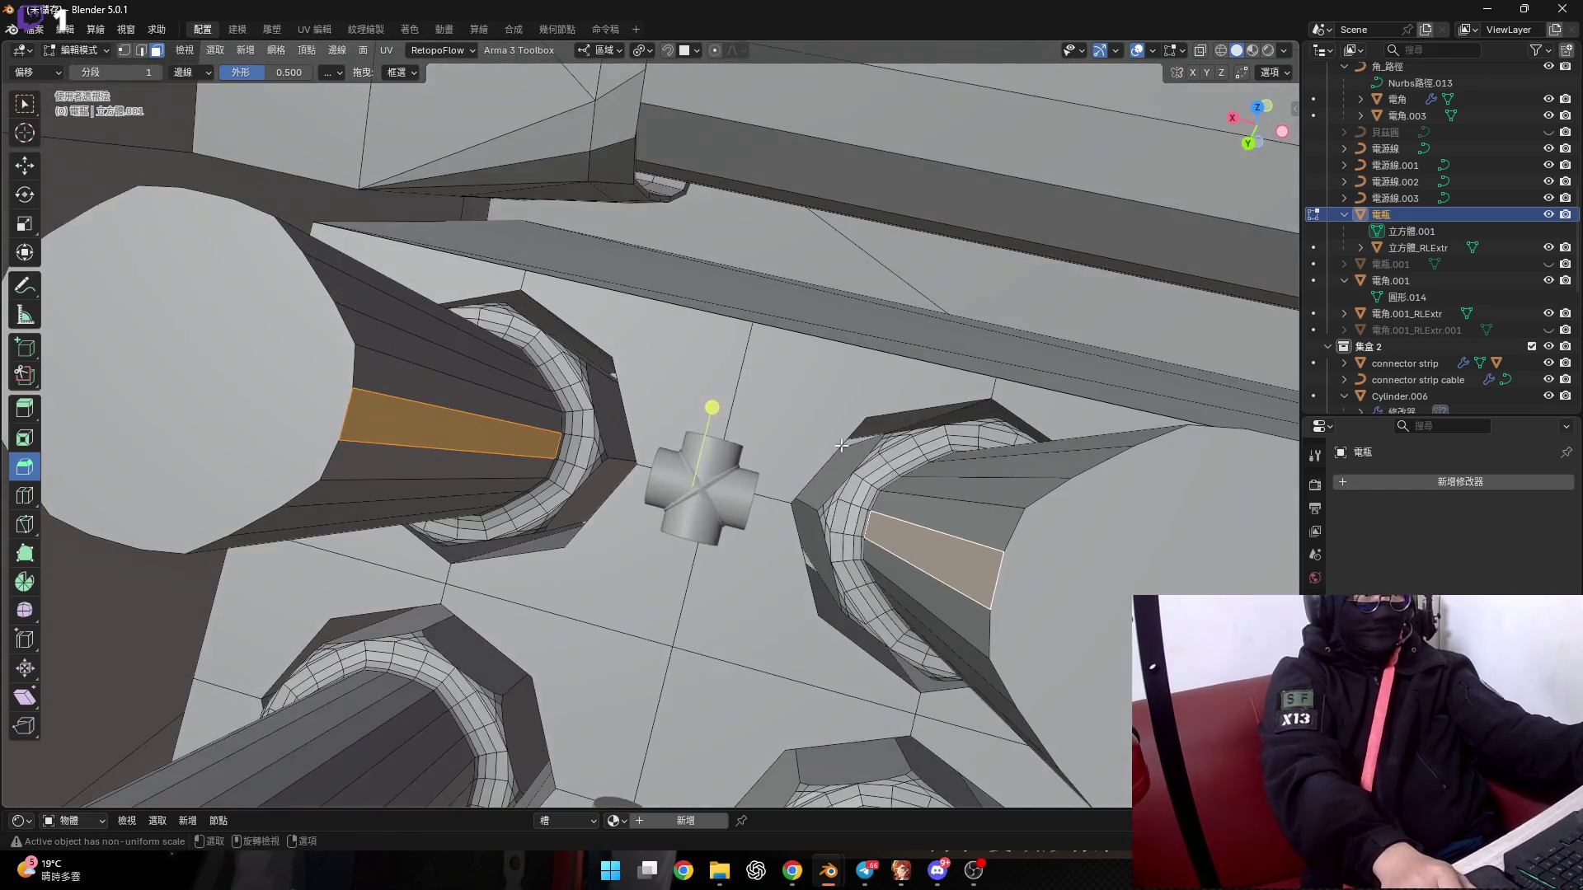
{"action": "key", "text": "shift+s"}
{"action": "key", "text": "Escape"}
{"action": "key", "text": "Tab"}
Snap the selected cross connectors onto the 3D cursor.
{"action": "middle_click_drag", "start_coordinate": [835, 518], "coordinate": [719, 458]}
{"action": "left_click", "coordinate": [718, 457]}
{"action": "right_click", "coordinate": [719, 458]}
{"action": "mouse_move", "coordinate": [720, 458]}
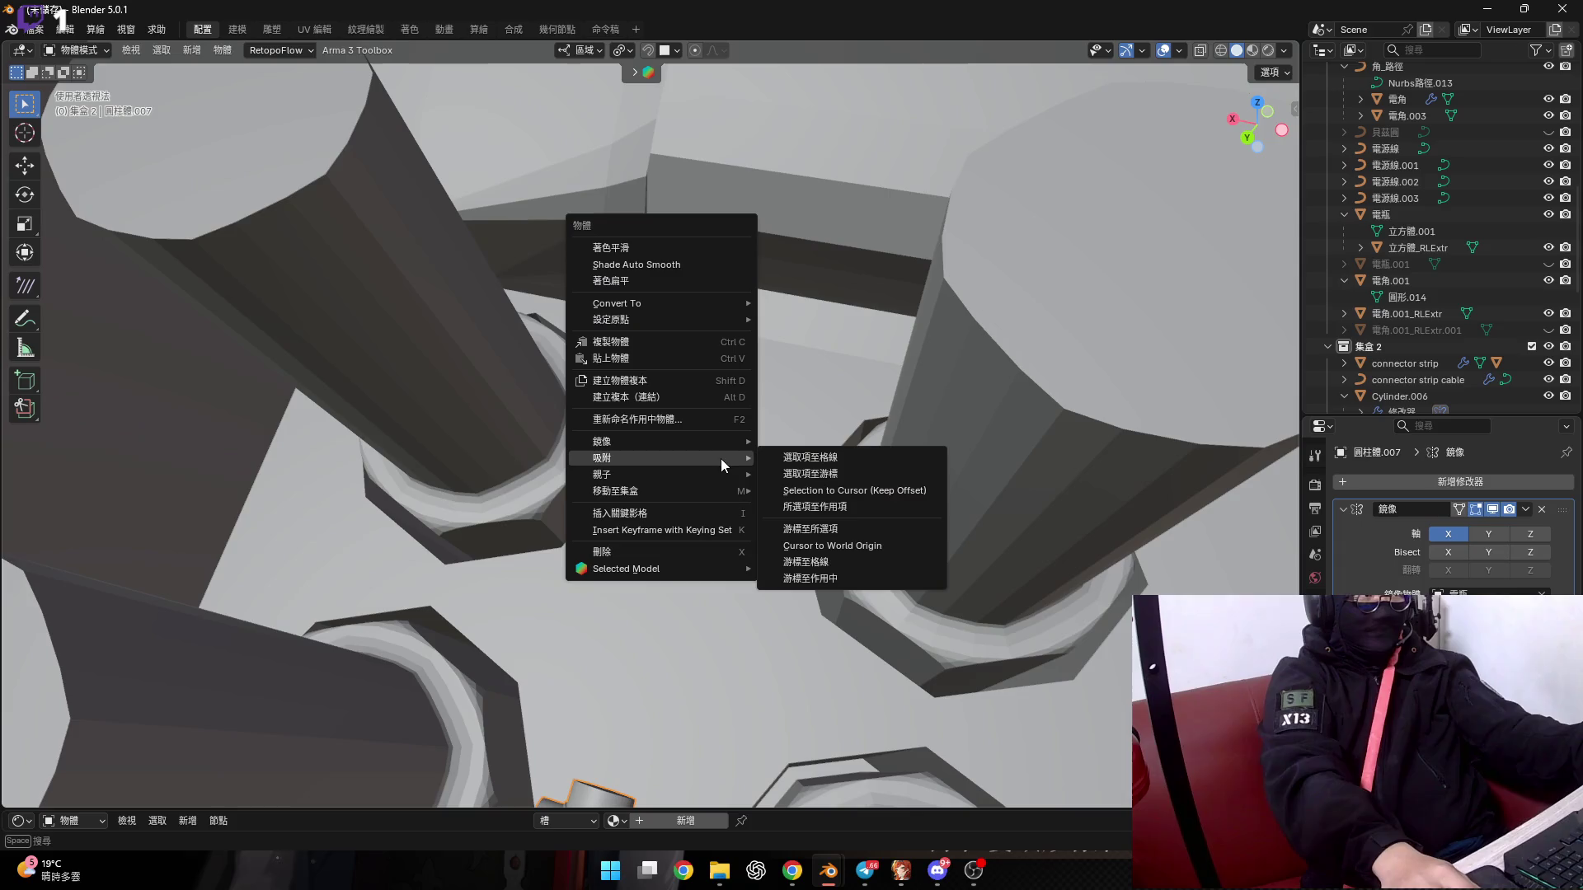
{"action": "left_click", "coordinate": [816, 473]}
Select two more cross connectors and orbit to a low side angle.
{"action": "scroll", "coordinate": [786, 481], "scroll_direction": "down", "scroll_amount": 6}
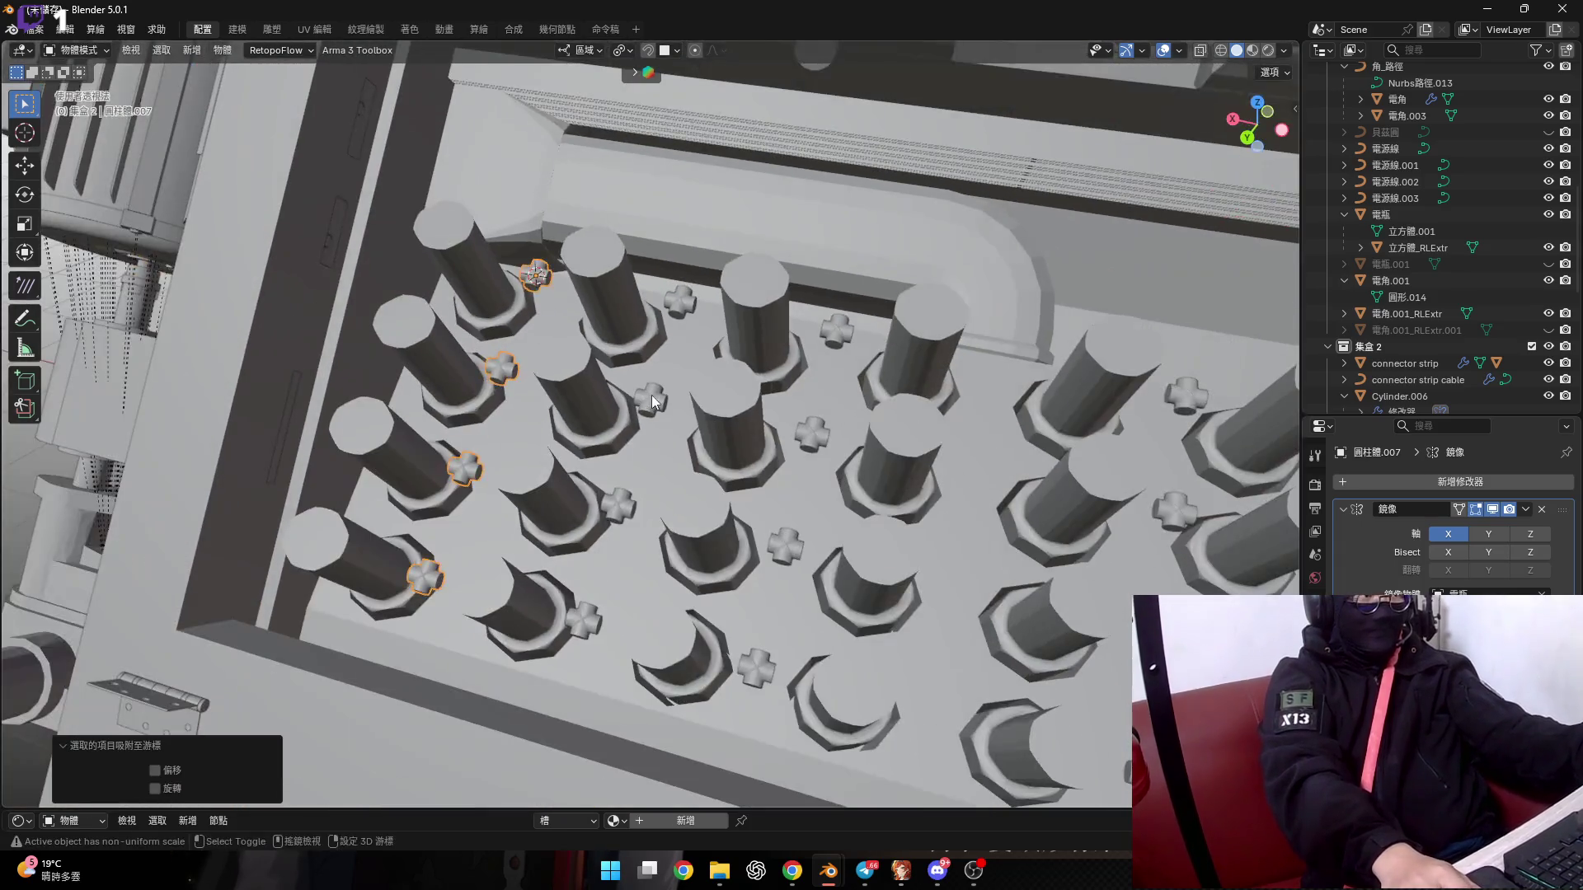
{"action": "left_click", "coordinate": [652, 394], "text": "shift"}
{"action": "left_click", "coordinate": [805, 435], "text": "shift"}
{"action": "middle_click_drag", "start_coordinate": [804, 435], "coordinate": [680, 378]}
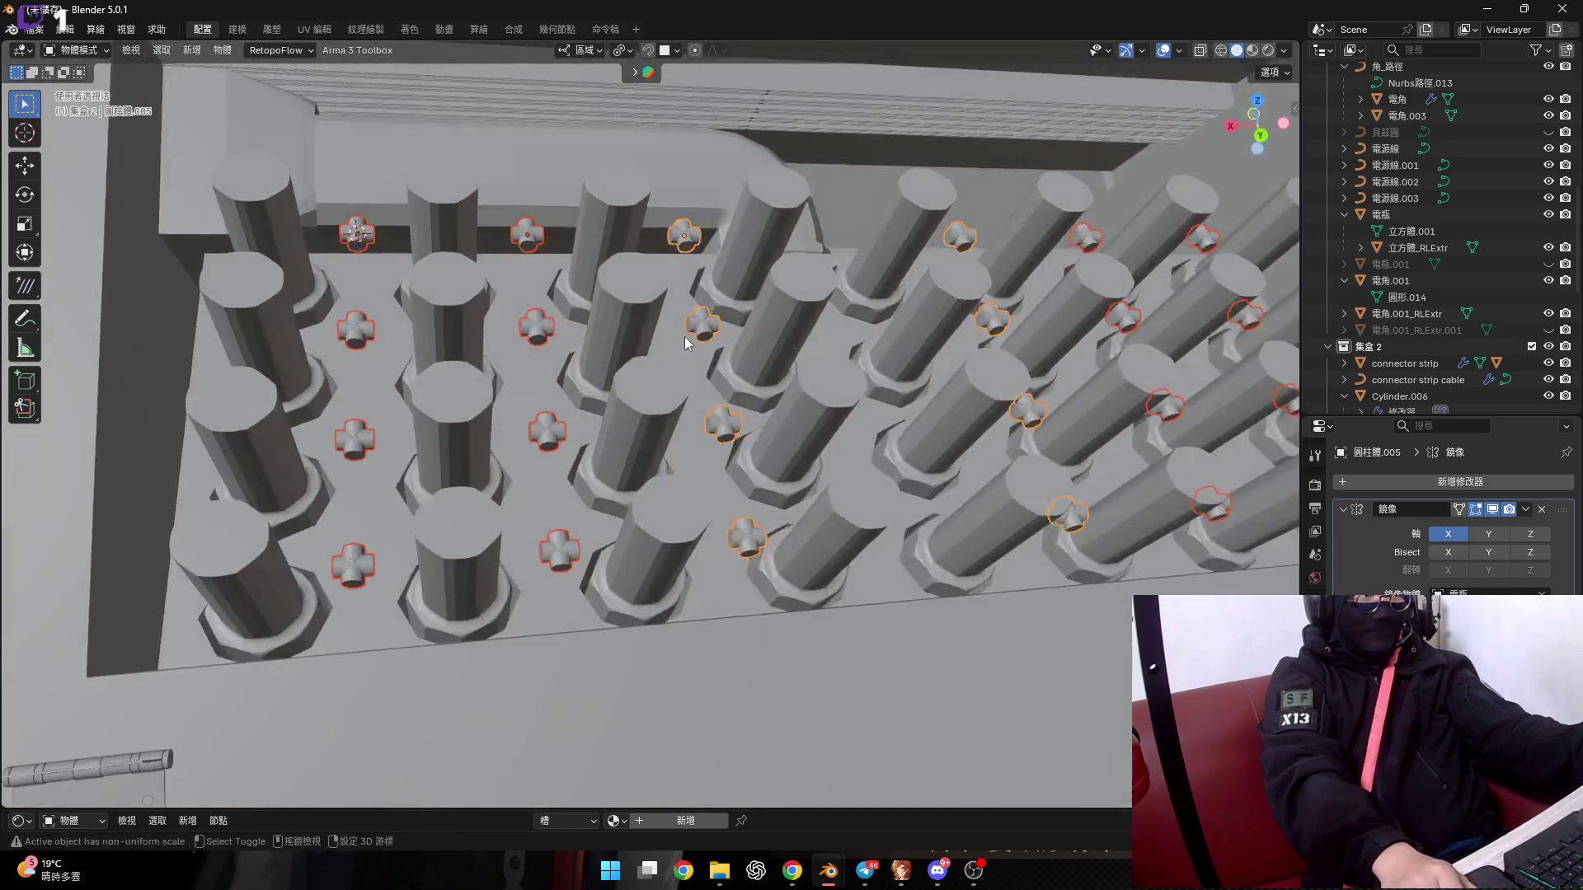
{"action": "scroll", "coordinate": [680, 378], "scroll_direction": "down", "scroll_amount": 8}
{"action": "scroll", "coordinate": [676, 379], "scroll_direction": "up", "scroll_amount": 8}
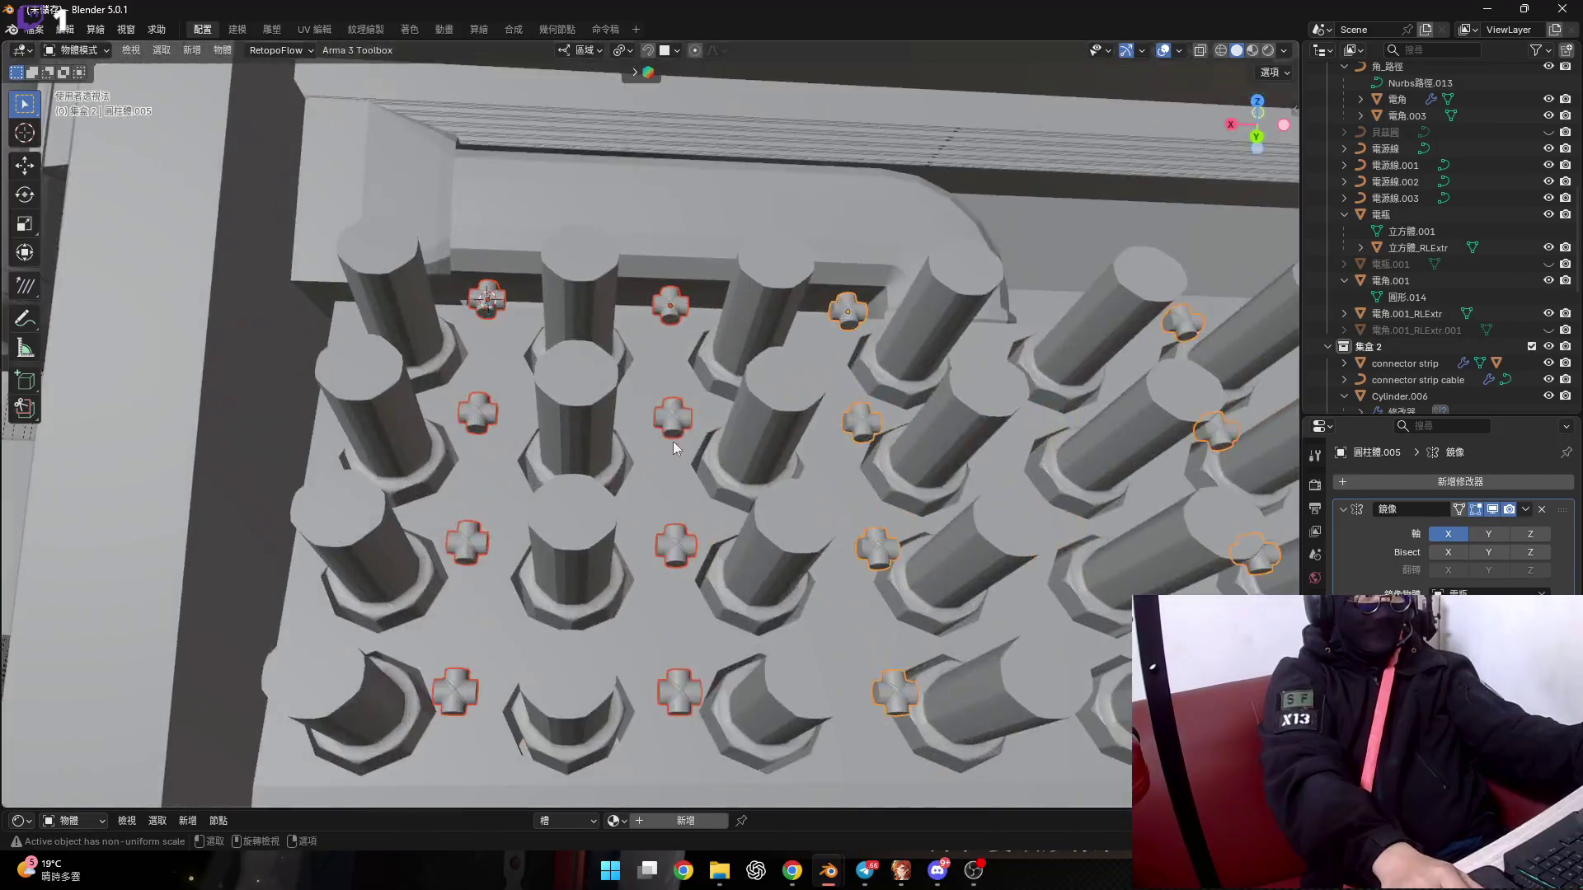
{"action": "scroll", "coordinate": [680, 335], "scroll_direction": "up", "scroll_amount": 5}
{"action": "middle_click_drag", "start_coordinate": [680, 334], "coordinate": [674, 266]}
Nudge the selected connectors a small step along local Y.
{"action": "scroll", "coordinate": [661, 323], "scroll_direction": "up", "scroll_amount": 2}
{"action": "scroll", "coordinate": [660, 321], "scroll_direction": "up", "scroll_amount": 3}
{"action": "scroll", "coordinate": [661, 373], "scroll_direction": "up", "scroll_amount": 3}
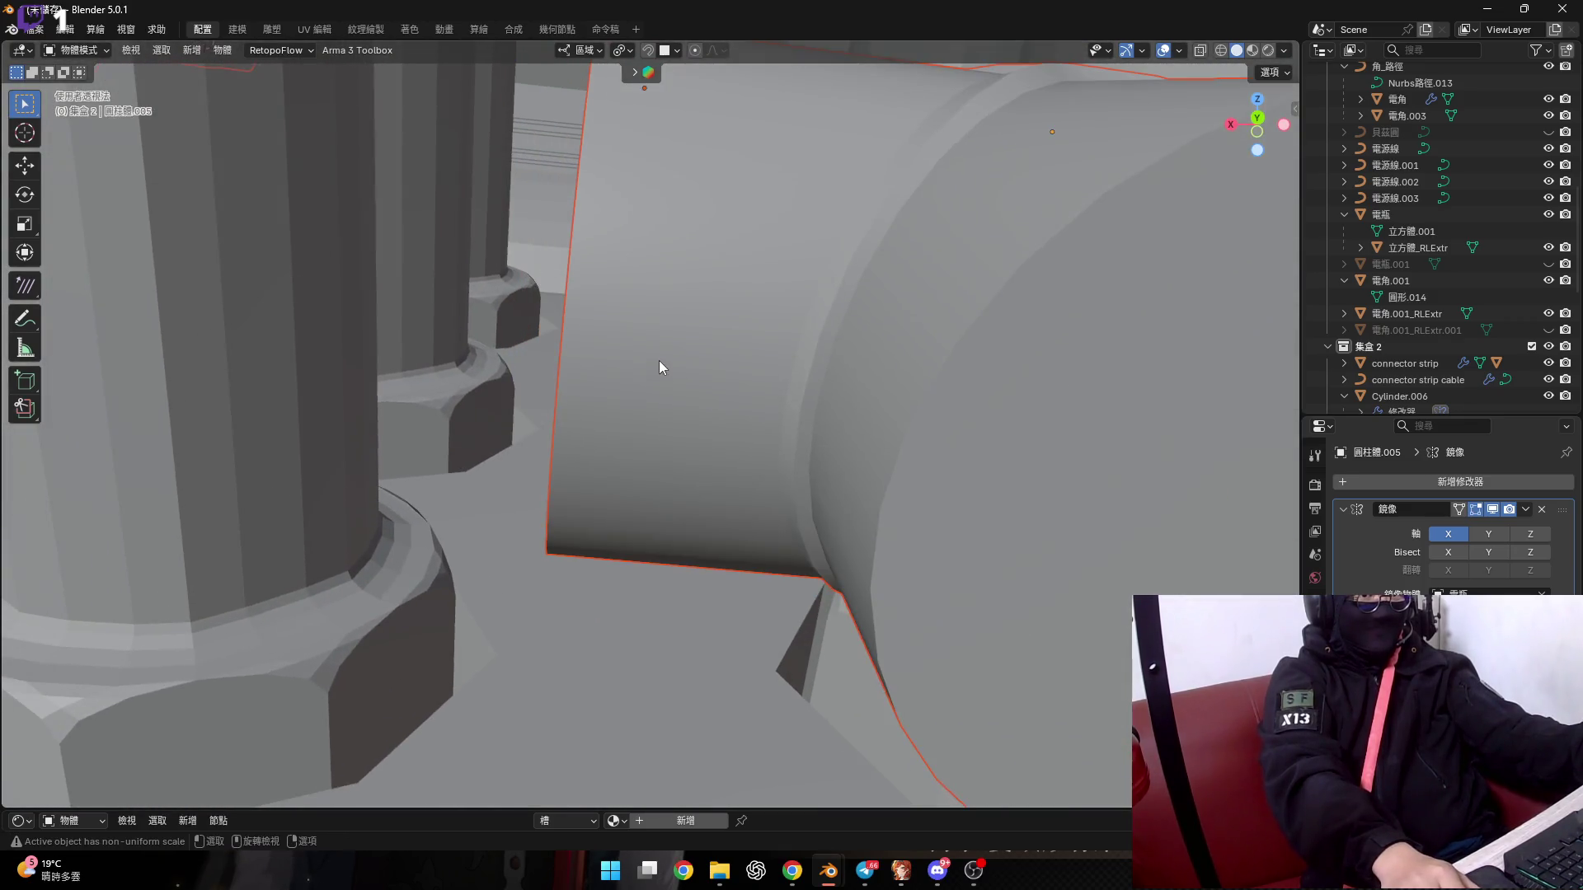
{"action": "middle_click_drag", "start_coordinate": [660, 360], "coordinate": [629, 396]}
{"action": "scroll", "coordinate": [635, 380], "scroll_direction": "down", "scroll_amount": 3}
{"action": "key", "text": "g"}
{"action": "key", "text": "y"}
{"action": "scroll", "coordinate": [643, 412], "scroll_direction": "down", "scroll_amount": 4}
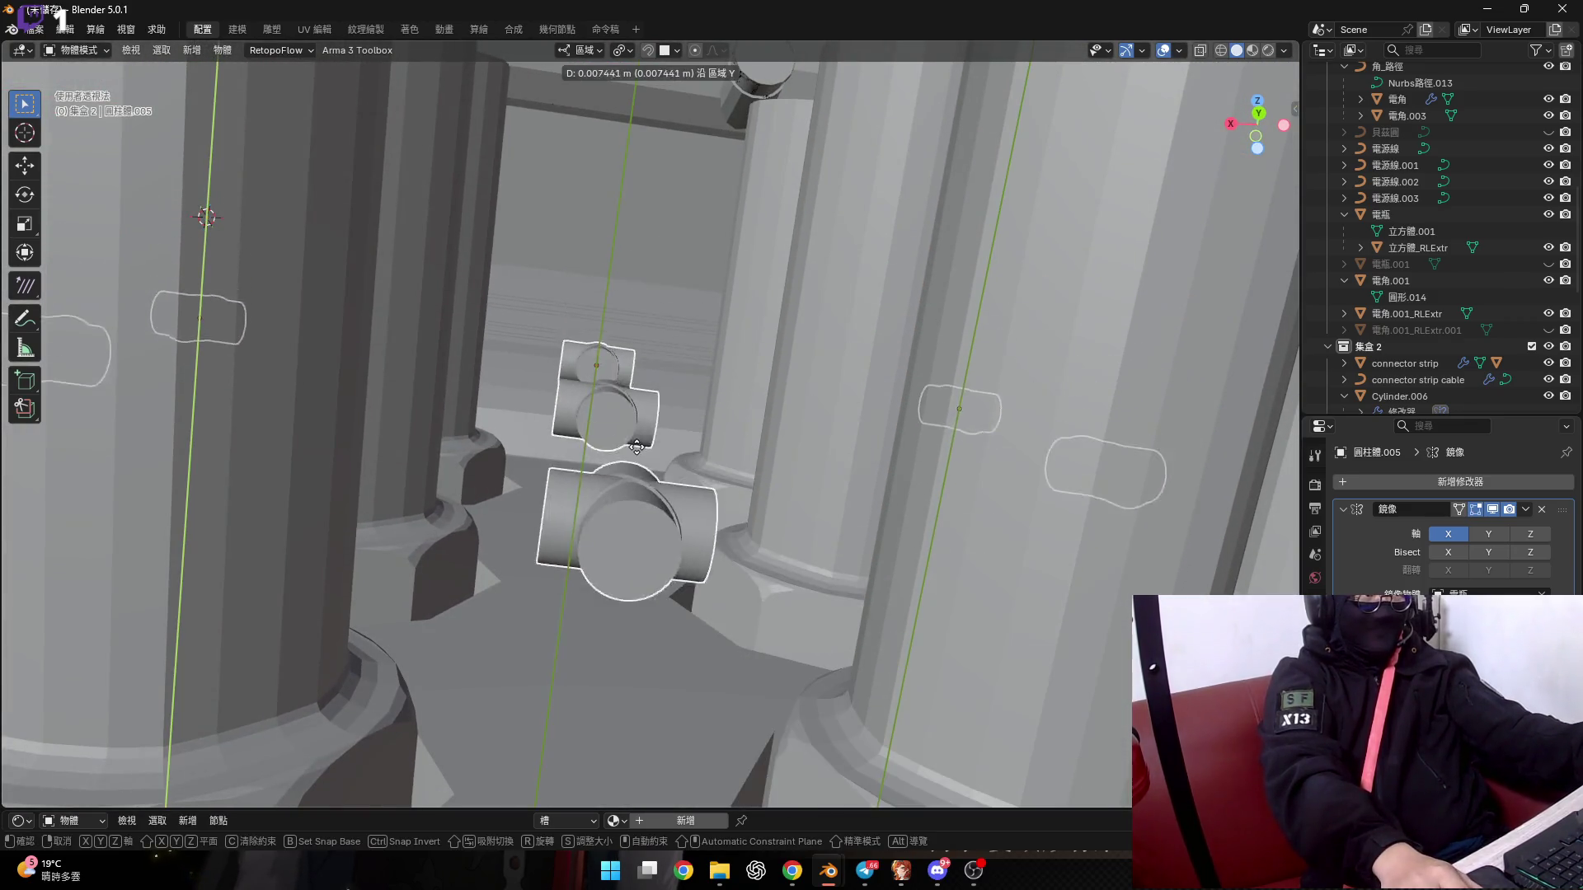
{"action": "left_click", "coordinate": [648, 441]}
Make two more fine Y nudges, leaving the column at 0.000392 m.
{"action": "scroll", "coordinate": [647, 280], "scroll_direction": "up", "scroll_amount": 3}
{"action": "mouse_move", "coordinate": [647, 280]}
{"action": "middle_mouse_down"}
{"action": "mouse_move", "coordinate": [636, 315]}
{"action": "mouse_move", "coordinate": [684, 262]}
{"action": "middle_mouse_up"}
{"action": "key", "text": "g"}
{"action": "key", "text": "y"}
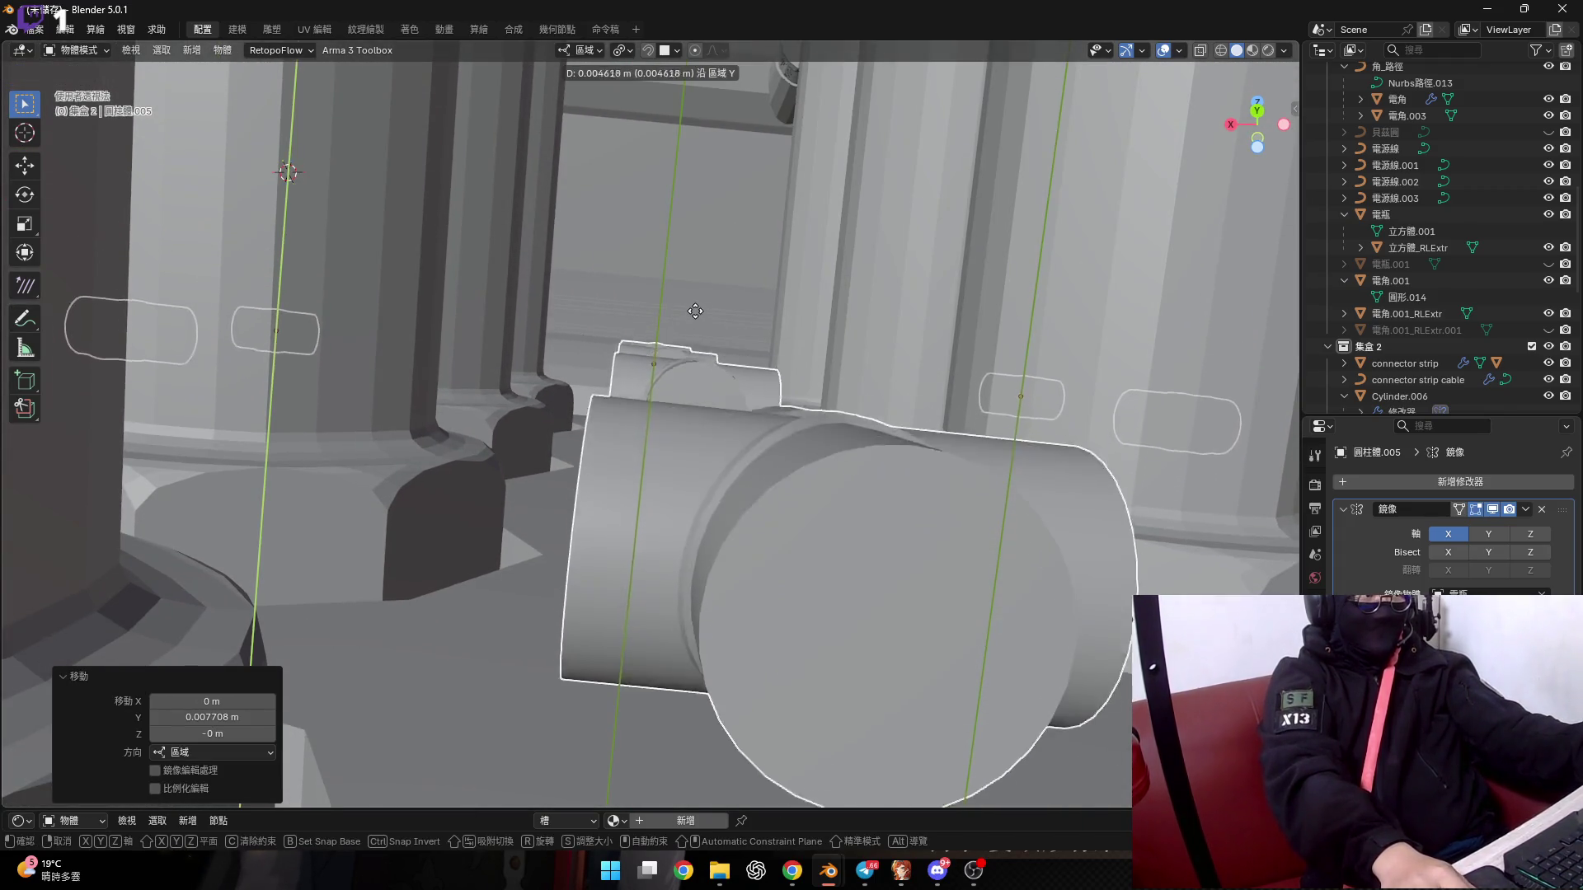
{"action": "left_click", "coordinate": [612, 363]}
{"action": "mouse_move", "coordinate": [612, 363]}
{"action": "middle_mouse_down"}
{"action": "mouse_move", "coordinate": [758, 265]}
{"action": "mouse_move", "coordinate": [888, 227]}
{"action": "mouse_move", "coordinate": [816, 269]}
{"action": "mouse_move", "coordinate": [805, 214]}
{"action": "mouse_move", "coordinate": [717, 432]}
{"action": "mouse_move", "coordinate": [695, 381]}
{"action": "mouse_move", "coordinate": [641, 444]}
{"action": "mouse_move", "coordinate": [630, 404]}
{"action": "mouse_move", "coordinate": [661, 468]}
{"action": "mouse_move", "coordinate": [639, 425]}
{"action": "mouse_move", "coordinate": [659, 421]}
{"action": "middle_mouse_up"}
{"action": "key", "text": "g"}
{"action": "key", "text": "y"}
{"action": "left_click", "coordinate": [767, 309]}
Select the 電瓶 panel and enter Edit Mode on its mesh.
{"action": "scroll", "coordinate": [717, 432], "scroll_direction": "down", "scroll_amount": 8}
{"action": "left_click", "coordinate": [627, 408]}
{"action": "scroll", "coordinate": [649, 445], "scroll_direction": "up", "scroll_amount": 3}
{"action": "scroll", "coordinate": [625, 435], "scroll_direction": "up", "scroll_amount": 3}
{"action": "key", "text": "Tab"}
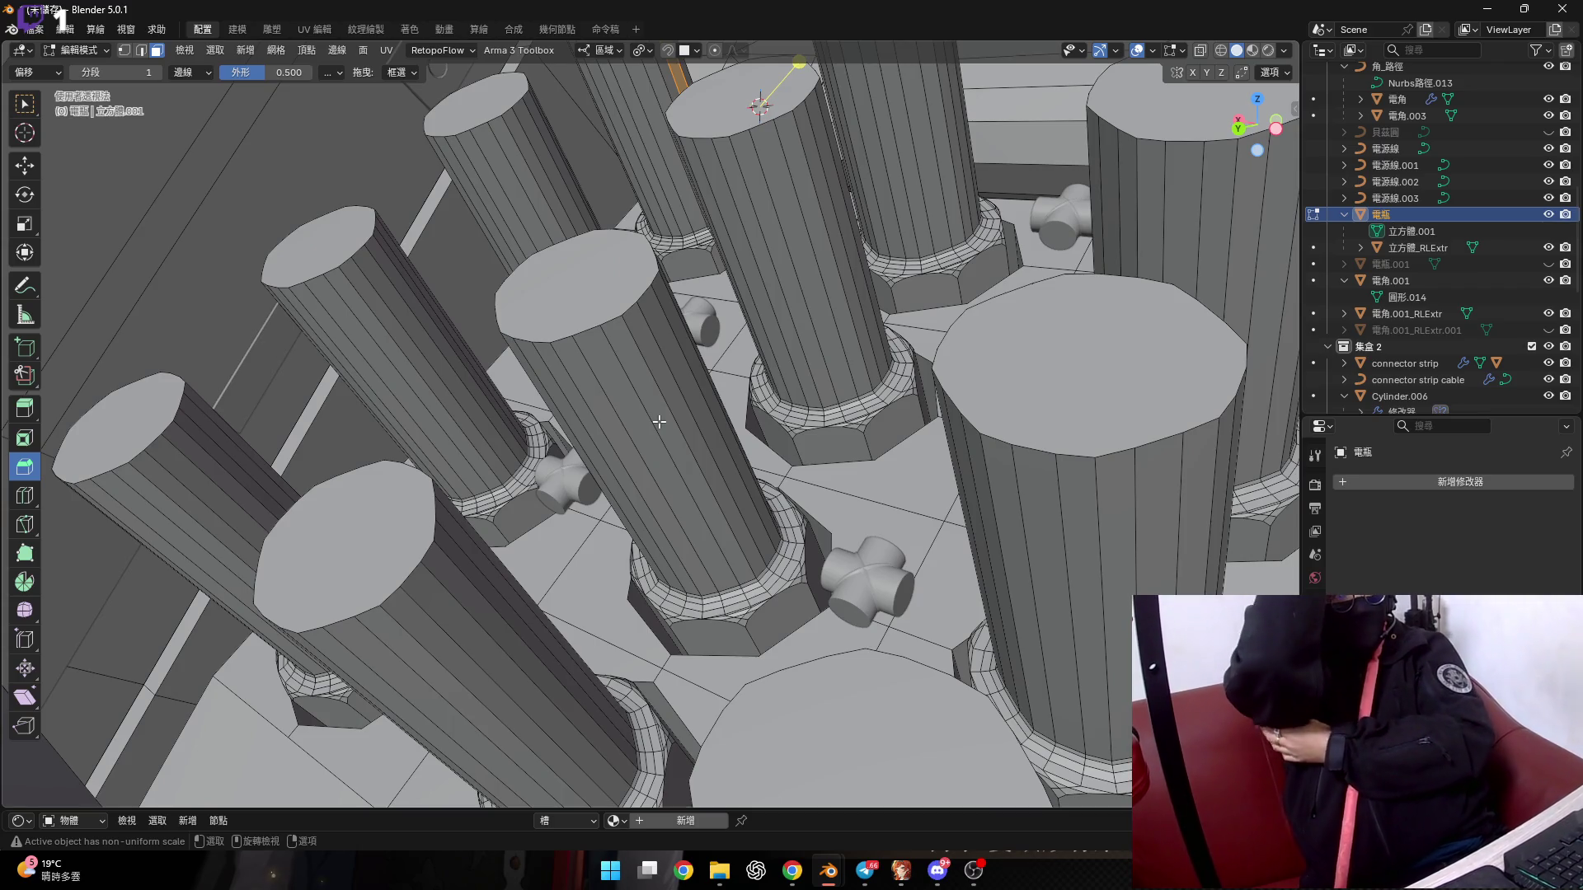
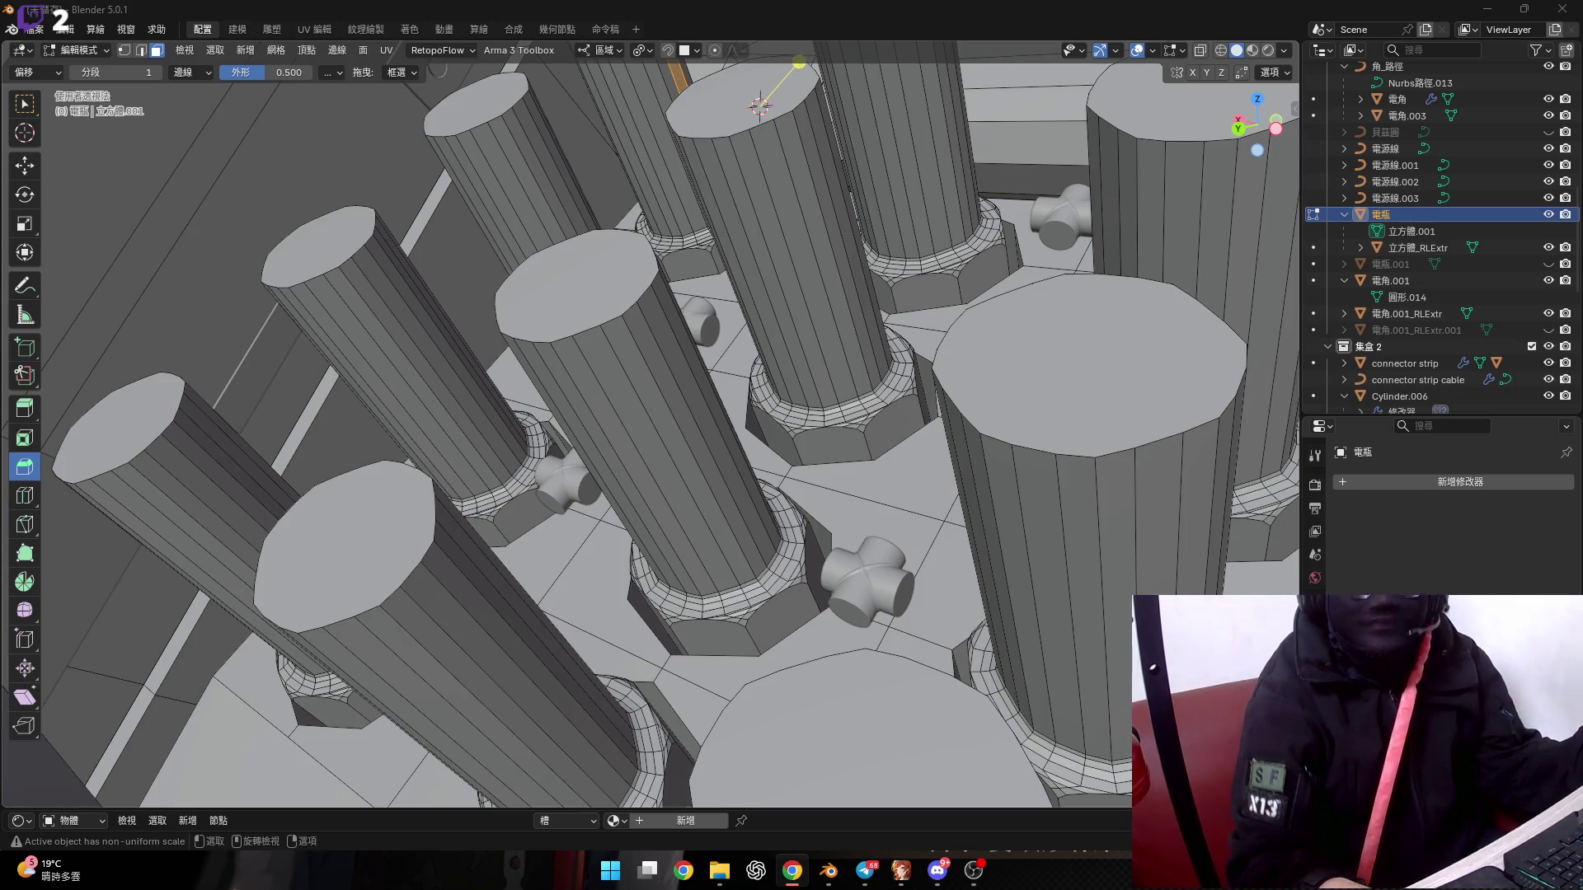
Inspect the pin grid from a top-down angle and then a near-front angle.
{"action": "scroll", "coordinate": [910, 511], "scroll_direction": "down", "scroll_amount": 5}
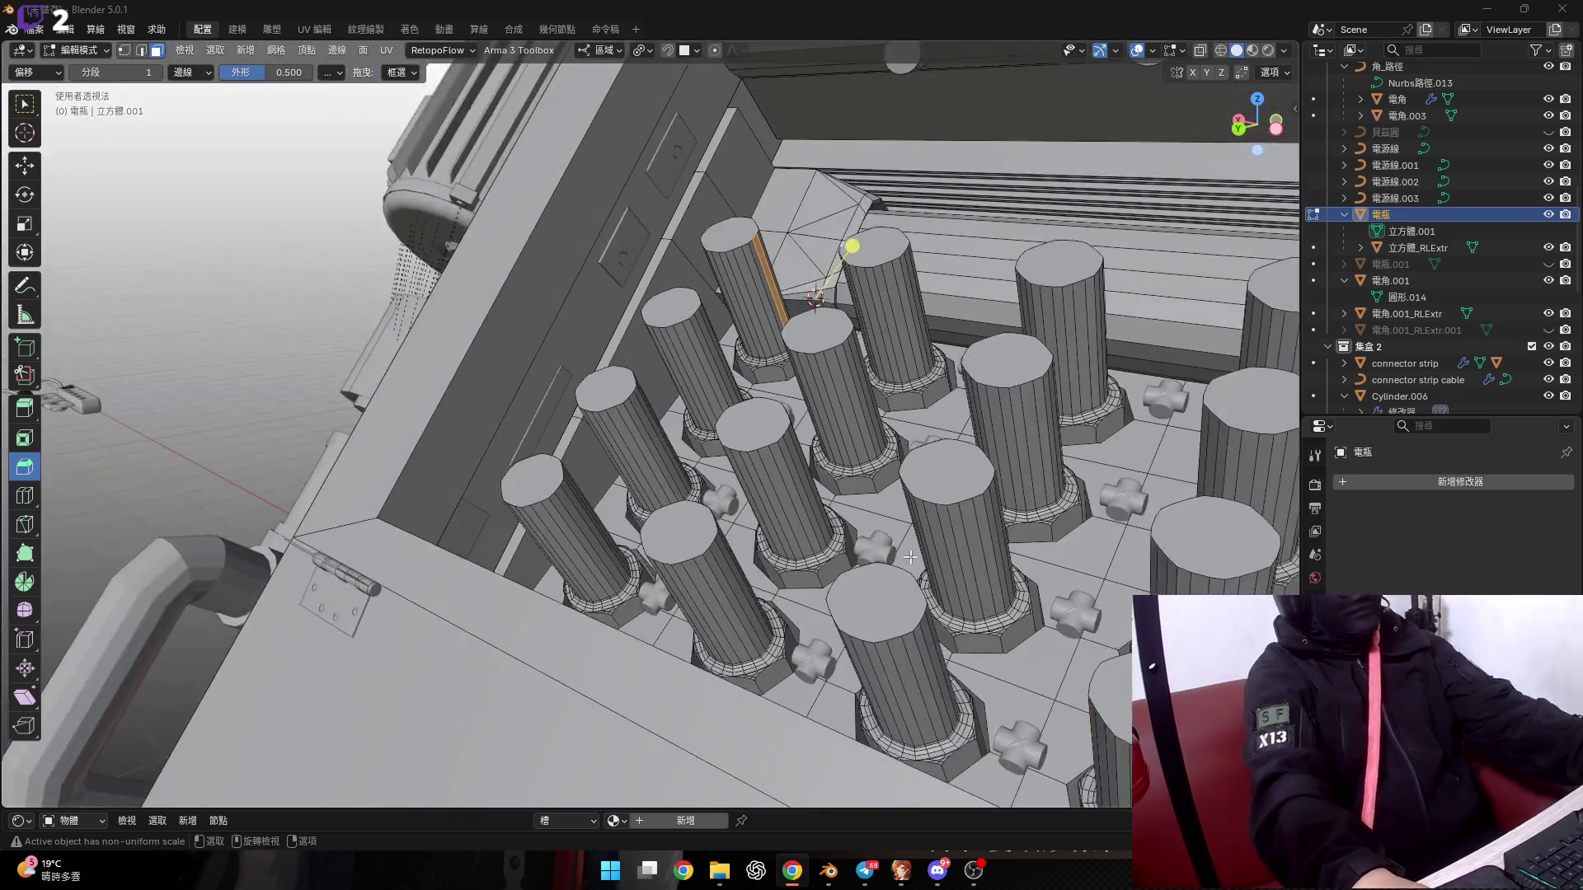
{"action": "mouse_move", "coordinate": [910, 511]}
{"action": "middle_mouse_down"}
{"action": "mouse_move", "coordinate": [745, 376]}
{"action": "mouse_move", "coordinate": [679, 543]}
{"action": "mouse_move", "coordinate": [762, 615]}
{"action": "middle_mouse_up"}
{"action": "scroll", "coordinate": [744, 376], "scroll_direction": "up", "scroll_amount": 5}
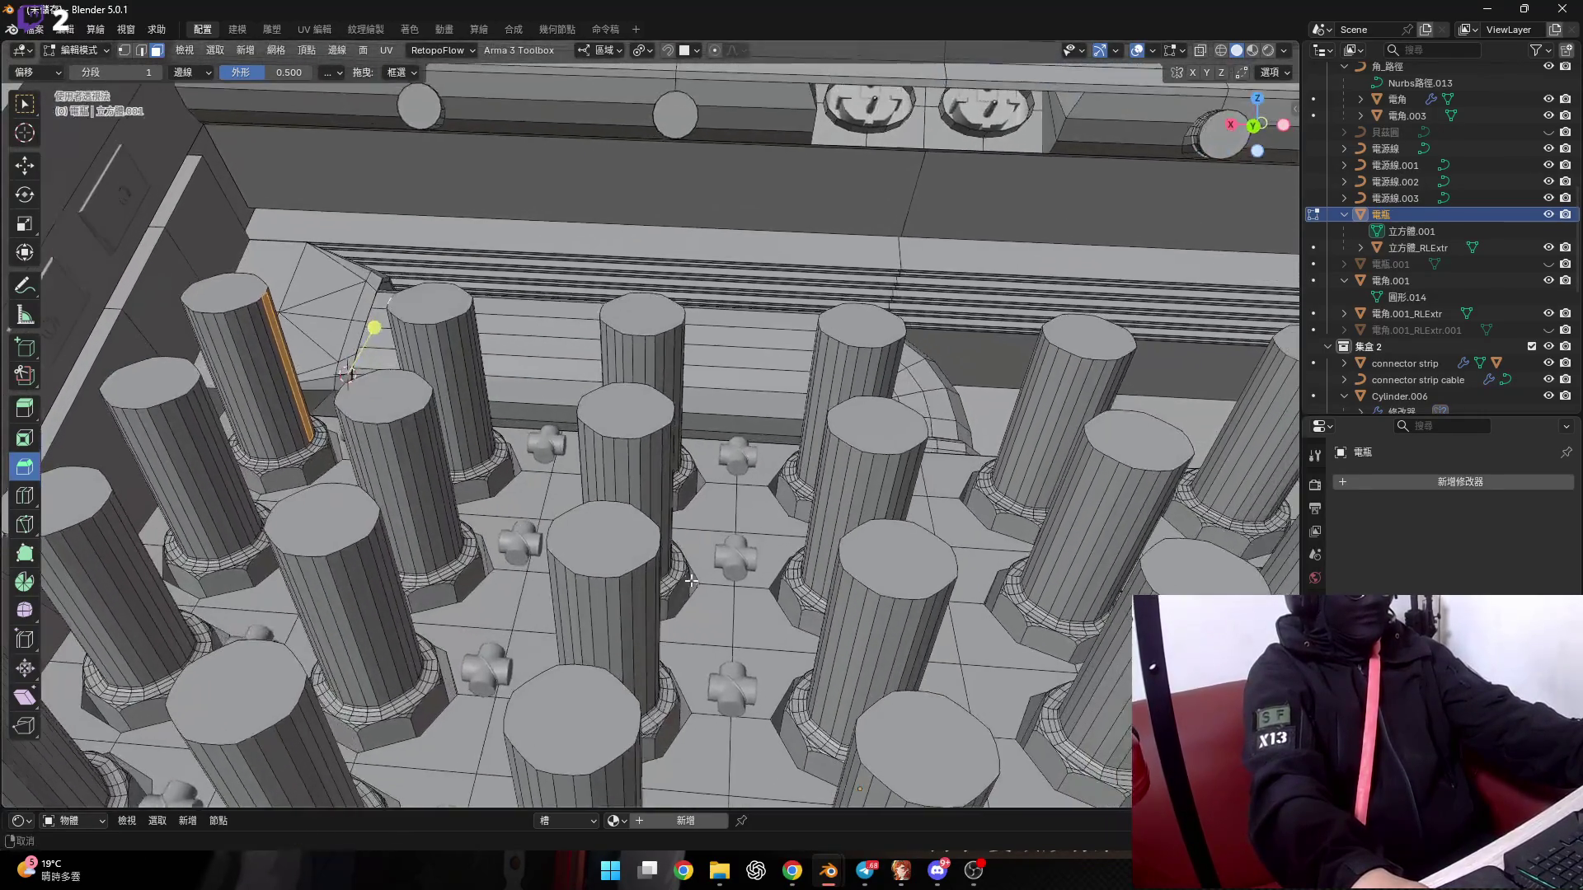
{"action": "scroll", "coordinate": [763, 615], "scroll_direction": "down", "scroll_amount": 4}
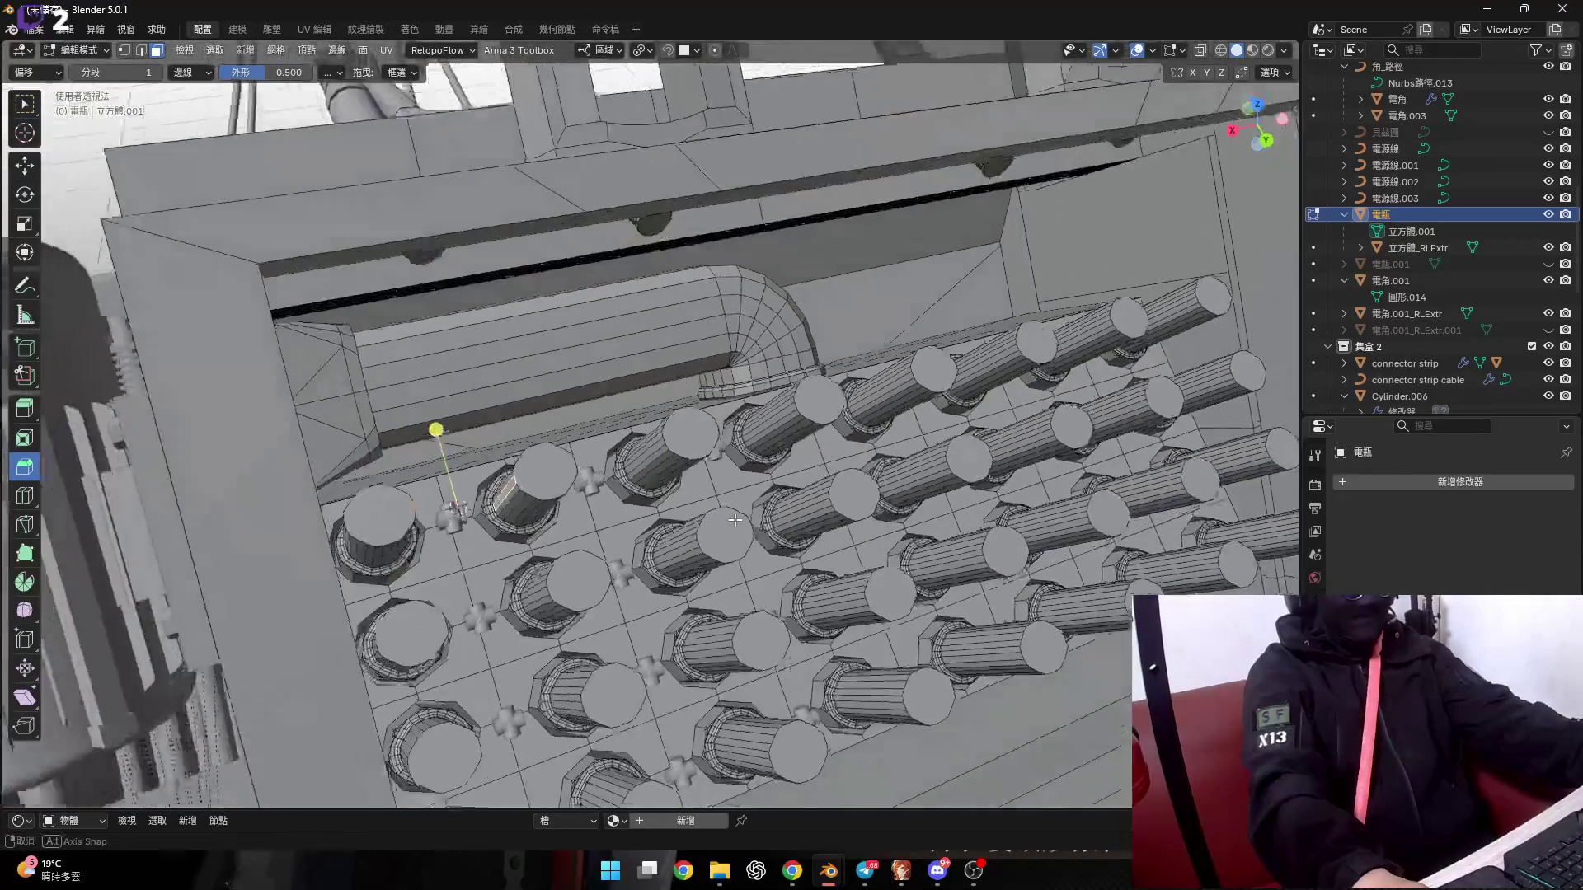
{"action": "mouse_move", "coordinate": [763, 615]}
{"action": "middle_mouse_down"}
{"action": "mouse_move", "coordinate": [724, 608]}
{"action": "mouse_move", "coordinate": [703, 487]}
{"action": "mouse_move", "coordinate": [503, 503]}
{"action": "mouse_move", "coordinate": [591, 372]}
{"action": "mouse_move", "coordinate": [605, 408]}
{"action": "middle_mouse_up"}
{"action": "scroll", "coordinate": [724, 609], "scroll_direction": "up", "scroll_amount": 3}
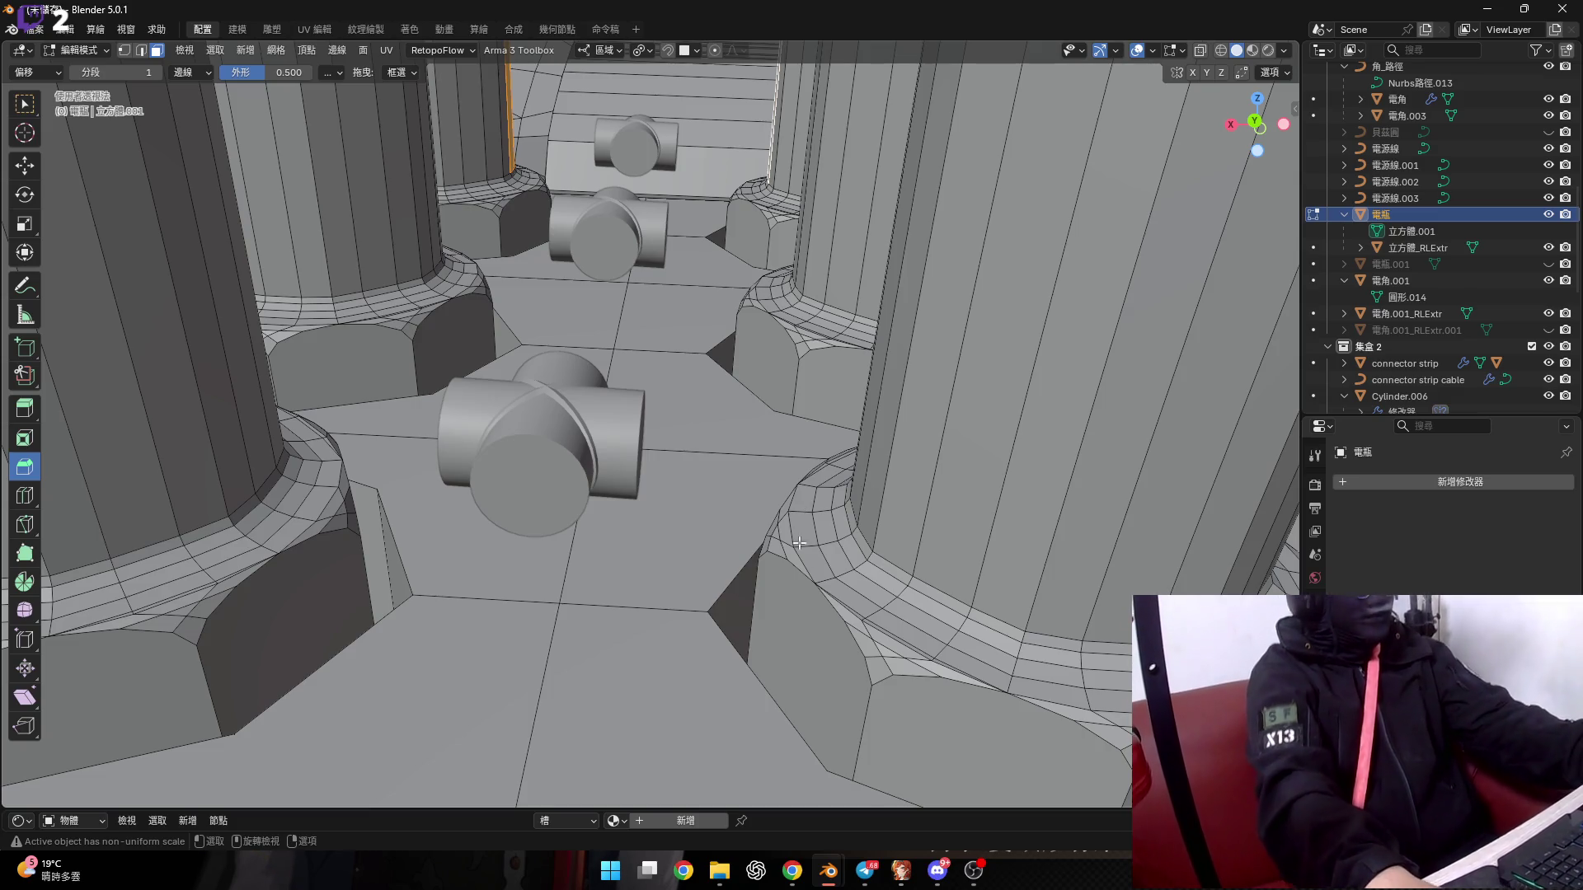
Look over the pins and cross connectors from the side, then switch the base plate back to Object Mode.
{"action": "mouse_move", "coordinate": [749, 400]}
{"action": "middle_mouse_down"}
{"action": "mouse_move", "coordinate": [582, 490]}
{"action": "mouse_move", "coordinate": [624, 615]}
{"action": "middle_mouse_up"}
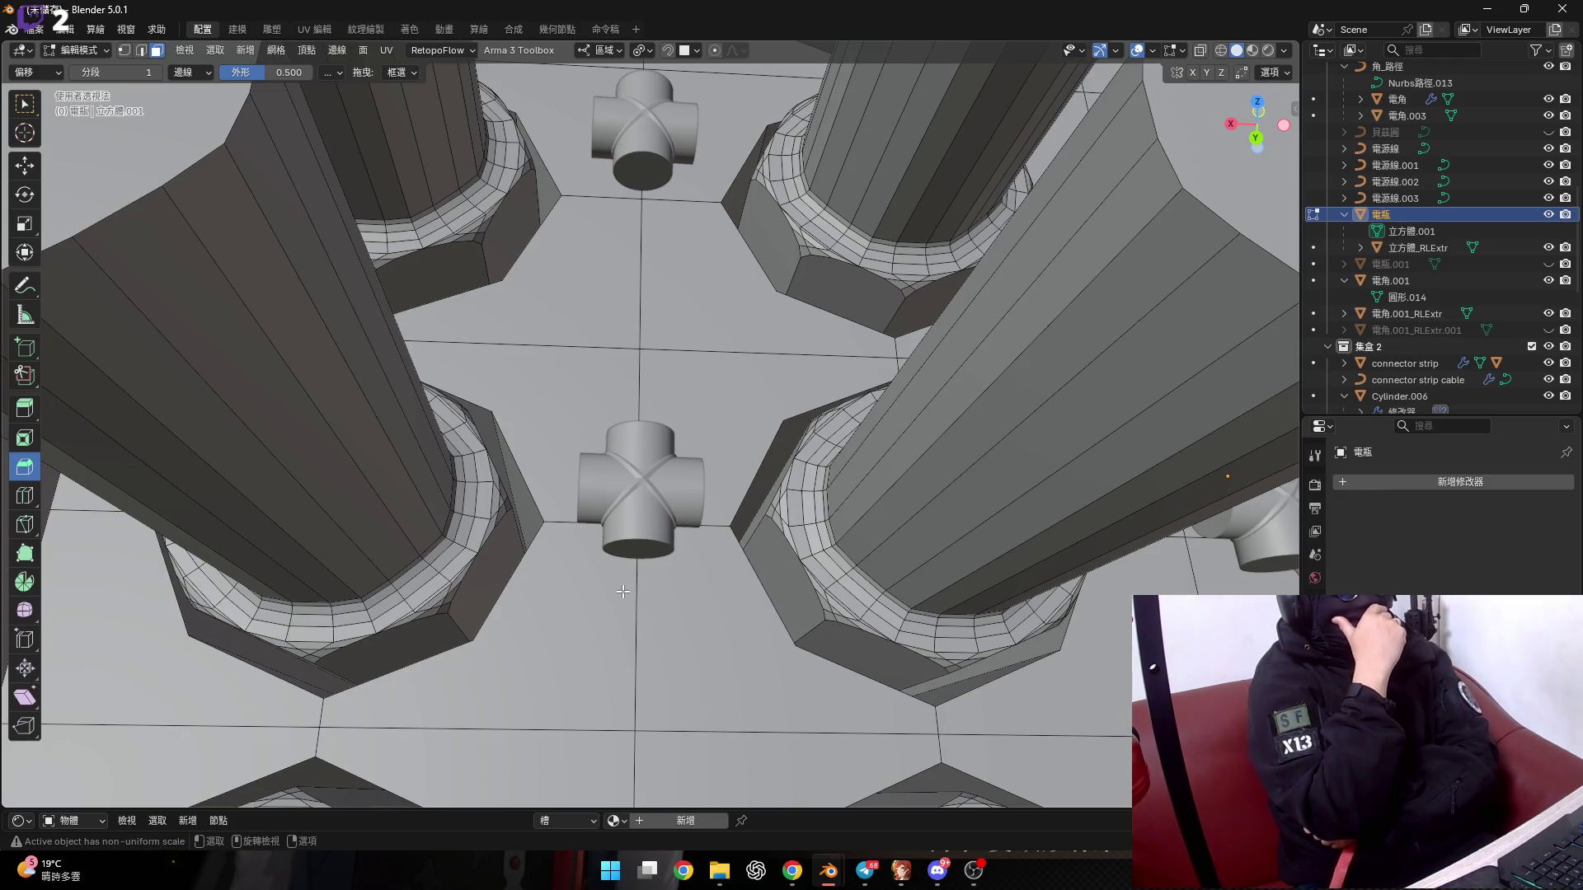
{"action": "scroll", "coordinate": [623, 591], "scroll_direction": "down", "scroll_amount": 5}
{"action": "middle_click_drag", "start_coordinate": [622, 591], "coordinate": [650, 490]}
{"action": "scroll", "coordinate": [650, 490], "scroll_direction": "up", "scroll_amount": 2}
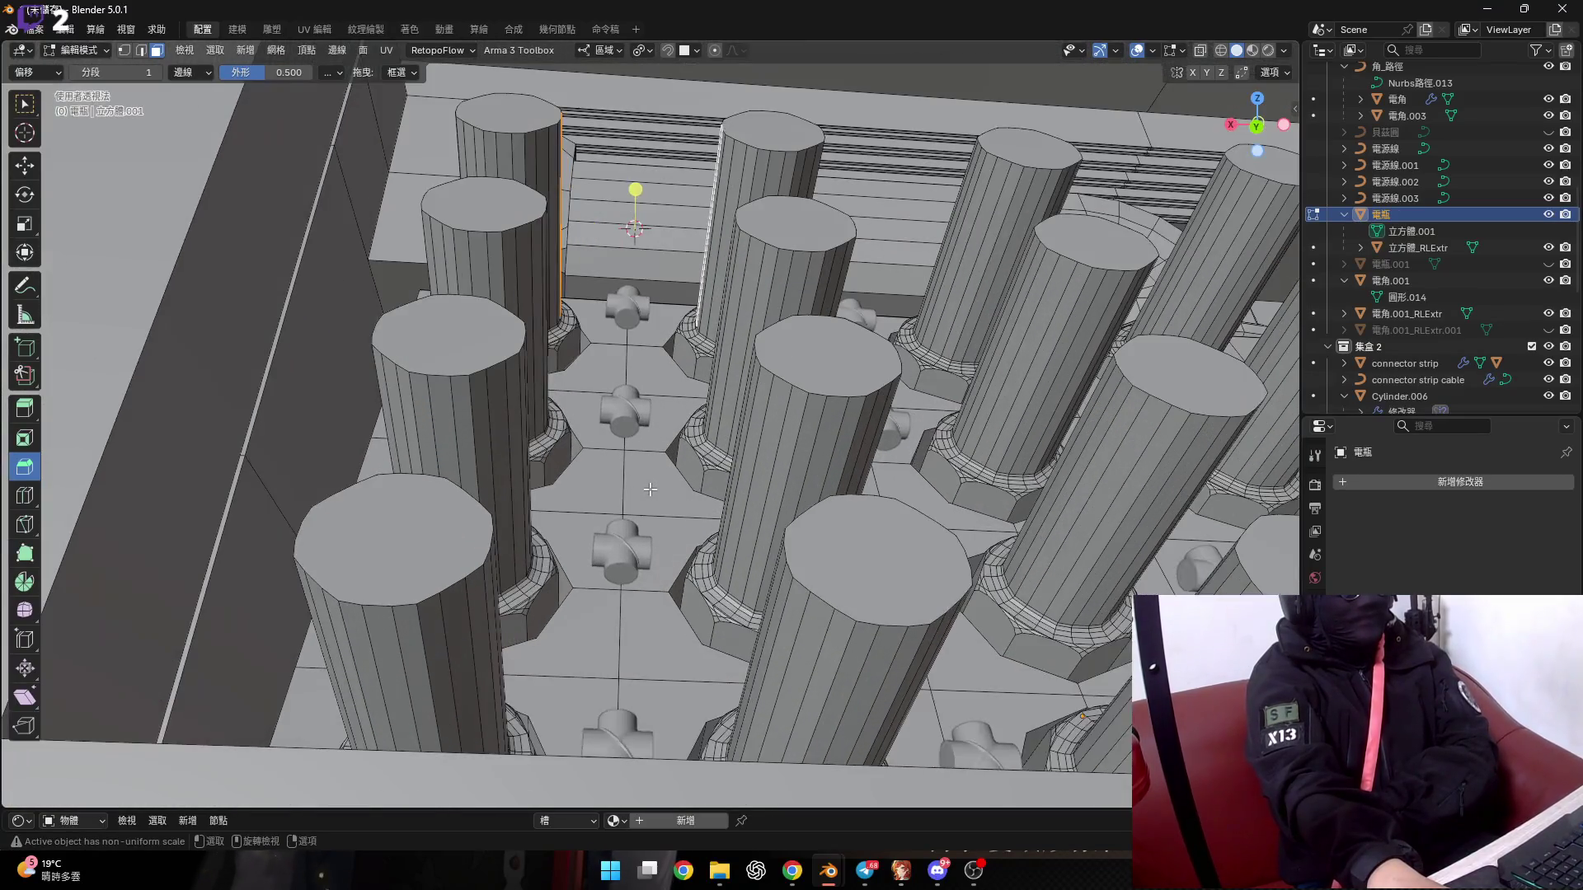
{"action": "mouse_move", "coordinate": [650, 490]}
{"action": "middle_mouse_down"}
{"action": "mouse_move", "coordinate": [814, 644]}
{"action": "mouse_move", "coordinate": [640, 499]}
{"action": "mouse_move", "coordinate": [634, 527]}
{"action": "mouse_move", "coordinate": [737, 548]}
{"action": "middle_mouse_up"}
{"action": "key", "text": "Tab"}
{"action": "scroll", "coordinate": [736, 548], "scroll_direction": "down", "scroll_amount": 5}
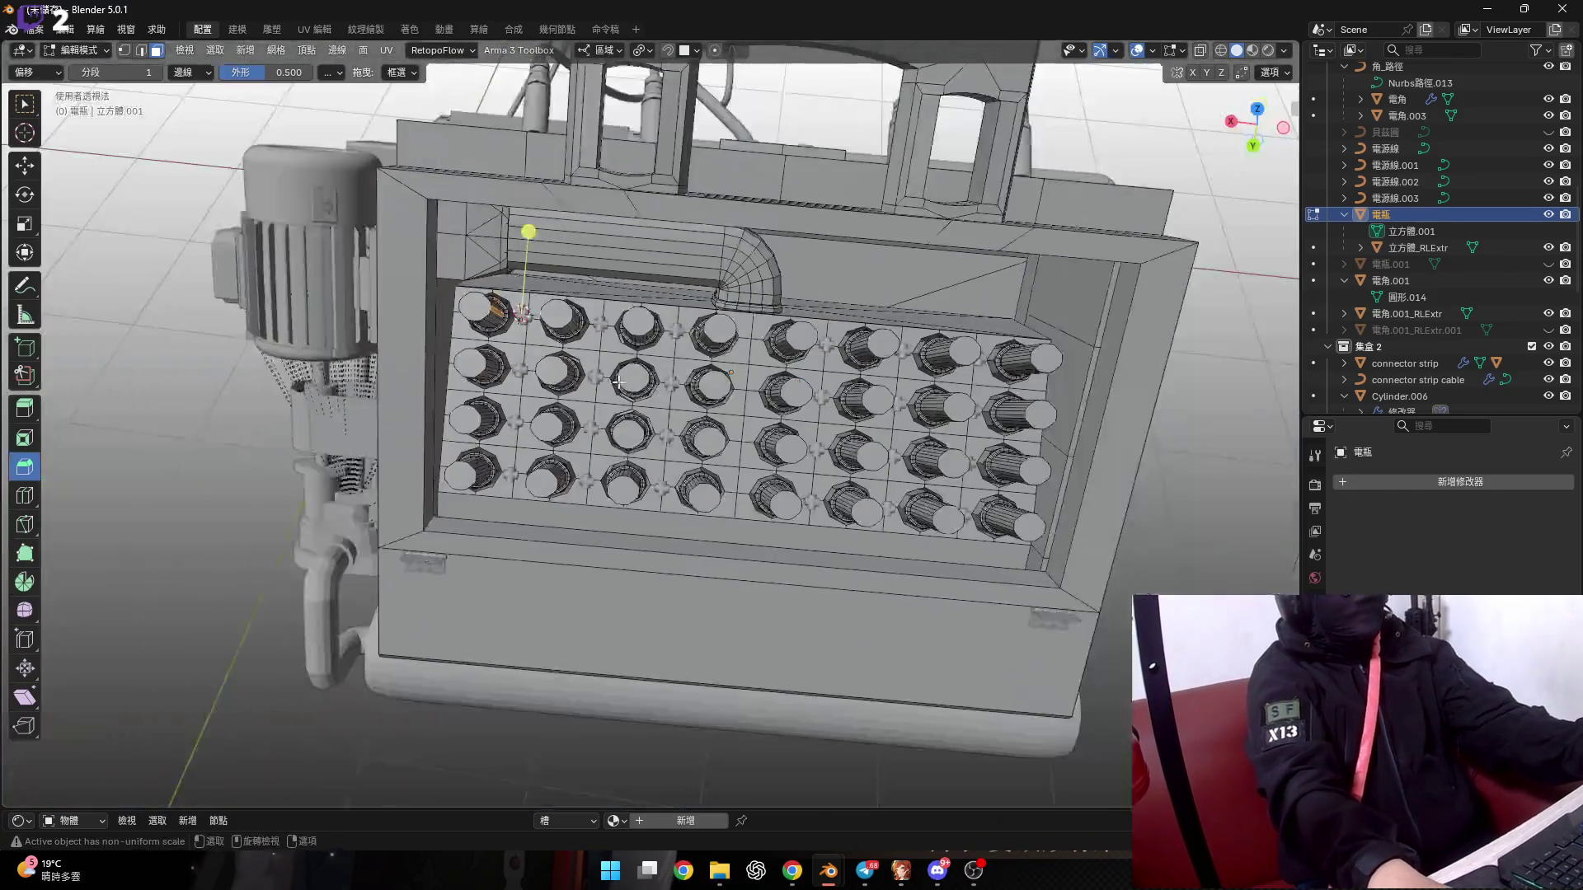
Re-enter Edit Mode on the base plate, inspect the pins up close, and return to Object Mode.
{"action": "key", "text": "Tab"}
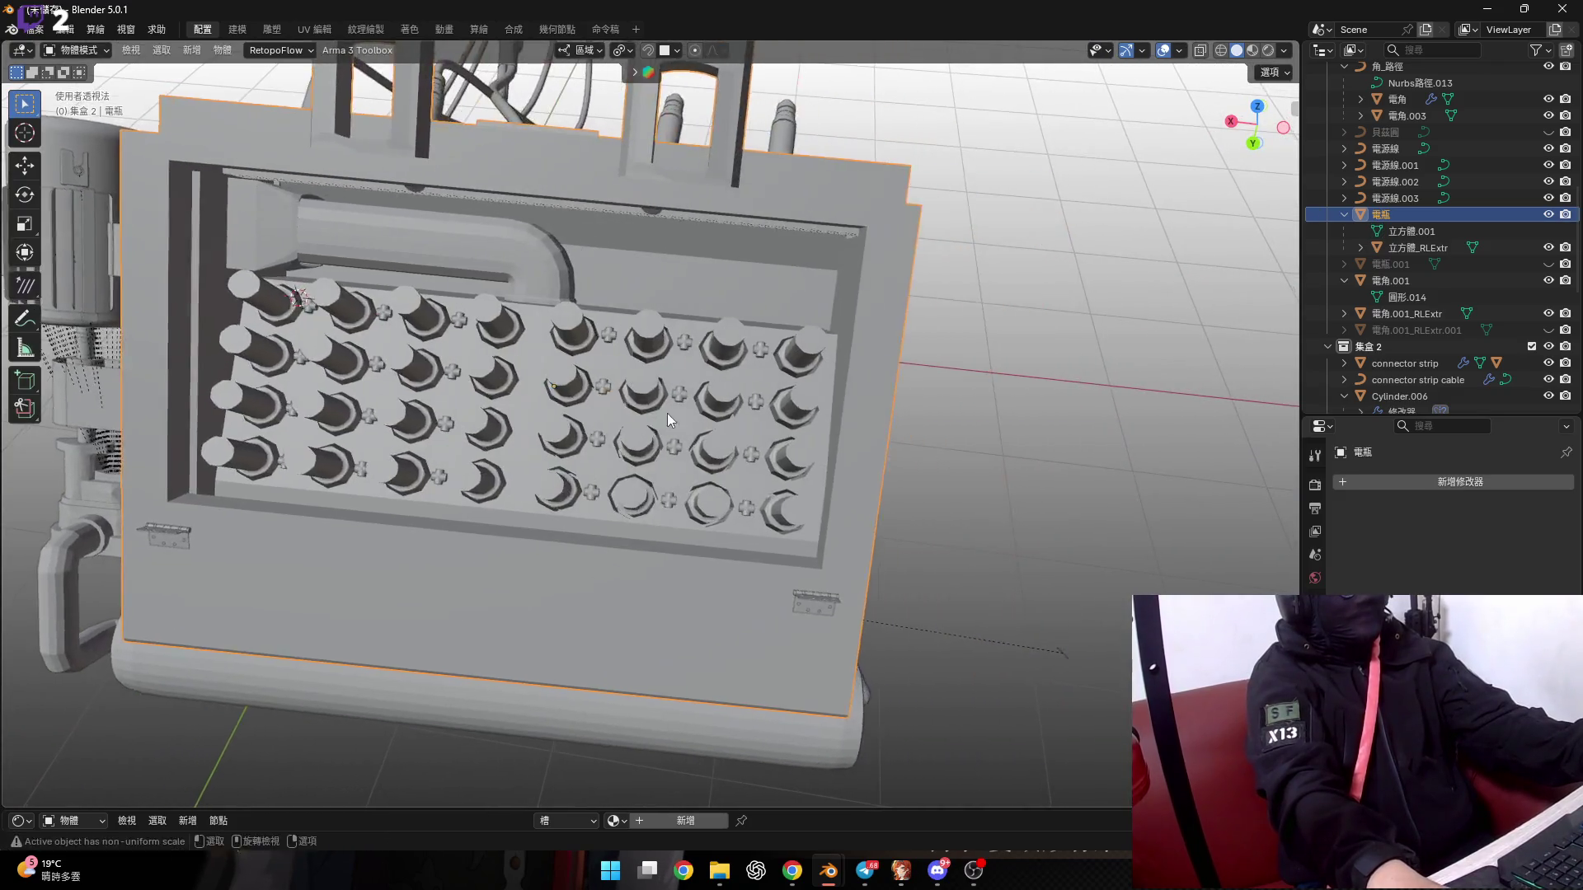
{"action": "scroll", "coordinate": [666, 413], "scroll_direction": "up", "scroll_amount": 5}
{"action": "mouse_move", "coordinate": [750, 406]}
{"action": "middle_mouse_down"}
{"action": "mouse_move", "coordinate": [673, 385]}
{"action": "mouse_move", "coordinate": [757, 435]}
{"action": "mouse_move", "coordinate": [520, 370]}
{"action": "middle_mouse_up"}
{"action": "scroll", "coordinate": [520, 371], "scroll_direction": "up", "scroll_amount": 2}
{"action": "scroll", "coordinate": [519, 370], "scroll_direction": "up", "scroll_amount": 2}
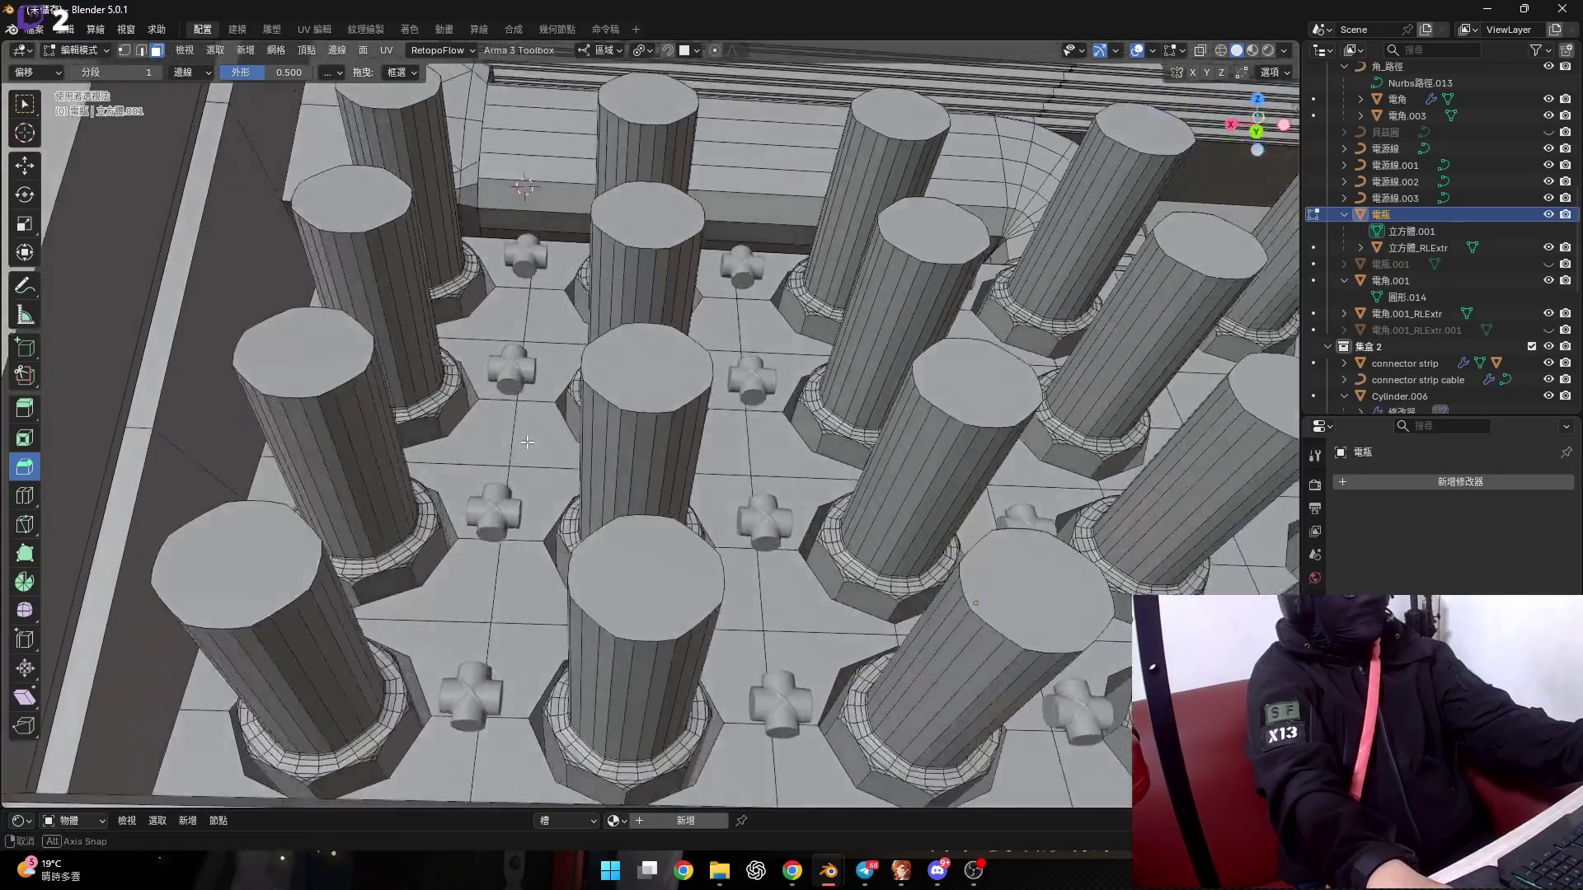
{"action": "key", "text": "Tab"}
{"action": "scroll", "coordinate": [520, 371], "scroll_direction": "up", "scroll_amount": 1}
Select the cross connector 圓柱體.007 and check its X-axis Mirror modifier across the pin rows.
{"action": "left_click", "coordinate": [519, 371]}
{"action": "scroll", "coordinate": [577, 404], "scroll_direction": "down", "scroll_amount": 3}
{"action": "mouse_move", "coordinate": [621, 437]}
{"action": "middle_mouse_down"}
{"action": "mouse_move", "coordinate": [329, 430]}
{"action": "mouse_move", "coordinate": [608, 417]}
{"action": "mouse_move", "coordinate": [714, 469]}
{"action": "mouse_move", "coordinate": [654, 472]}
{"action": "mouse_move", "coordinate": [698, 493]}
{"action": "mouse_move", "coordinate": [695, 543]}
{"action": "mouse_move", "coordinate": [963, 540]}
{"action": "mouse_move", "coordinate": [858, 550]}
{"action": "mouse_move", "coordinate": [913, 547]}
{"action": "mouse_move", "coordinate": [912, 574]}
{"action": "mouse_move", "coordinate": [730, 536]}
{"action": "mouse_move", "coordinate": [894, 639]}
{"action": "mouse_move", "coordinate": [783, 554]}
{"action": "mouse_move", "coordinate": [745, 542]}
{"action": "mouse_move", "coordinate": [755, 580]}
{"action": "mouse_move", "coordinate": [721, 556]}
{"action": "mouse_move", "coordinate": [730, 526]}
{"action": "mouse_move", "coordinate": [883, 519]}
{"action": "mouse_move", "coordinate": [821, 529]}
{"action": "mouse_move", "coordinate": [801, 473]}
{"action": "mouse_move", "coordinate": [711, 447]}
{"action": "mouse_move", "coordinate": [713, 424]}
{"action": "middle_mouse_up"}
{"action": "scroll", "coordinate": [958, 531], "scroll_direction": "up", "scroll_amount": 2}
{"action": "scroll", "coordinate": [730, 526], "scroll_direction": "up", "scroll_amount": 3}
{"action": "scroll", "coordinate": [793, 557], "scroll_direction": "up", "scroll_amount": 3}
{"action": "scroll", "coordinate": [760, 545], "scroll_direction": "up", "scroll_amount": 3}
{"action": "scroll", "coordinate": [729, 521], "scroll_direction": "up", "scroll_amount": 2}
{"action": "scroll", "coordinate": [819, 523], "scroll_direction": "down", "scroll_amount": 6}
{"action": "scroll", "coordinate": [684, 412], "scroll_direction": "up", "scroll_amount": 3}
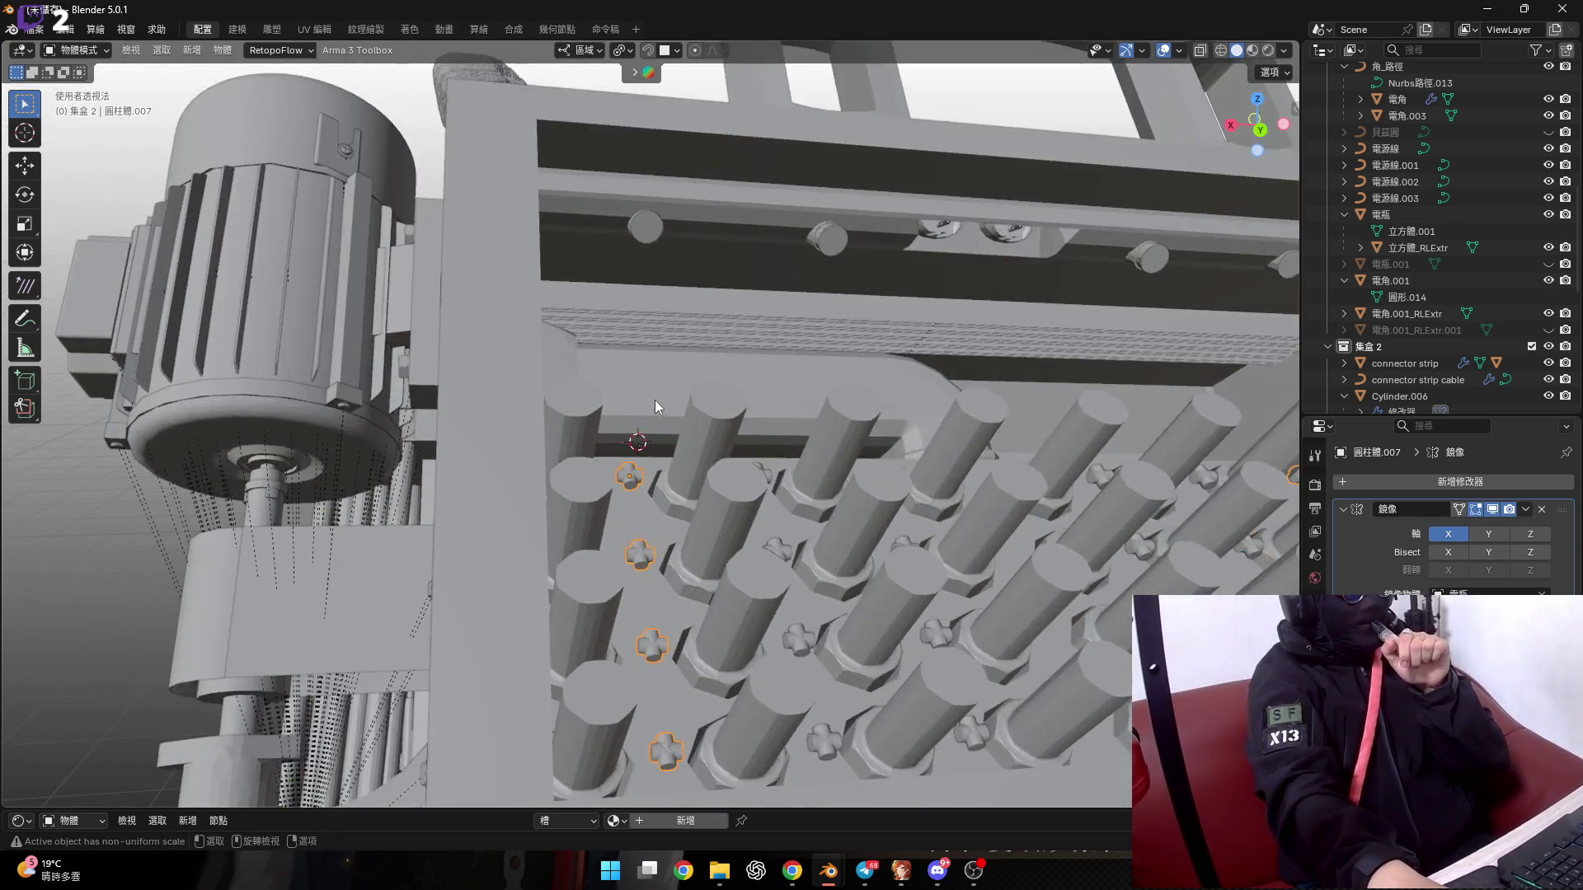
{"action": "scroll", "coordinate": [643, 371], "scroll_direction": "up", "scroll_amount": 3}
{"action": "scroll", "coordinate": [630, 339], "scroll_direction": "up", "scroll_amount": 2}
{"action": "scroll", "coordinate": [630, 339], "scroll_direction": "up", "scroll_amount": 1}
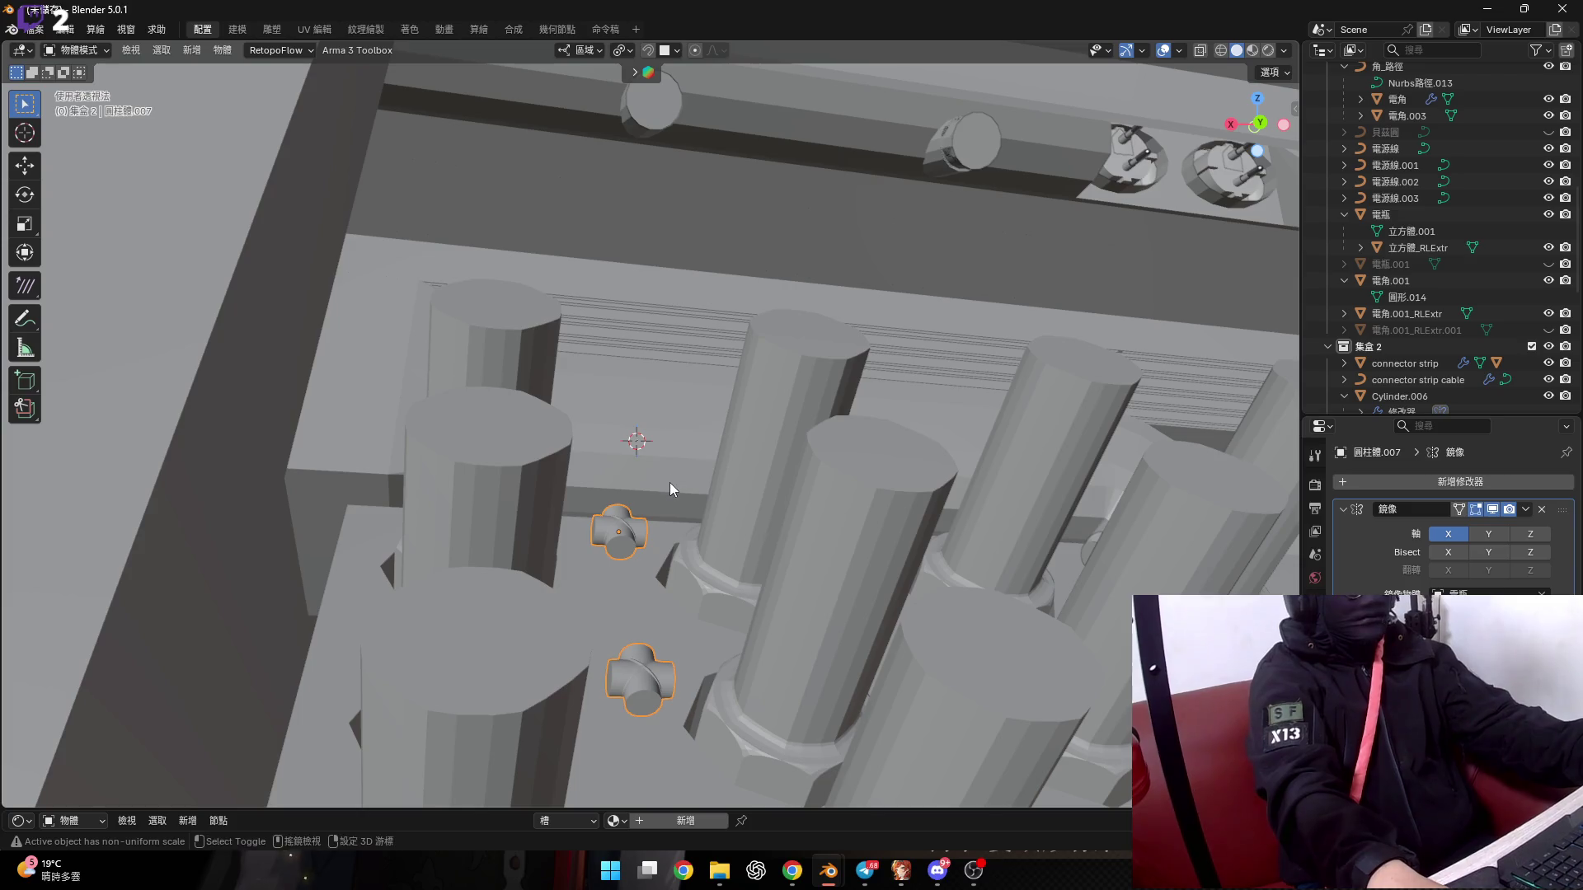
{"action": "mouse_move", "coordinate": [669, 483]}
{"action": "middle_mouse_down"}
{"action": "mouse_move", "coordinate": [681, 540]}
{"action": "mouse_move", "coordinate": [700, 533]}
{"action": "middle_mouse_up"}
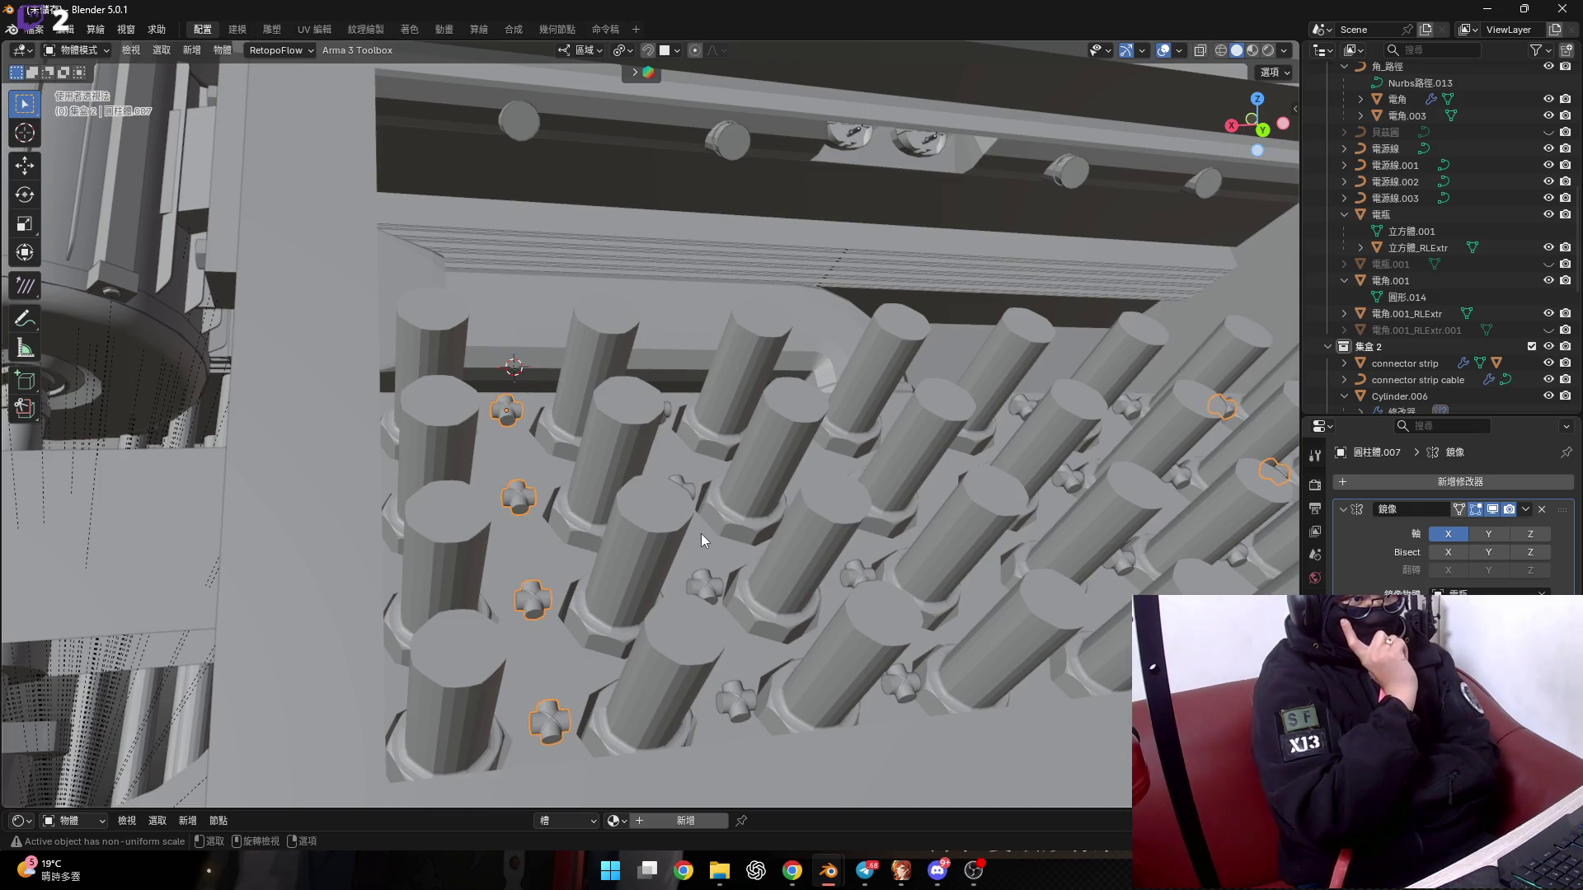
Select the base plate 電瓶 and inspect its pin grid in Edit Mode.
{"action": "scroll", "coordinate": [700, 532], "scroll_direction": "up", "scroll_amount": 5}
{"action": "mouse_move", "coordinate": [701, 533]}
{"action": "middle_mouse_down"}
{"action": "mouse_move", "coordinate": [497, 438]}
{"action": "mouse_move", "coordinate": [527, 421]}
{"action": "mouse_move", "coordinate": [437, 485]}
{"action": "mouse_move", "coordinate": [495, 568]}
{"action": "mouse_move", "coordinate": [493, 522]}
{"action": "mouse_move", "coordinate": [499, 560]}
{"action": "middle_mouse_up"}
{"action": "left_click", "coordinate": [494, 569]}
{"action": "key", "text": "Tab"}
{"action": "scroll", "coordinate": [495, 568], "scroll_direction": "down", "scroll_amount": 3}
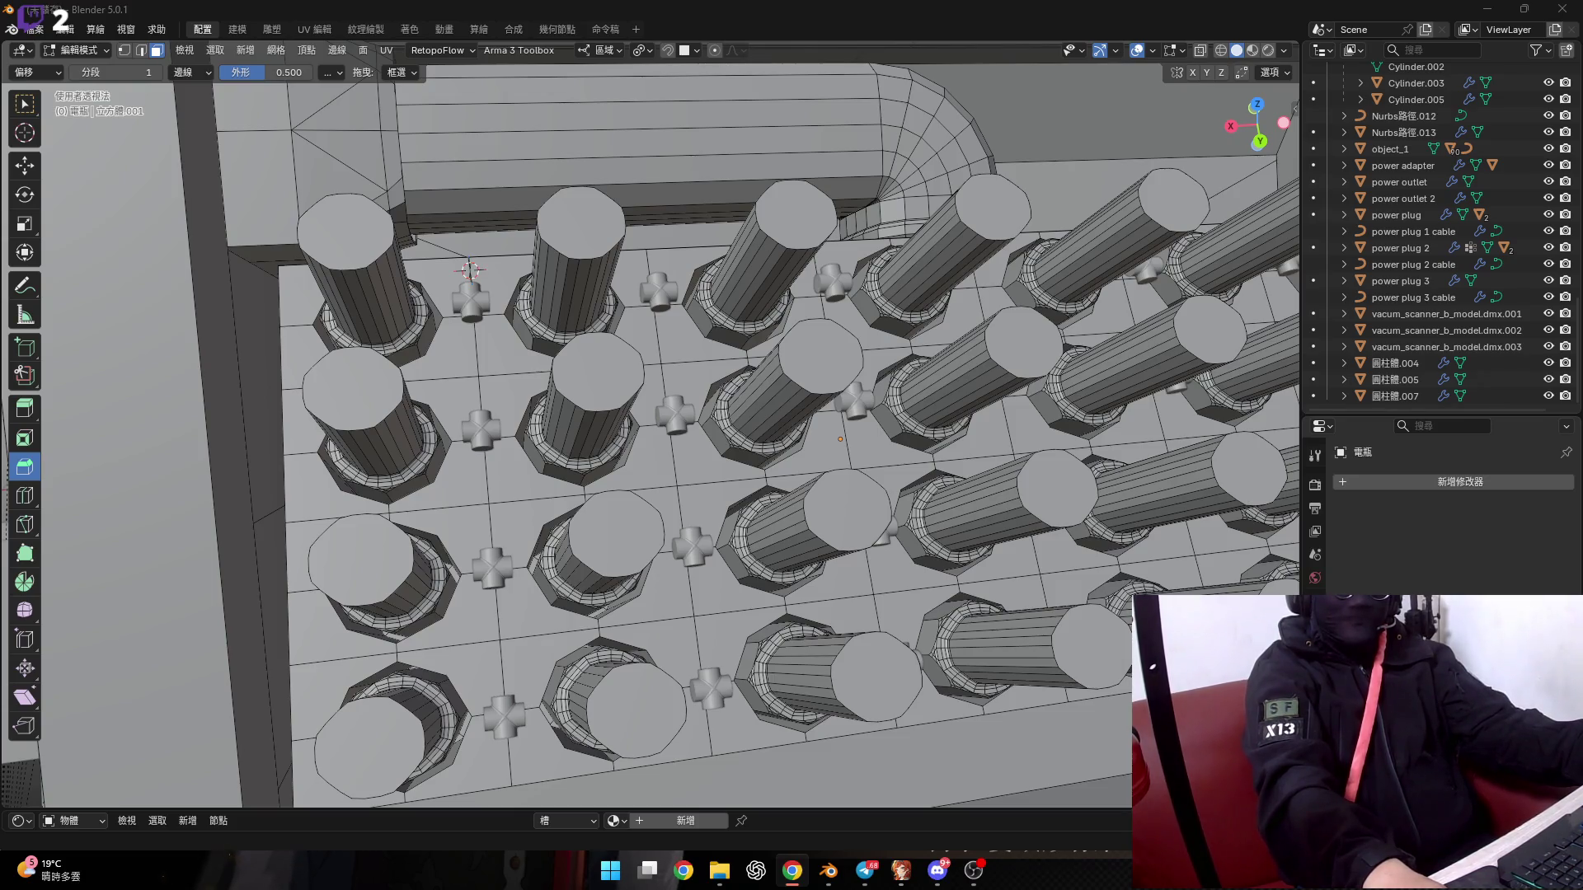
{"action": "mouse_move", "coordinate": [544, 432]}
{"action": "middle_mouse_down", "text": "shift"}
{"action": "mouse_move", "coordinate": [568, 366]}
{"action": "mouse_move", "coordinate": [558, 303]}
{"action": "mouse_move", "coordinate": [562, 407]}
{"action": "middle_mouse_up", "text": "shift"}
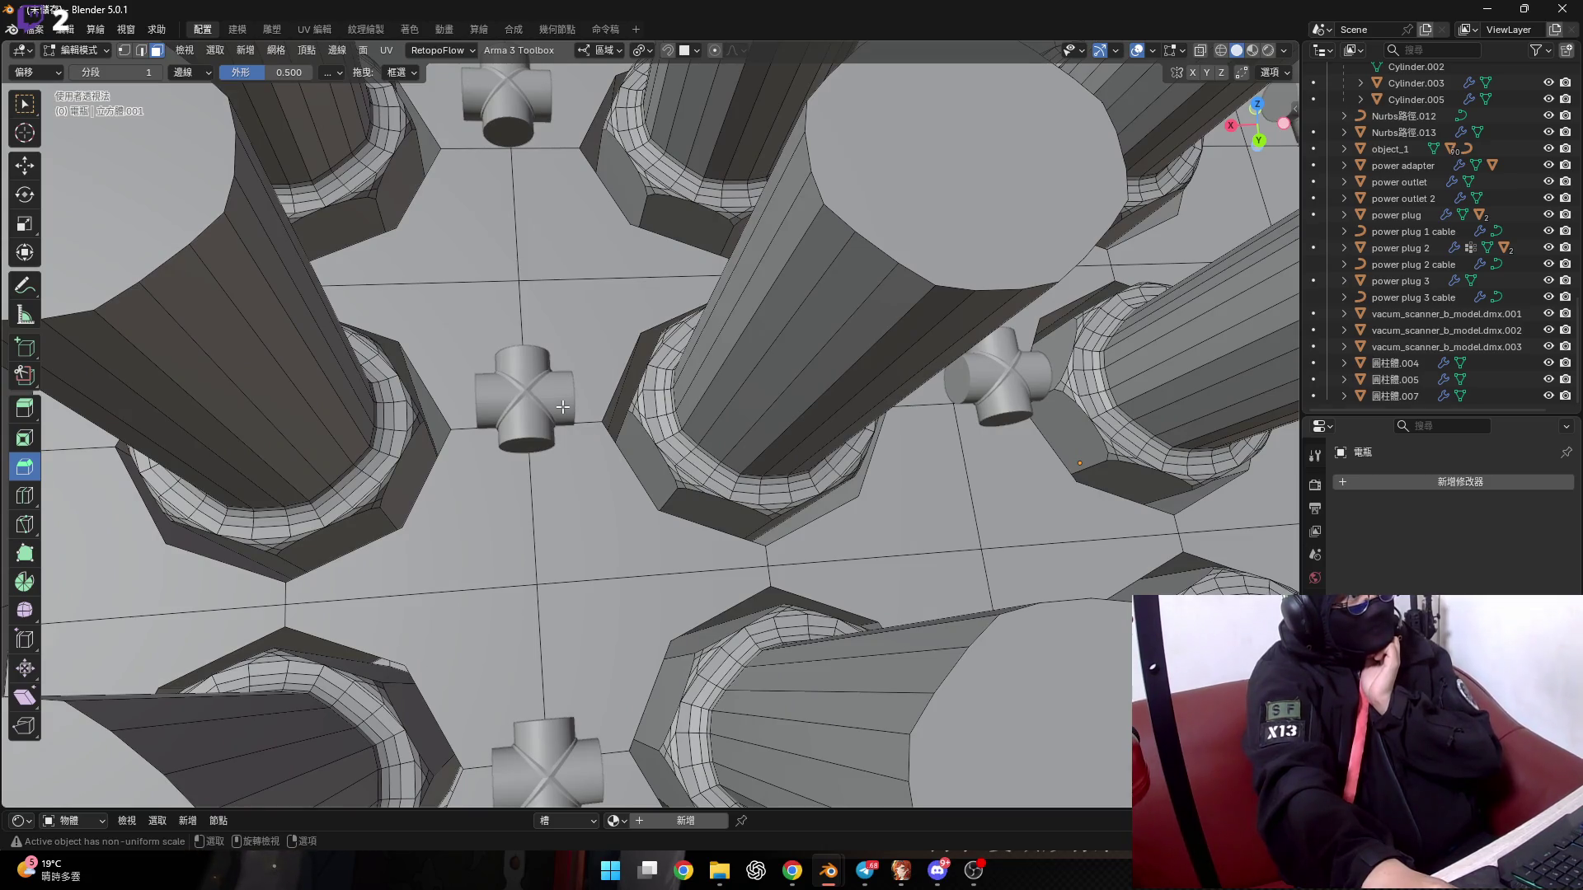
{"action": "scroll", "coordinate": [562, 407], "scroll_direction": "down", "scroll_amount": 5}
{"action": "scroll", "coordinate": [516, 438], "scroll_direction": "down", "scroll_amount": 4}
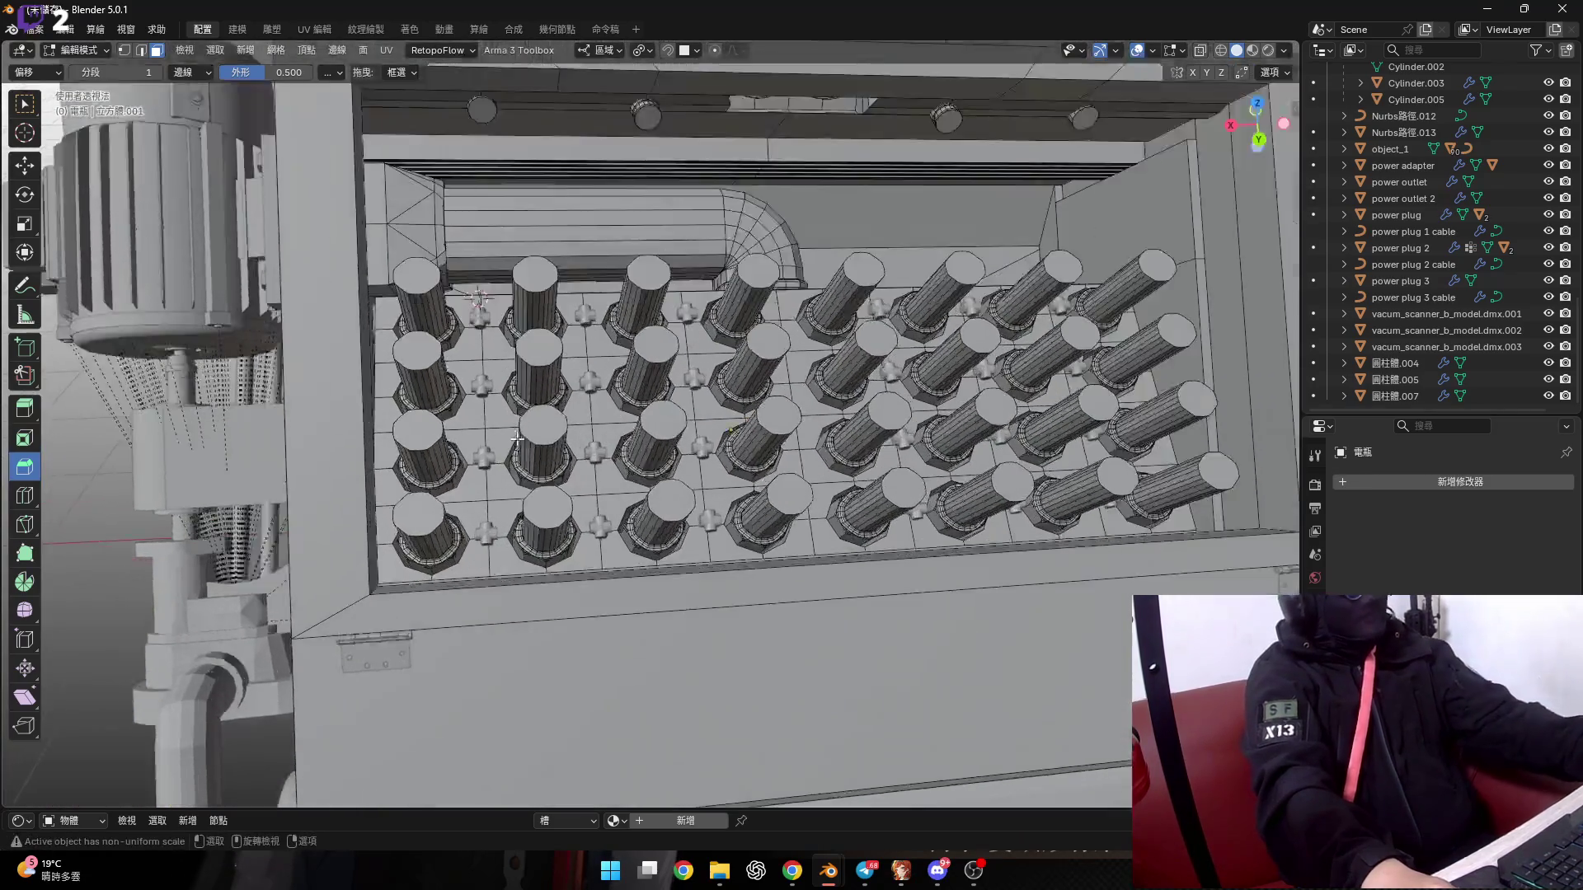
In Object Mode, select connectors 圓柱體.007, .004 and .005 and hide them.
{"action": "key", "text": "Tab"}
{"action": "left_click", "coordinate": [484, 475]}
{"action": "scroll", "coordinate": [428, 468], "scroll_direction": "down", "scroll_amount": 4}
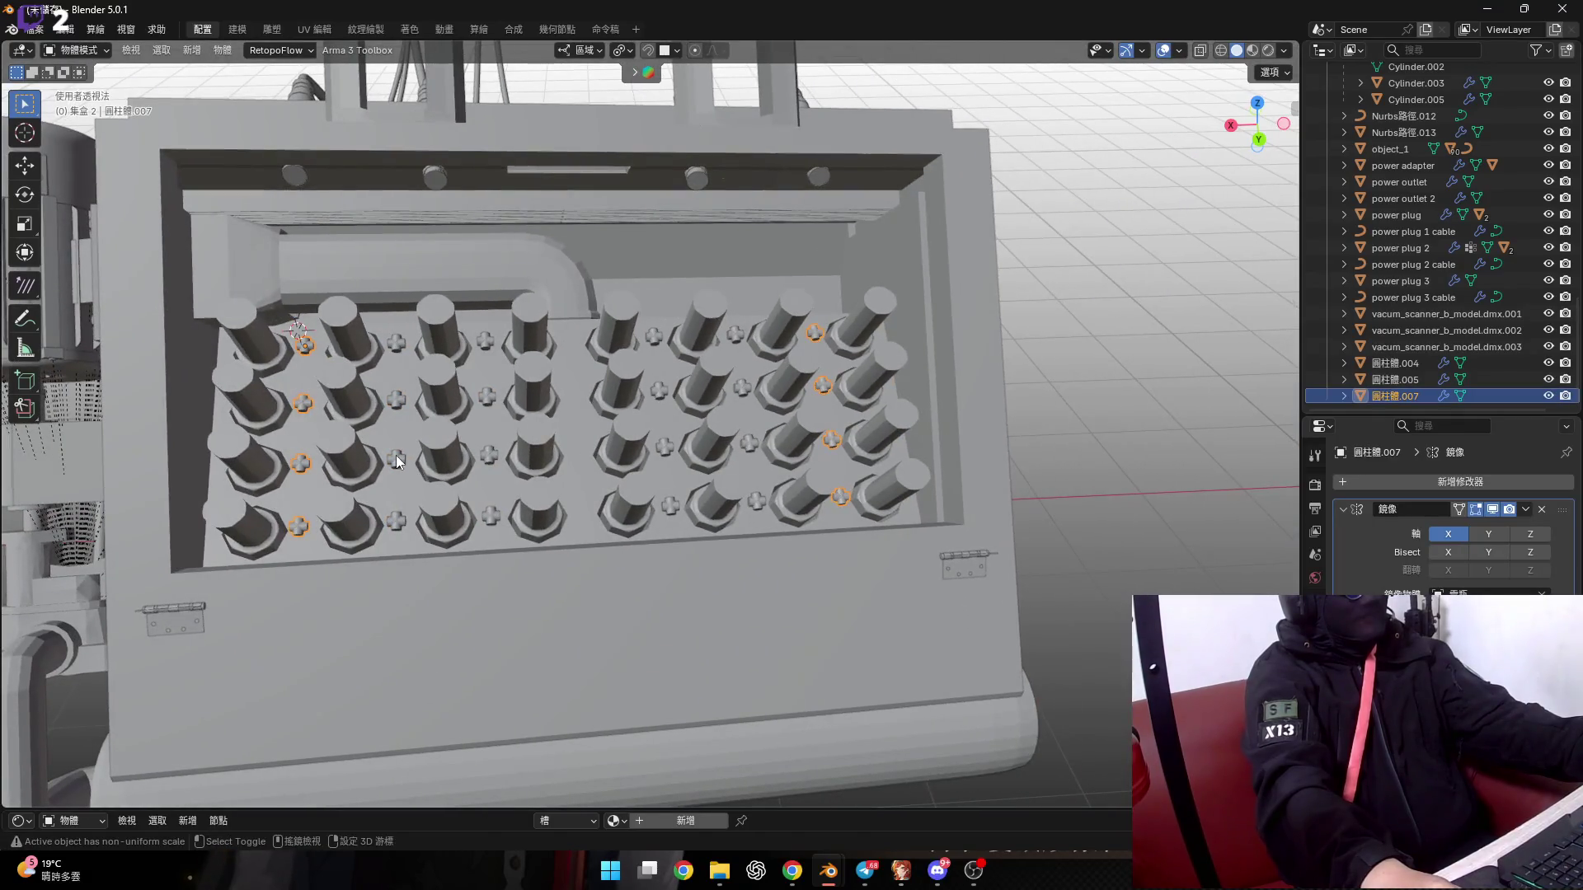
{"action": "left_click", "coordinate": [396, 455], "text": "shift"}
{"action": "left_click", "coordinate": [488, 455], "text": "shift"}
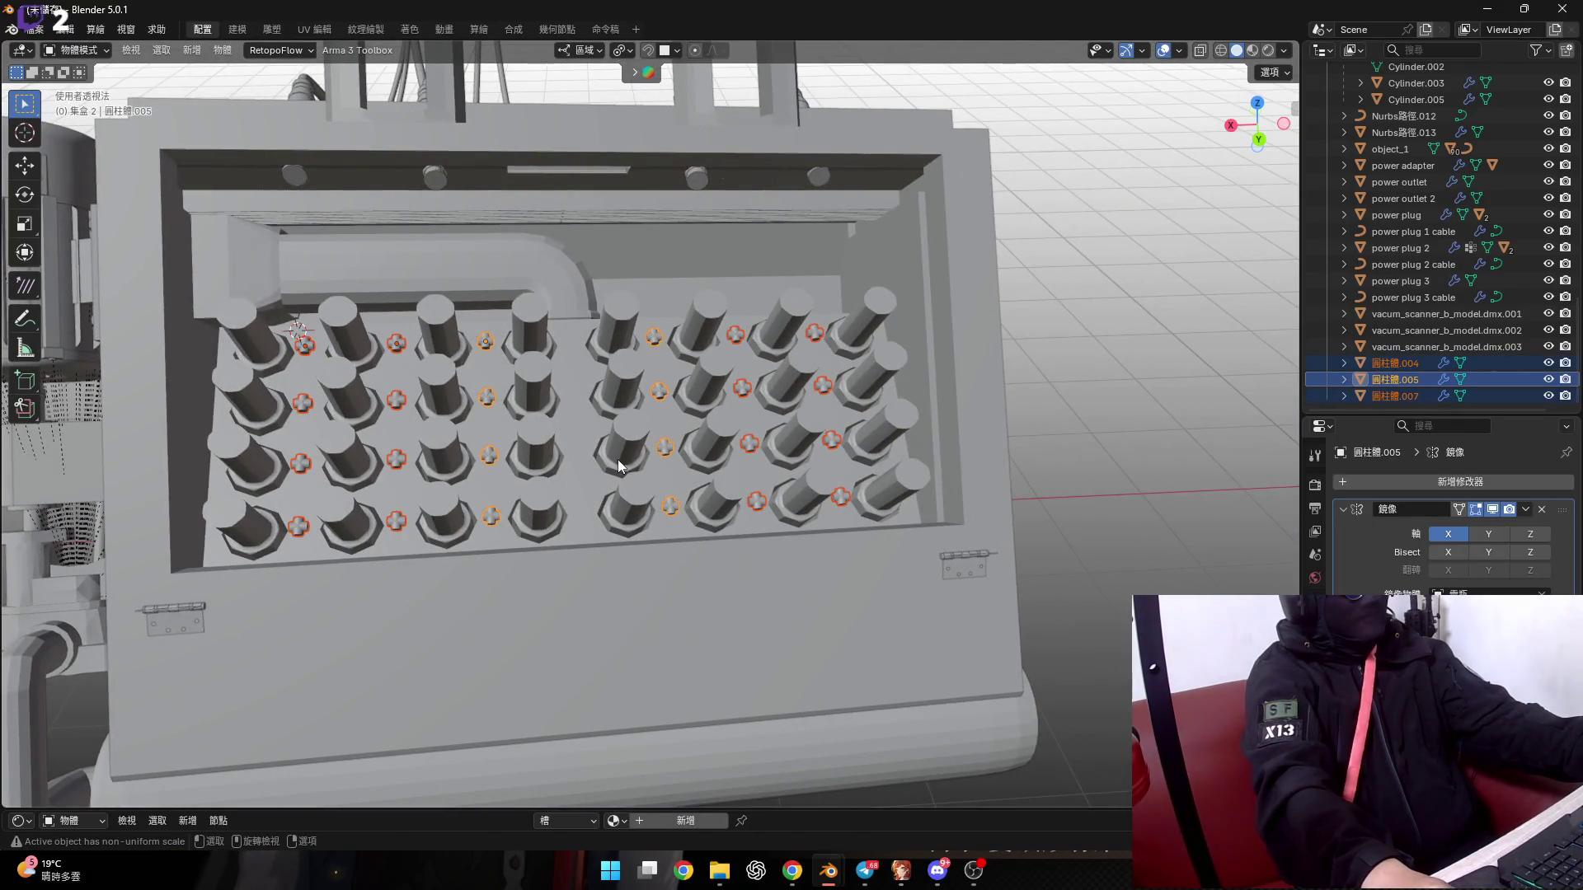
{"action": "scroll", "coordinate": [617, 458], "scroll_direction": "down", "scroll_amount": 5}
{"action": "key", "text": "h"}
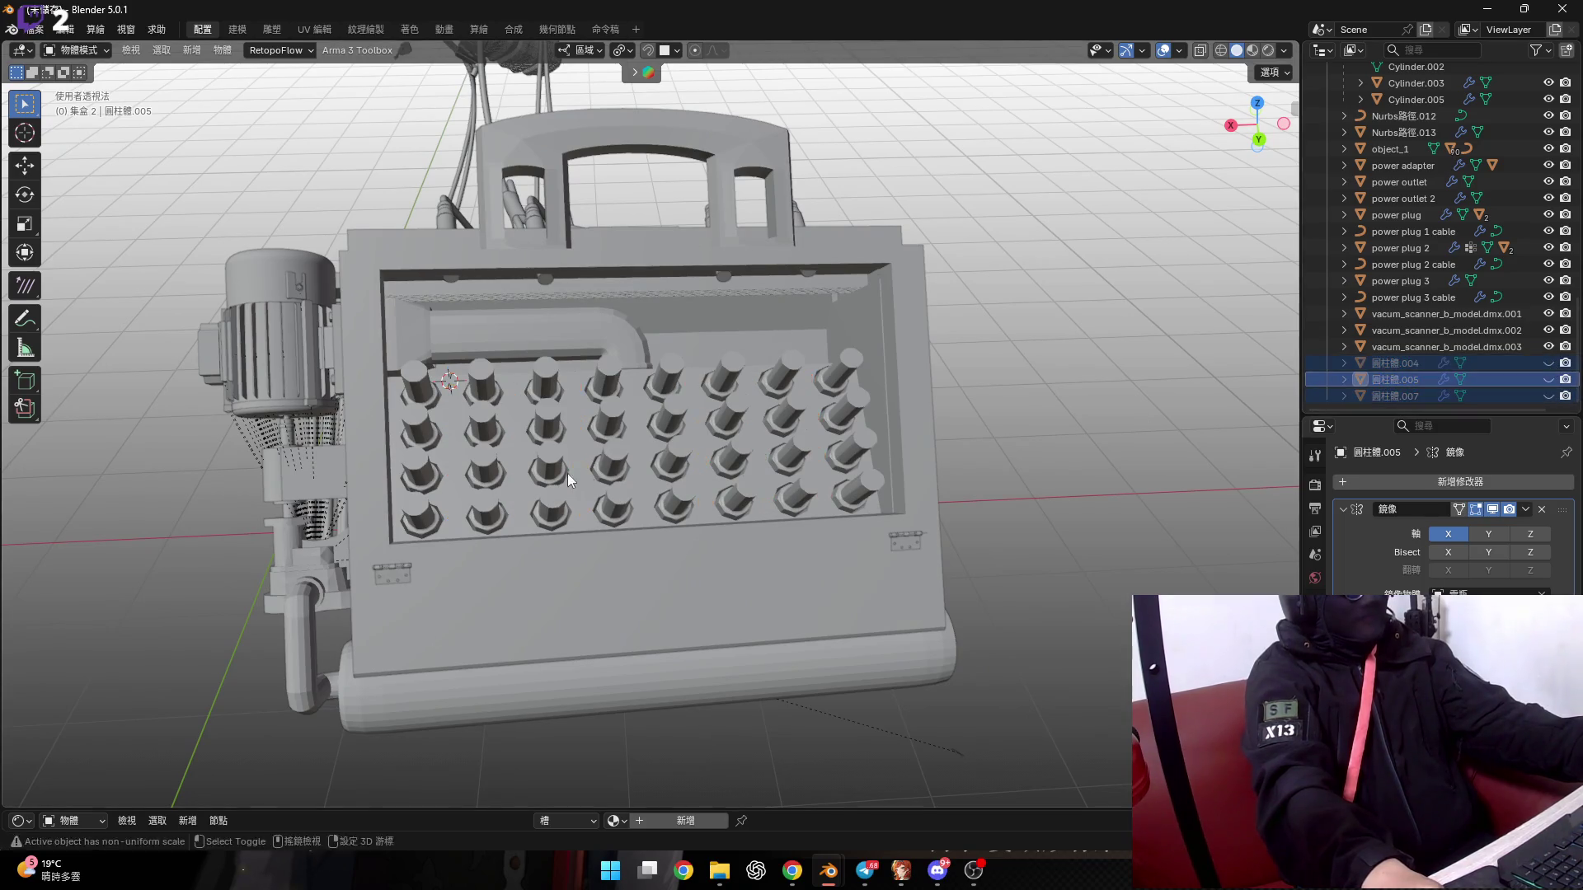
{"action": "scroll", "coordinate": [567, 473], "scroll_direction": "up", "scroll_amount": 4}
{"action": "left_click", "coordinate": [536, 478]}
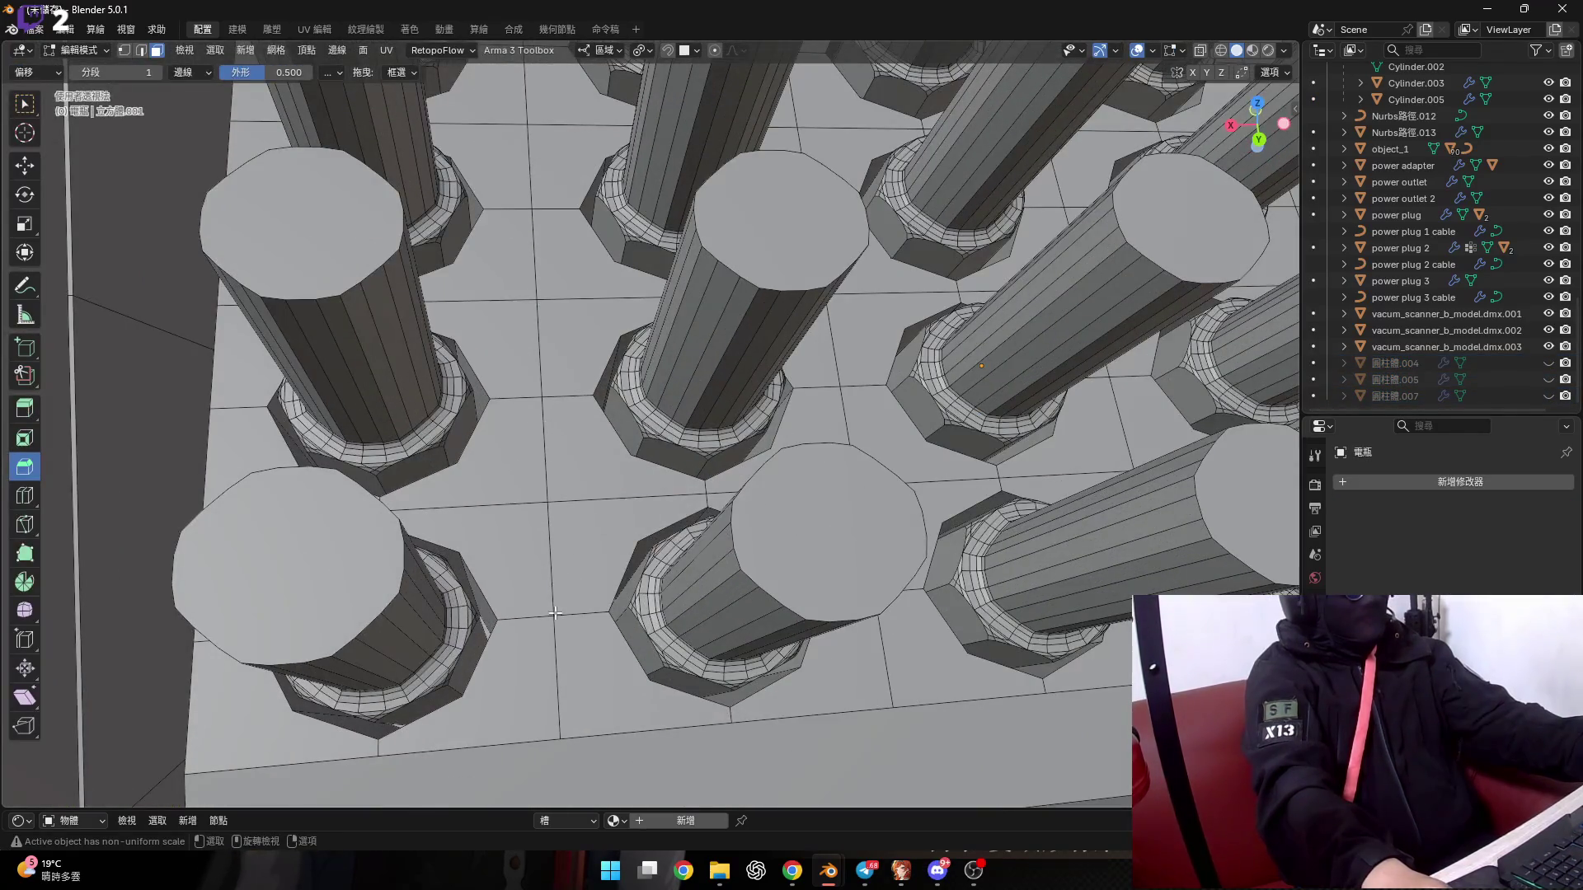
{"action": "scroll", "coordinate": [555, 612], "scroll_direction": "down", "scroll_amount": 2}
{"action": "key", "text": "1"}
{"action": "scroll", "coordinate": [551, 577], "scroll_direction": "down", "scroll_amount": 2}
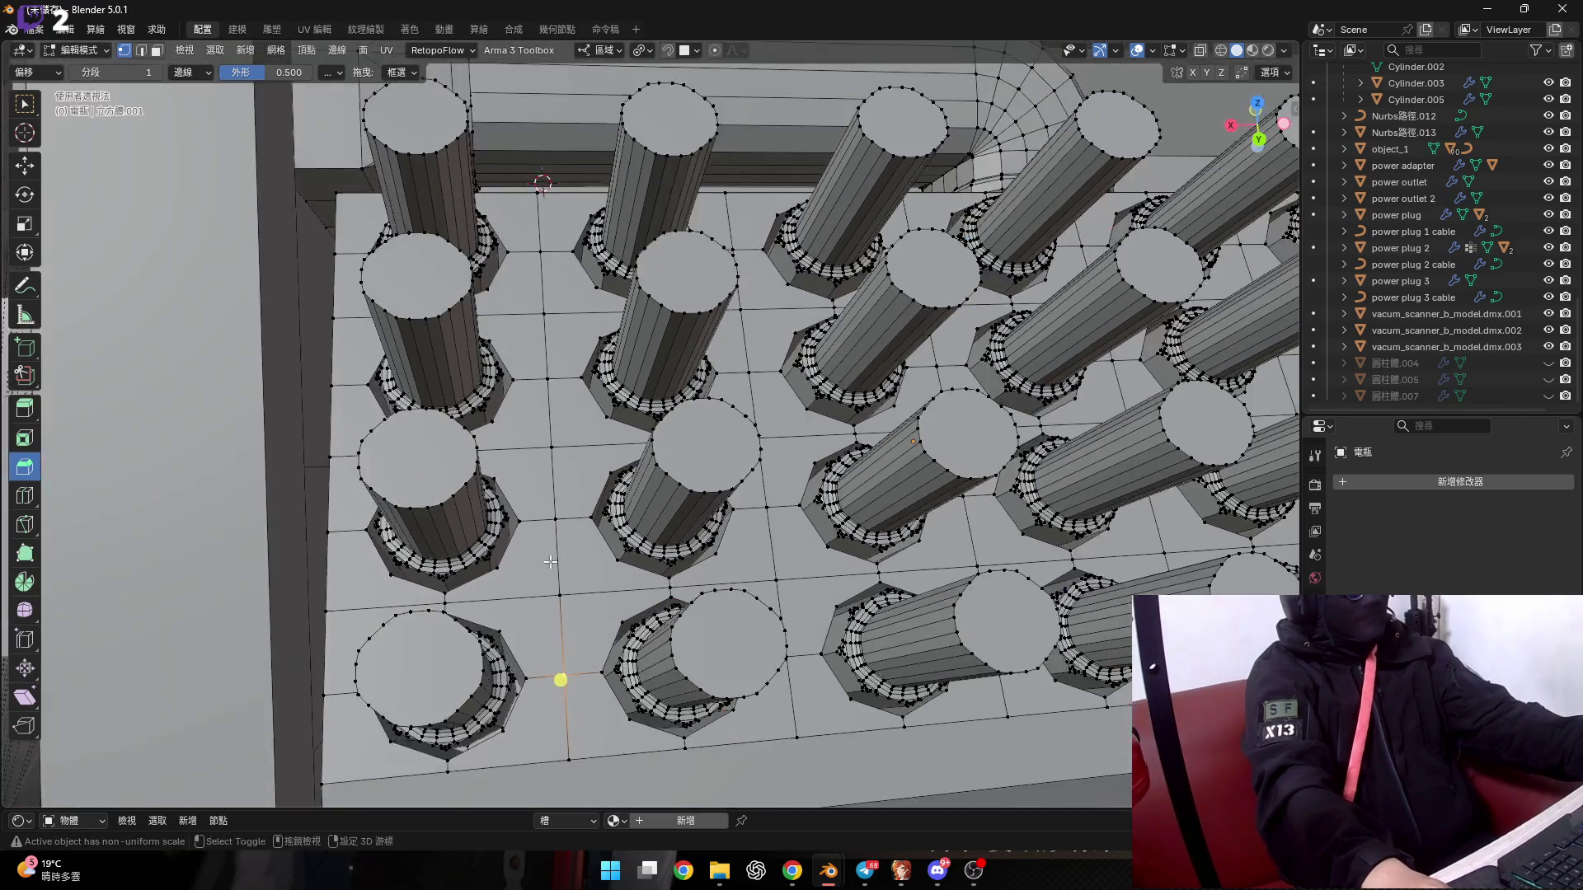
{"action": "scroll", "coordinate": [549, 569], "scroll_direction": "down", "scroll_amount": 2}
{"action": "scroll", "coordinate": [546, 584], "scroll_direction": "down", "scroll_amount": 1}
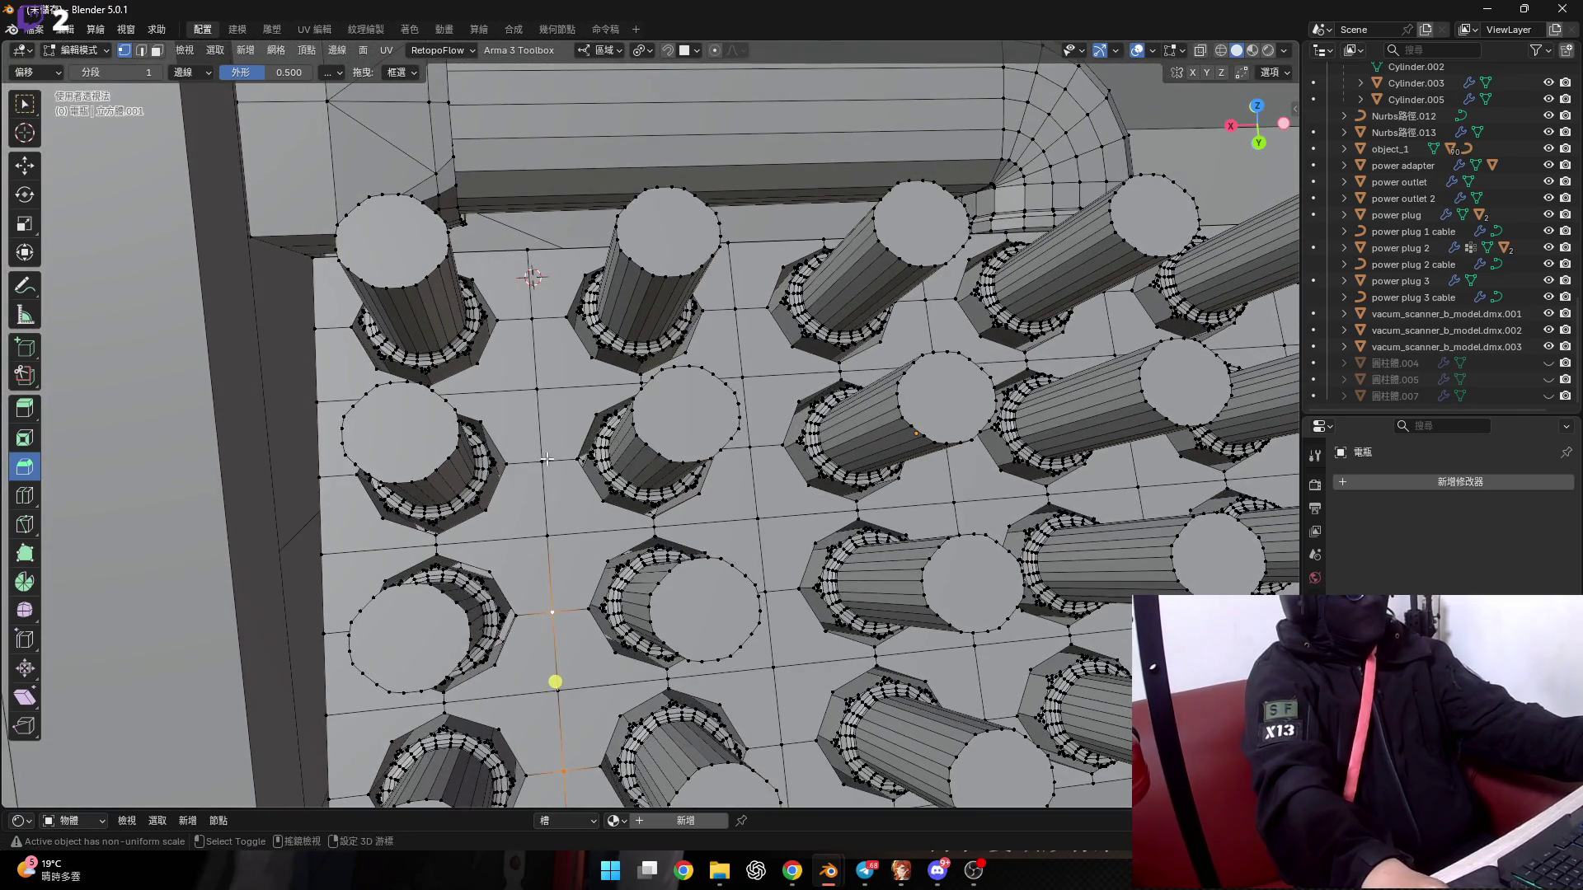
{"action": "scroll", "coordinate": [540, 396], "scroll_direction": "down", "scroll_amount": 2}
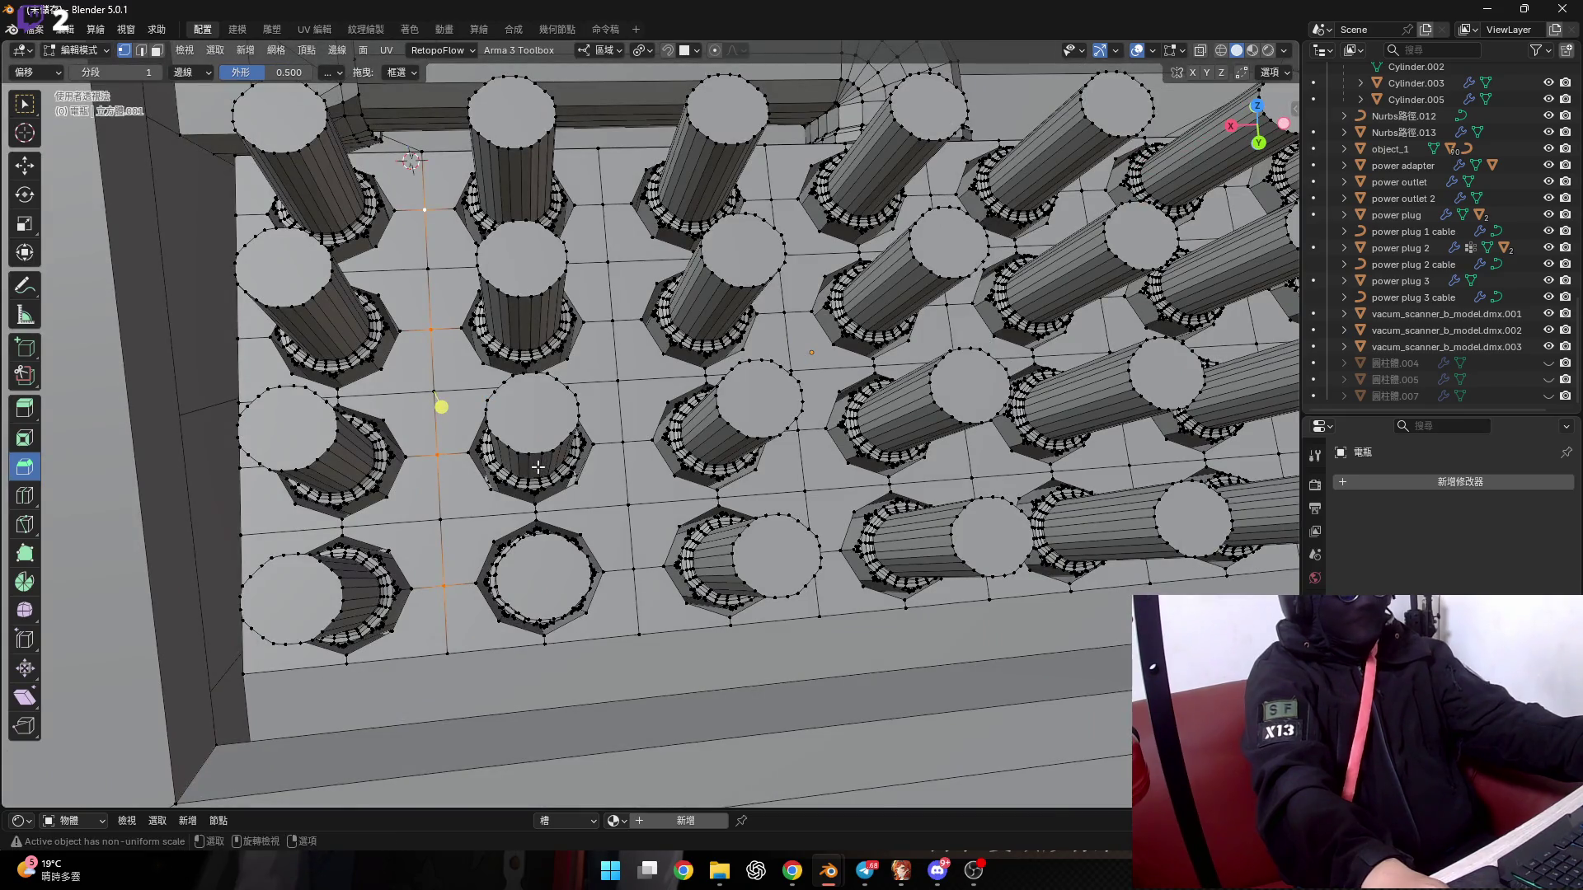
{"action": "scroll", "coordinate": [540, 487], "scroll_direction": "up", "scroll_amount": 1}
{"action": "scroll", "coordinate": [546, 528], "scroll_direction": "up", "scroll_amount": 2}
{"action": "scroll", "coordinate": [552, 566], "scroll_direction": "up", "scroll_amount": 1}
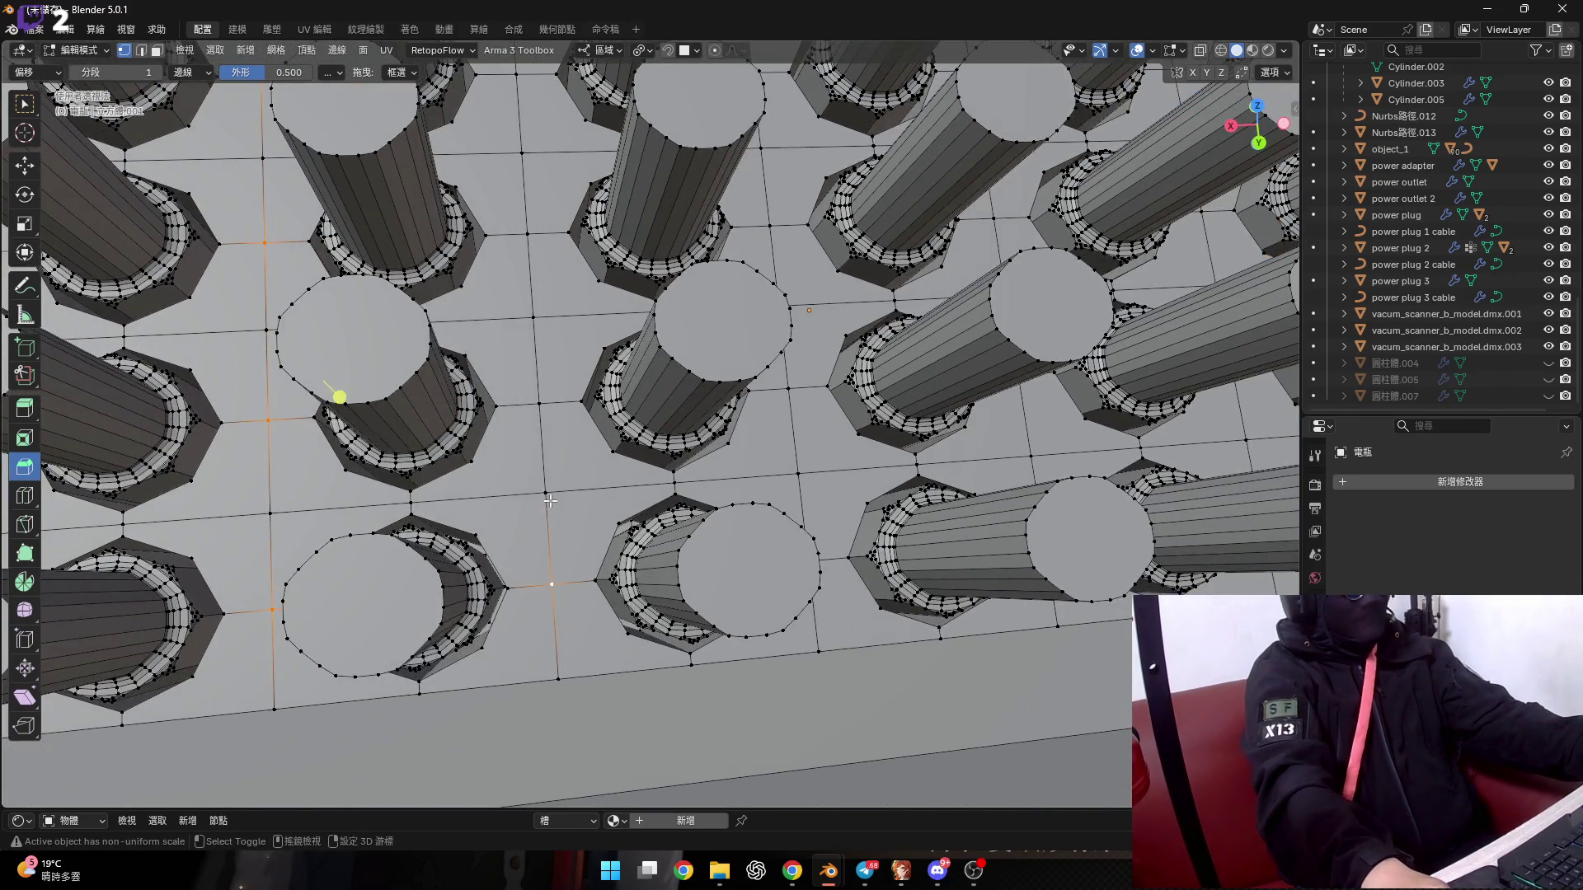
{"action": "scroll", "coordinate": [548, 528], "scroll_direction": "down", "scroll_amount": 1}
{"action": "scroll", "coordinate": [544, 569], "scroll_direction": "down", "scroll_amount": 1}
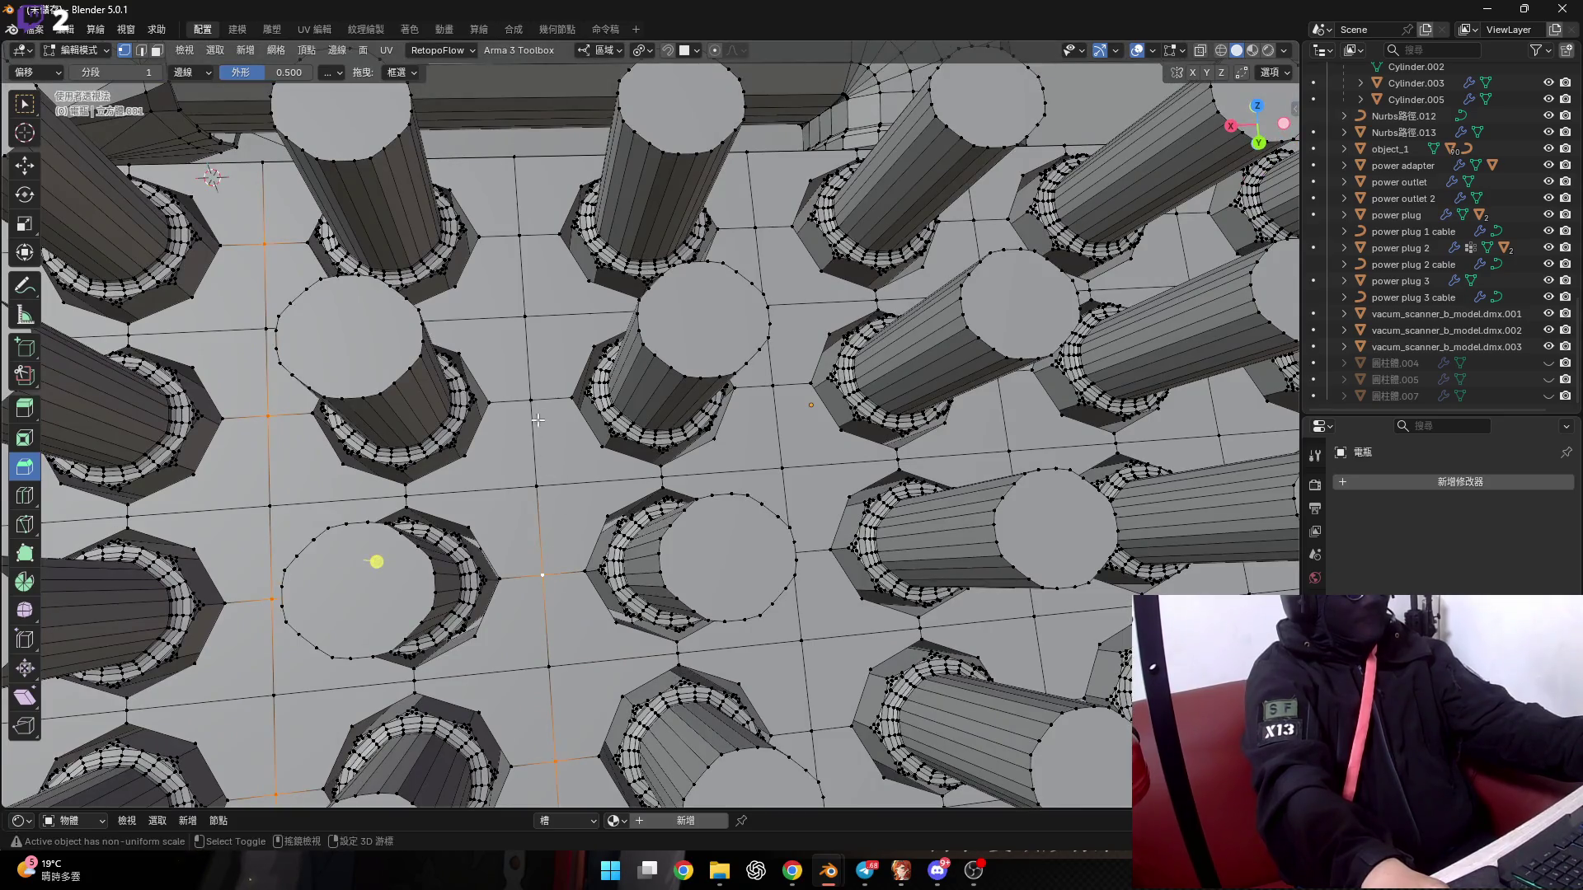
{"action": "scroll", "coordinate": [540, 437], "scroll_direction": "down", "scroll_amount": 1}
{"action": "scroll", "coordinate": [548, 470], "scroll_direction": "down", "scroll_amount": 2}
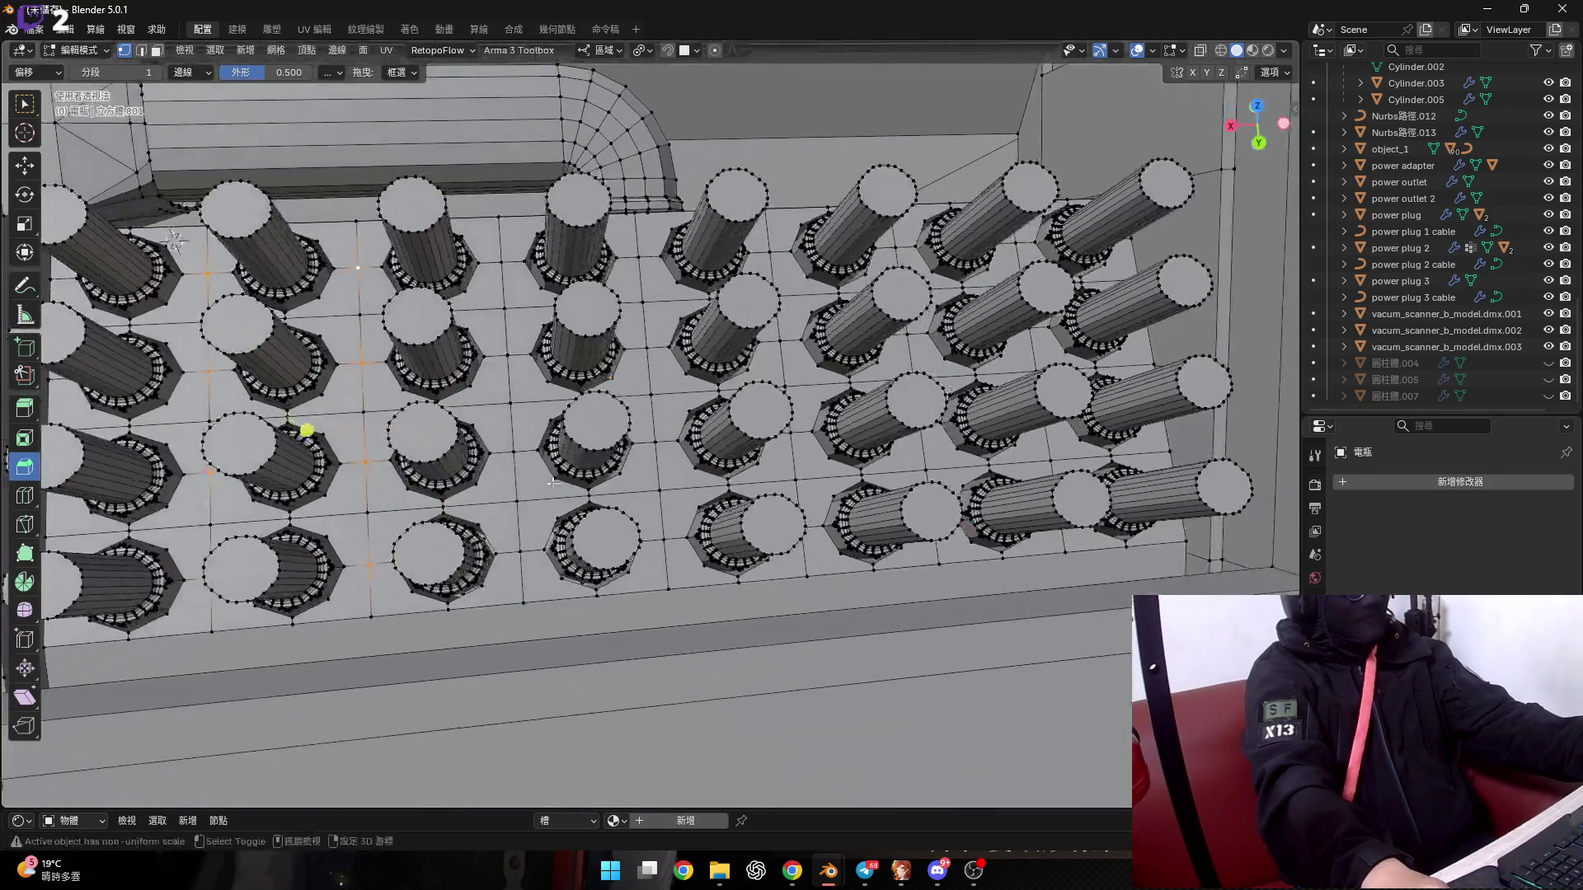
{"action": "scroll", "coordinate": [550, 511], "scroll_direction": "up", "scroll_amount": 1}
{"action": "scroll", "coordinate": [547, 553], "scroll_direction": "up", "scroll_amount": 2}
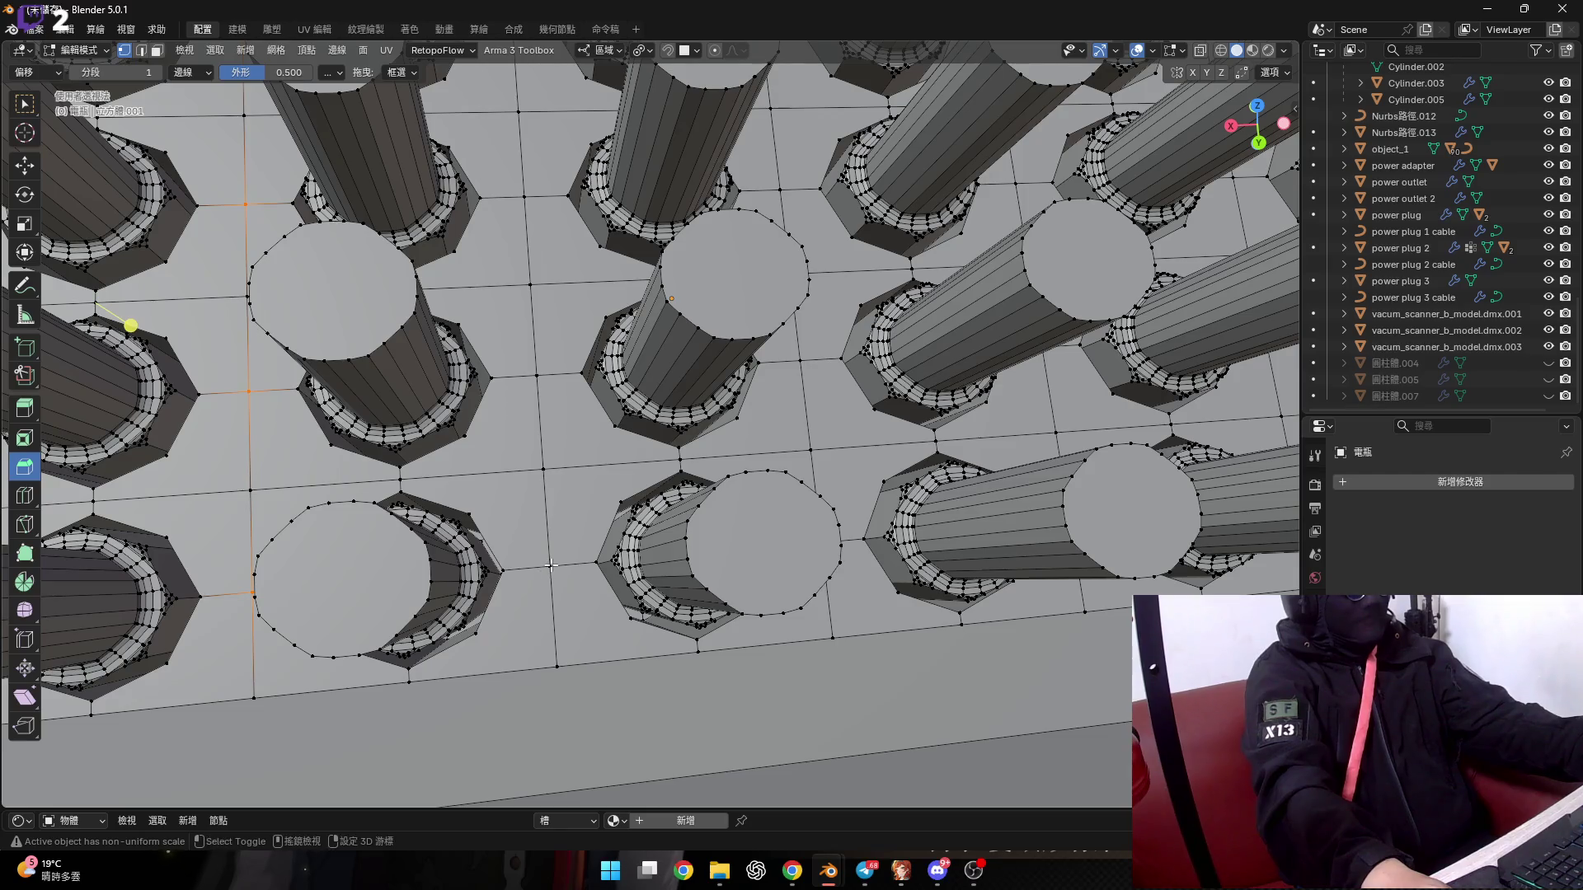
{"action": "middle_click_drag", "start_coordinate": [551, 563], "coordinate": [572, 638], "text": "shift"}
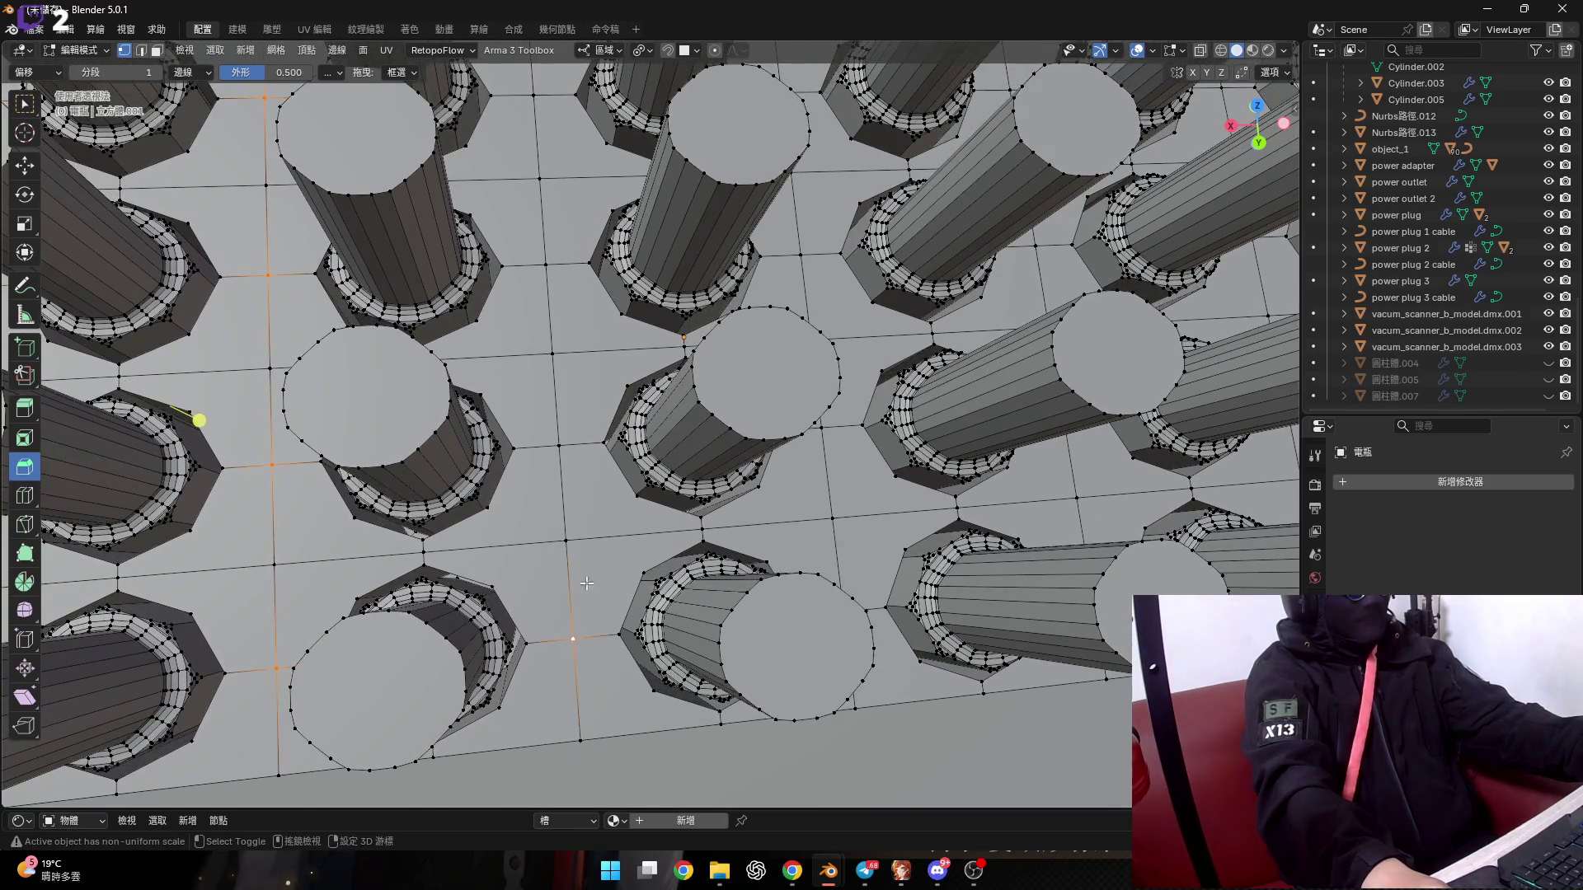
{"action": "scroll", "coordinate": [557, 464], "scroll_direction": "down", "scroll_amount": 2}
{"action": "scroll", "coordinate": [533, 461], "scroll_direction": "up", "scroll_amount": 1}
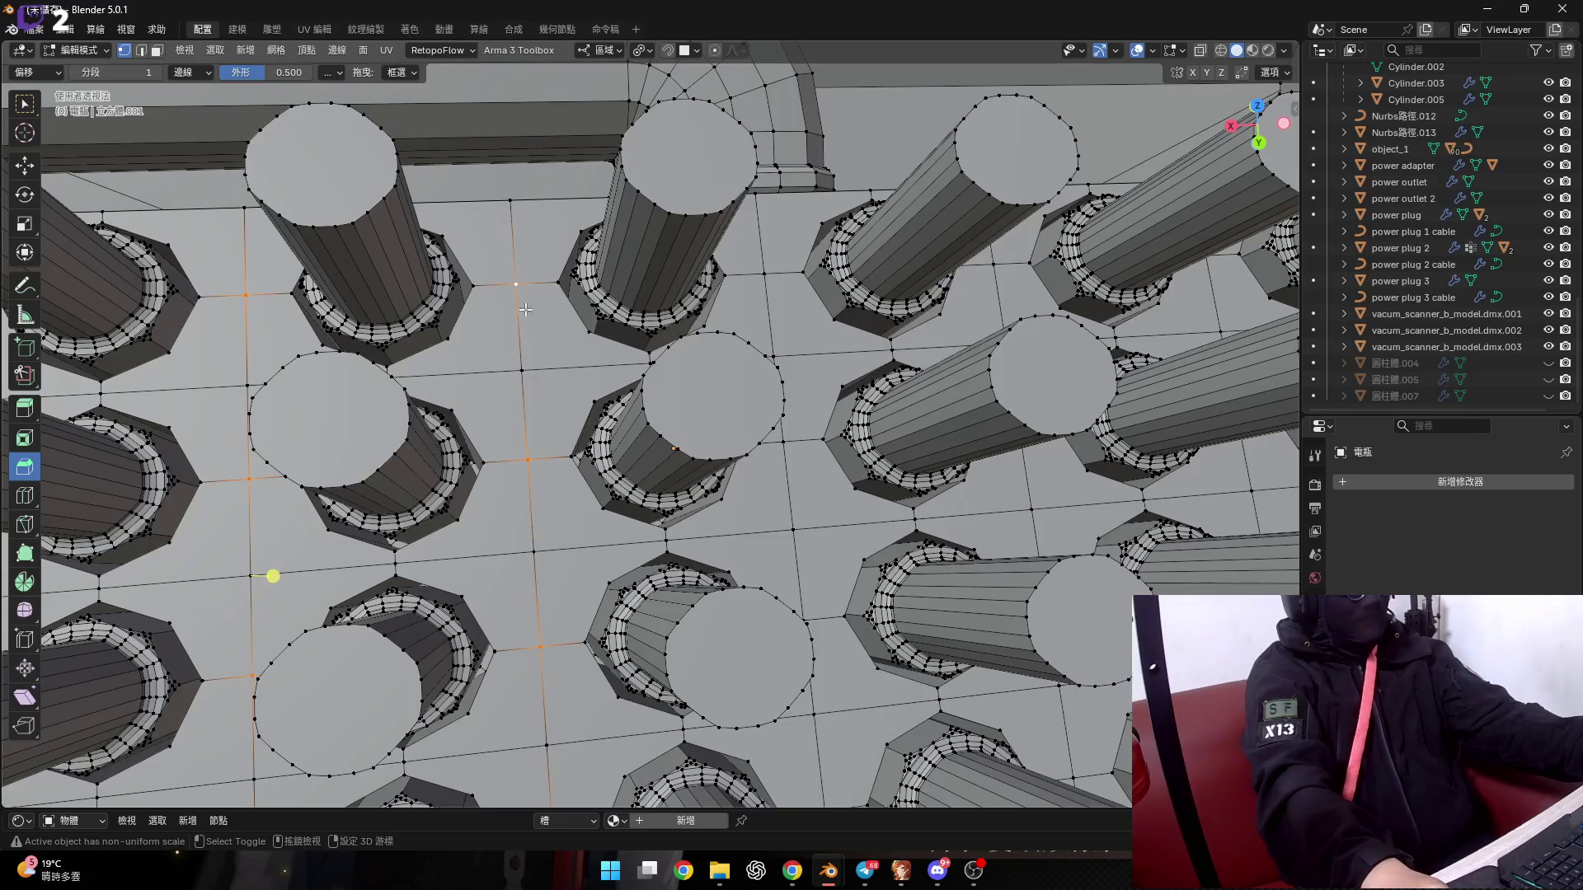
{"action": "scroll", "coordinate": [502, 354], "scroll_direction": "down", "scroll_amount": 3, "text": "shift"}
{"action": "scroll", "coordinate": [509, 509], "scroll_direction": "down", "scroll_amount": 5}
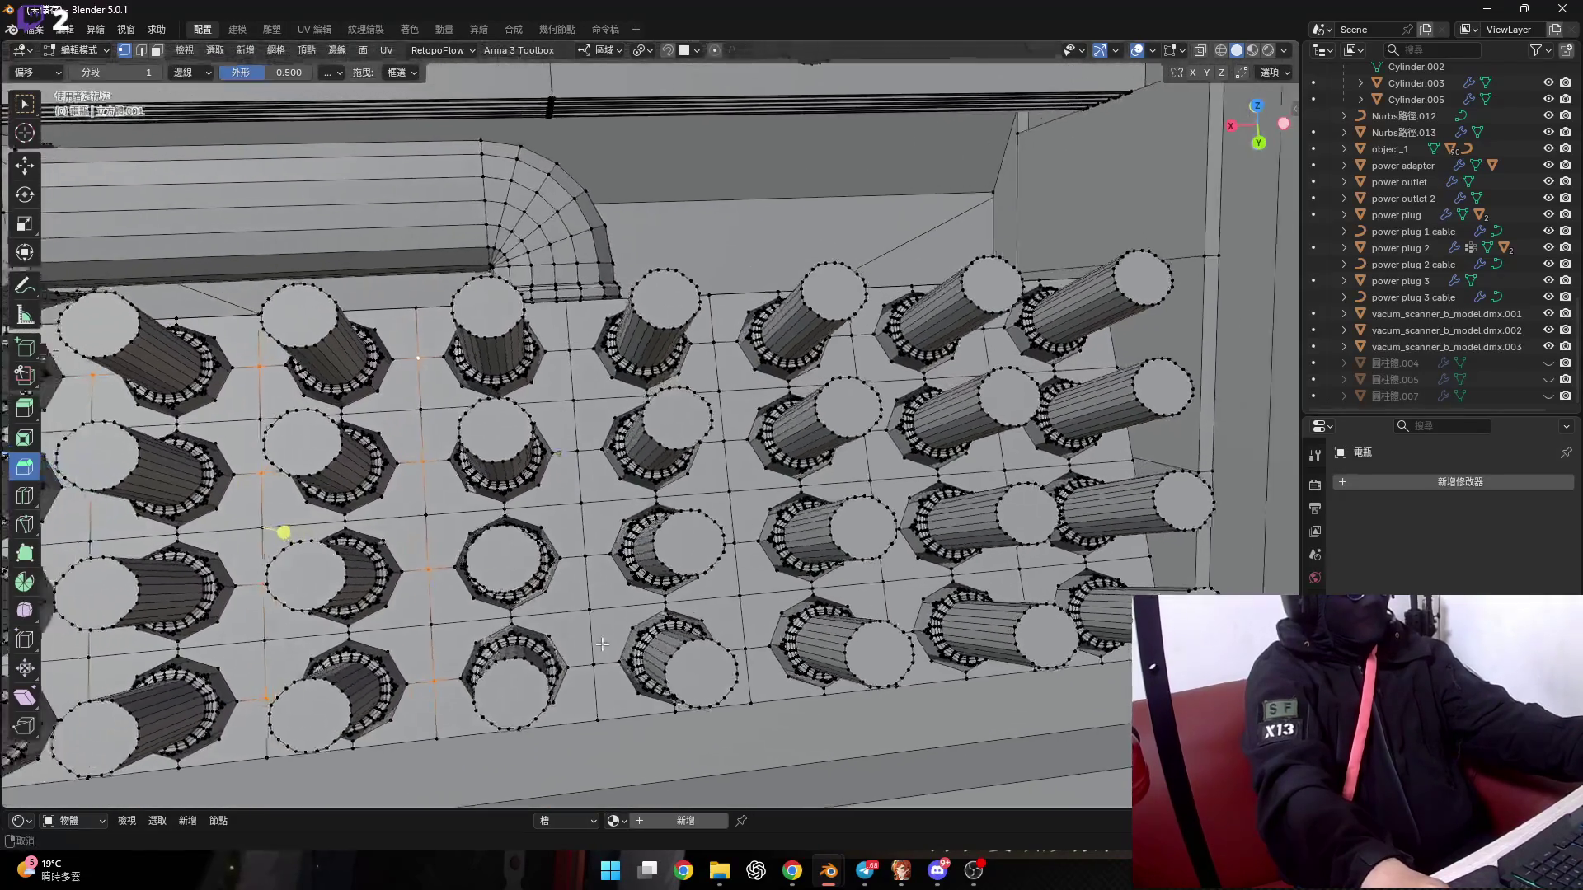
{"action": "mouse_move", "coordinate": [528, 528]}
{"action": "middle_mouse_down", "text": "shift"}
{"action": "mouse_move", "coordinate": [579, 598]}
{"action": "mouse_move", "coordinate": [528, 667]}
{"action": "middle_mouse_up", "text": "shift"}
{"action": "scroll", "coordinate": [560, 623], "scroll_direction": "up", "scroll_amount": 2}
{"action": "scroll", "coordinate": [556, 627], "scroll_direction": "up", "scroll_amount": 4}
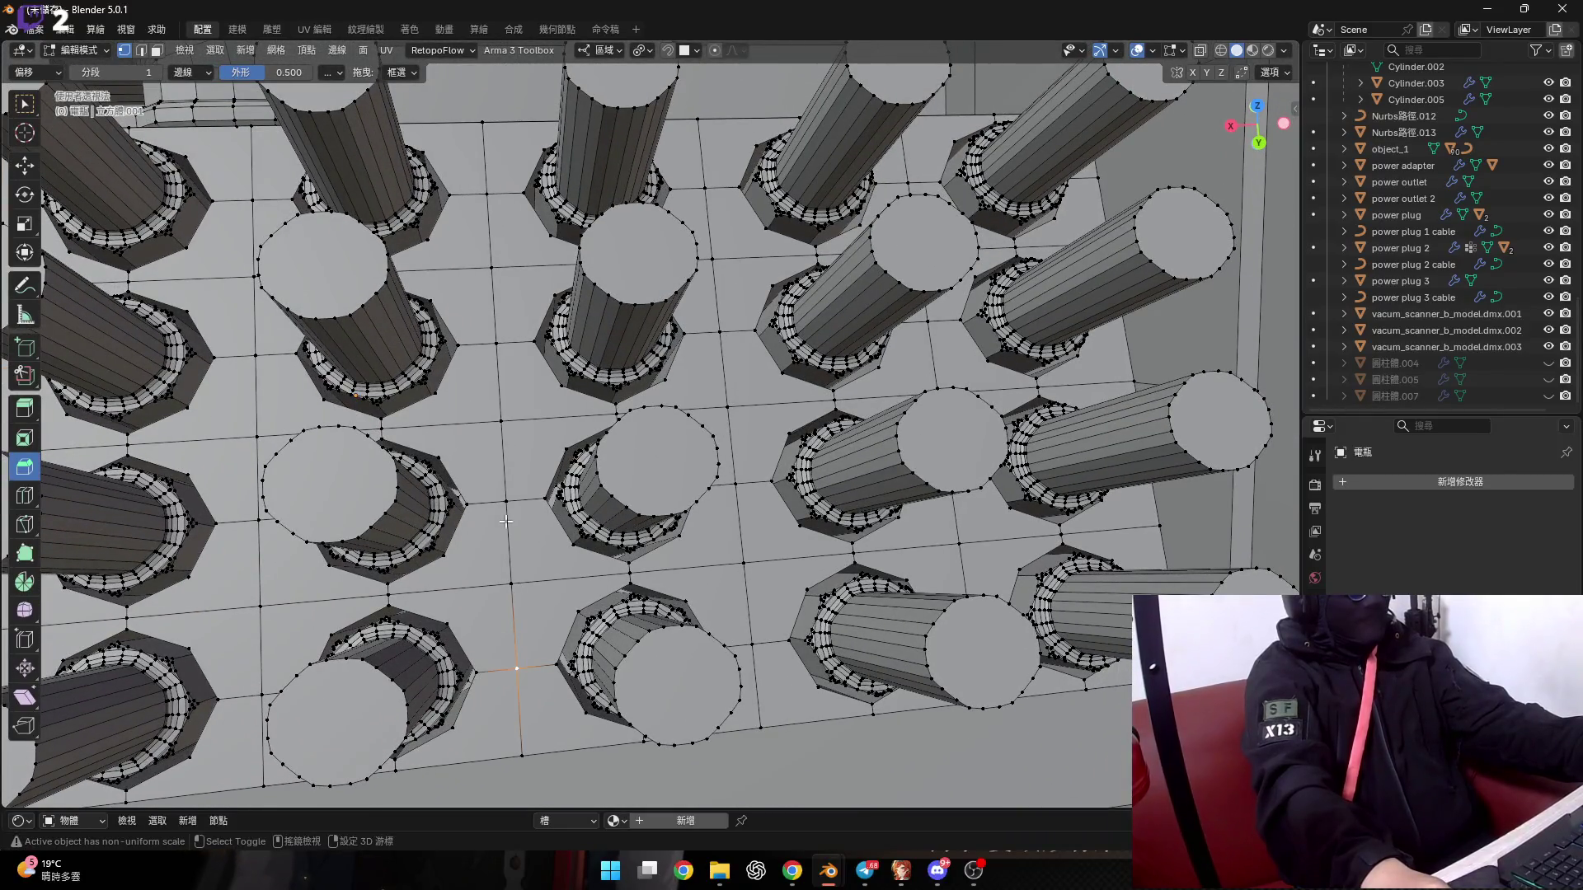
{"action": "middle_click_drag", "start_coordinate": [508, 504], "coordinate": [548, 645]}
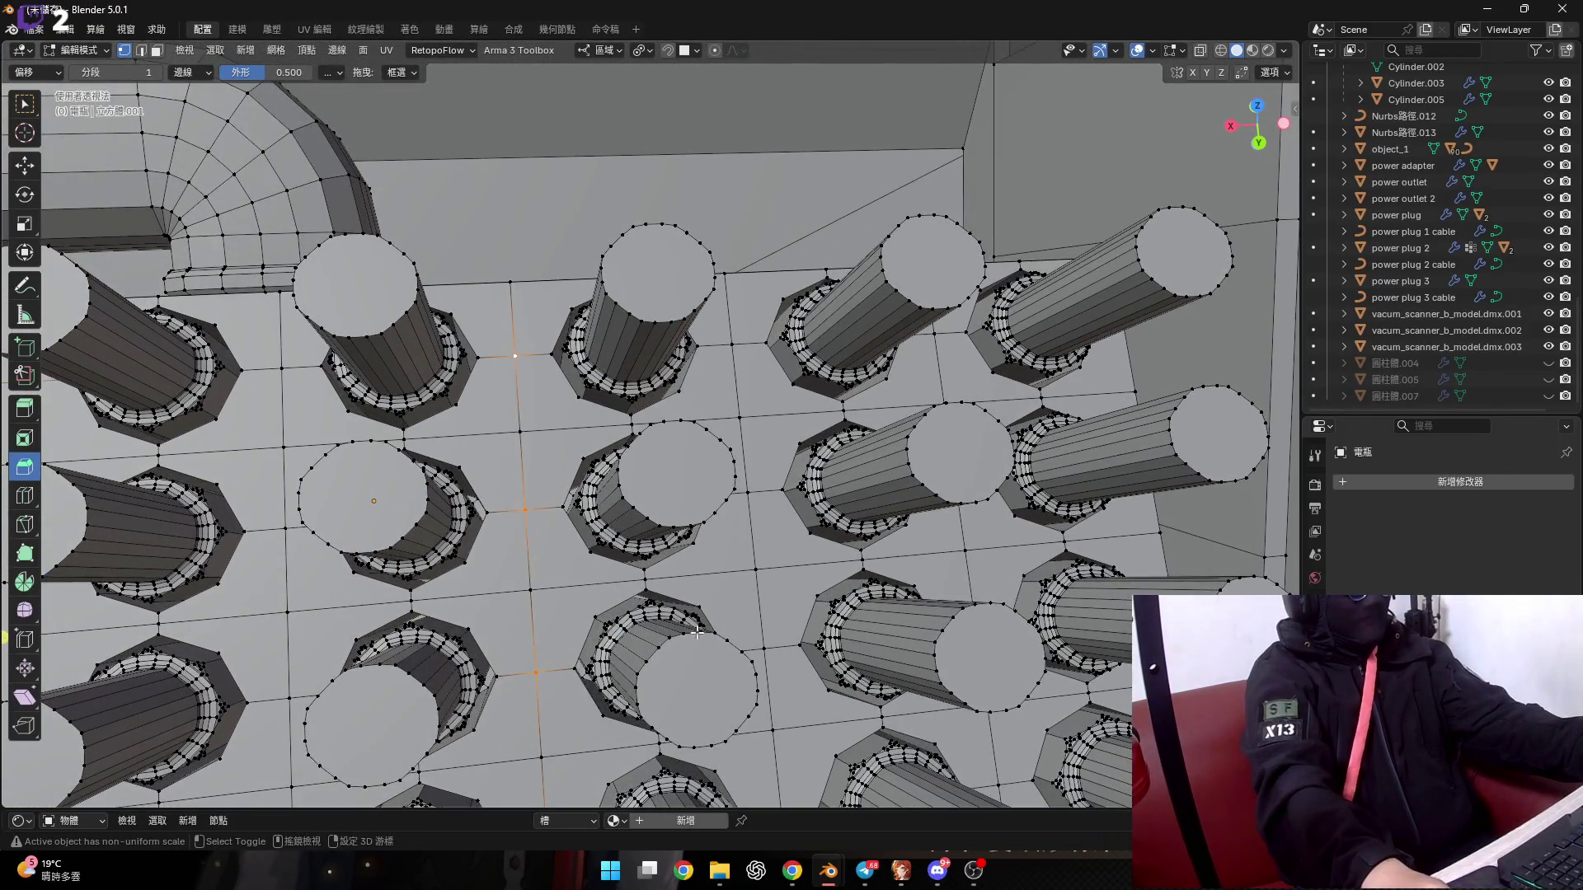
{"action": "middle_click_drag", "start_coordinate": [696, 632], "coordinate": [607, 618]}
{"action": "middle_click_drag", "start_coordinate": [610, 518], "coordinate": [546, 442]}
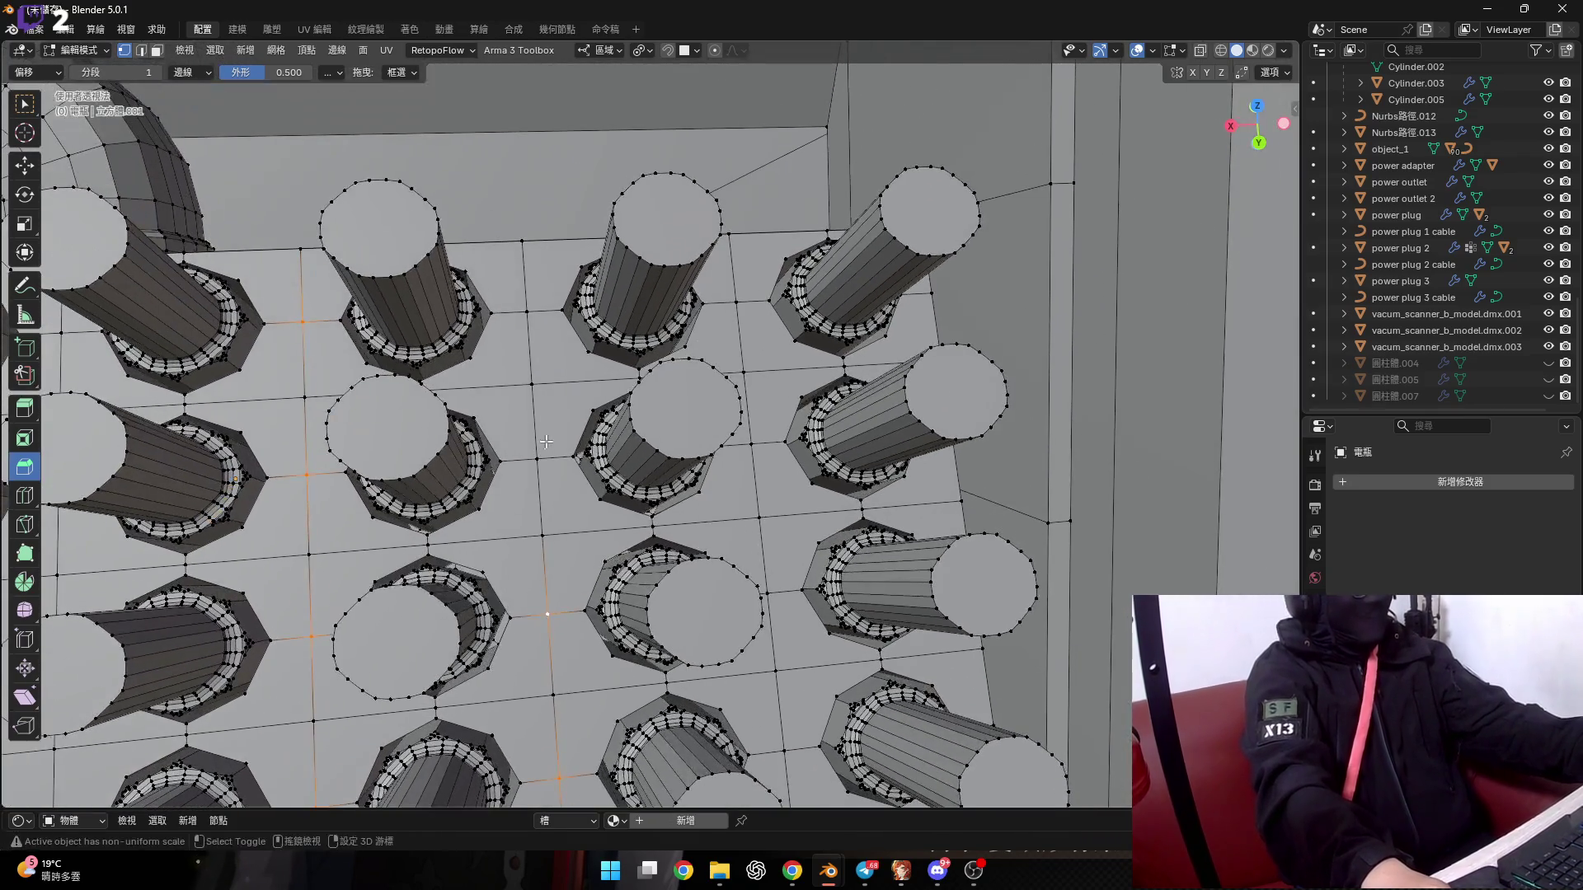
{"action": "middle_click_drag", "start_coordinate": [529, 311], "coordinate": [623, 645]}
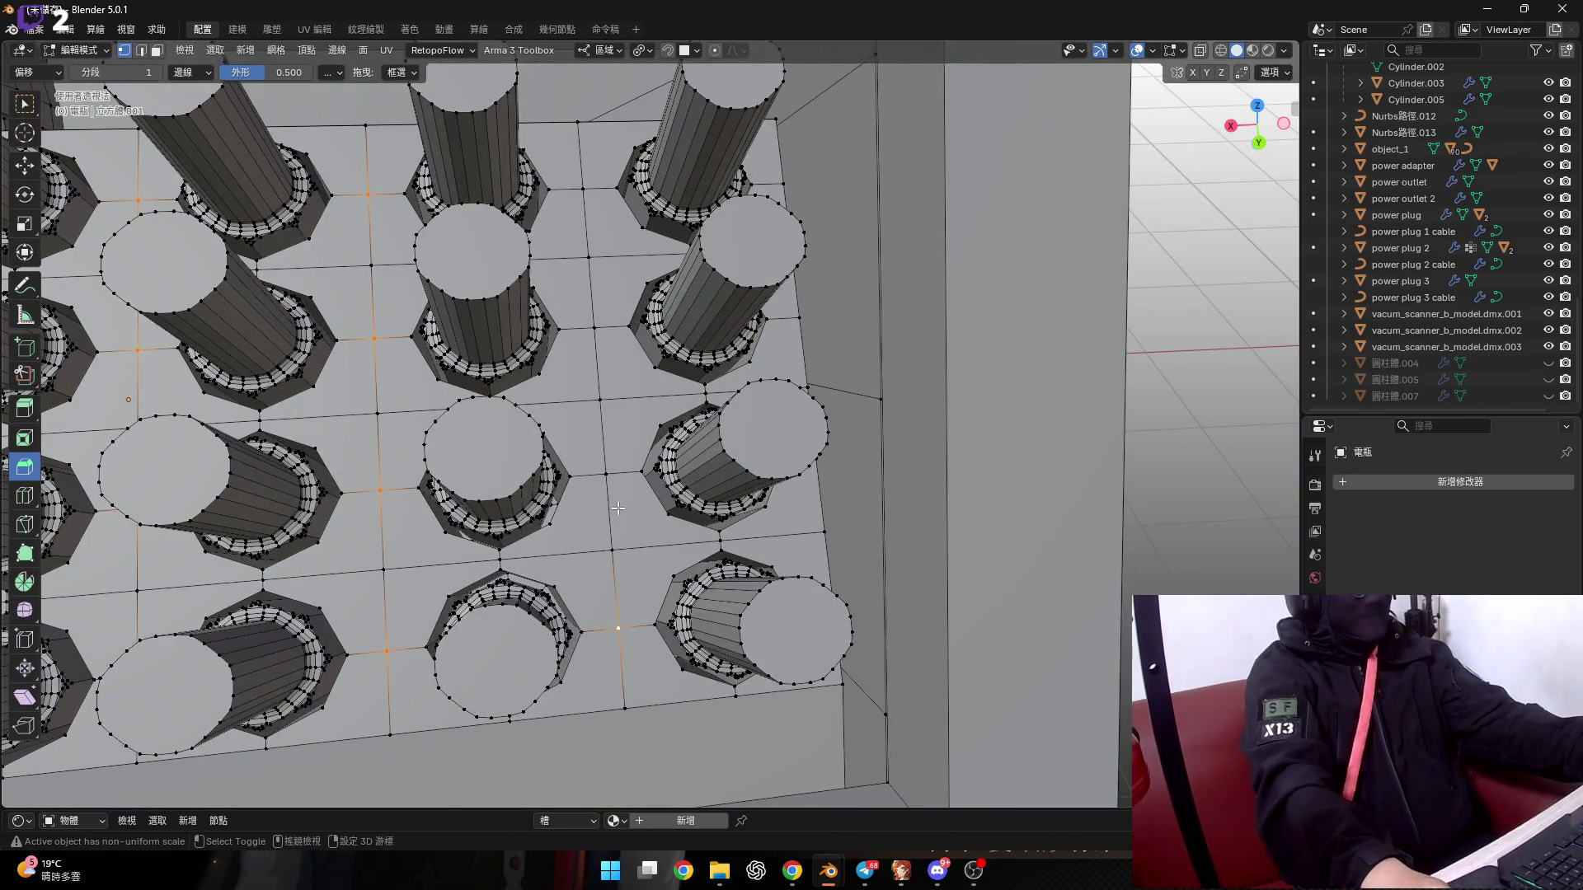
{"action": "middle_click_drag", "start_coordinate": [618, 509], "coordinate": [594, 663]}
{"action": "scroll", "coordinate": [599, 466], "scroll_direction": "down", "scroll_amount": 10}
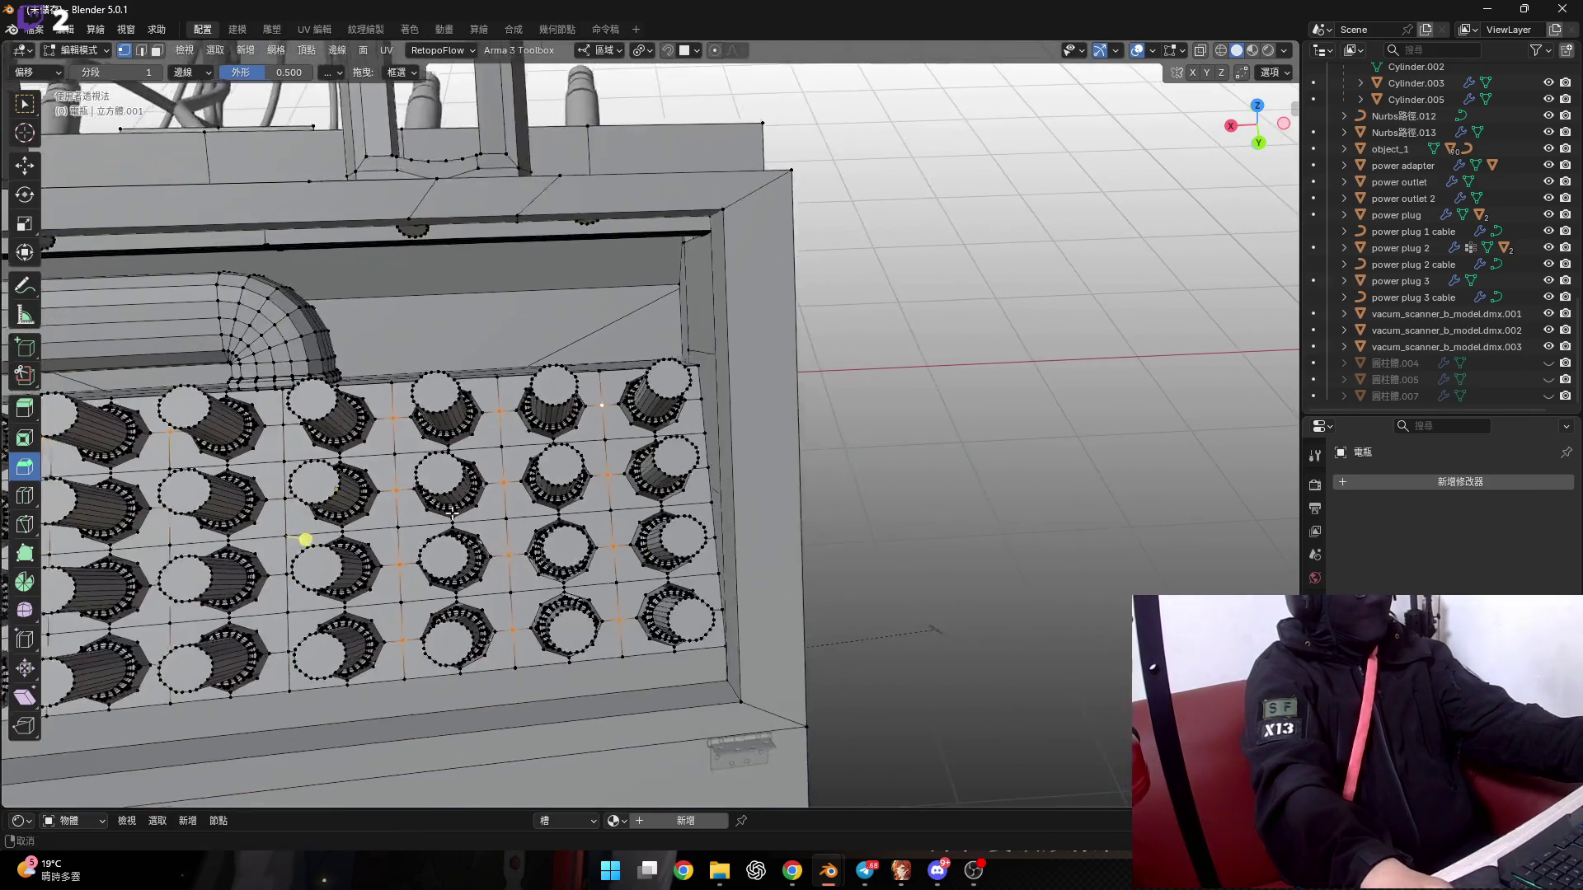
{"action": "middle_click_drag", "start_coordinate": [599, 465], "coordinate": [571, 567]}
{"action": "scroll", "coordinate": [571, 567], "scroll_direction": "up", "scroll_amount": 3}
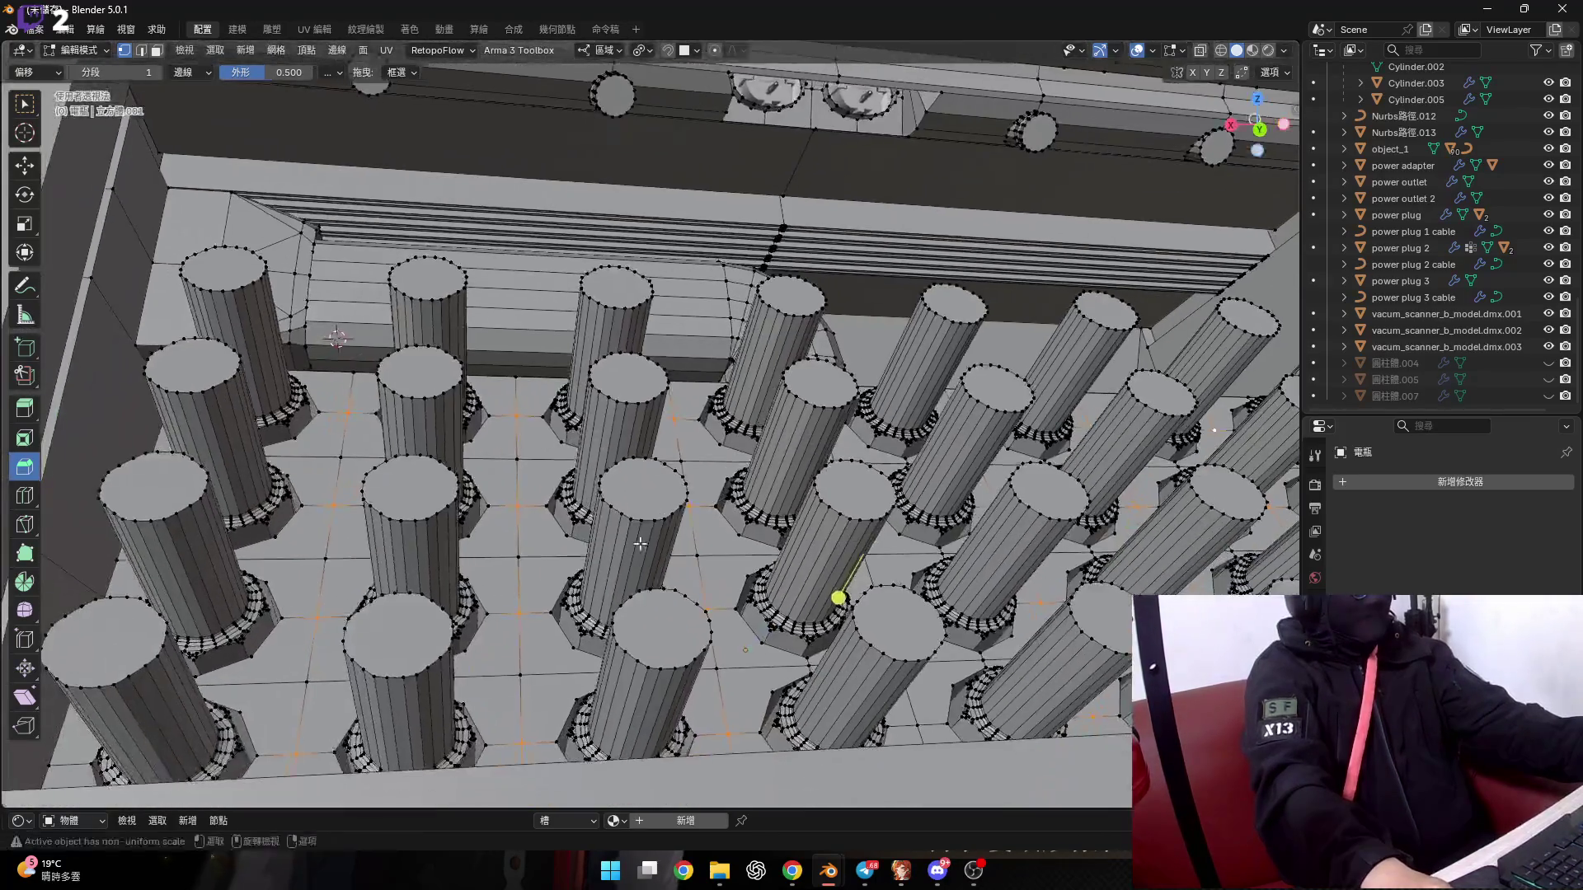
{"action": "scroll", "coordinate": [627, 581], "scroll_direction": "up", "scroll_amount": 3}
{"action": "scroll", "coordinate": [684, 594], "scroll_direction": "up", "scroll_amount": 1}
{"action": "scroll", "coordinate": [733, 607], "scroll_direction": "up", "scroll_amount": 1}
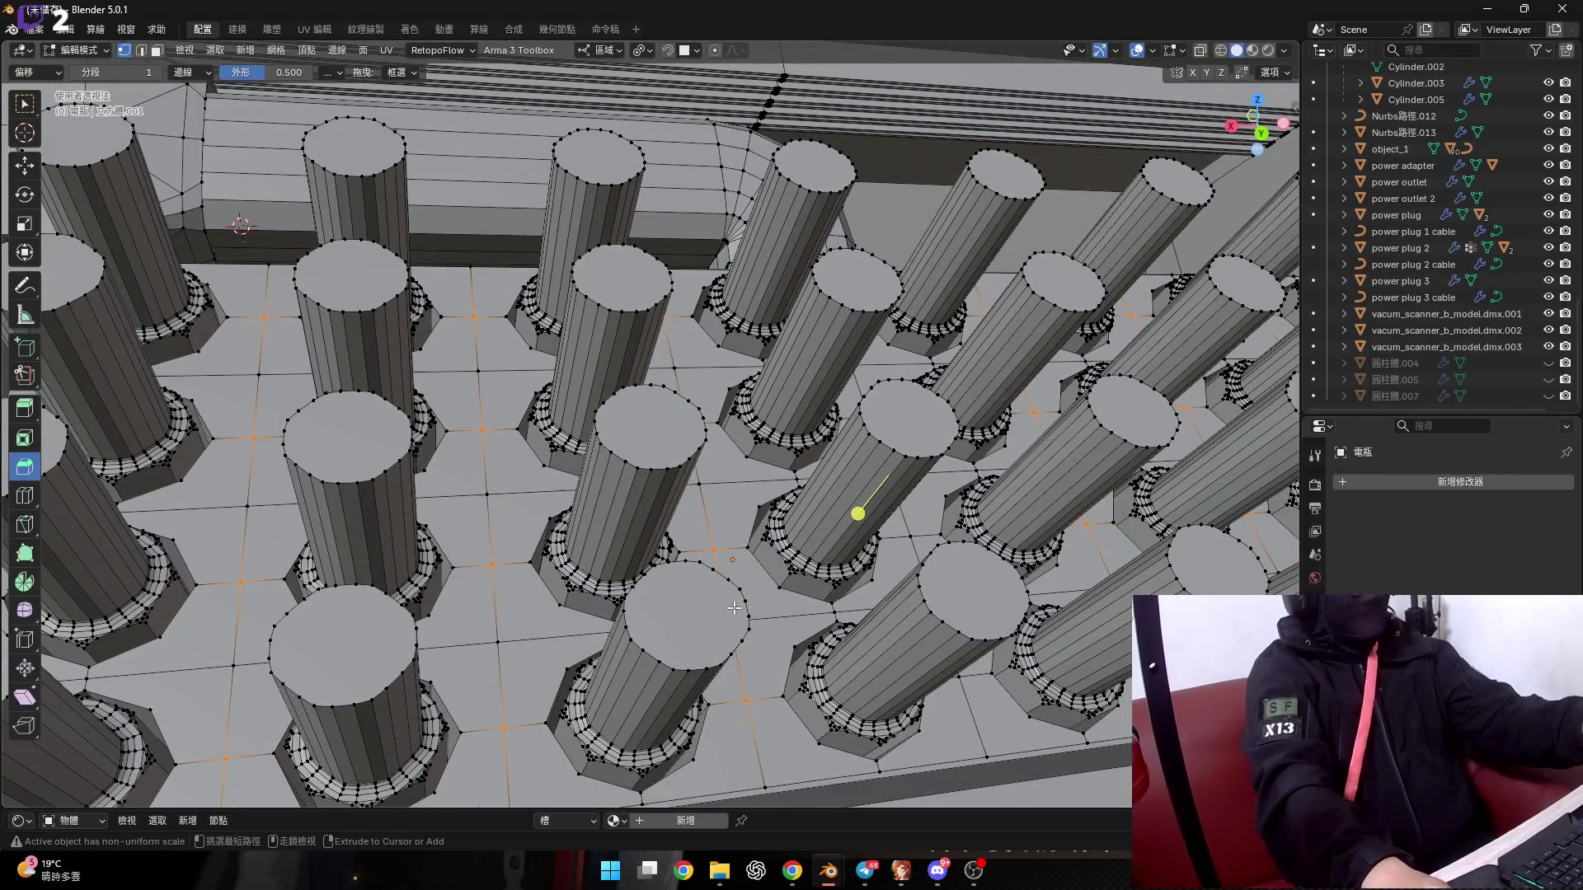
Vertex-bevel the junction vertices into round patches with profile shape 0.1.
{"action": "key", "text": "ctrl+b"}
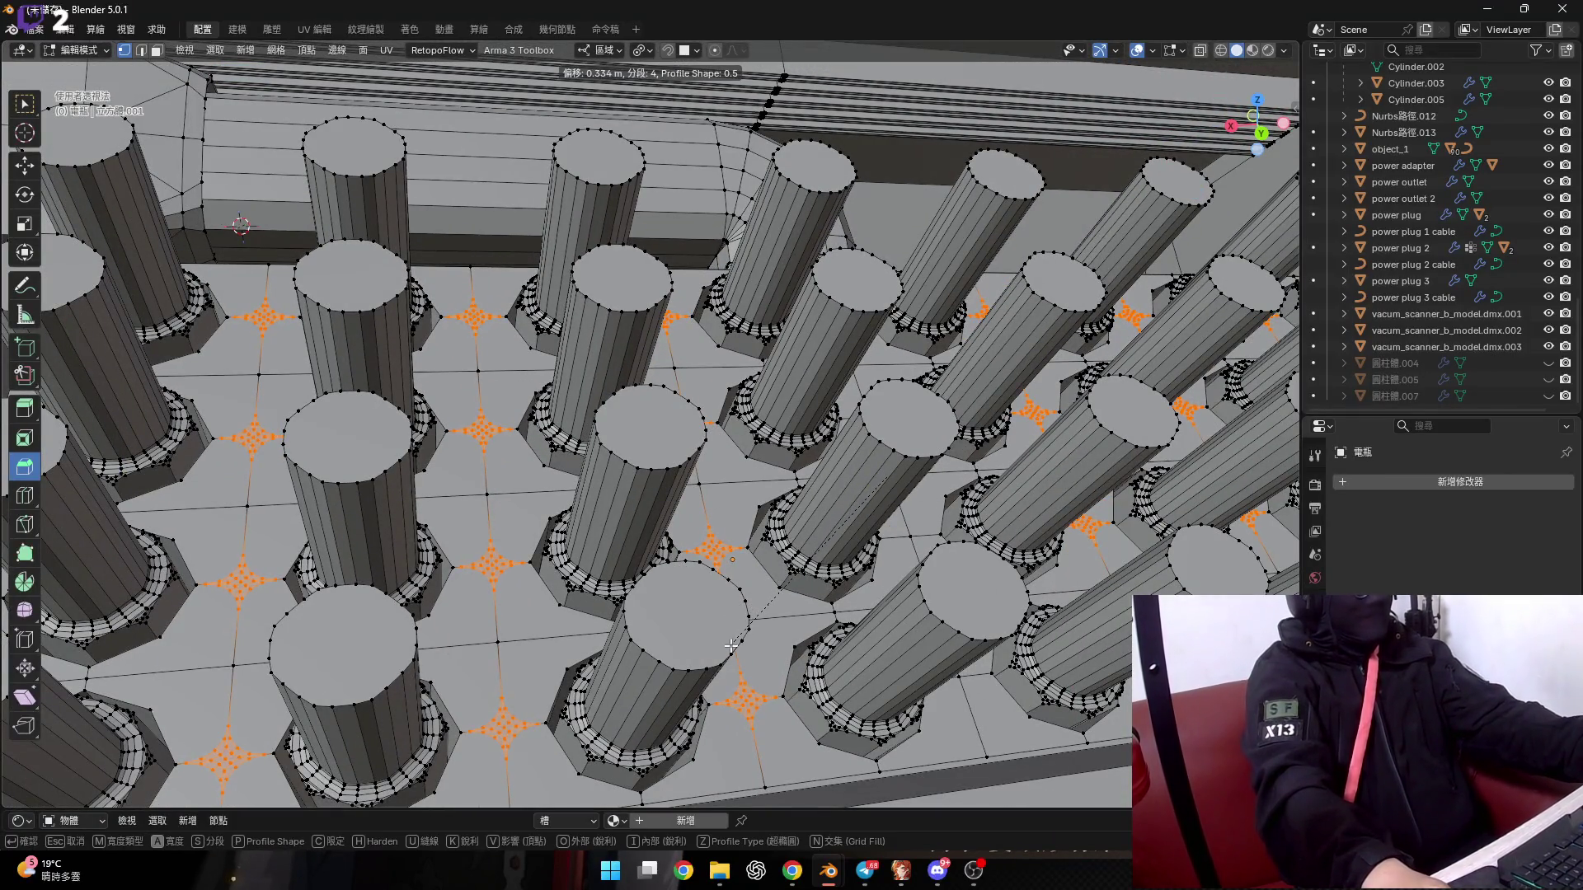
{"action": "left_click", "coordinate": [734, 642]}
{"action": "scroll", "coordinate": [717, 626], "scroll_direction": "up", "scroll_amount": 1}
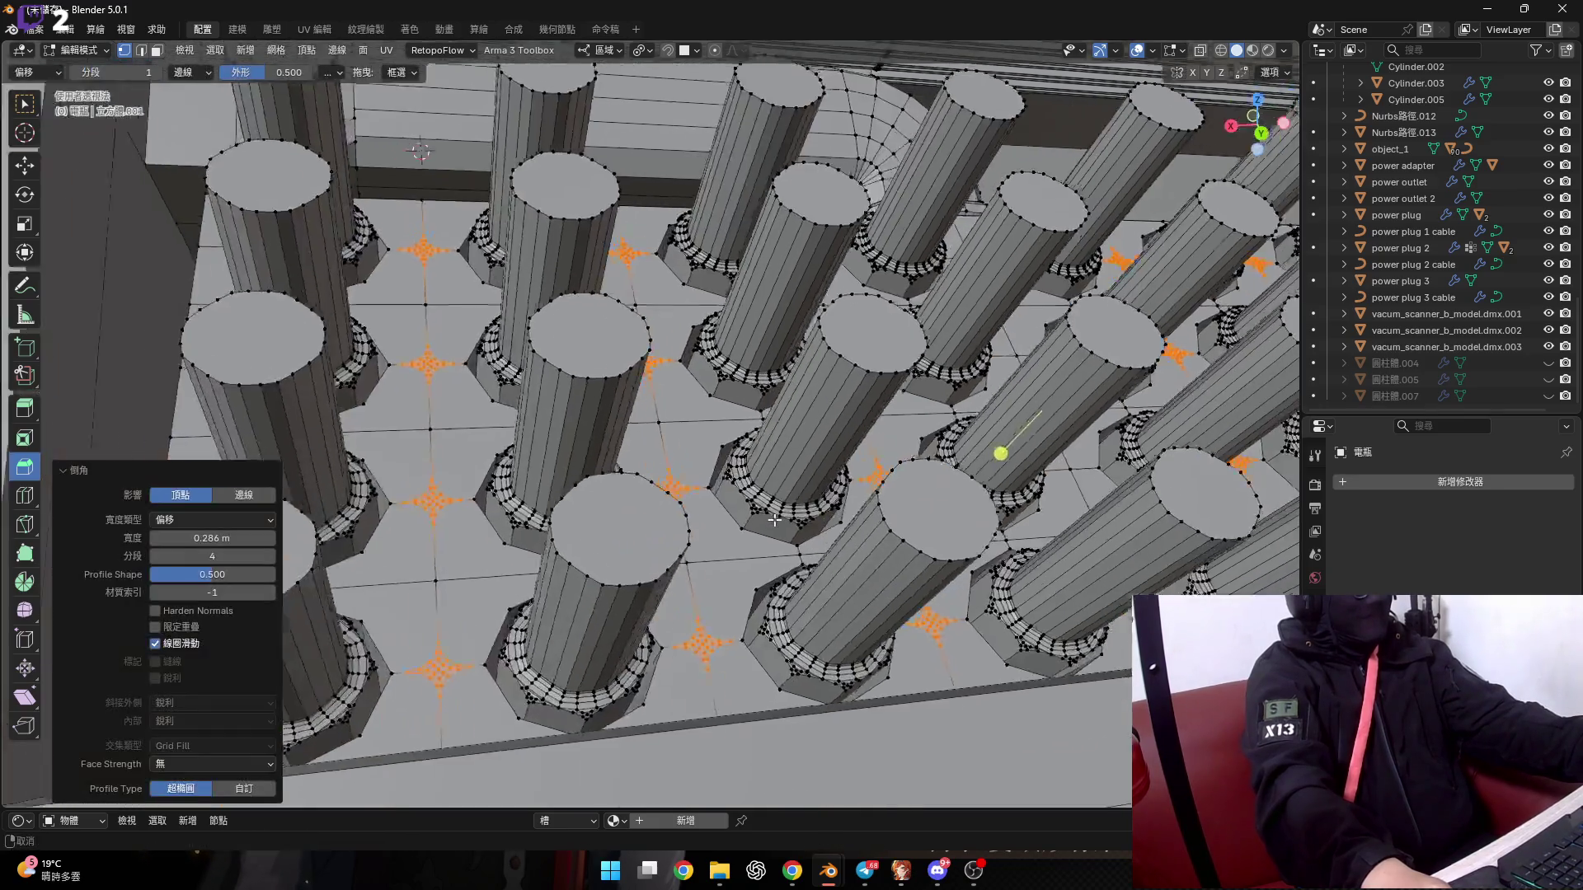
{"action": "scroll", "coordinate": [701, 615], "scroll_direction": "up", "scroll_amount": 2}
{"action": "scroll", "coordinate": [668, 590], "scroll_direction": "up", "scroll_amount": 3}
{"action": "scroll", "coordinate": [634, 564], "scroll_direction": "up", "scroll_amount": 2}
{"action": "scroll", "coordinate": [633, 565], "scroll_direction": "up", "scroll_amount": 1}
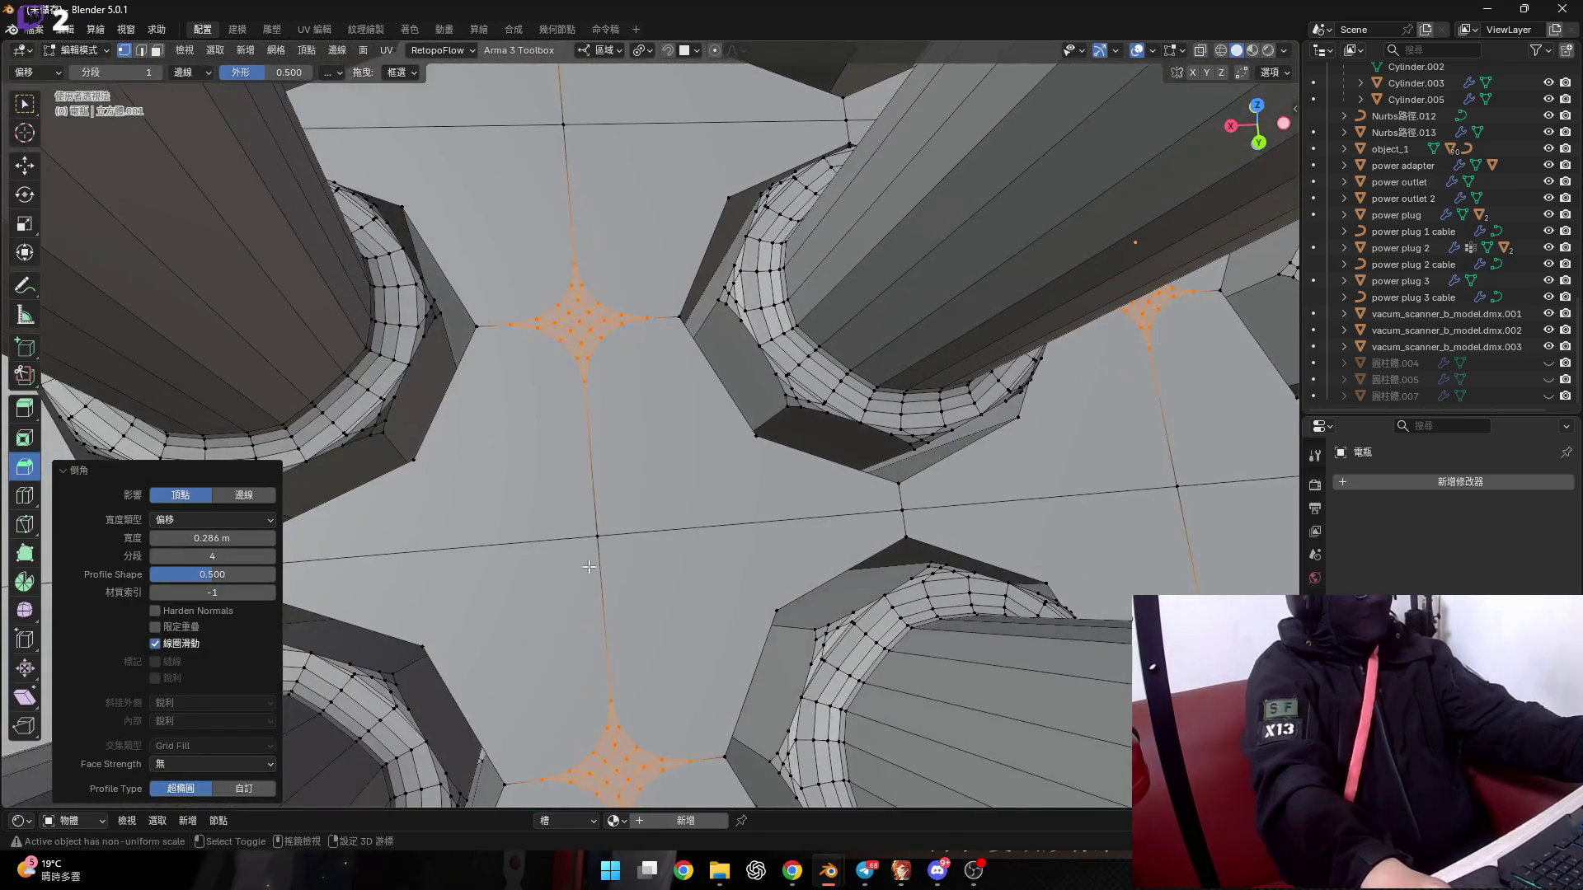
{"action": "scroll", "coordinate": [494, 577], "scroll_direction": "up", "scroll_amount": 1}
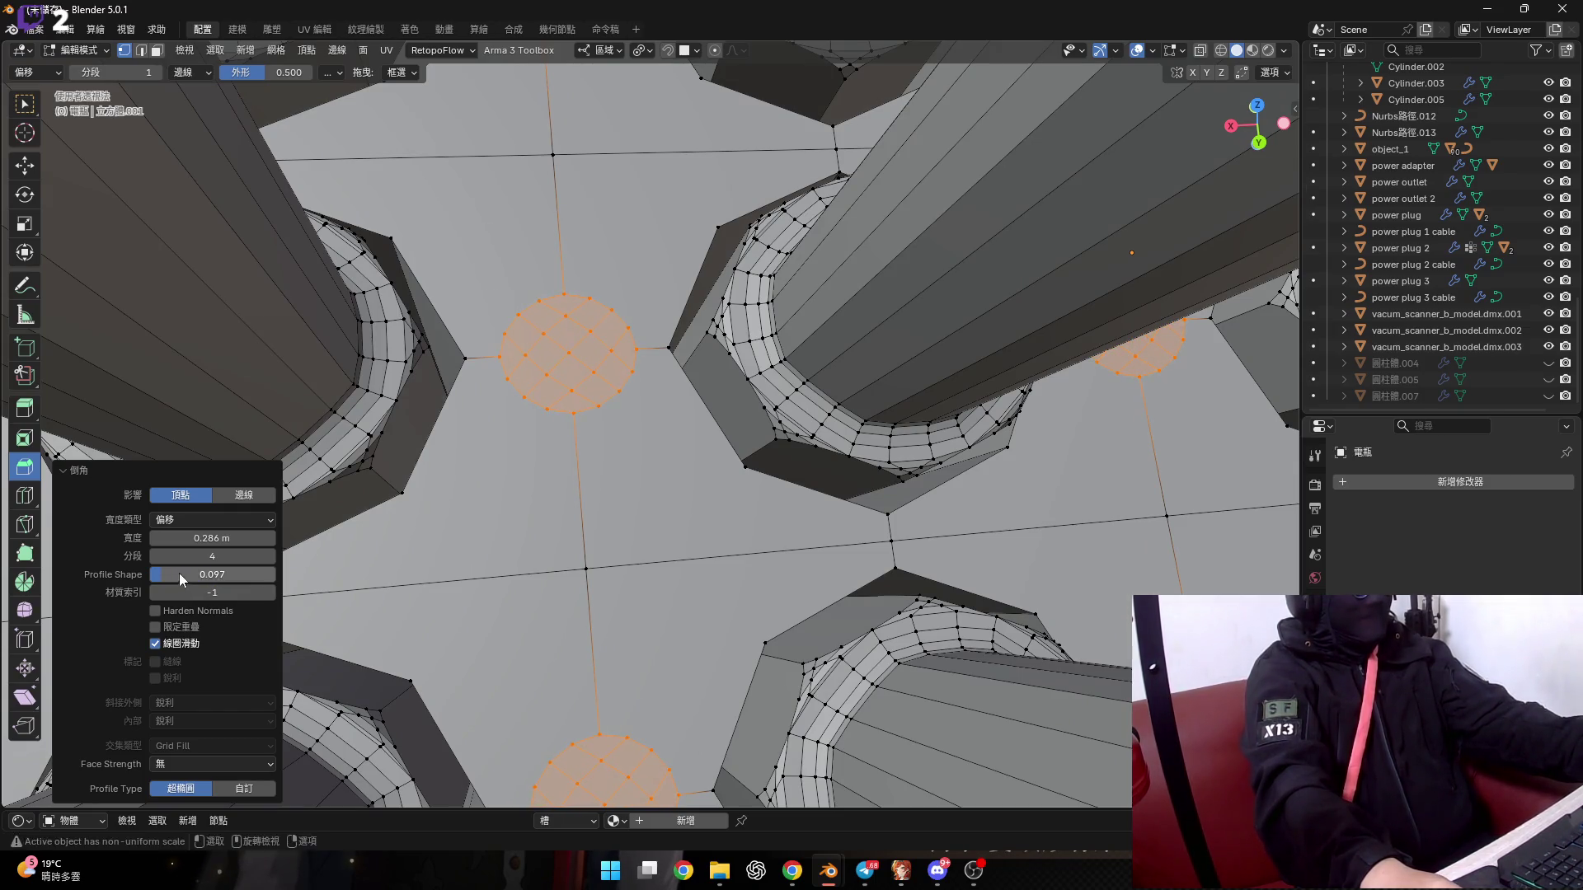
{"action": "left_click_drag", "start_coordinate": [180, 573], "coordinate": [223, 575]}
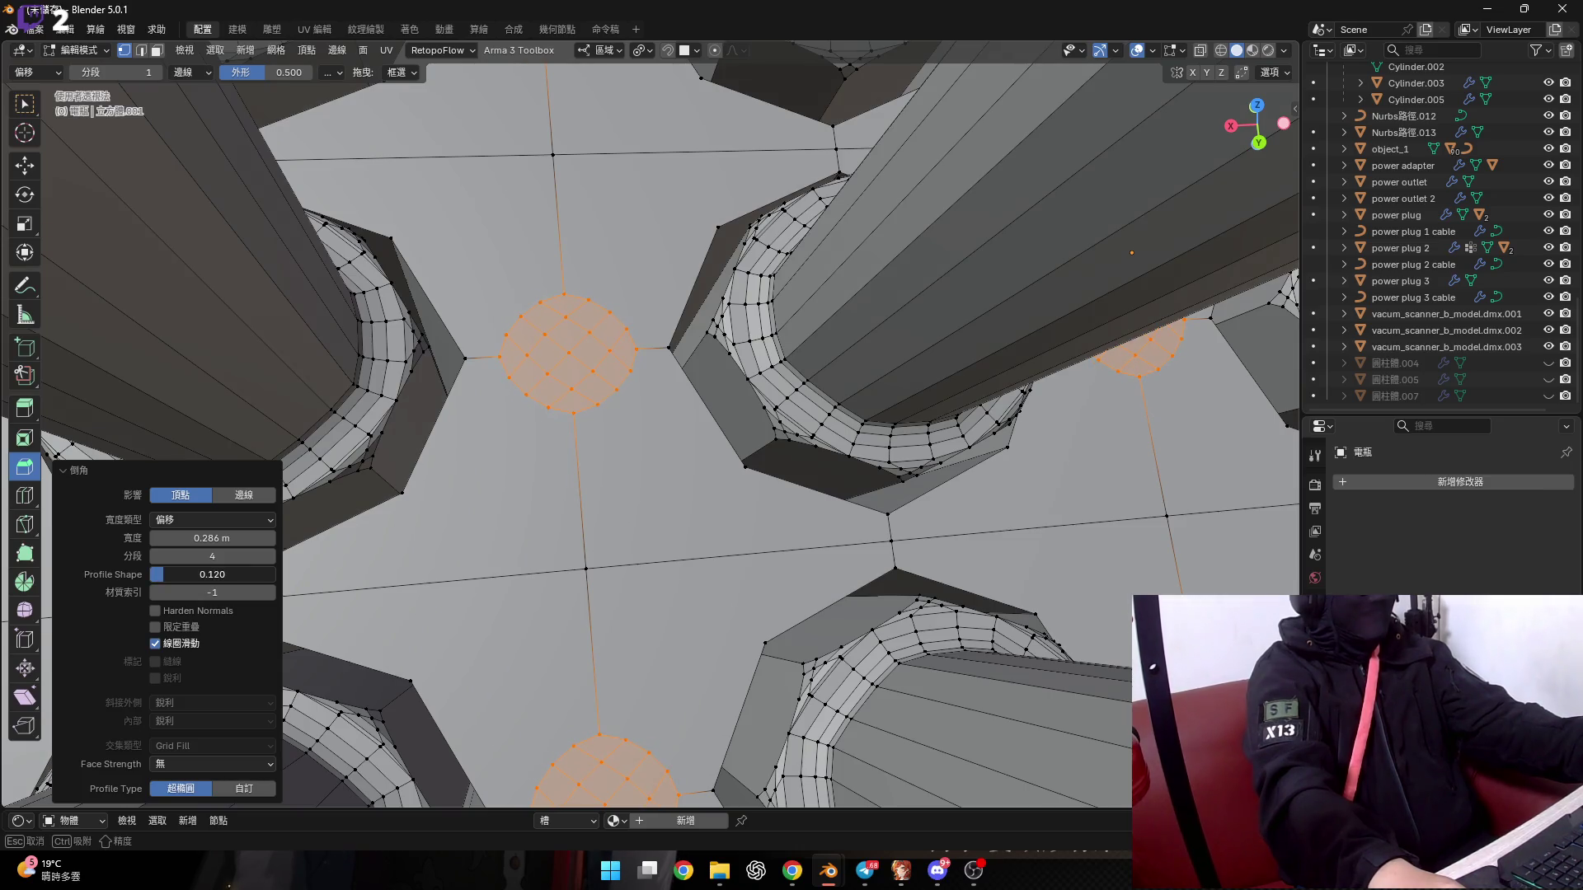
{"action": "left_click", "coordinate": [211, 574]}
{"action": "type", "text": "0.1"}
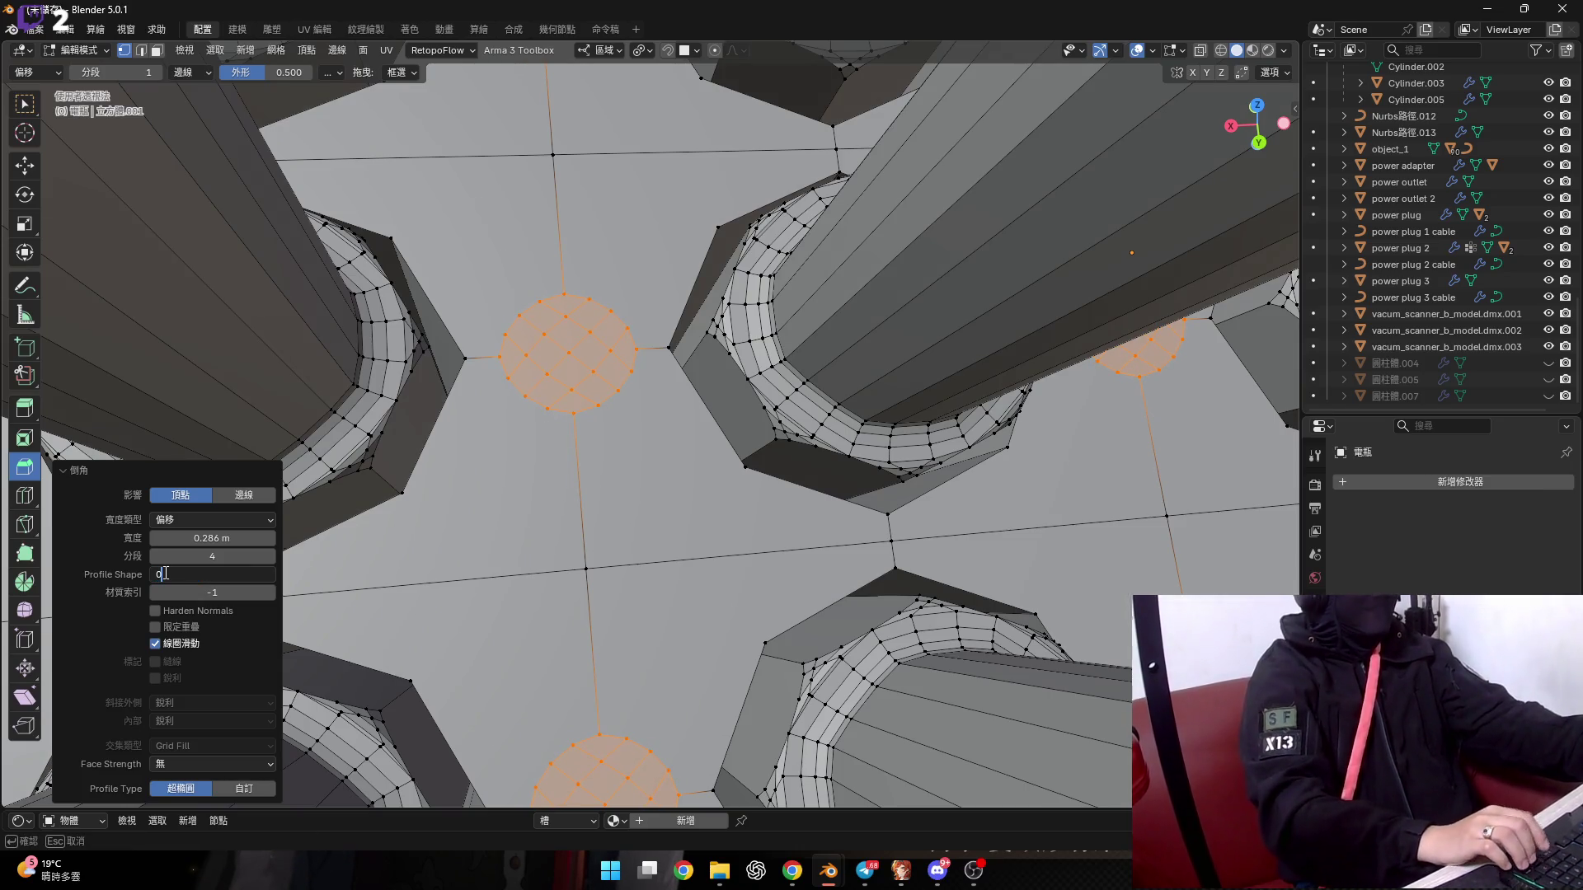
{"action": "key", "text": "Return"}
Set the bevel width to 0.28 m.
{"action": "mouse_move", "coordinate": [593, 752]}
{"action": "middle_mouse_down", "text": "shift"}
{"action": "mouse_move", "coordinate": [551, 488]}
{"action": "mouse_move", "coordinate": [551, 528]}
{"action": "middle_mouse_up", "text": "shift"}
{"action": "scroll", "coordinate": [550, 489], "scroll_direction": "up", "scroll_amount": 5}
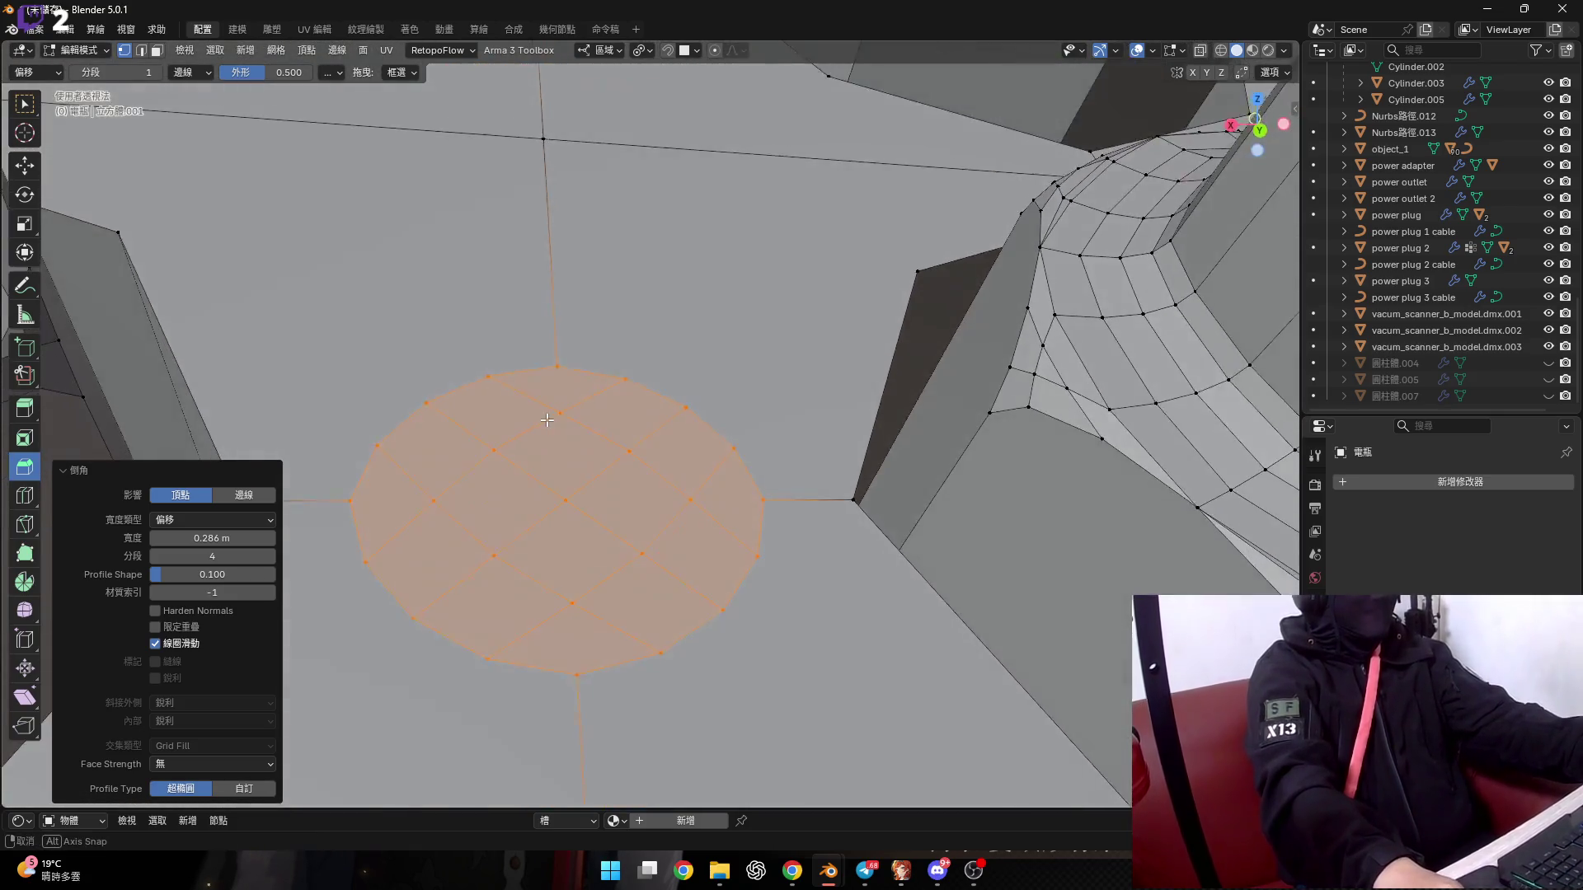
{"action": "mouse_move", "coordinate": [222, 539]}
{"action": "left_mouse_down"}
{"action": "mouse_move", "coordinate": [247, 539]}
{"action": "mouse_move", "coordinate": [222, 541]}
{"action": "left_mouse_up"}
{"action": "left_click", "coordinate": [221, 541]}
{"action": "type", "text": "0"}
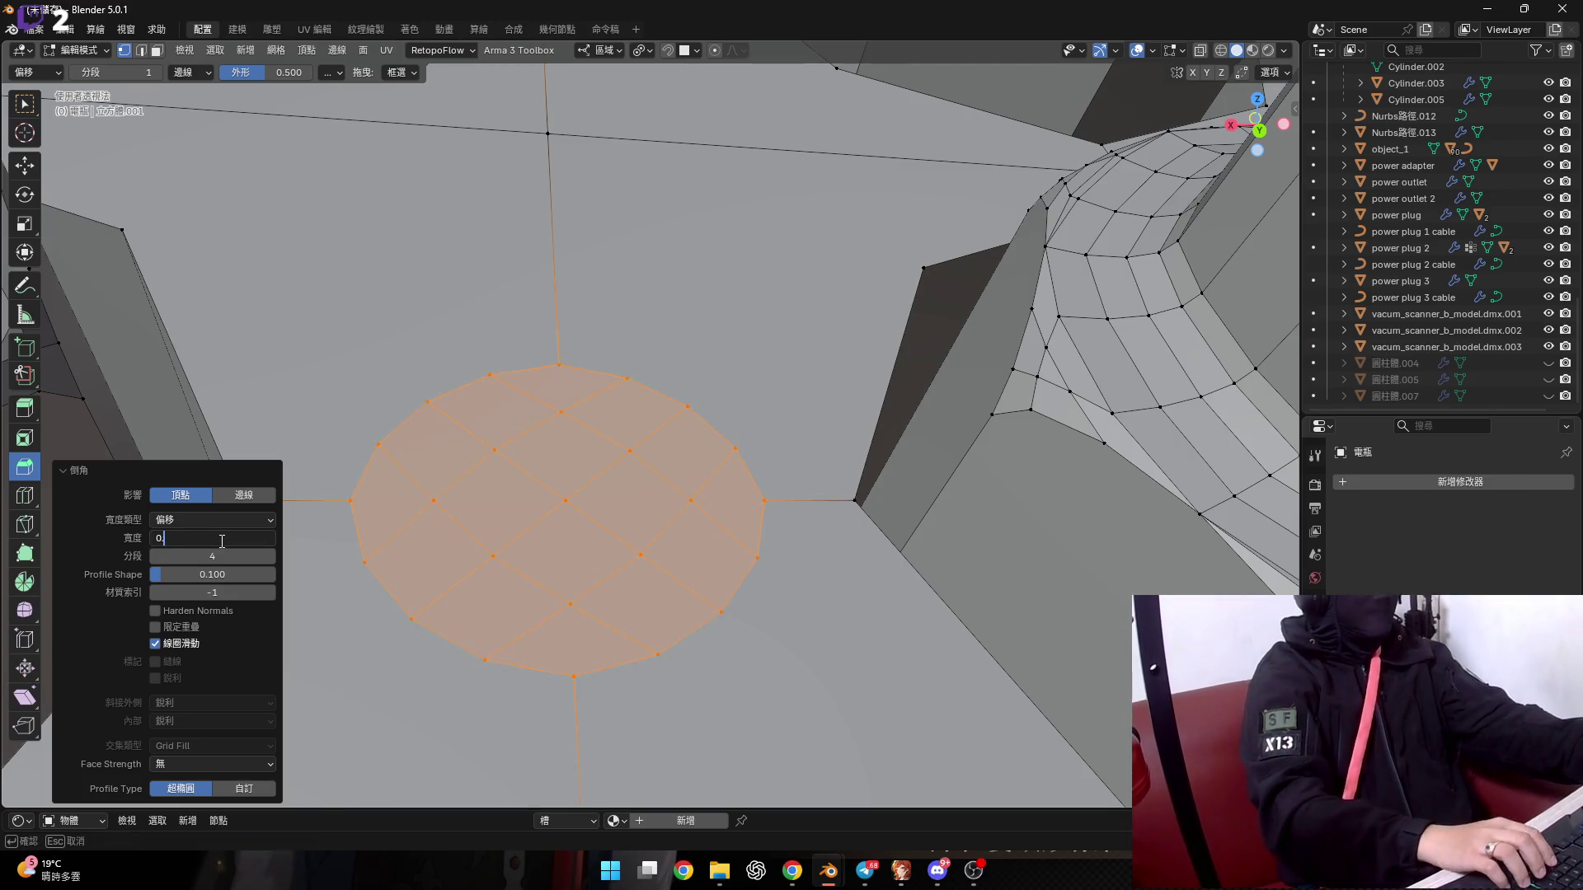
{"action": "type", "text": ".28"}
{"action": "key", "text": "Return"}
{"action": "scroll", "coordinate": [603, 413], "scroll_direction": "down", "scroll_amount": 5}
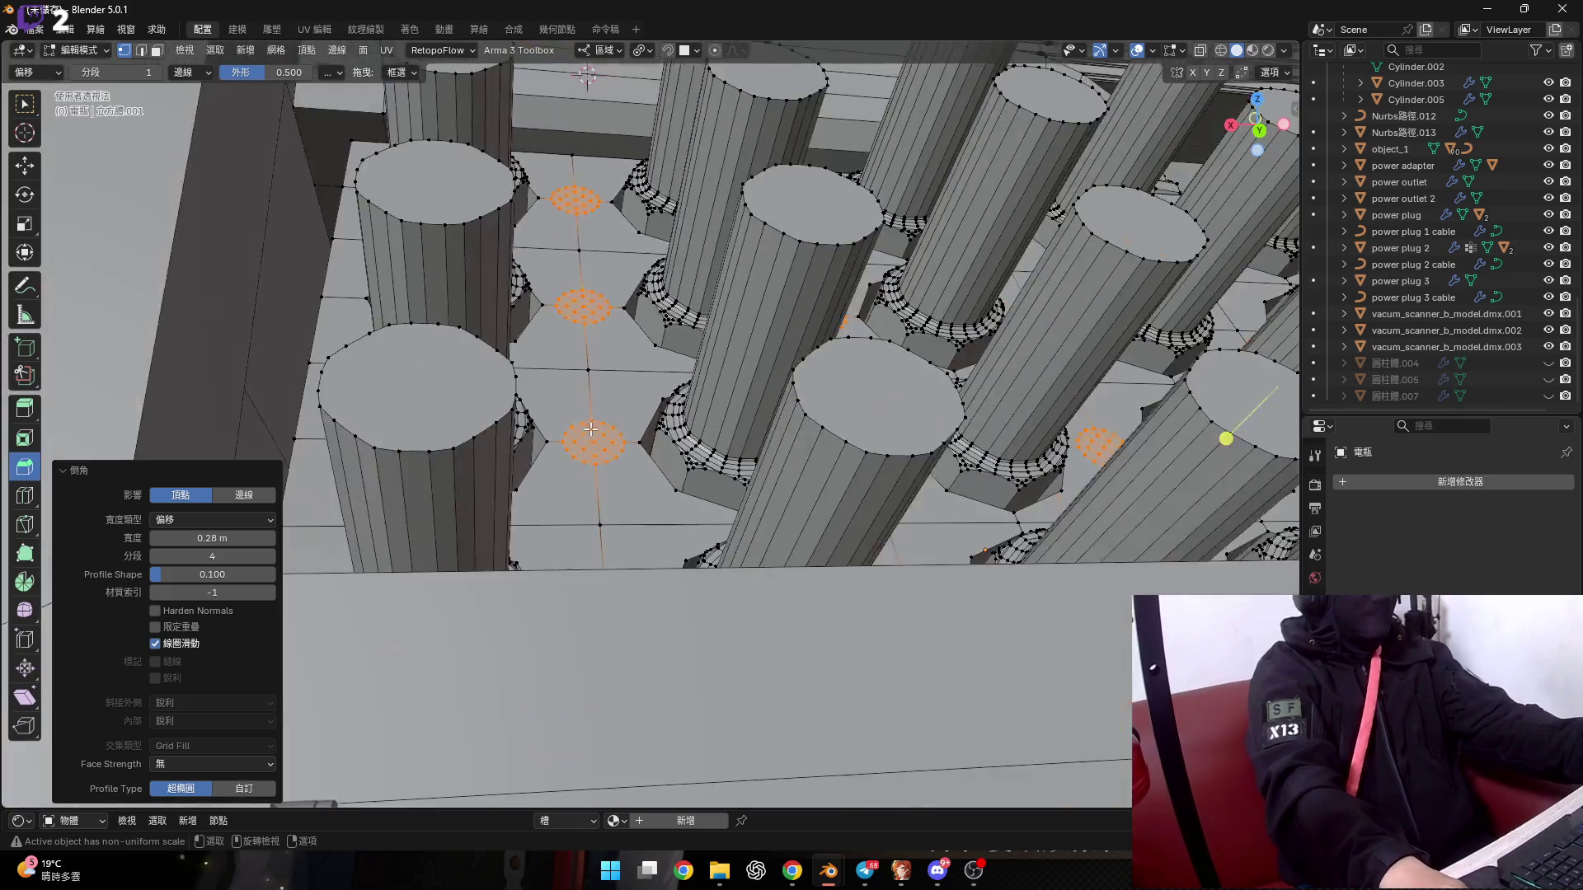
{"action": "scroll", "coordinate": [585, 437], "scroll_direction": "up", "scroll_amount": 4}
{"action": "scroll", "coordinate": [576, 448], "scroll_direction": "up", "scroll_amount": 2}
{"action": "scroll", "coordinate": [576, 448], "scroll_direction": "down", "scroll_amount": 2}
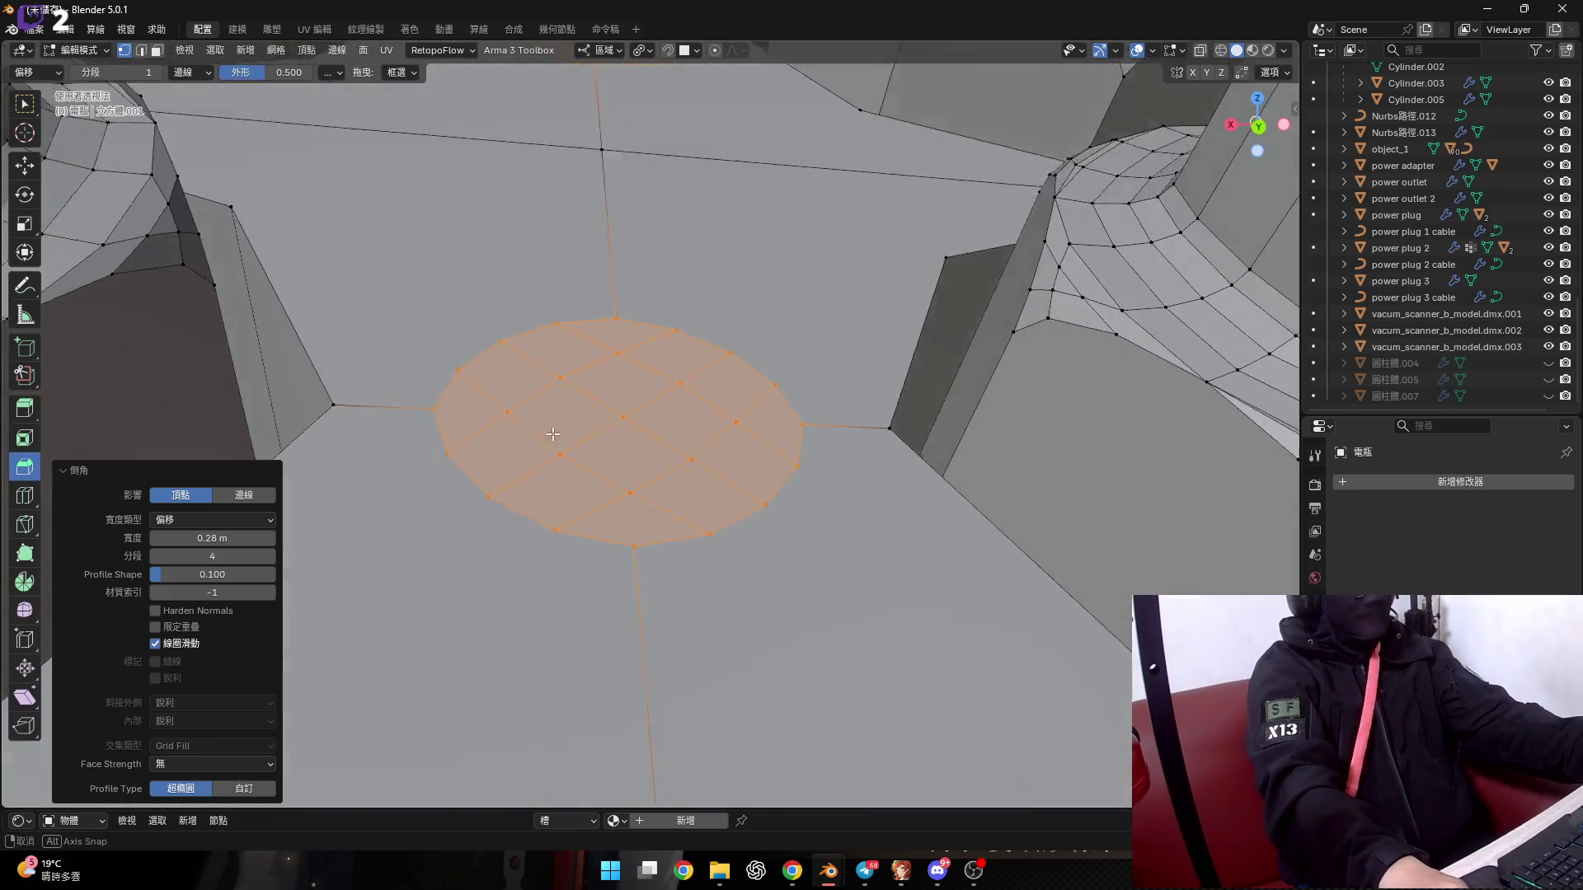
{"action": "scroll", "coordinate": [535, 462], "scroll_direction": "down", "scroll_amount": 4}
{"action": "scroll", "coordinate": [494, 474], "scroll_direction": "down", "scroll_amount": 2}
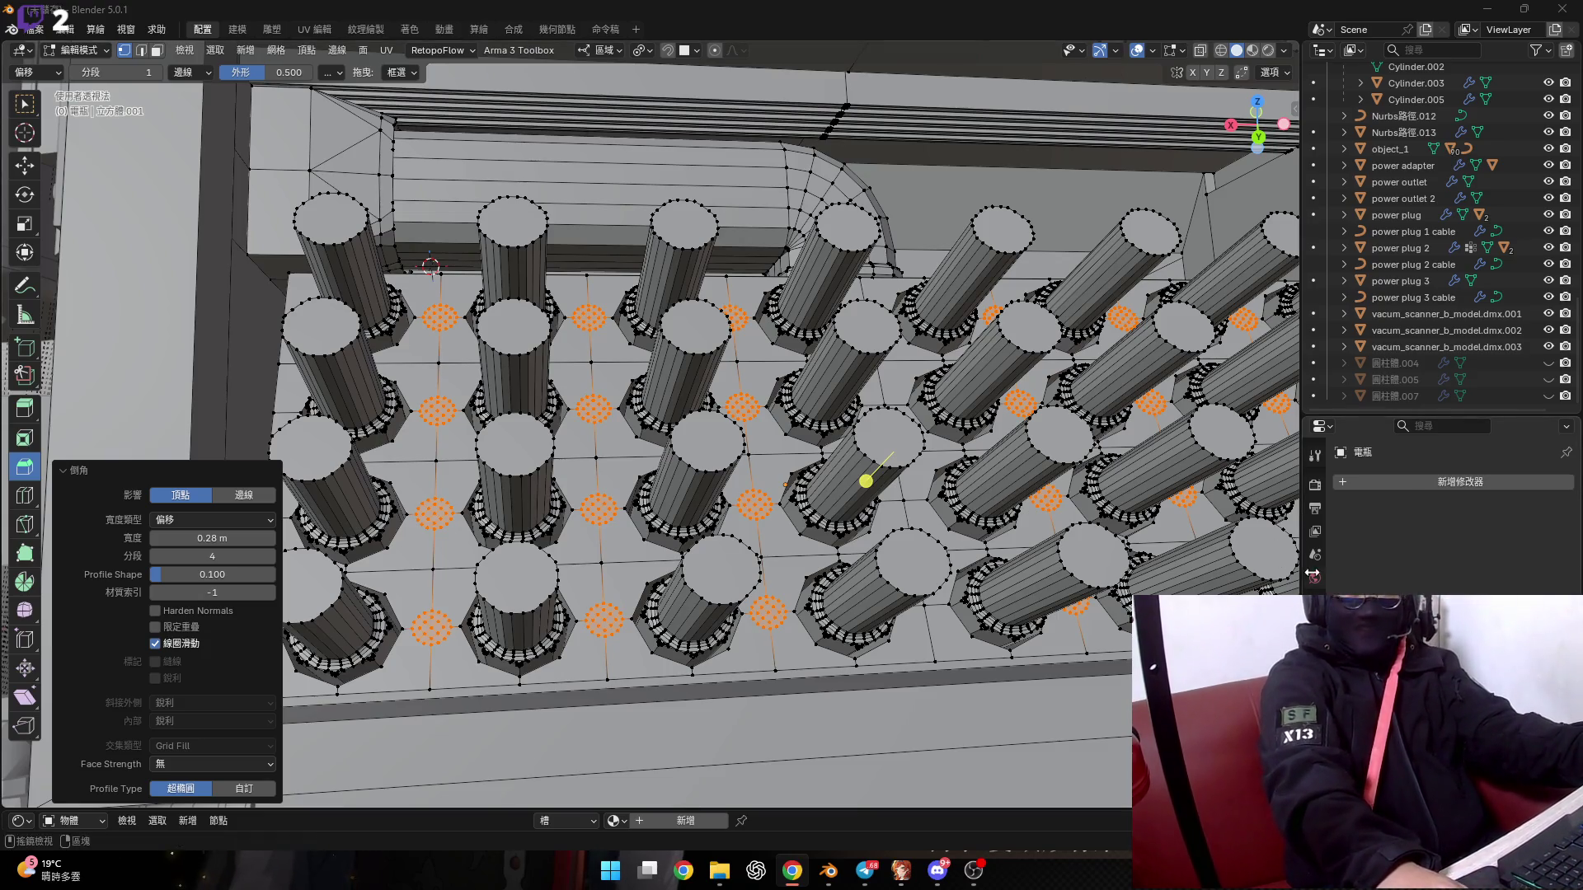
{"action": "mouse_move", "coordinate": [511, 462]}
{"action": "middle_mouse_down"}
{"action": "mouse_move", "coordinate": [538, 492]}
{"action": "mouse_move", "coordinate": [497, 481]}
{"action": "middle_mouse_up"}
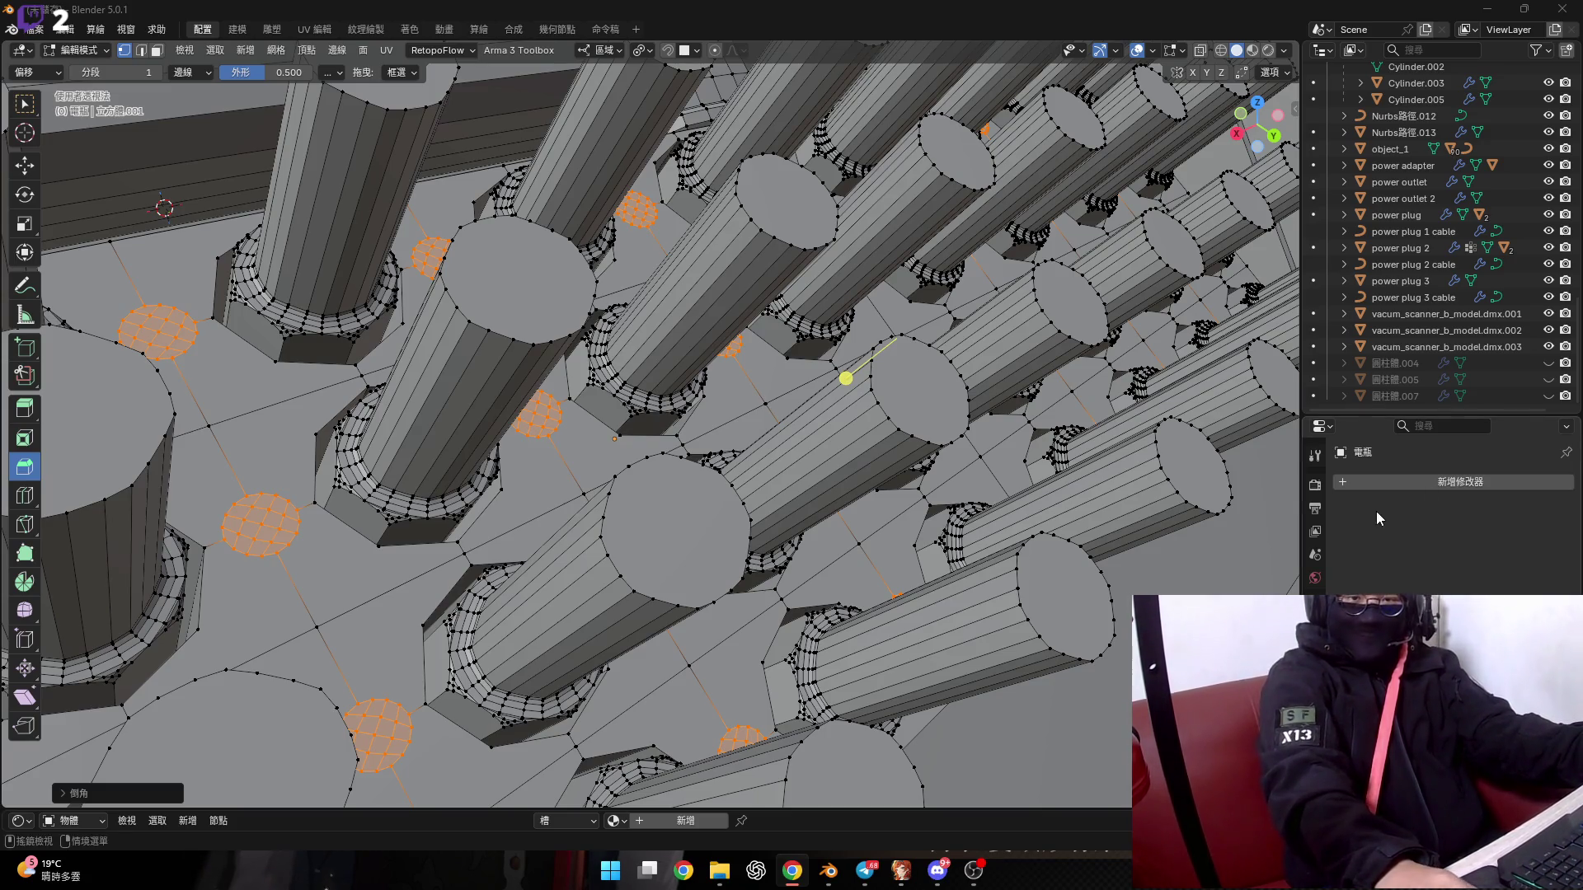
{"action": "scroll", "coordinate": [565, 432], "scroll_direction": "down", "scroll_amount": 4}
{"action": "scroll", "coordinate": [564, 432], "scroll_direction": "up", "scroll_amount": 5}
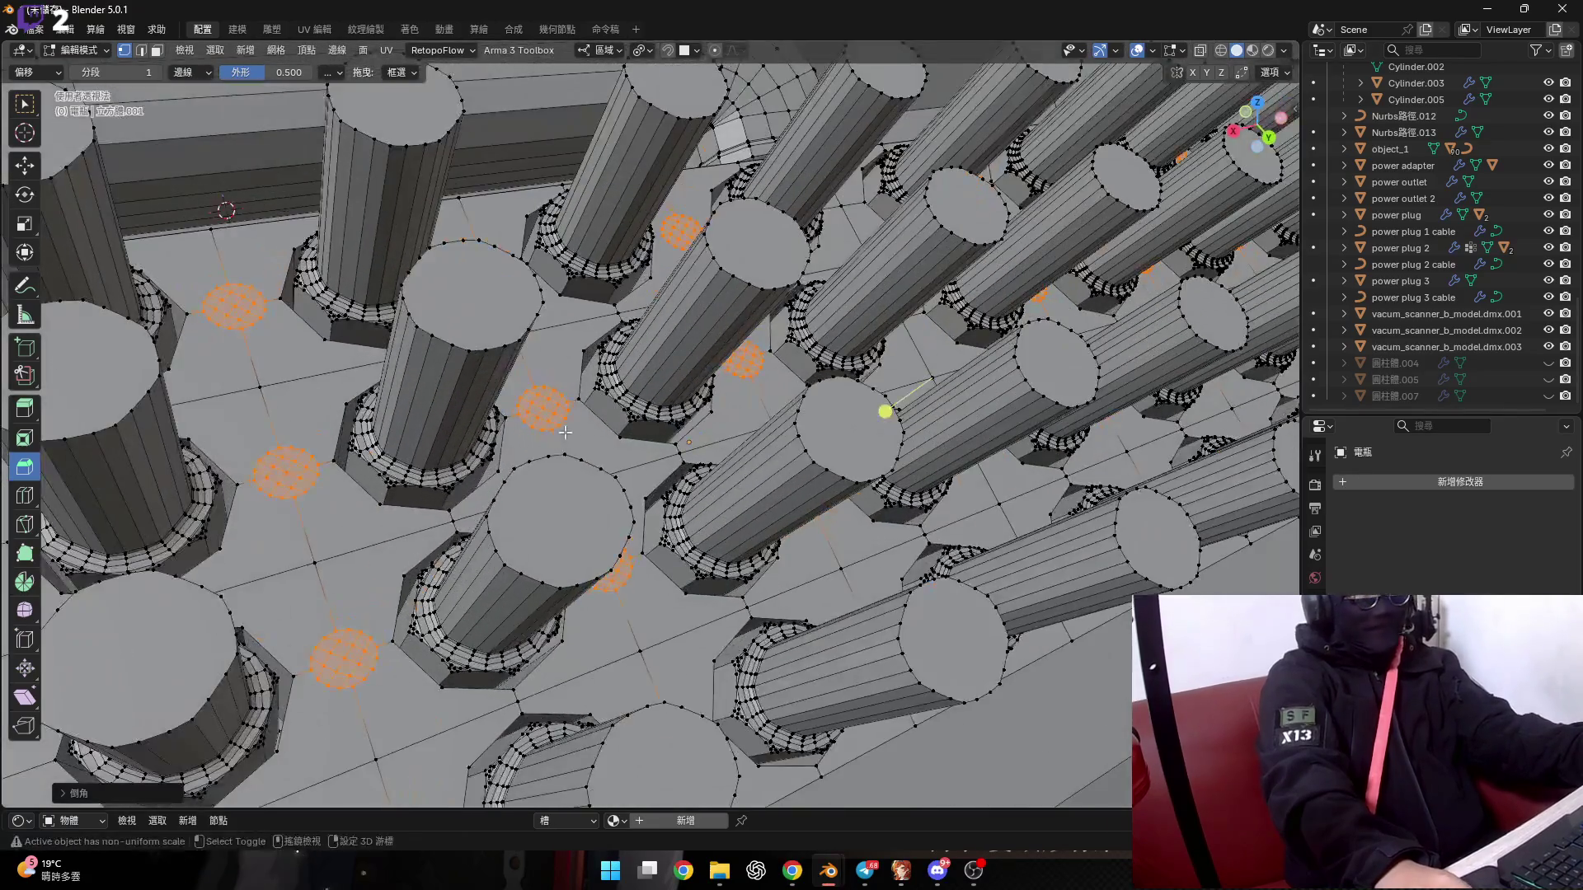
{"action": "mouse_move", "coordinate": [564, 432]}
{"action": "middle_mouse_down"}
{"action": "mouse_move", "coordinate": [657, 379]}
{"action": "mouse_move", "coordinate": [749, 366]}
{"action": "middle_mouse_up"}
Extrude the round patches a short distance along their normals.
{"action": "key", "text": "e"}
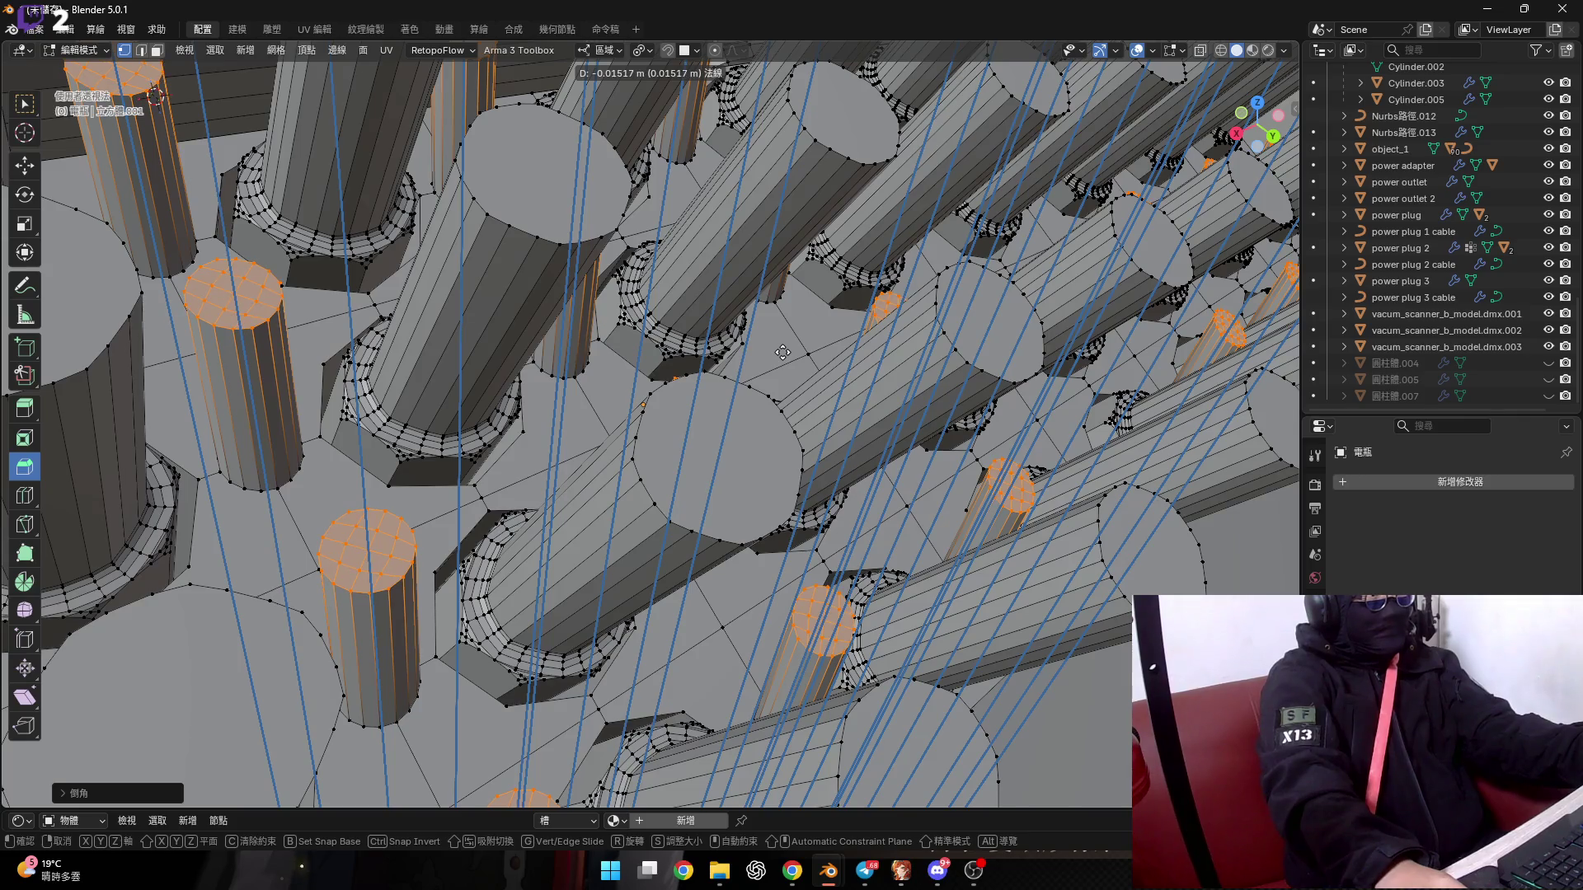
{"action": "left_click", "coordinate": [782, 352]}
{"action": "mouse_move", "coordinate": [782, 352]}
{"action": "middle_mouse_down"}
{"action": "mouse_move", "coordinate": [604, 342]}
{"action": "mouse_move", "coordinate": [619, 370]}
{"action": "middle_mouse_up"}
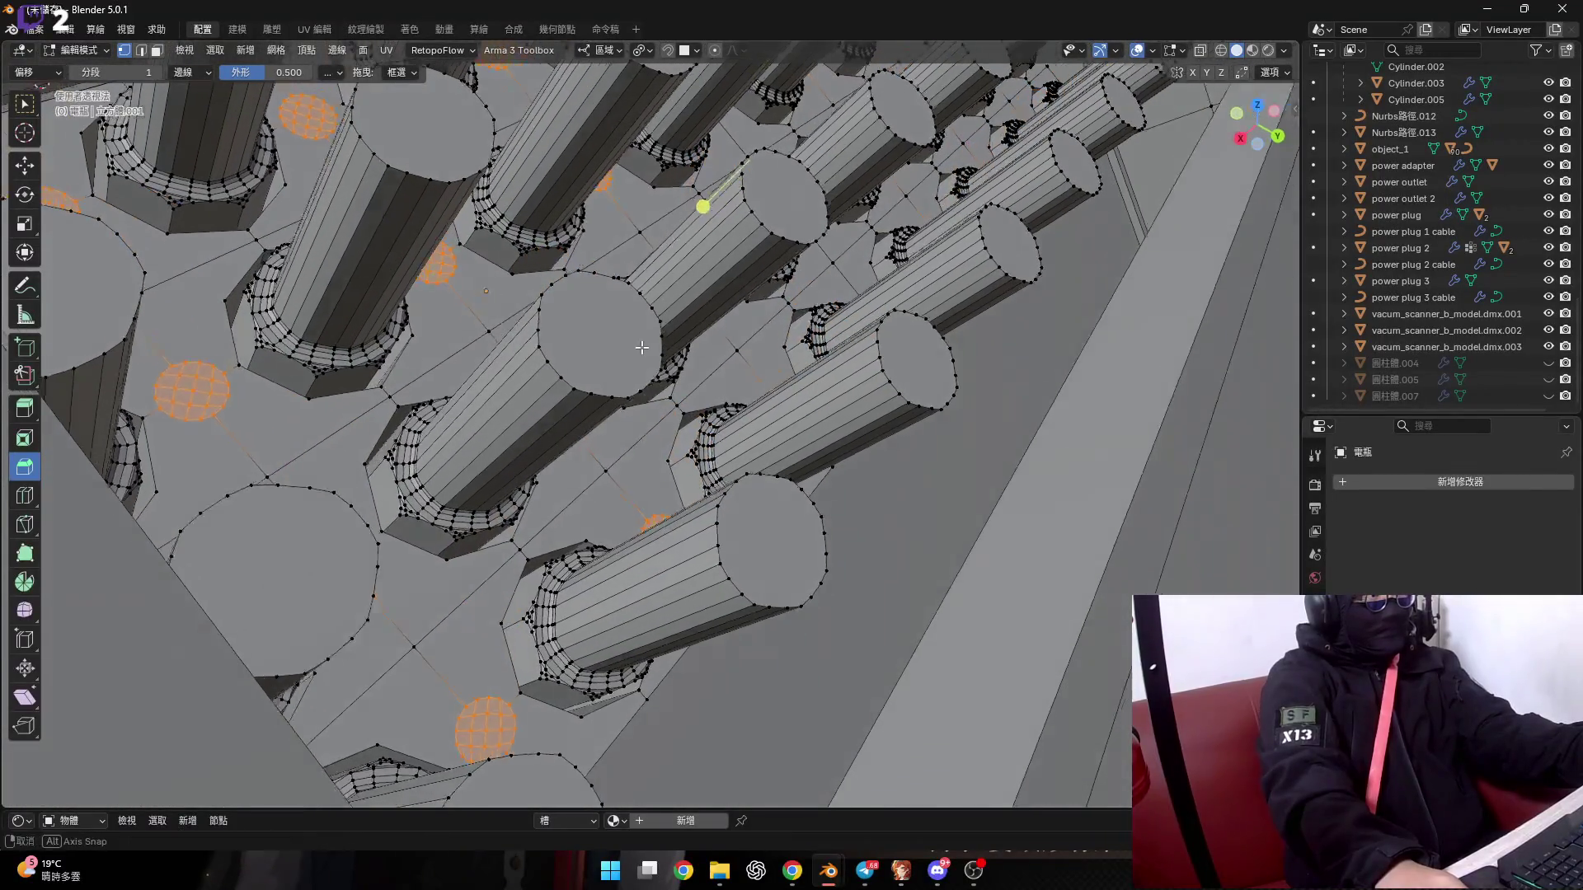
{"action": "scroll", "coordinate": [619, 371], "scroll_direction": "up", "scroll_amount": 3}
Cancel a second, overly long extrusion of the patches and undo twice.
{"action": "key", "text": "e"}
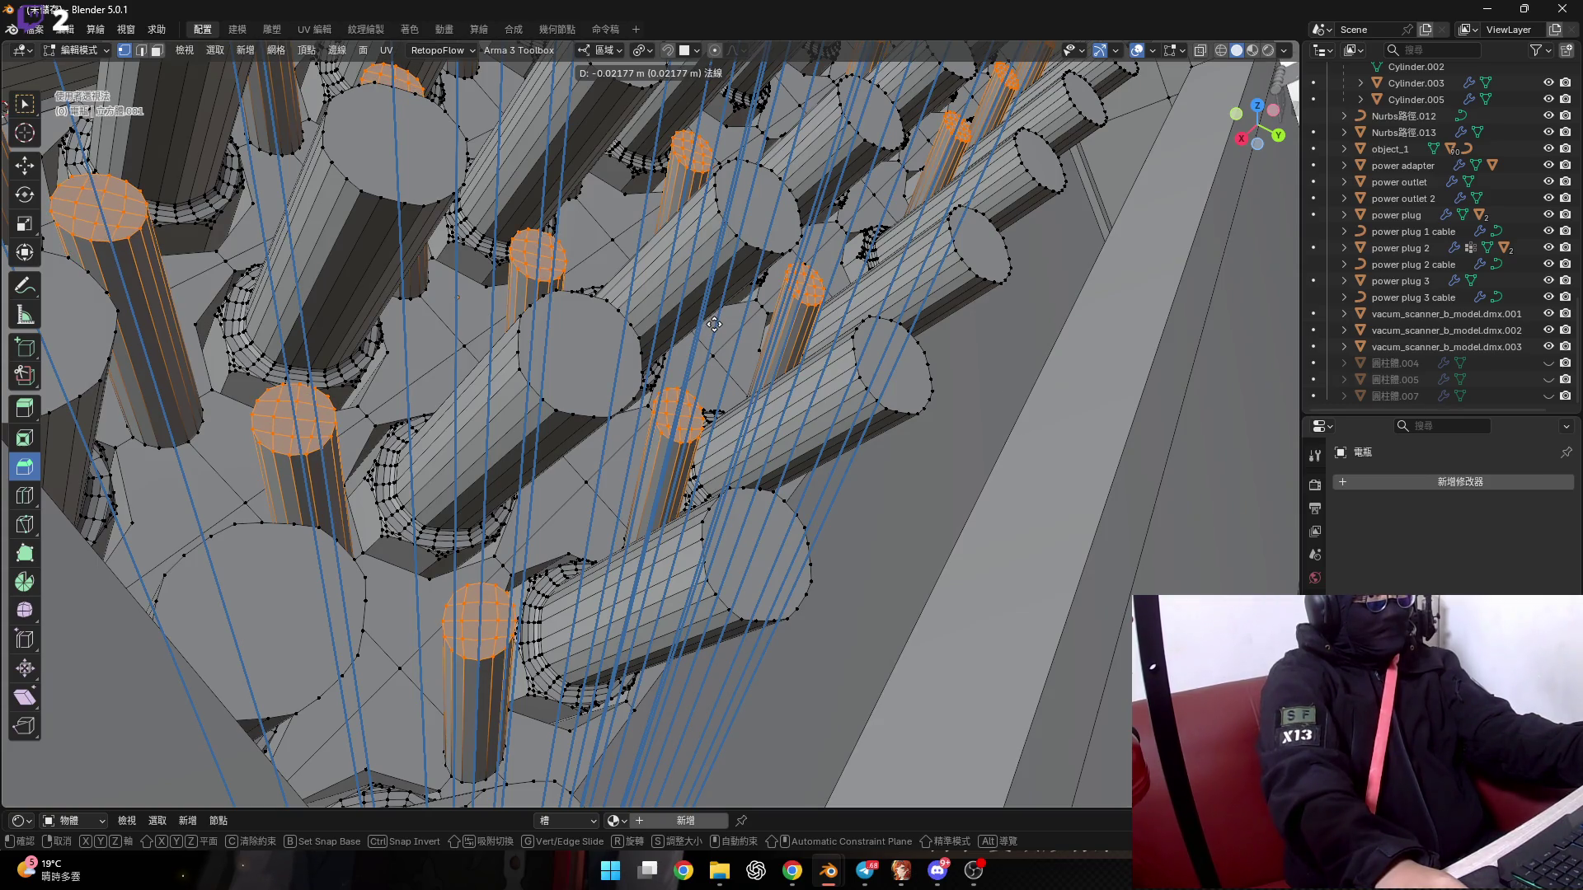
{"action": "right_click", "coordinate": [714, 324]}
{"action": "middle_click_drag", "start_coordinate": [714, 324], "coordinate": [621, 419]}
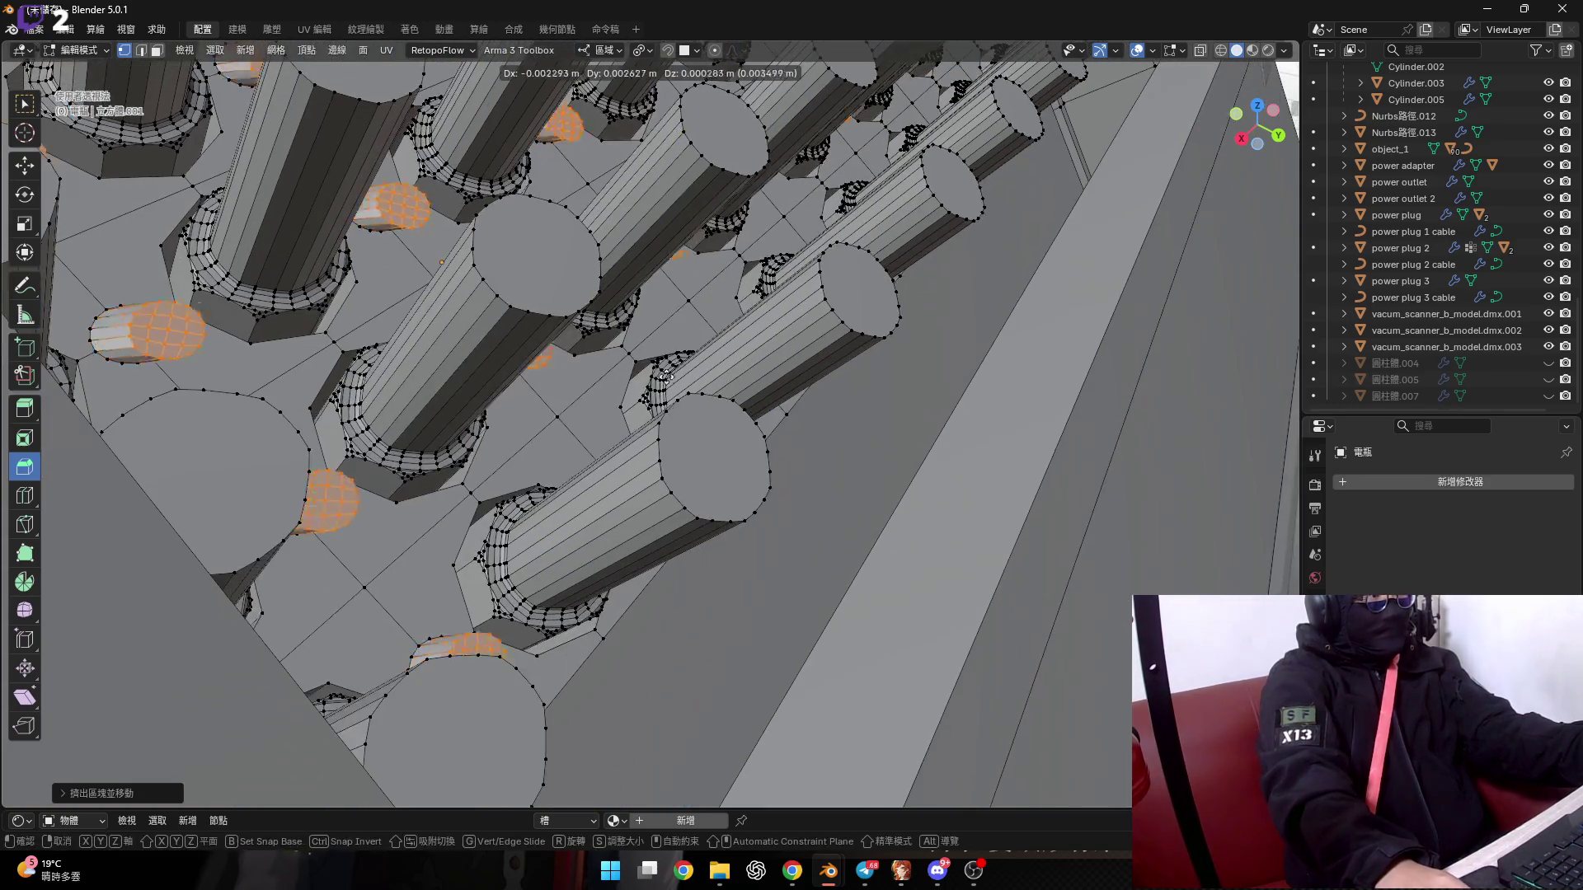
{"action": "scroll", "coordinate": [622, 420], "scroll_direction": "up", "scroll_amount": 2}
{"action": "key", "text": "ctrl+z"}
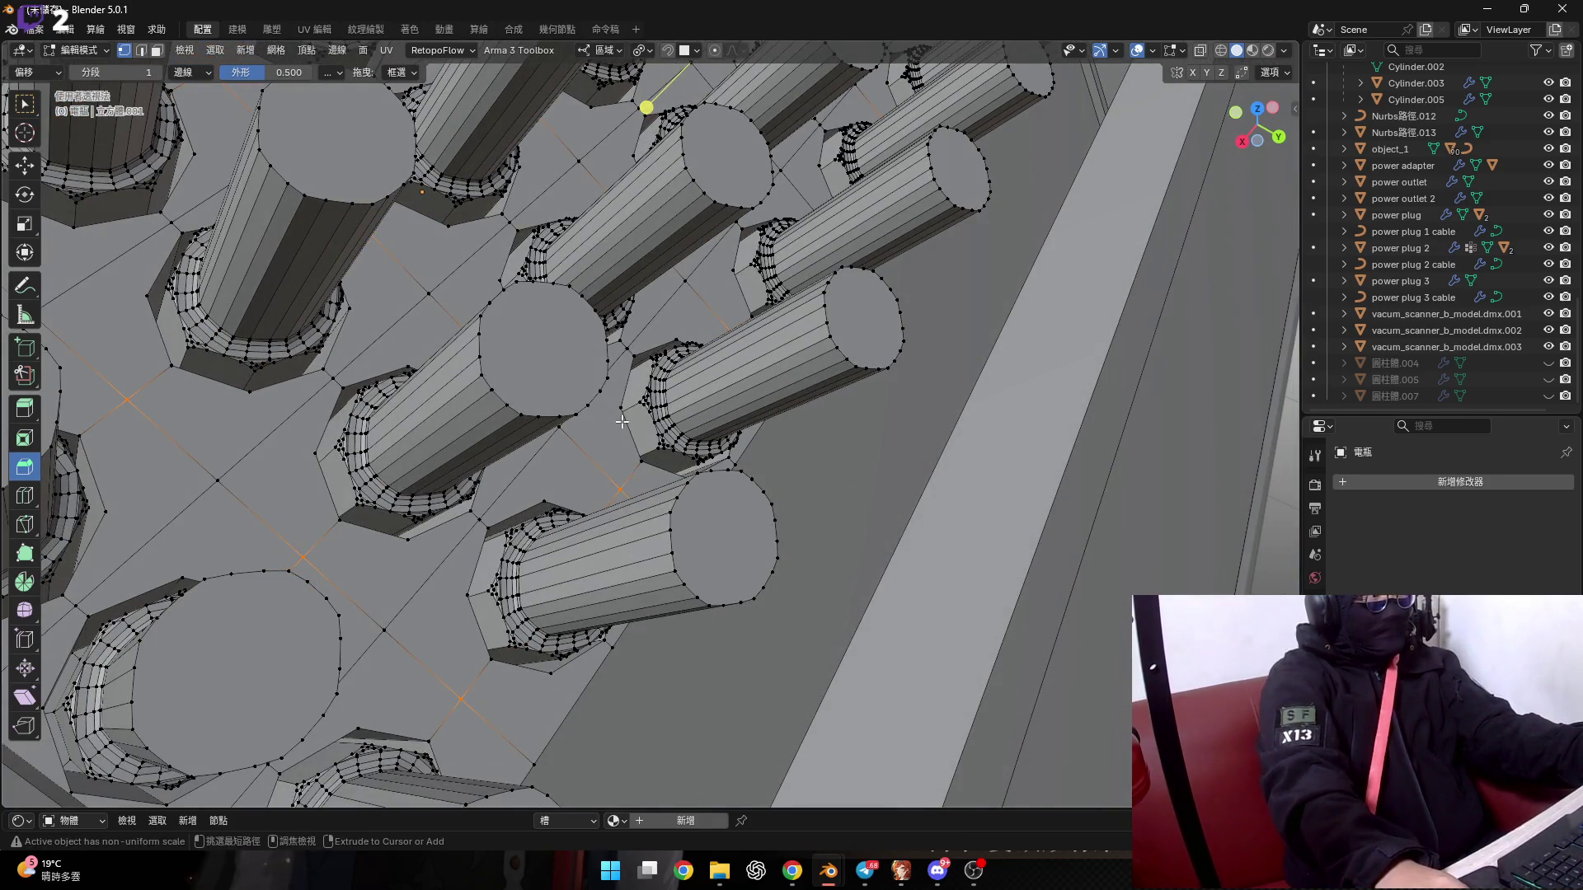
{"action": "key", "text": "ctrl+z"}
{"action": "middle_click_drag", "start_coordinate": [622, 422], "coordinate": [625, 435], "text": "shift"}
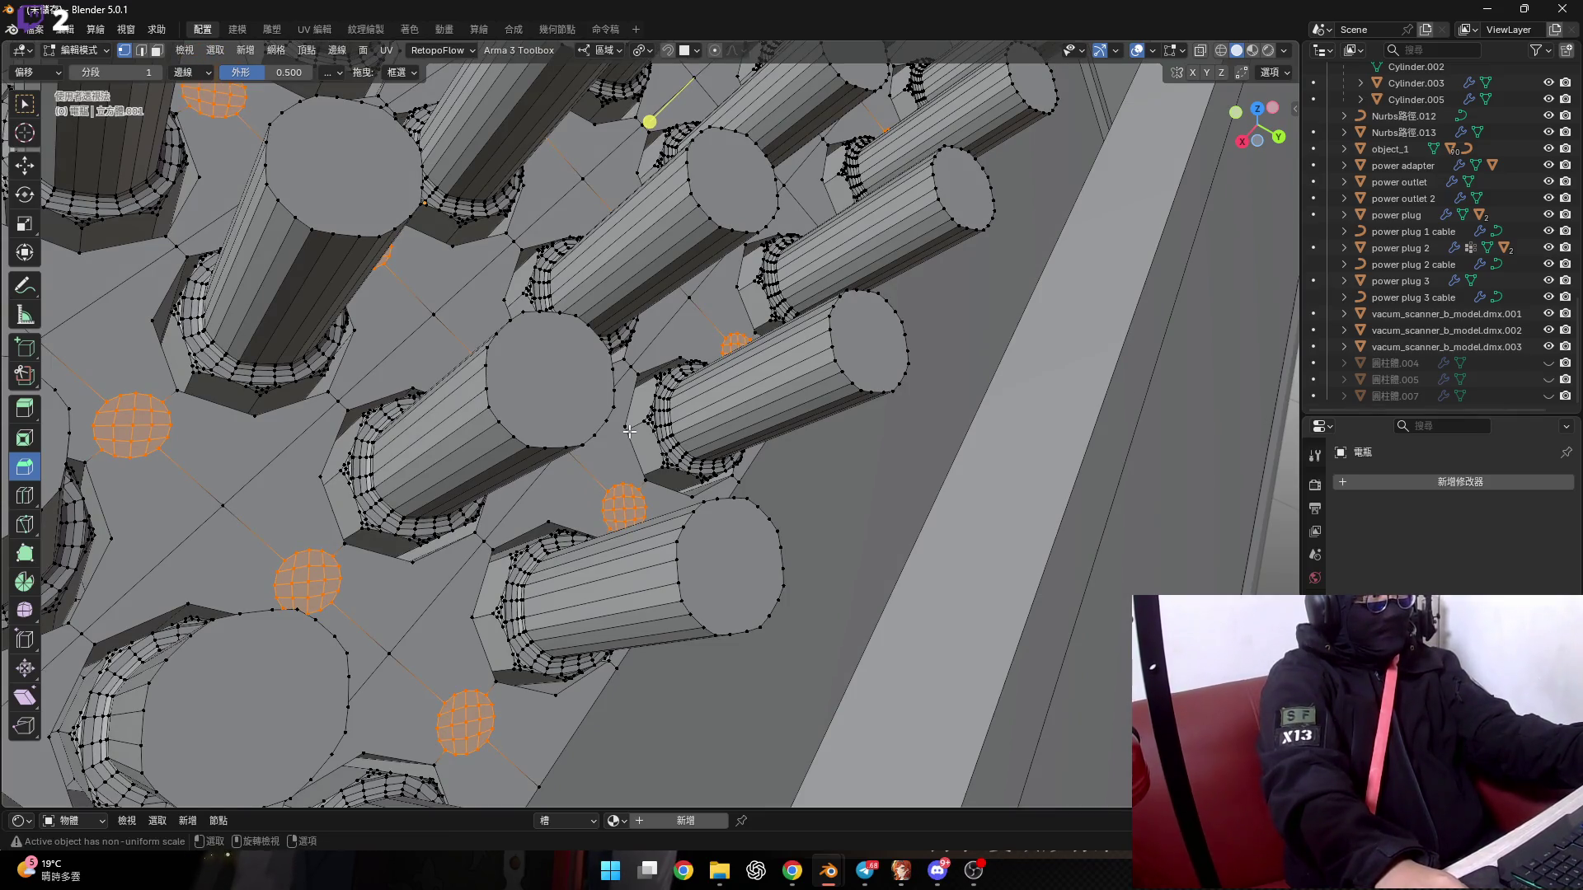
{"action": "middle_click_drag", "start_coordinate": [629, 431], "coordinate": [676, 404]}
Start moving the selected thin pins constrained to the global Z axis.
{"action": "key", "text": "g"}
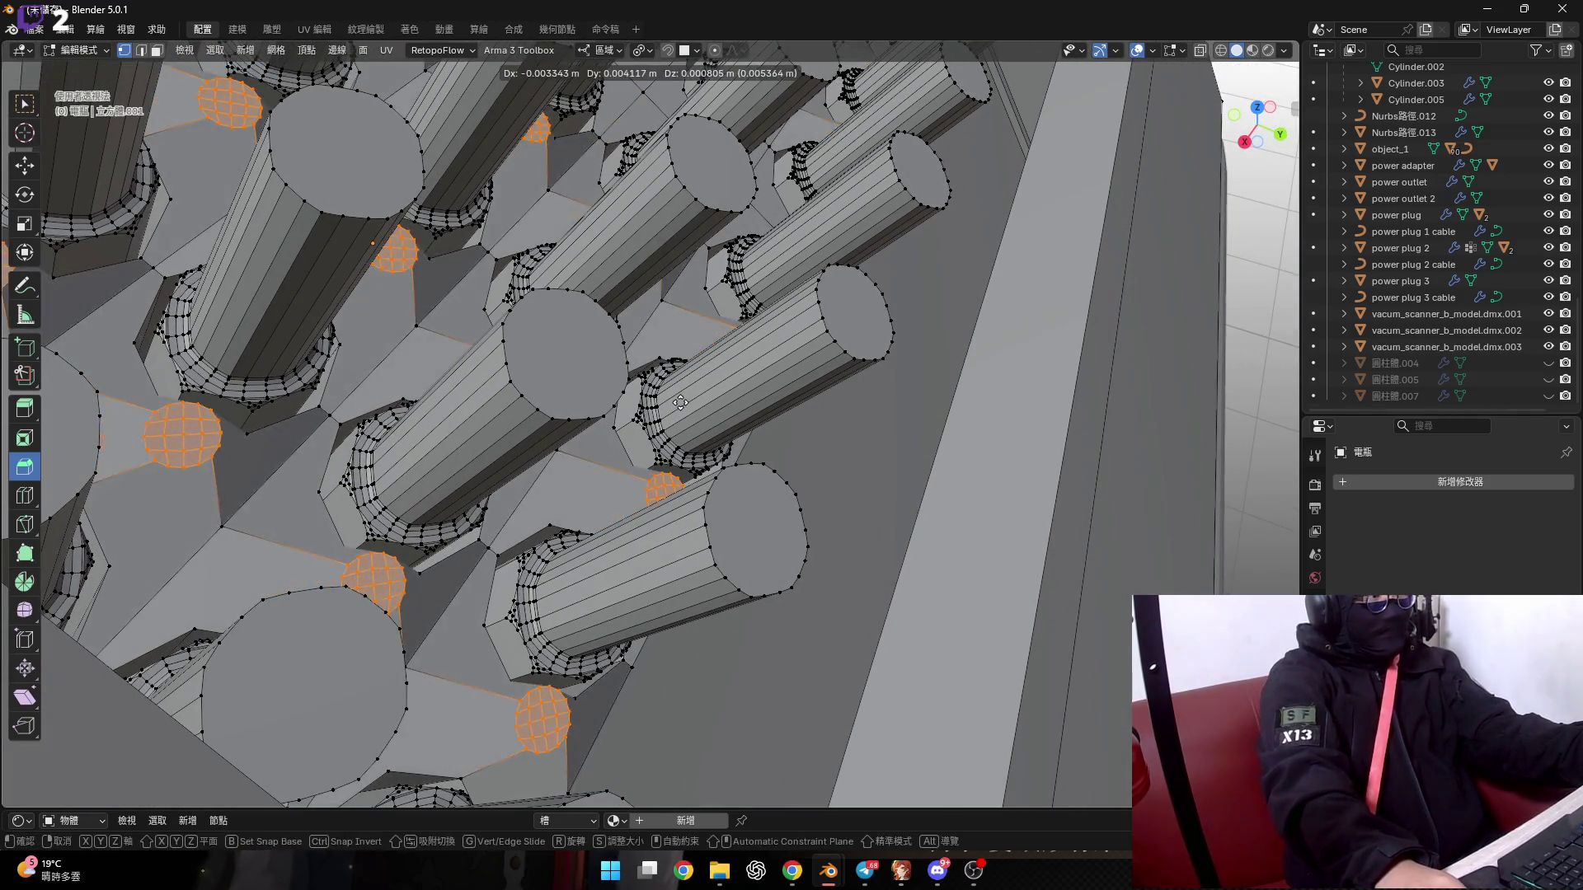
{"action": "right_click", "coordinate": [680, 403]}
{"action": "scroll", "coordinate": [663, 422], "scroll_direction": "down", "scroll_amount": 2}
{"action": "scroll", "coordinate": [663, 421], "scroll_direction": "down", "scroll_amount": 2}
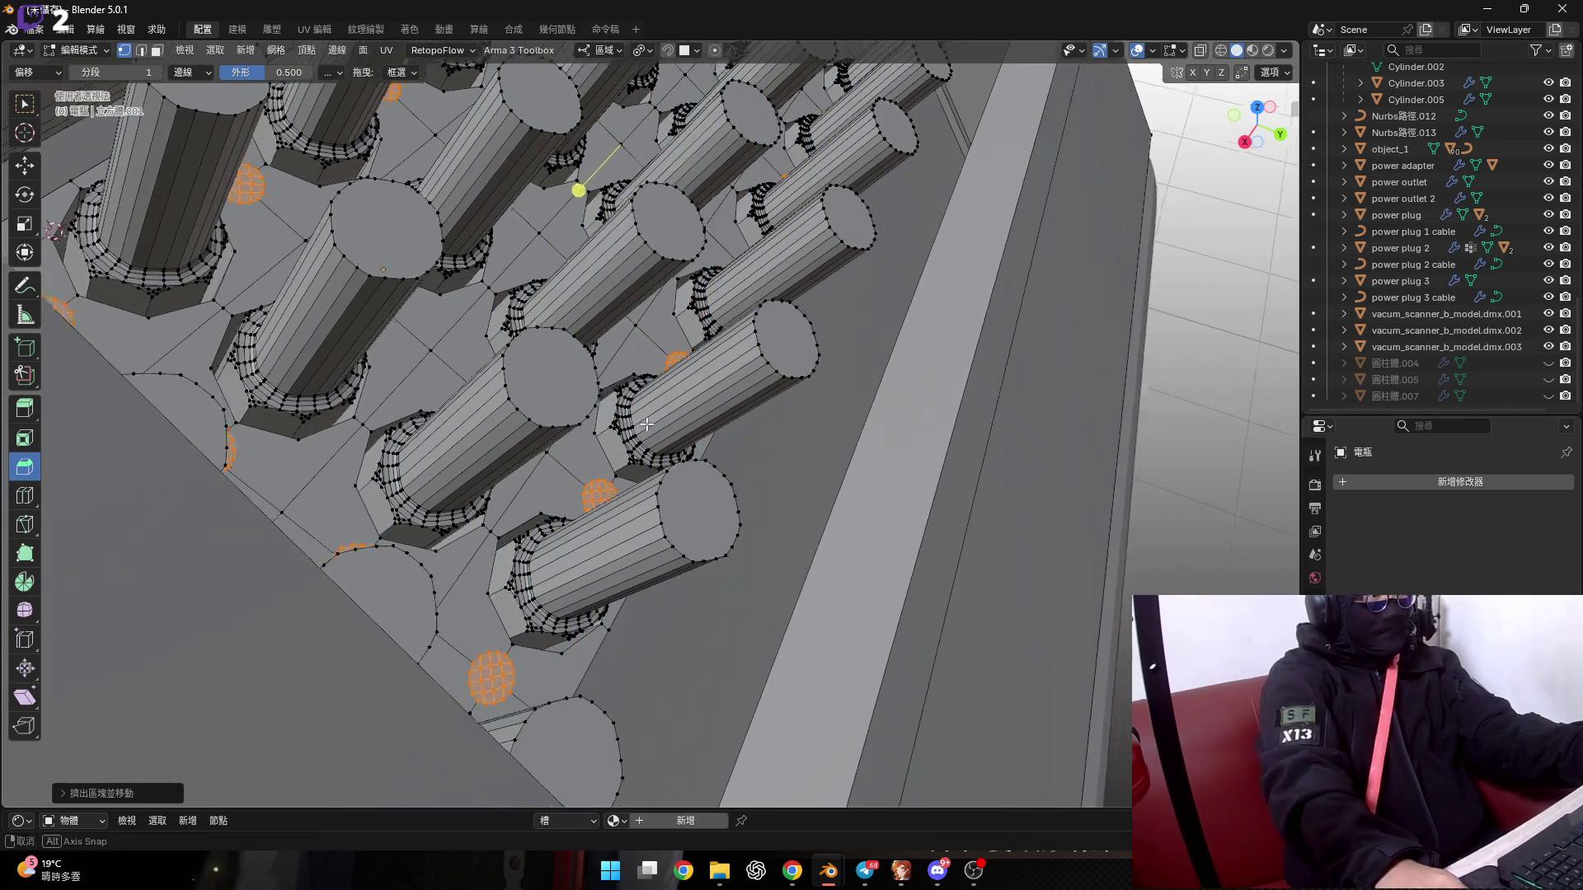
{"action": "scroll", "coordinate": [660, 421], "scroll_direction": "up", "scroll_amount": 3}
{"action": "key", "text": "g"}
{"action": "key", "text": "y"}
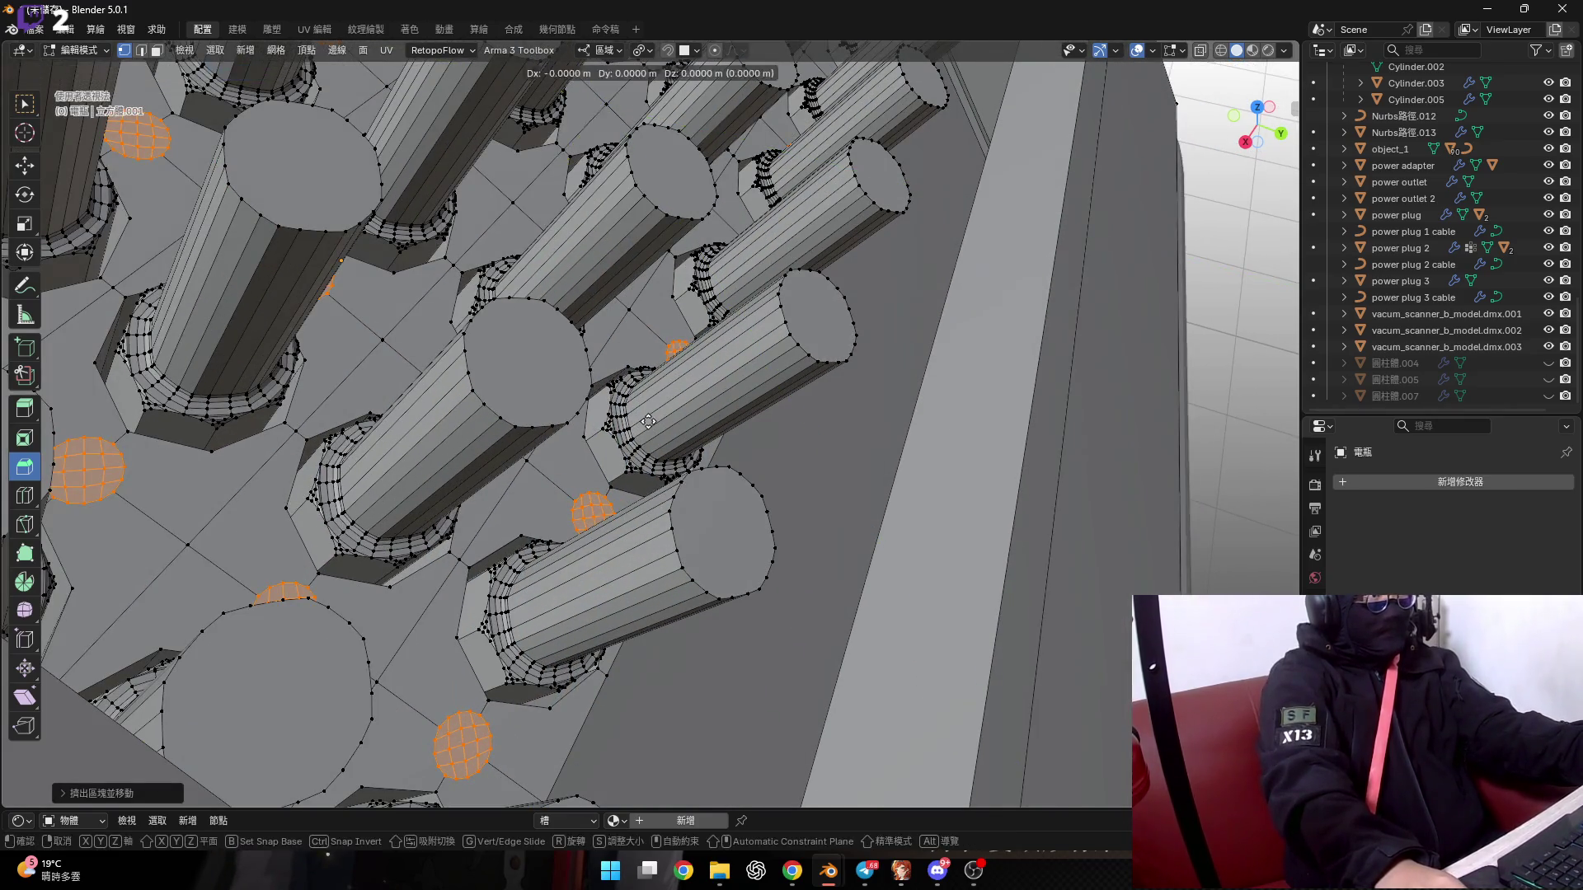
{"action": "key", "text": "x"}
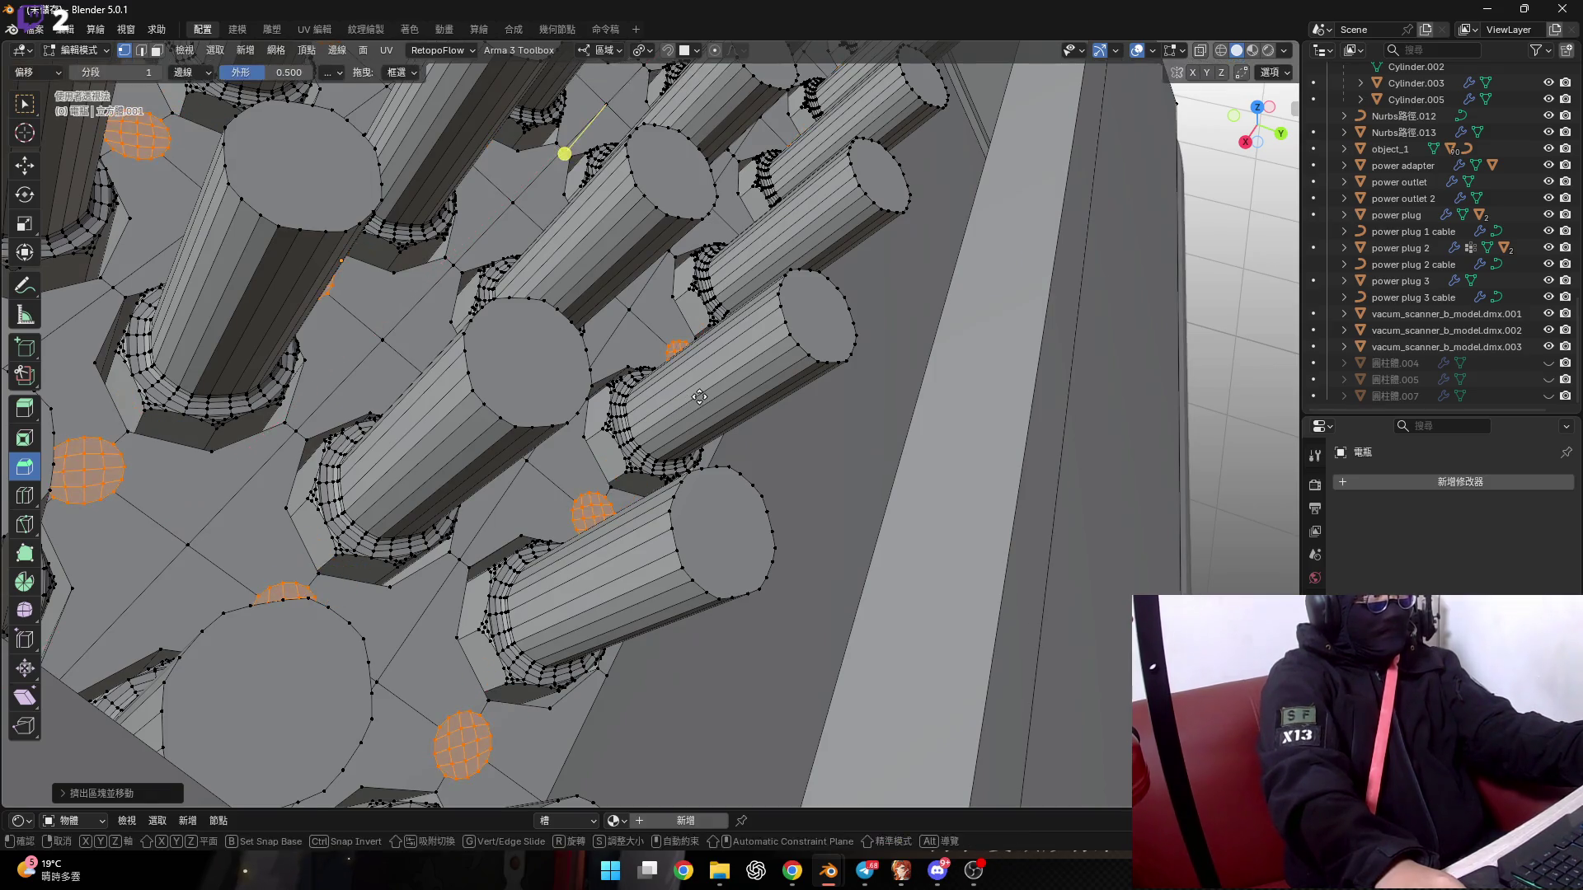
{"action": "key", "text": "z"}
{"action": "middle_click_drag", "start_coordinate": [757, 366], "coordinate": [669, 384], "text": "alt"}
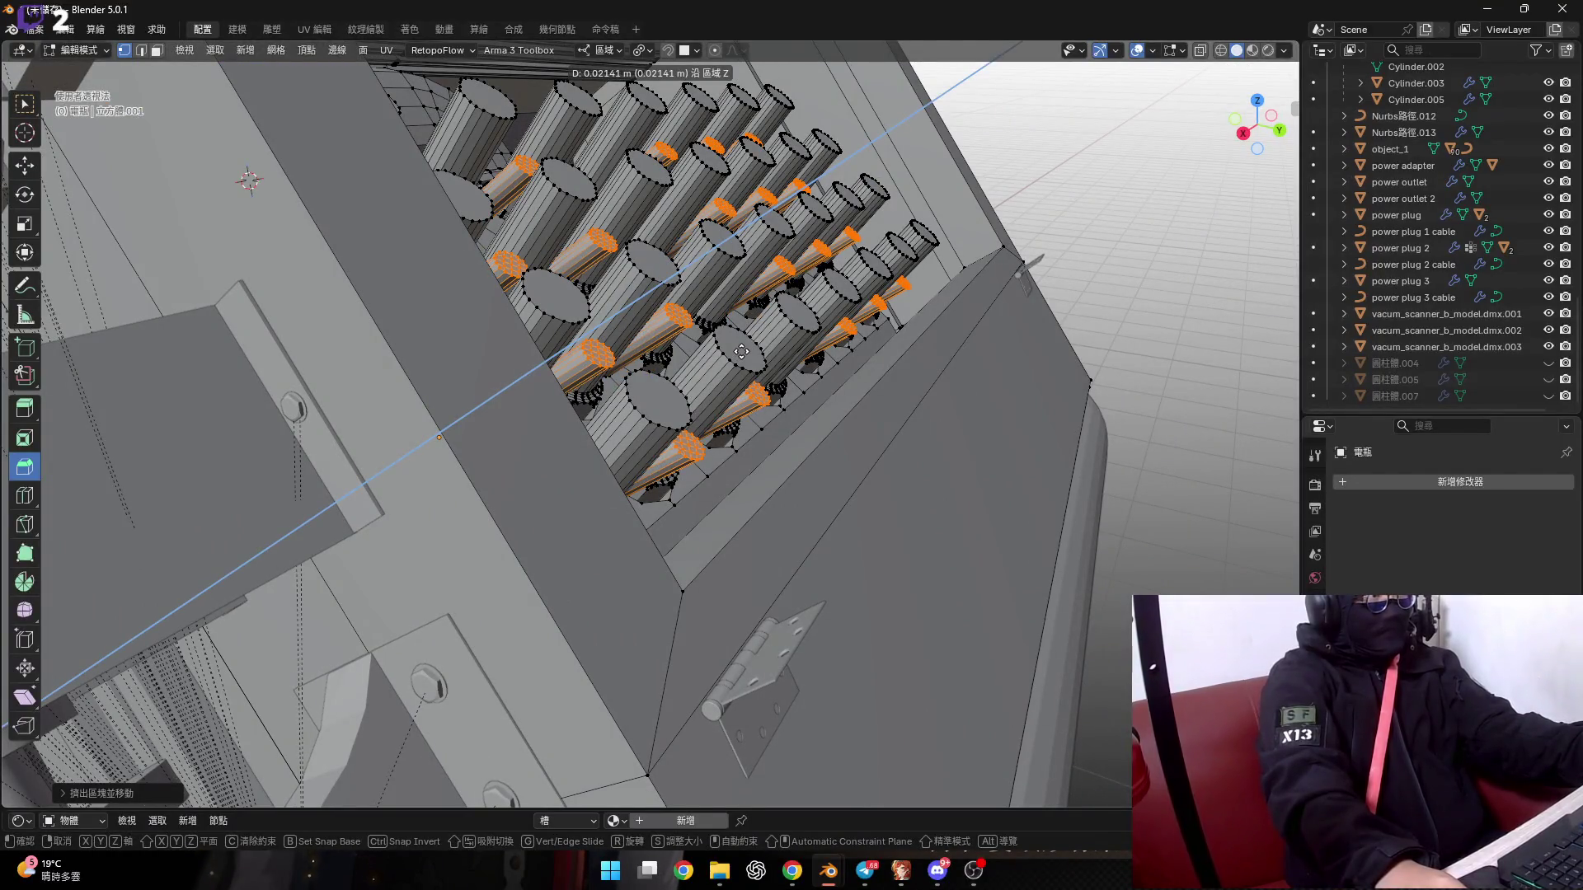
Confirm the pins' Z move and inspect the whole cylinder grid from oblique angles.
{"action": "left_click", "coordinate": [754, 341]}
{"action": "mouse_move", "coordinate": [753, 341]}
{"action": "middle_mouse_down"}
{"action": "mouse_move", "coordinate": [652, 409]}
{"action": "mouse_move", "coordinate": [595, 502]}
{"action": "mouse_move", "coordinate": [443, 417]}
{"action": "mouse_move", "coordinate": [510, 422]}
{"action": "middle_mouse_up"}
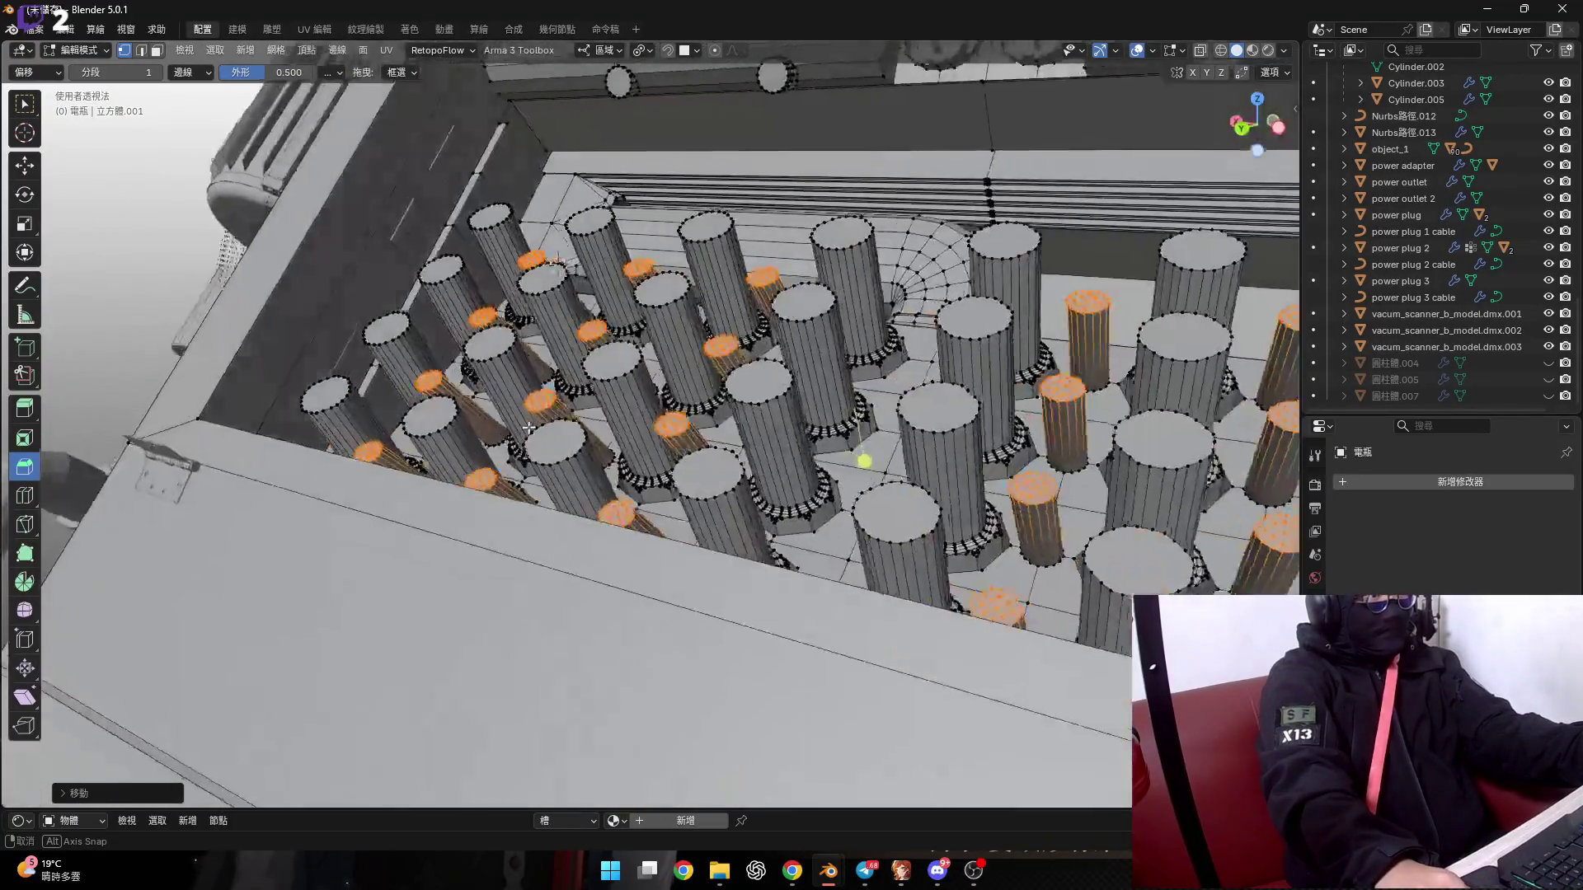
{"action": "scroll", "coordinate": [510, 422], "scroll_direction": "up", "scroll_amount": 3}
{"action": "scroll", "coordinate": [510, 422], "scroll_direction": "down", "scroll_amount": 5}
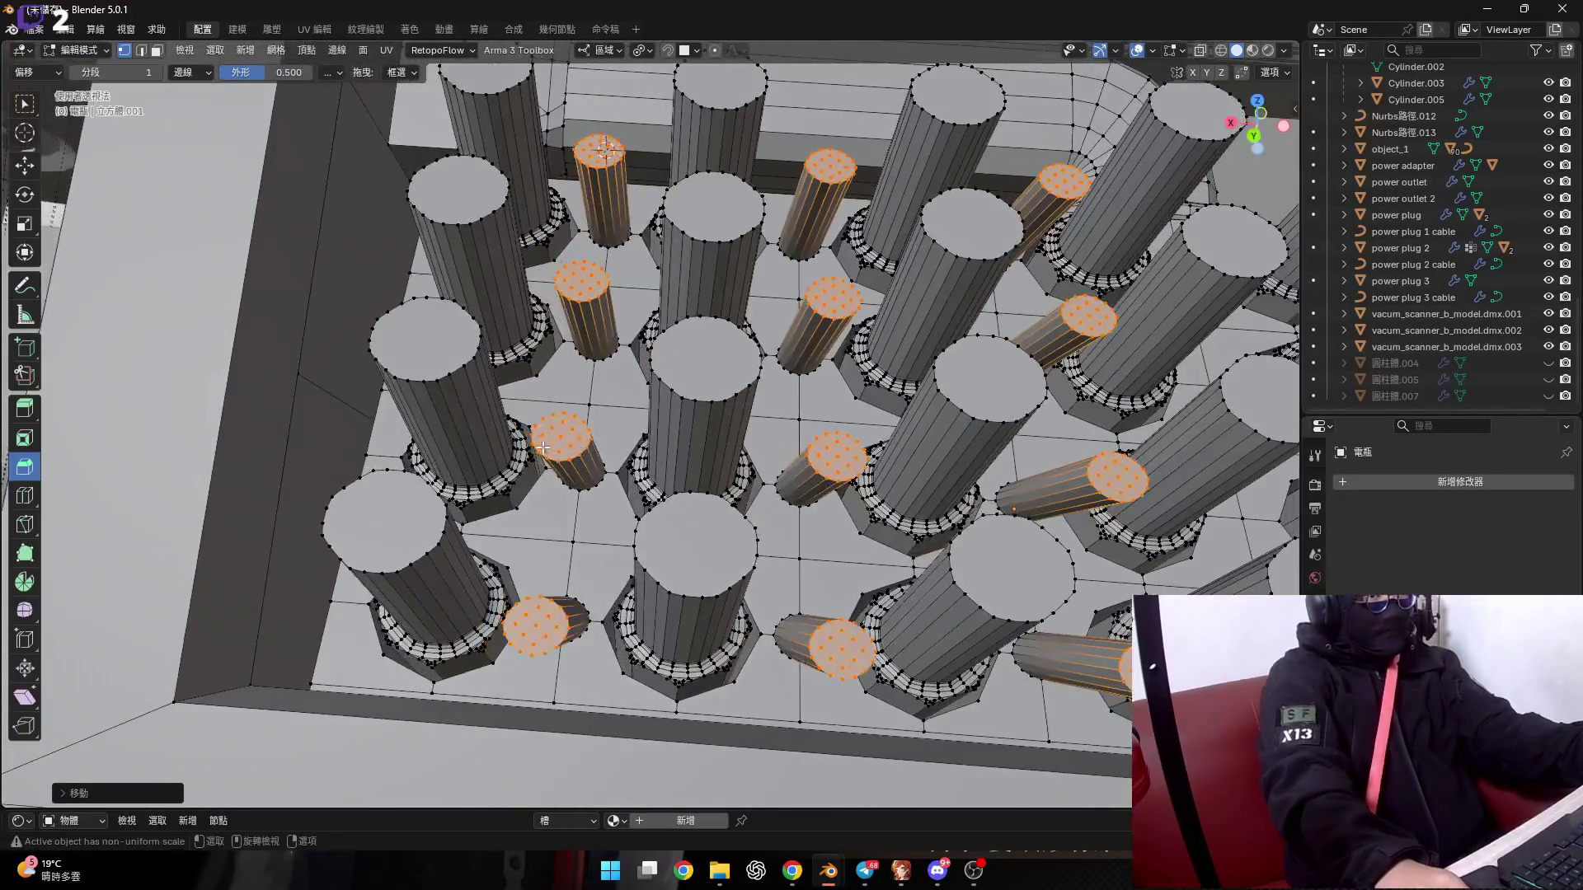
{"action": "scroll", "coordinate": [613, 457], "scroll_direction": "up", "scroll_amount": 4}
{"action": "scroll", "coordinate": [613, 457], "scroll_direction": "up", "scroll_amount": 2}
{"action": "scroll", "coordinate": [614, 457], "scroll_direction": "down", "scroll_amount": 5}
{"action": "middle_click_drag", "start_coordinate": [613, 458], "coordinate": [550, 517]}
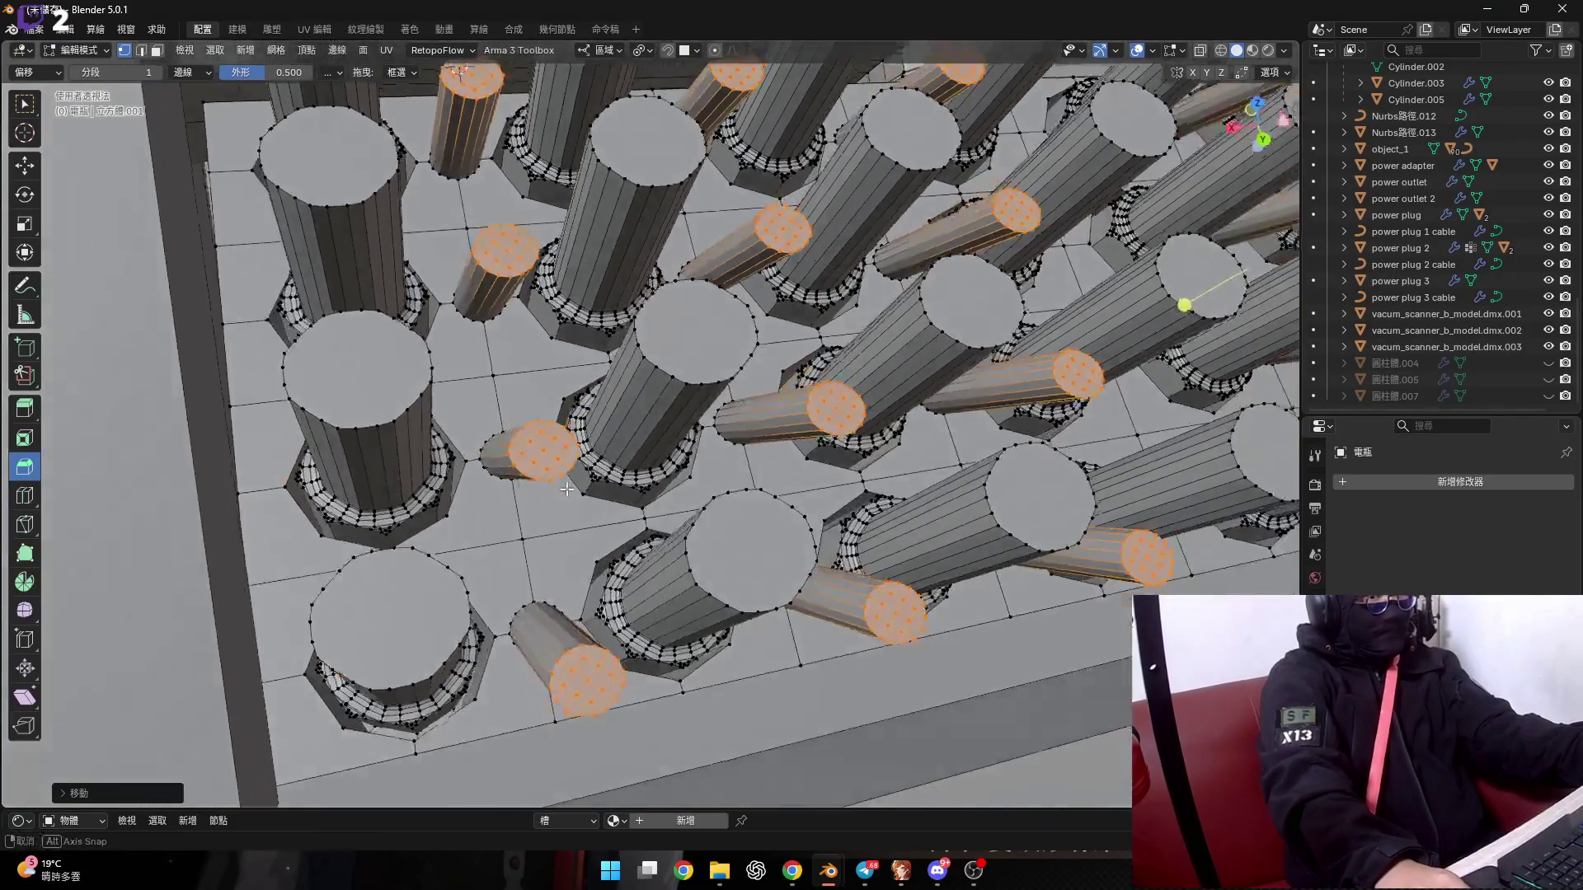
{"action": "scroll", "coordinate": [551, 517], "scroll_direction": "up", "scroll_amount": 4}
{"action": "scroll", "coordinate": [551, 516], "scroll_direction": "up", "scroll_amount": 3}
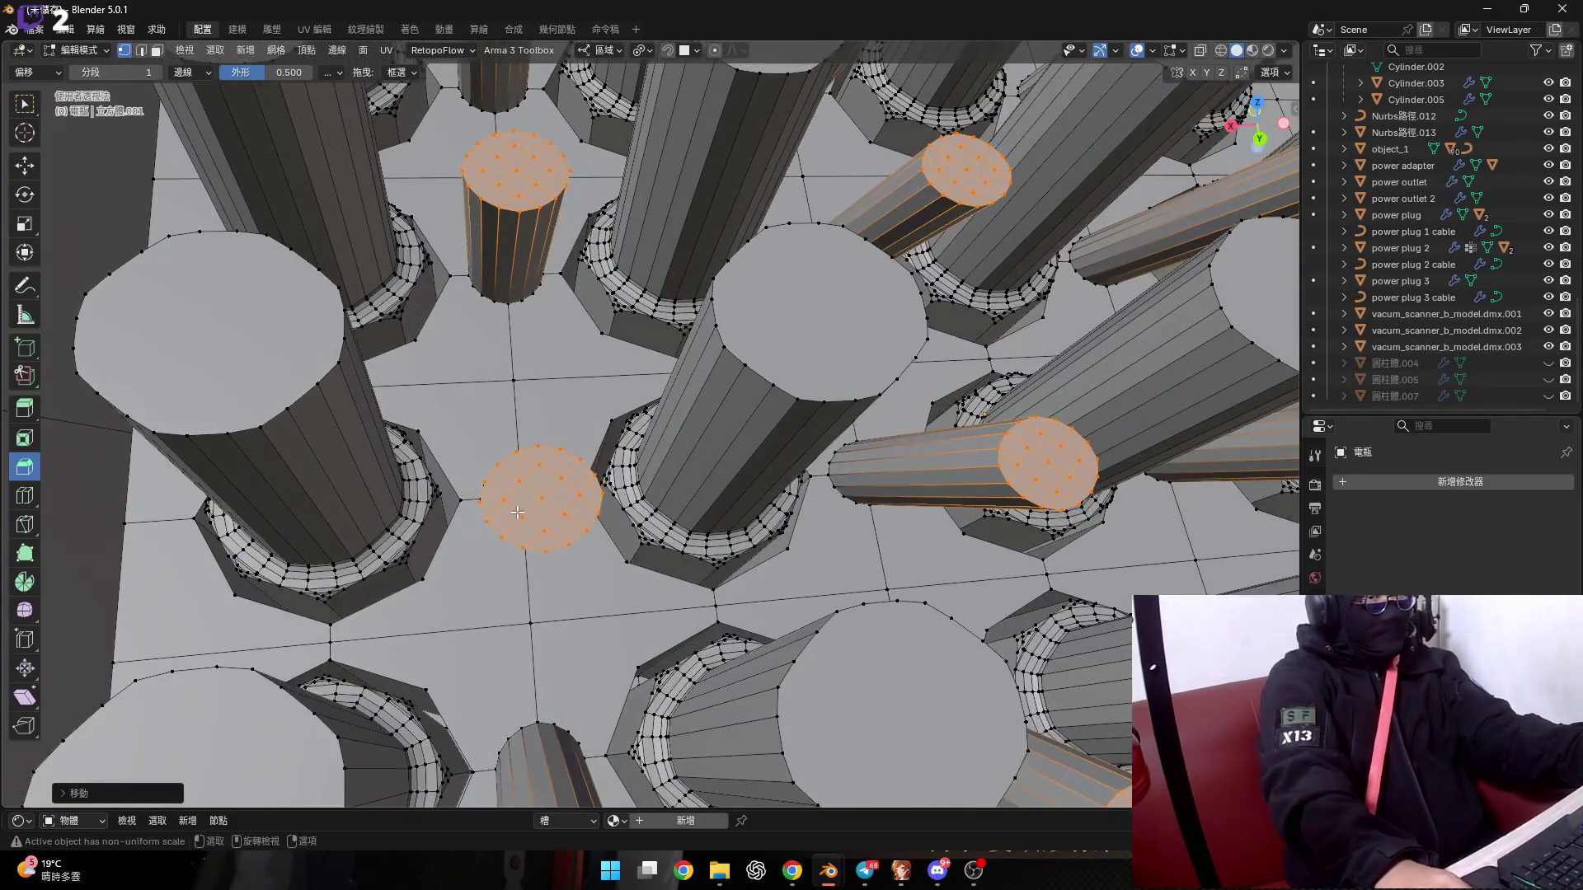
{"action": "scroll", "coordinate": [546, 505], "scroll_direction": "down", "scroll_amount": 4}
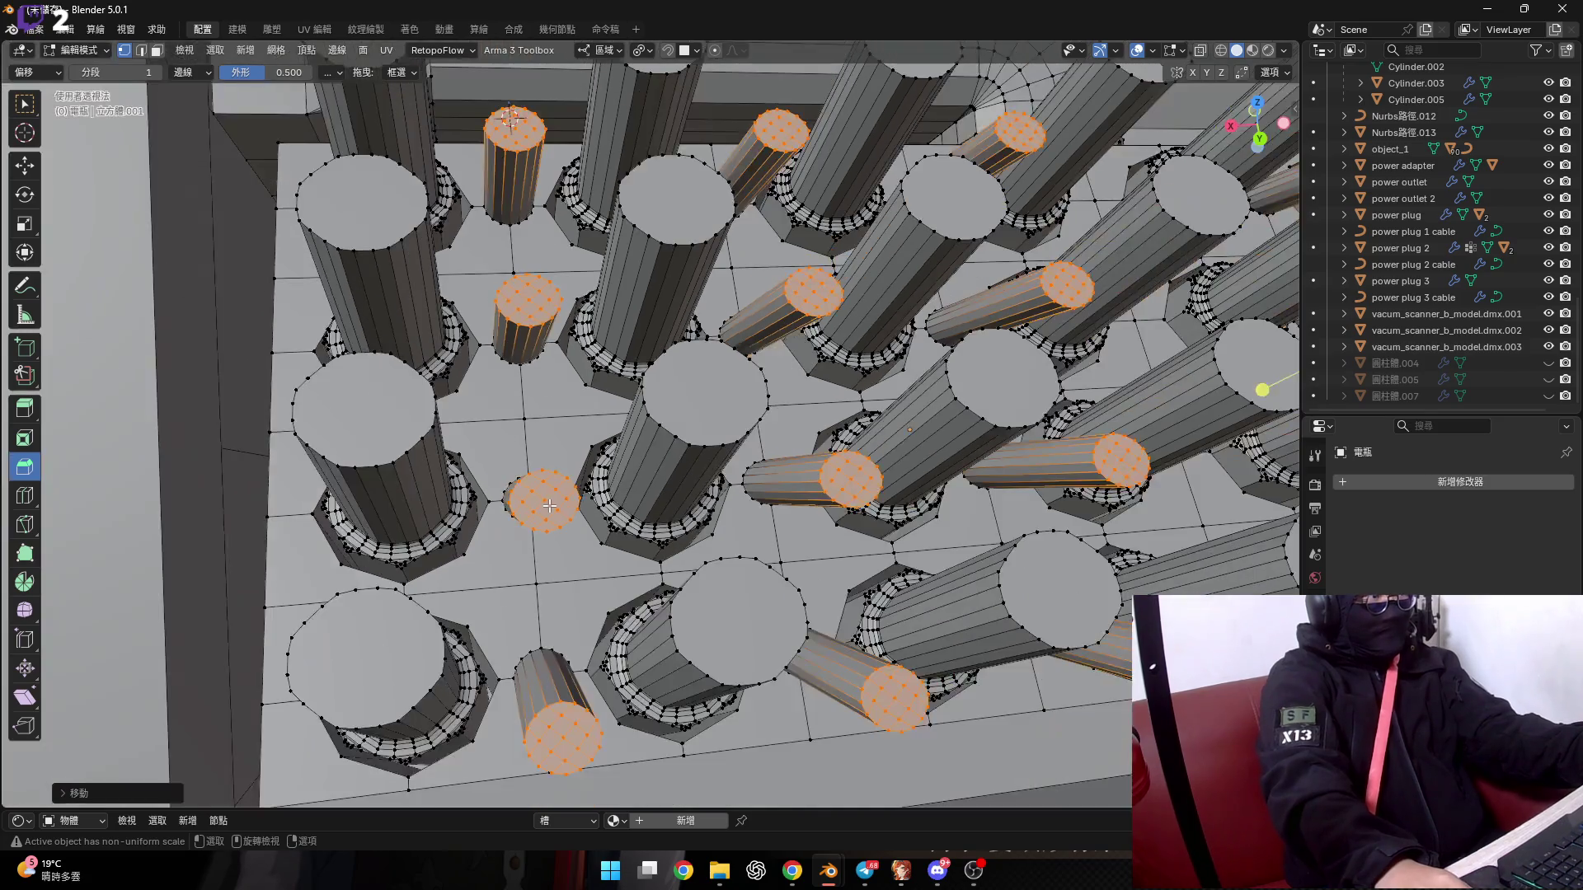
{"action": "mouse_move", "coordinate": [546, 504]}
{"action": "middle_mouse_down"}
{"action": "mouse_move", "coordinate": [477, 399]}
{"action": "mouse_move", "coordinate": [528, 329]}
{"action": "mouse_move", "coordinate": [496, 384]}
{"action": "mouse_move", "coordinate": [301, 364]}
{"action": "mouse_move", "coordinate": [369, 393]}
{"action": "middle_mouse_up"}
{"action": "scroll", "coordinate": [478, 399], "scroll_direction": "up", "scroll_amount": 4}
Set the transform orientation to Global.
{"action": "left_click", "coordinate": [604, 50]}
{"action": "left_click", "coordinate": [616, 99]}
{"action": "scroll", "coordinate": [496, 384], "scroll_direction": "down", "scroll_amount": 3}
{"action": "scroll", "coordinate": [301, 364], "scroll_direction": "up", "scroll_amount": 3}
{"action": "scroll", "coordinate": [369, 393], "scroll_direction": "up", "scroll_amount": 5}
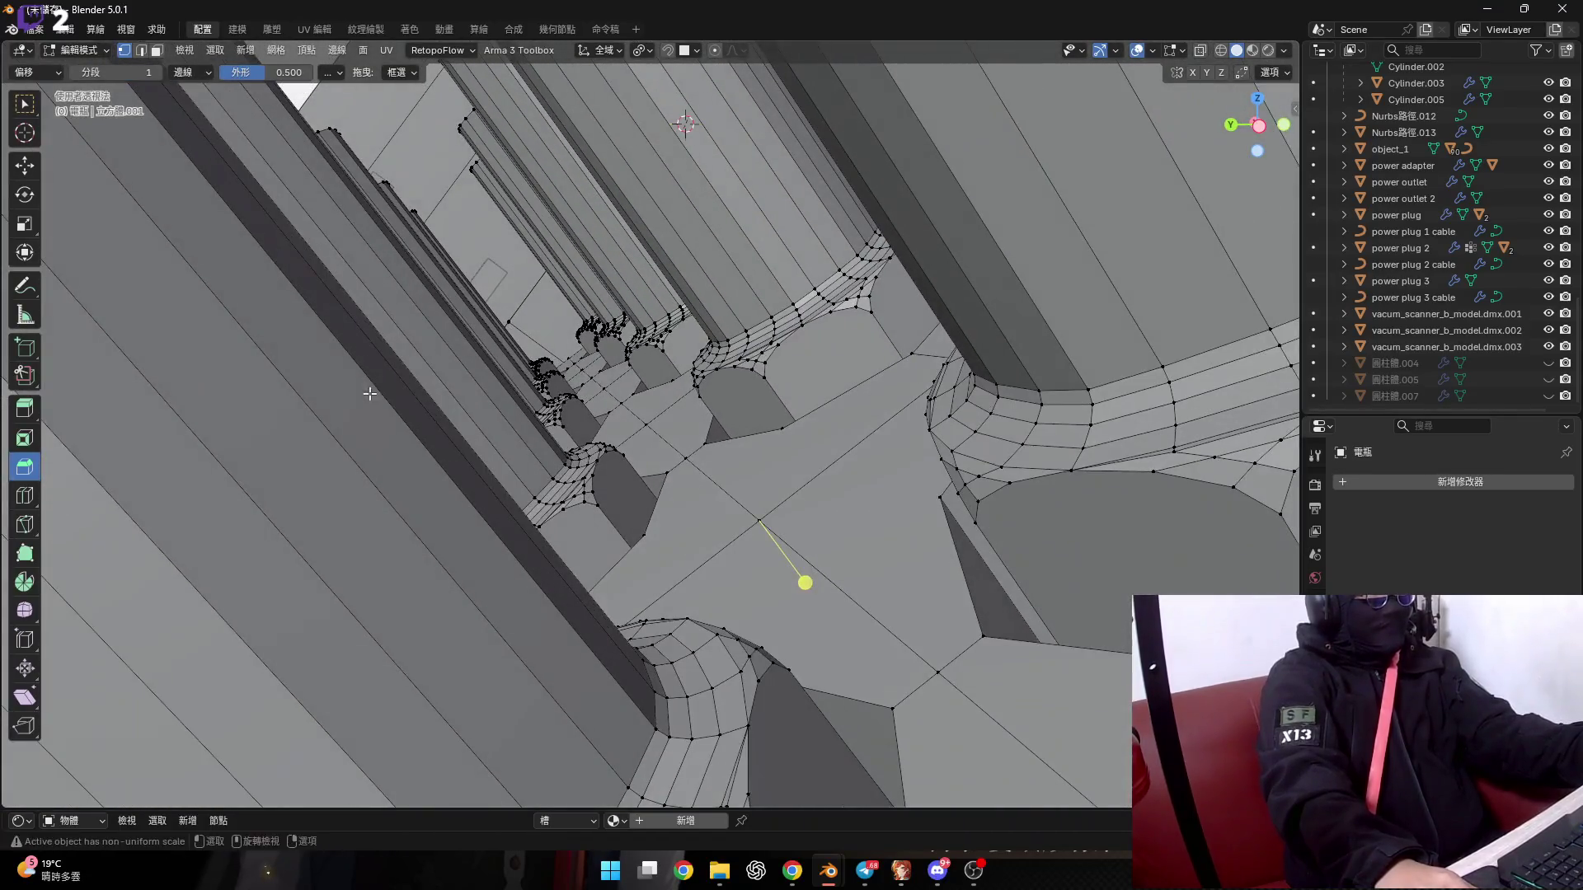
Switch the transform orientation to Local.
{"action": "scroll", "coordinate": [369, 393], "scroll_direction": "up", "scroll_amount": 3}
{"action": "mouse_move", "coordinate": [369, 393]}
{"action": "middle_mouse_down", "text": "shift"}
{"action": "mouse_move", "coordinate": [558, 455]}
{"action": "mouse_move", "coordinate": [710, 331]}
{"action": "middle_mouse_up", "text": "shift"}
{"action": "scroll", "coordinate": [710, 331], "scroll_direction": "down", "scroll_amount": 2}
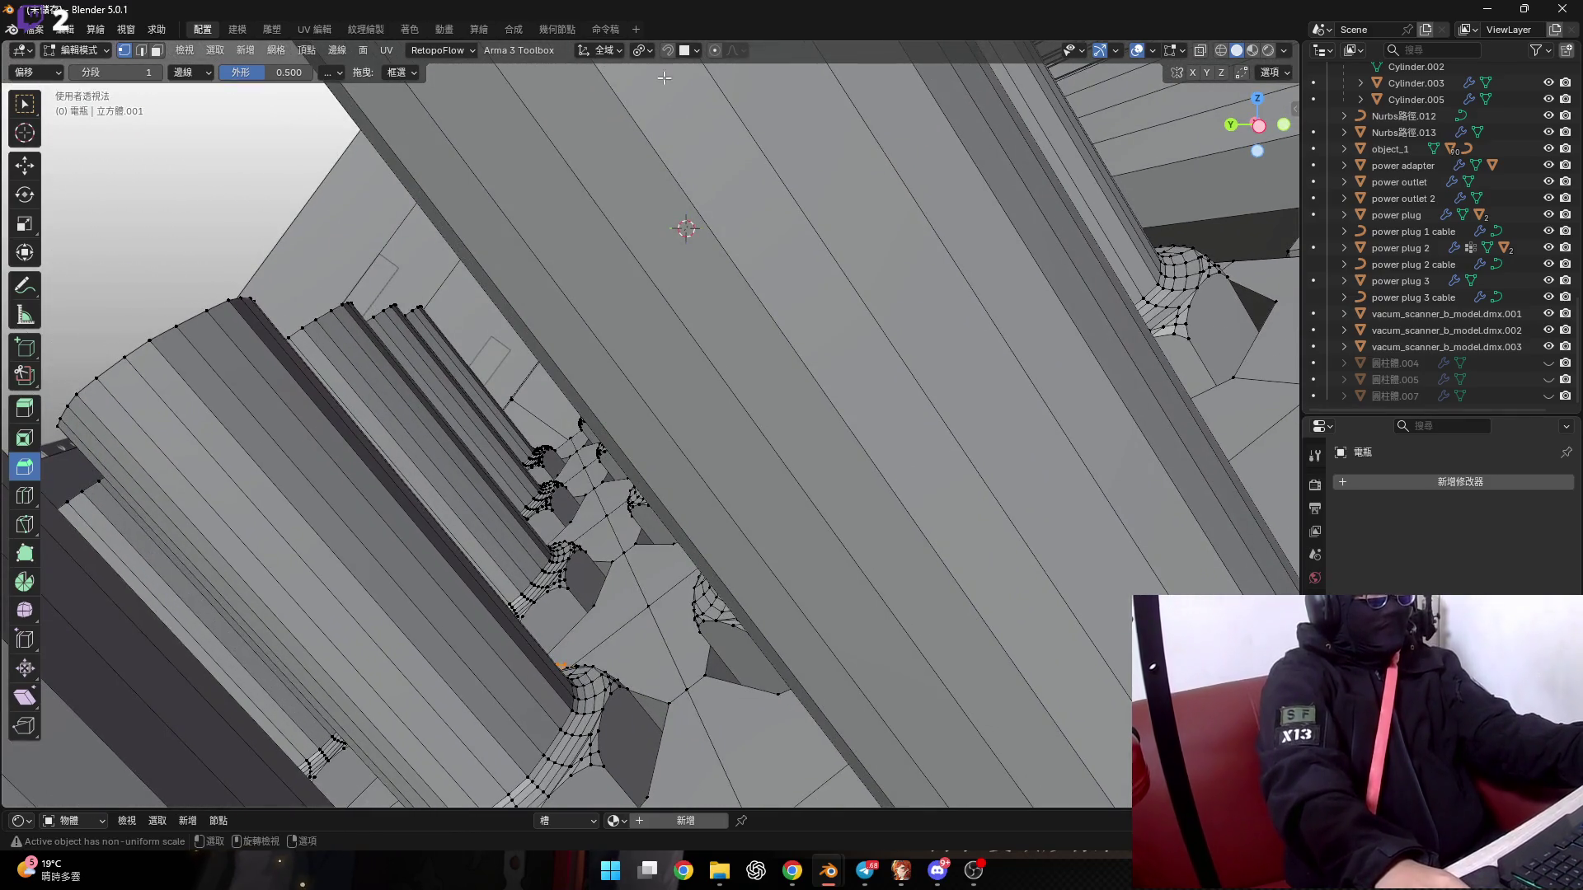
{"action": "left_click", "coordinate": [641, 50]}
{"action": "left_click", "coordinate": [593, 116]}
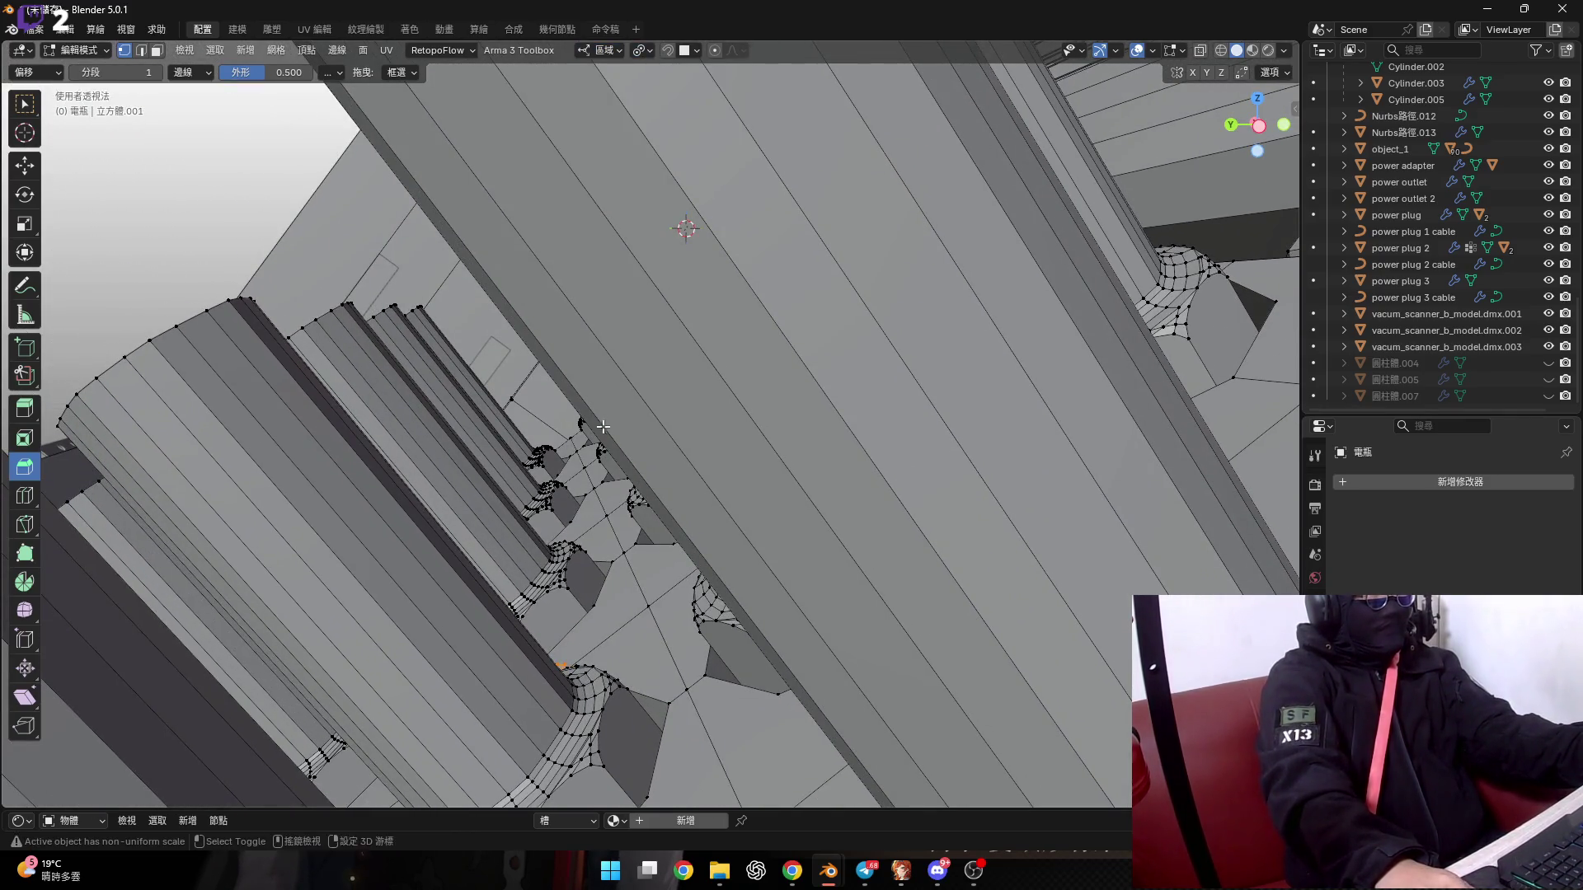
Slide the thin pins along their local Z axis, confirm, and re-centre the view on them.
{"action": "middle_click_drag", "start_coordinate": [604, 426], "coordinate": [728, 586]}
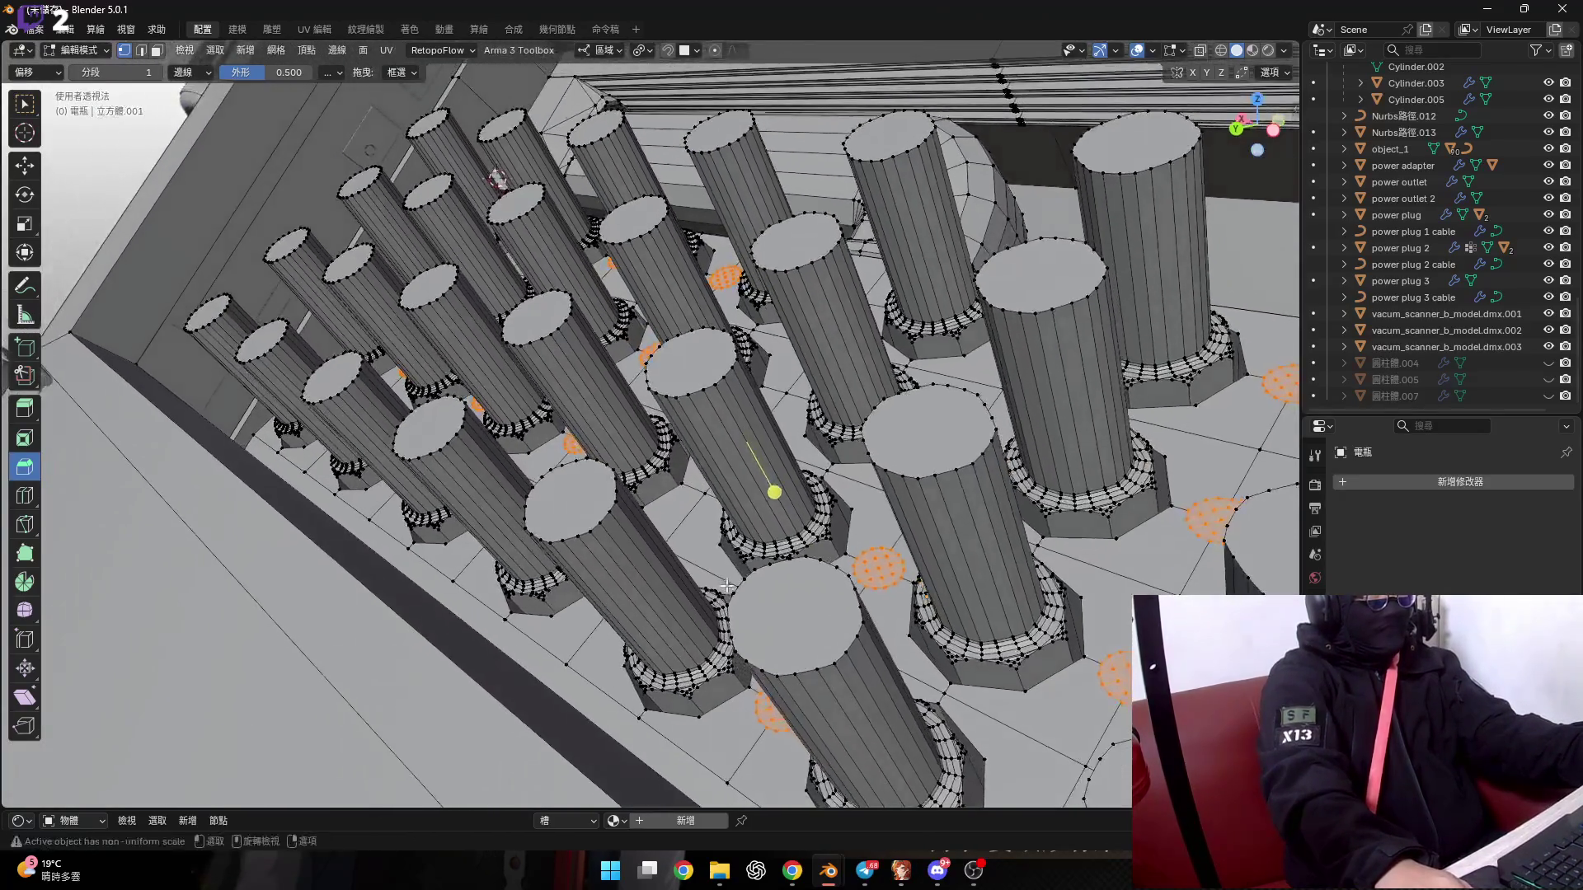
{"action": "scroll", "coordinate": [727, 586], "scroll_direction": "up", "scroll_amount": 4}
{"action": "key", "text": "g"}
{"action": "key", "text": "y"}
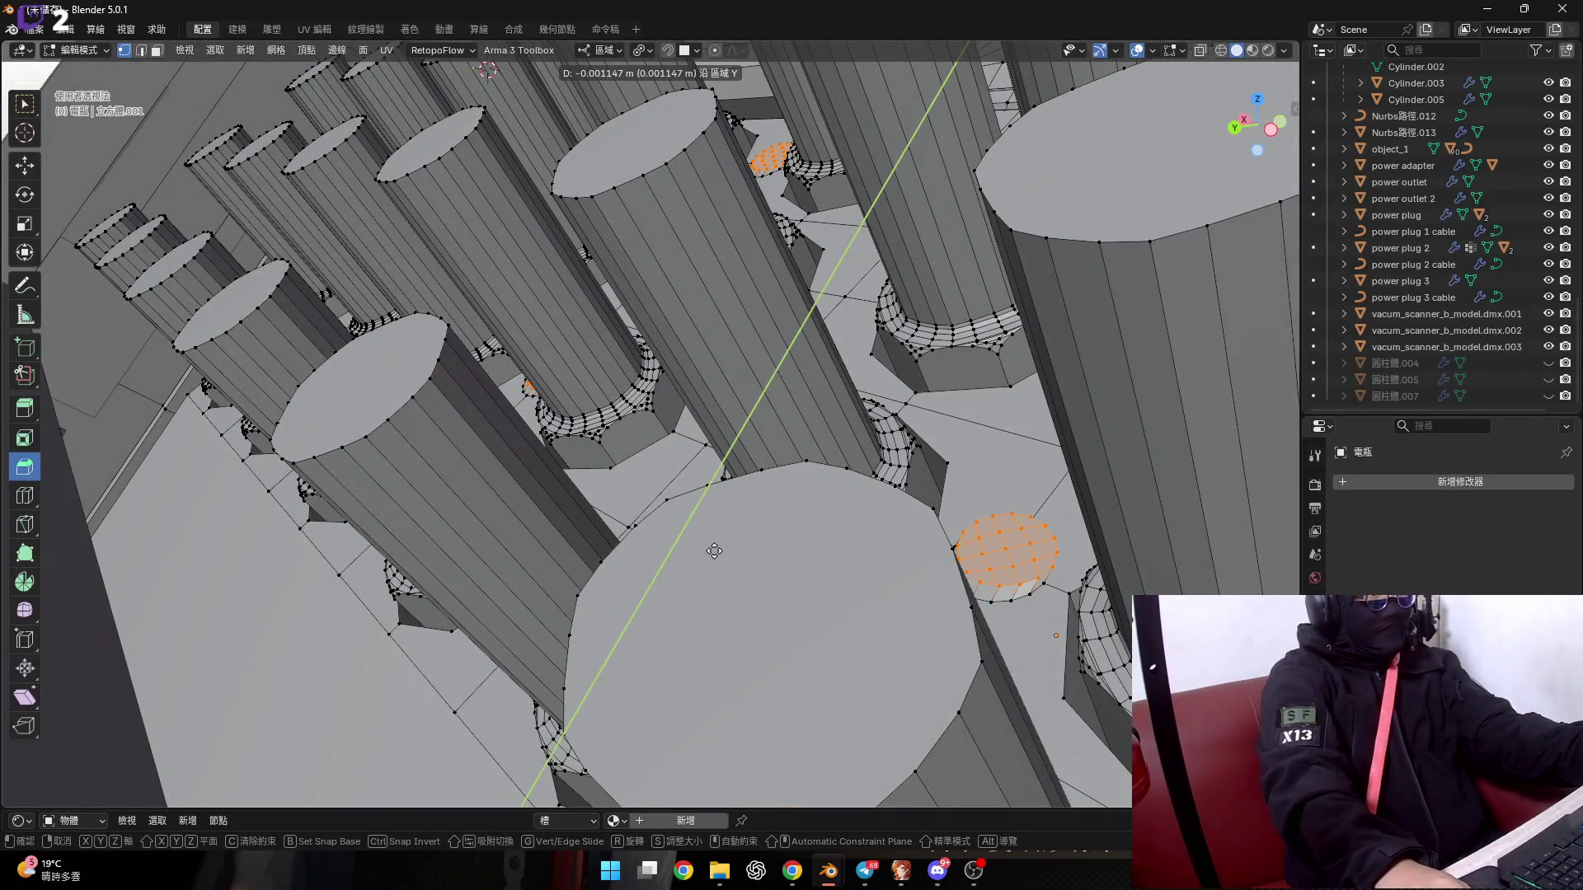
{"action": "key", "text": "y"}
{"action": "key", "text": "x"}
{"action": "key", "text": "z"}
{"action": "key", "text": "z"}
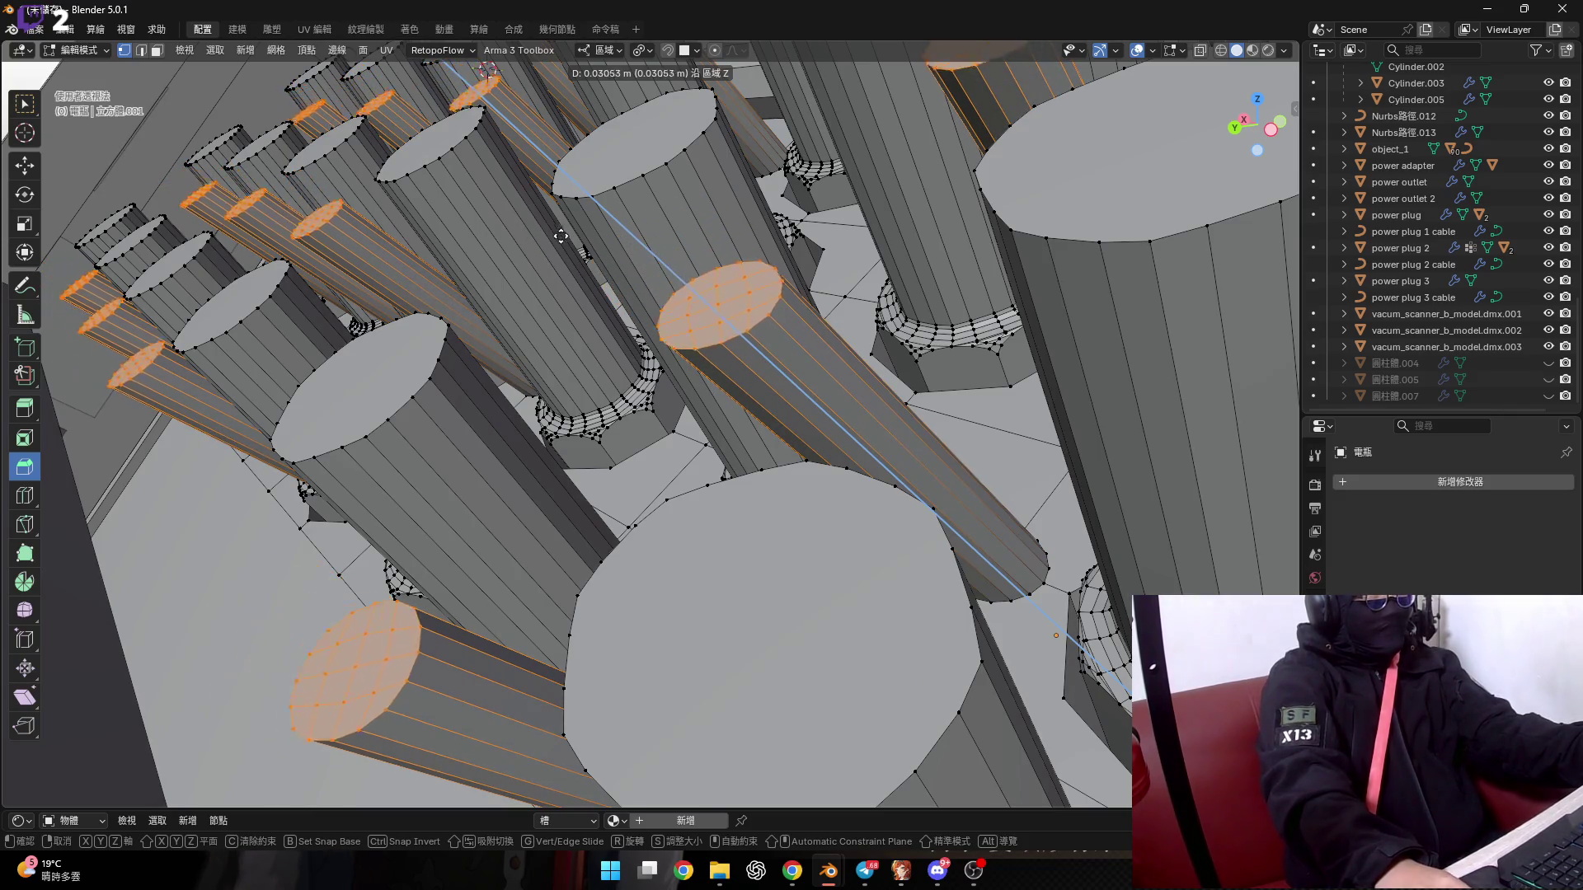
{"action": "left_click", "coordinate": [562, 206]}
{"action": "key", "text": "KP_Decimal"}
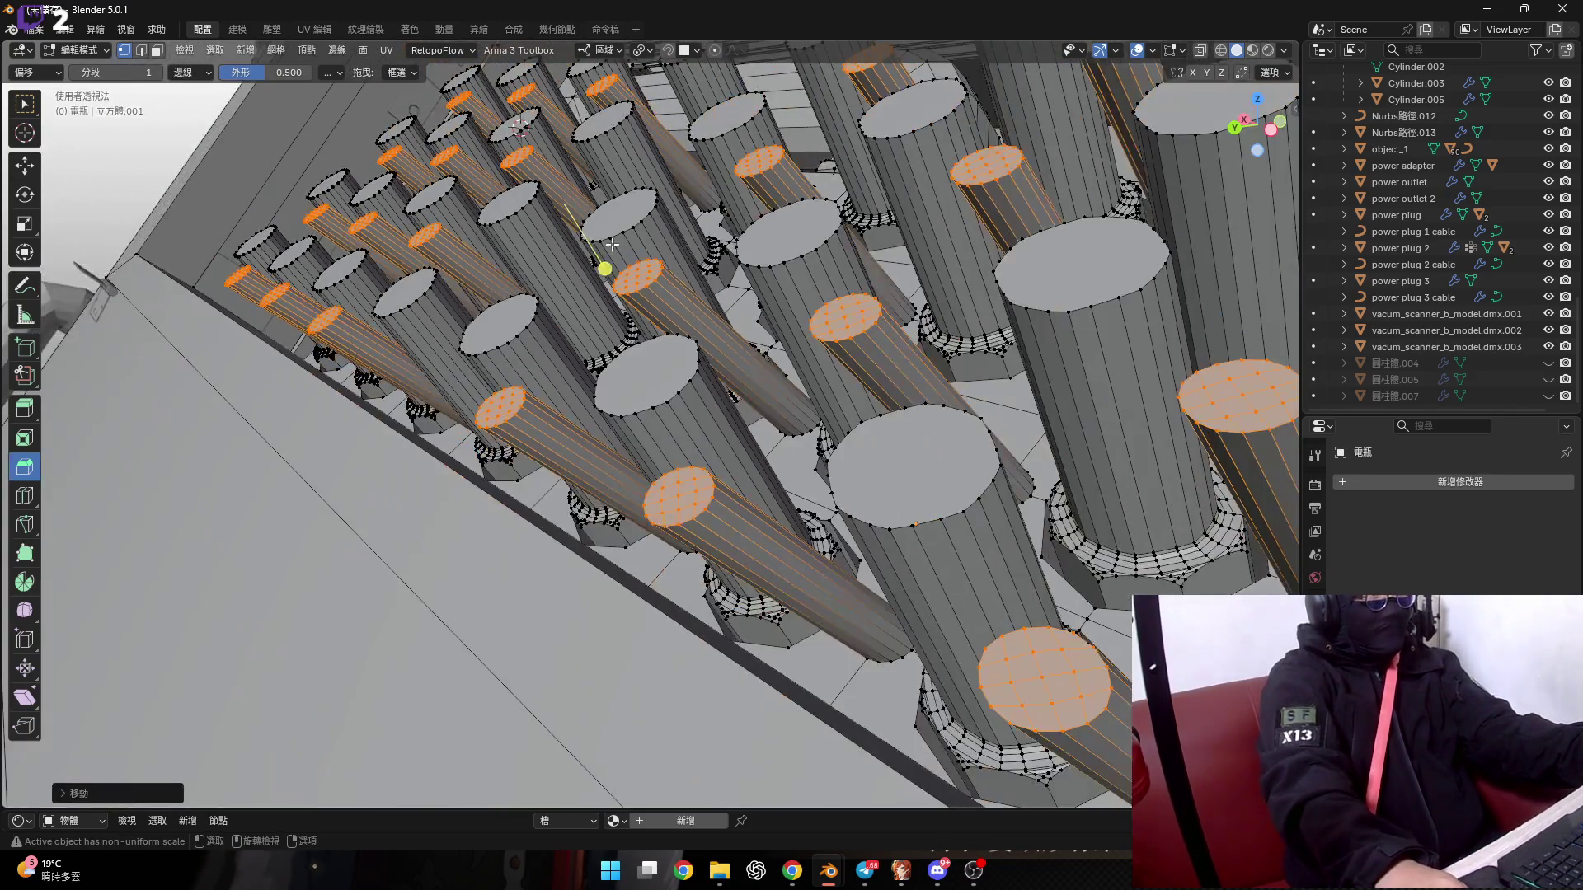
{"action": "mouse_move", "coordinate": [611, 245]}
{"action": "middle_mouse_down"}
{"action": "mouse_move", "coordinate": [489, 482]}
{"action": "mouse_move", "coordinate": [532, 511]}
{"action": "middle_mouse_up"}
{"action": "mouse_move", "coordinate": [549, 423]}
{"action": "middle_mouse_down"}
{"action": "mouse_move", "coordinate": [519, 380]}
{"action": "mouse_move", "coordinate": [953, 390]}
{"action": "mouse_move", "coordinate": [799, 262]}
{"action": "middle_mouse_up"}
{"action": "scroll", "coordinate": [953, 390], "scroll_direction": "up", "scroll_amount": 3}
{"action": "scroll", "coordinate": [953, 390], "scroll_direction": "down", "scroll_amount": 2}
{"action": "scroll", "coordinate": [799, 262], "scroll_direction": "up", "scroll_amount": 5}
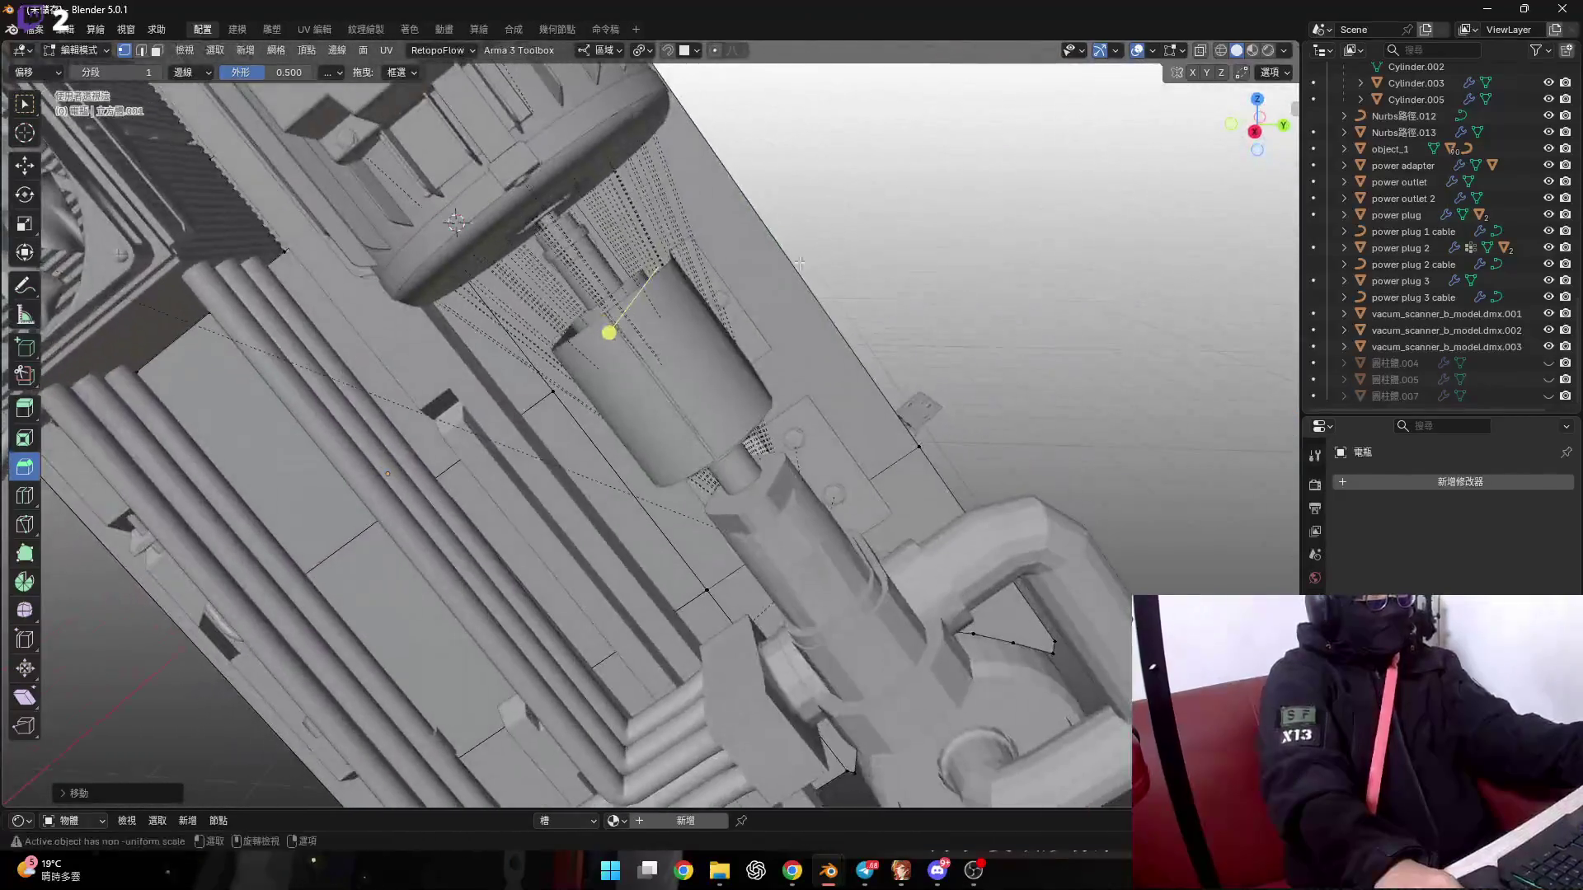
{"action": "left_click", "coordinate": [1198, 52]}
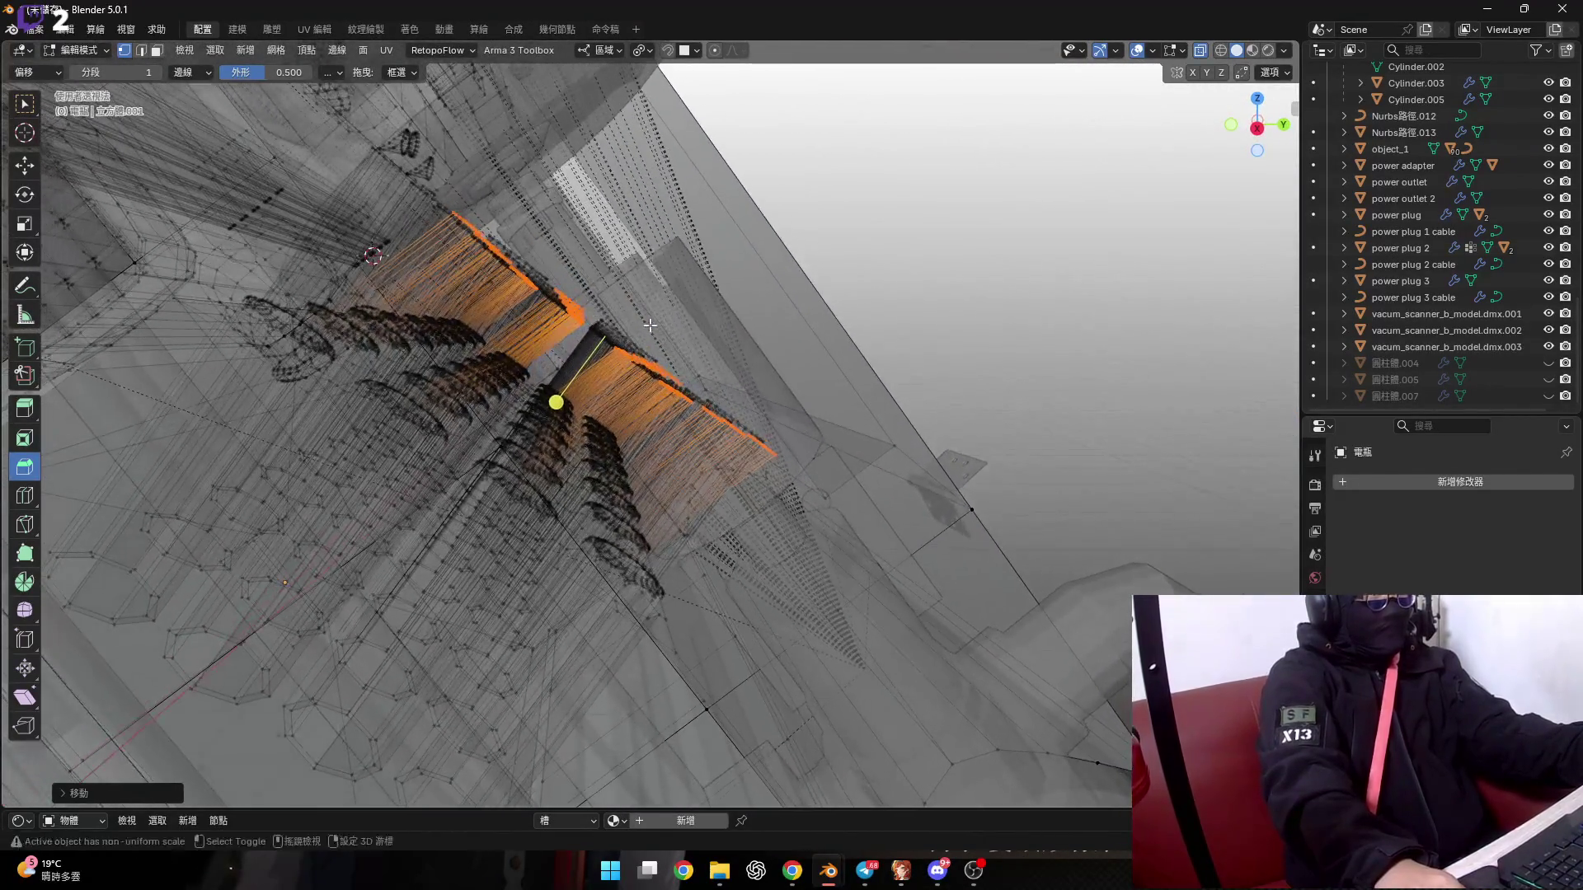
{"action": "mouse_move", "coordinate": [652, 329]}
{"action": "middle_mouse_down"}
{"action": "mouse_move", "coordinate": [696, 312]}
{"action": "mouse_move", "coordinate": [372, 455]}
{"action": "middle_mouse_up"}
{"action": "key", "text": "g"}
{"action": "right_click", "coordinate": [700, 306]}
{"action": "key", "text": "alt+z"}
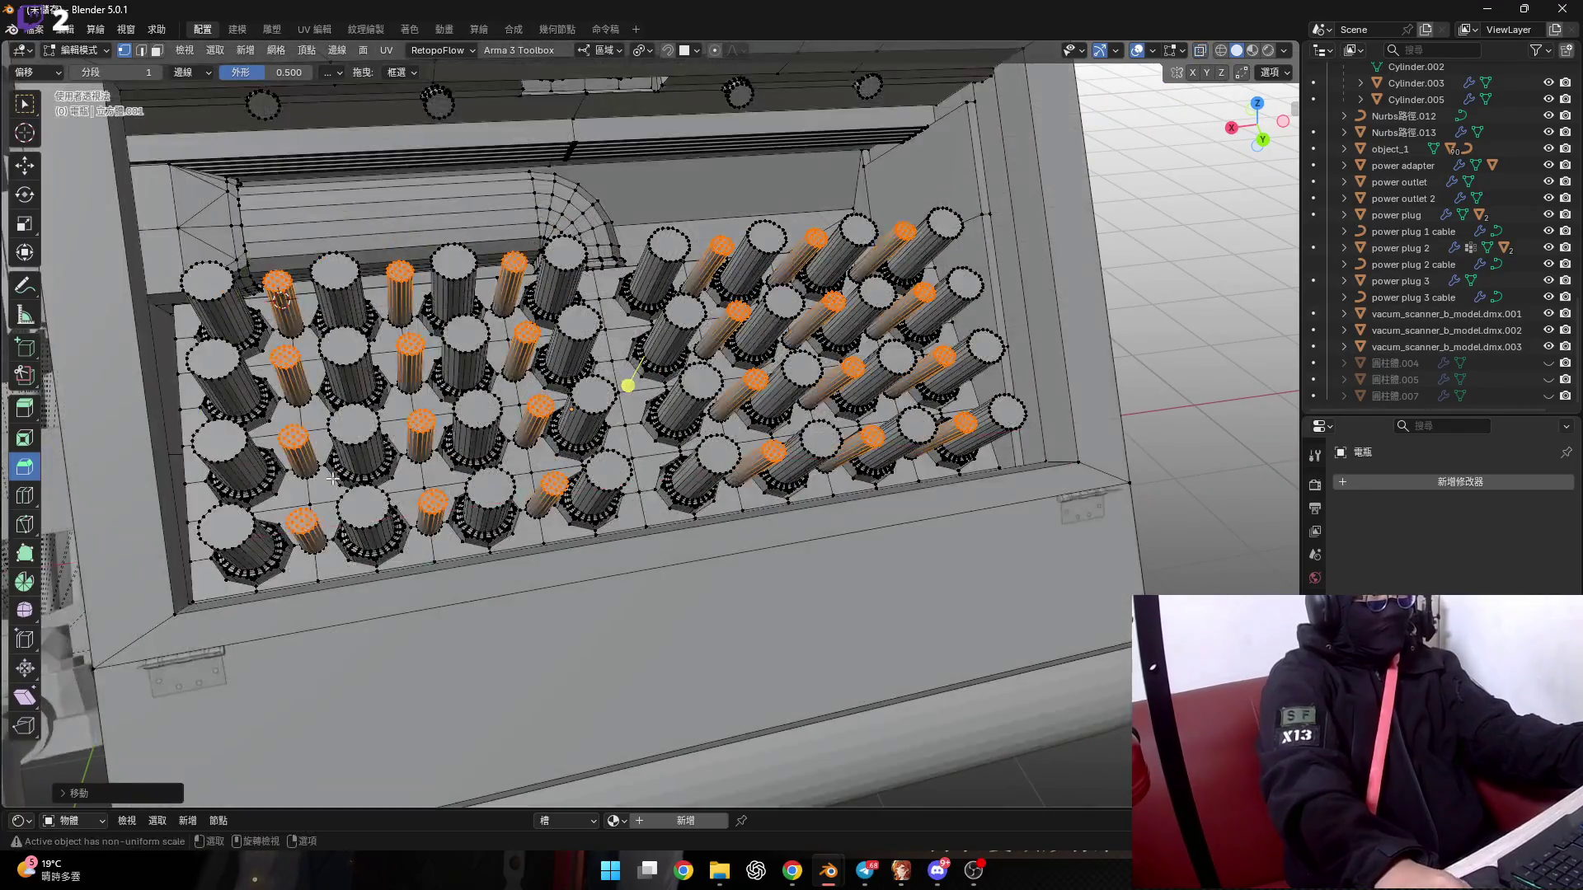
{"action": "scroll", "coordinate": [372, 455], "scroll_direction": "up", "scroll_amount": 5}
{"action": "scroll", "coordinate": [372, 455], "scroll_direction": "down", "scroll_amount": 4}
{"action": "scroll", "coordinate": [412, 453], "scroll_direction": "down", "scroll_amount": 1}
{"action": "scroll", "coordinate": [462, 449], "scroll_direction": "down", "scroll_amount": 2}
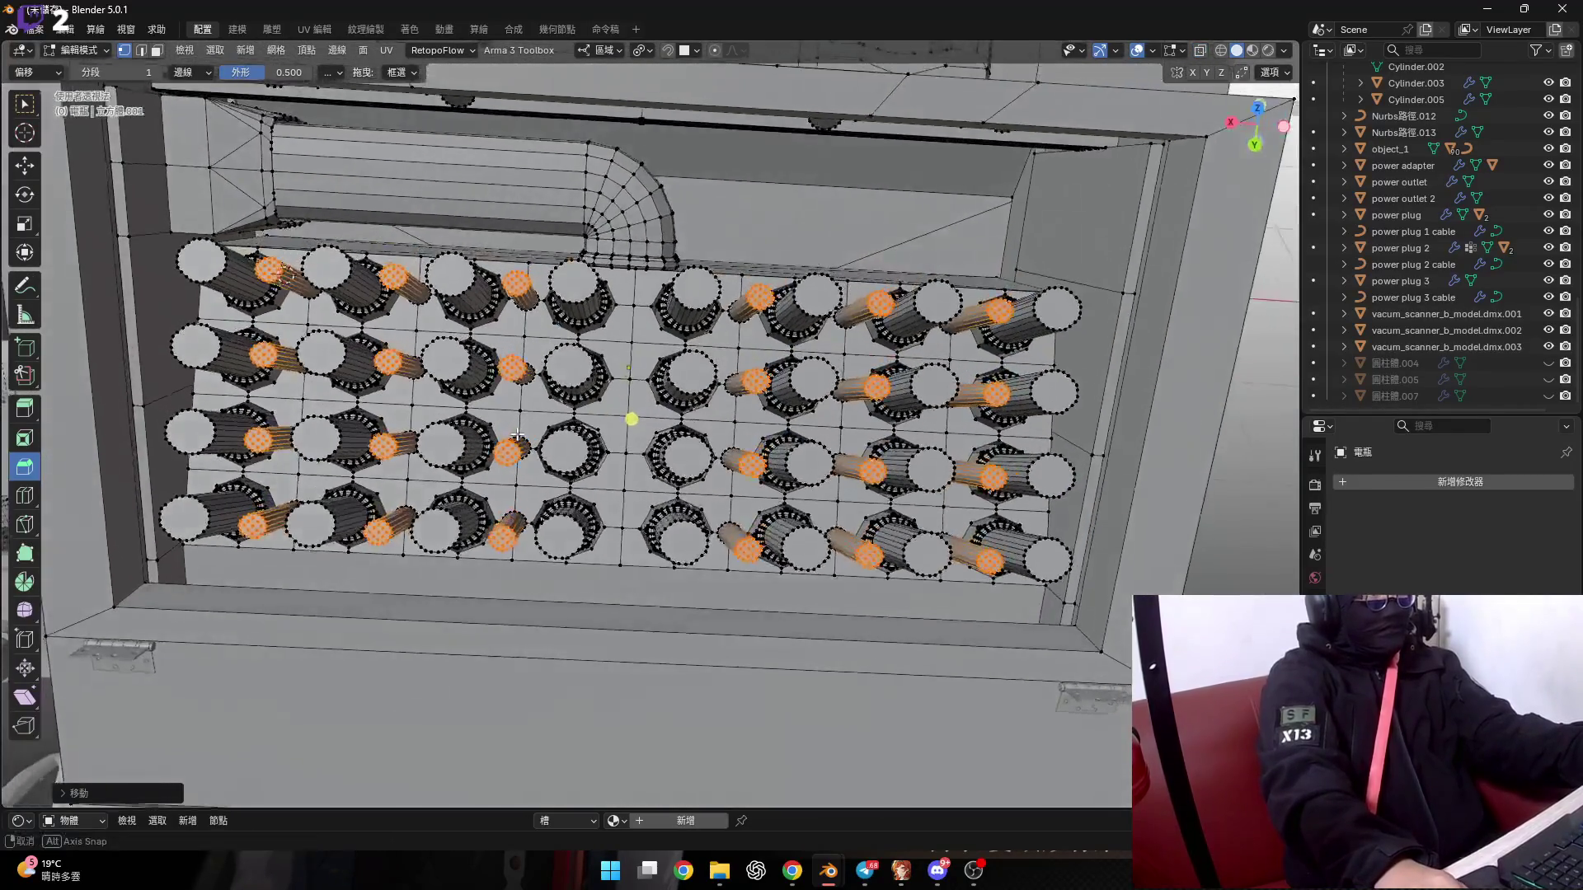
{"action": "scroll", "coordinate": [528, 446], "scroll_direction": "down", "scroll_amount": 1}
{"action": "scroll", "coordinate": [527, 446], "scroll_direction": "up", "scroll_amount": 1}
{"action": "scroll", "coordinate": [519, 428], "scroll_direction": "up", "scroll_amount": 4}
{"action": "scroll", "coordinate": [503, 404], "scroll_direction": "up", "scroll_amount": 3}
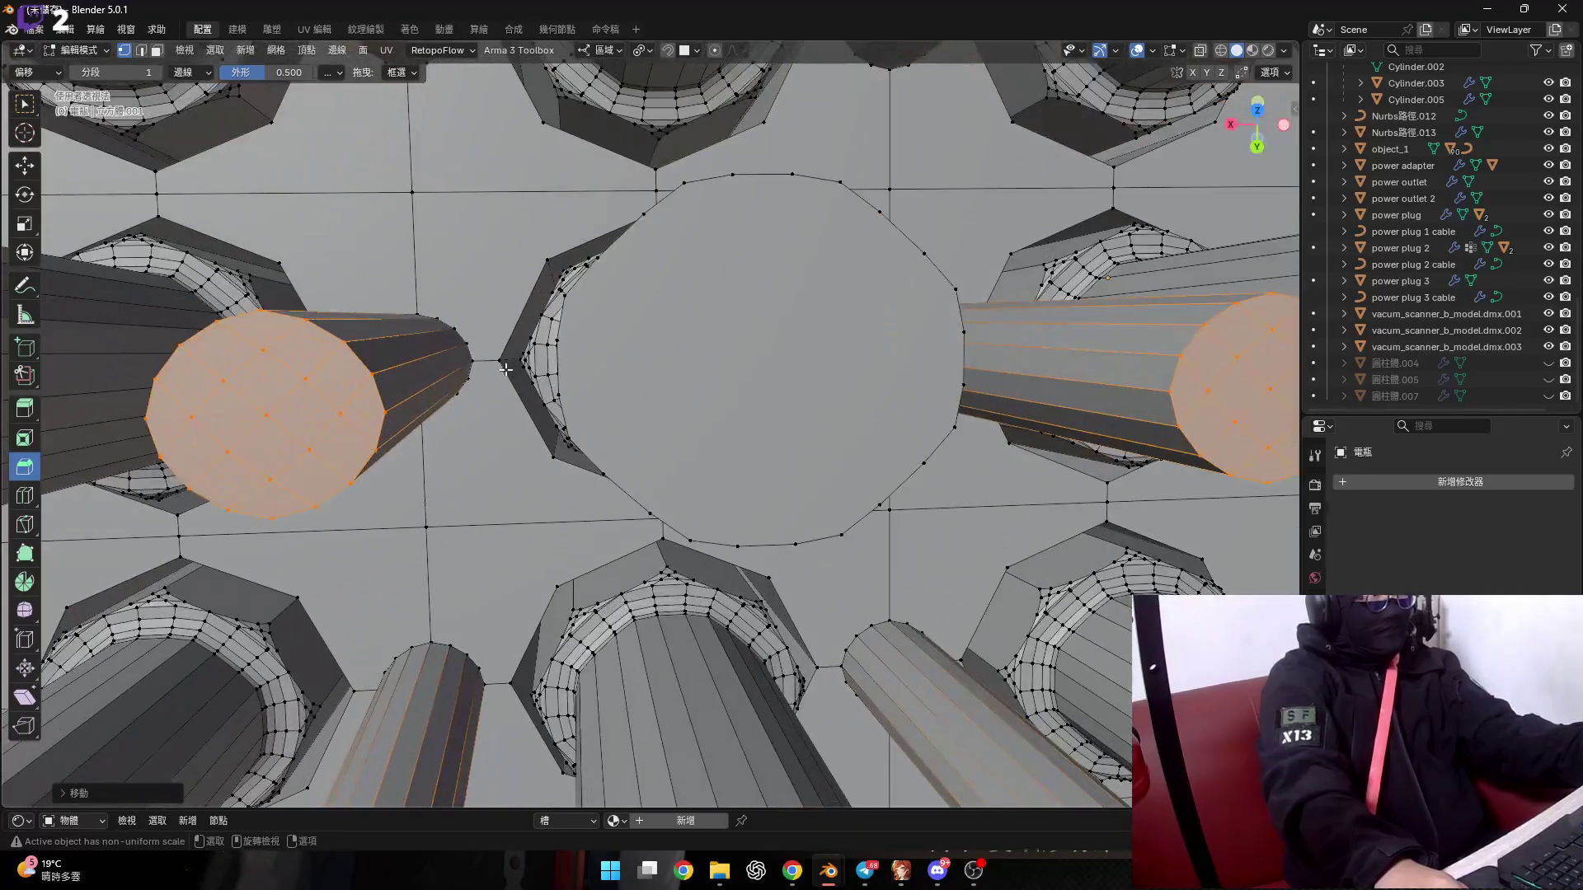
{"action": "scroll", "coordinate": [492, 386], "scroll_direction": "down", "scroll_amount": 4}
{"action": "scroll", "coordinate": [512, 355], "scroll_direction": "down", "scroll_amount": 2}
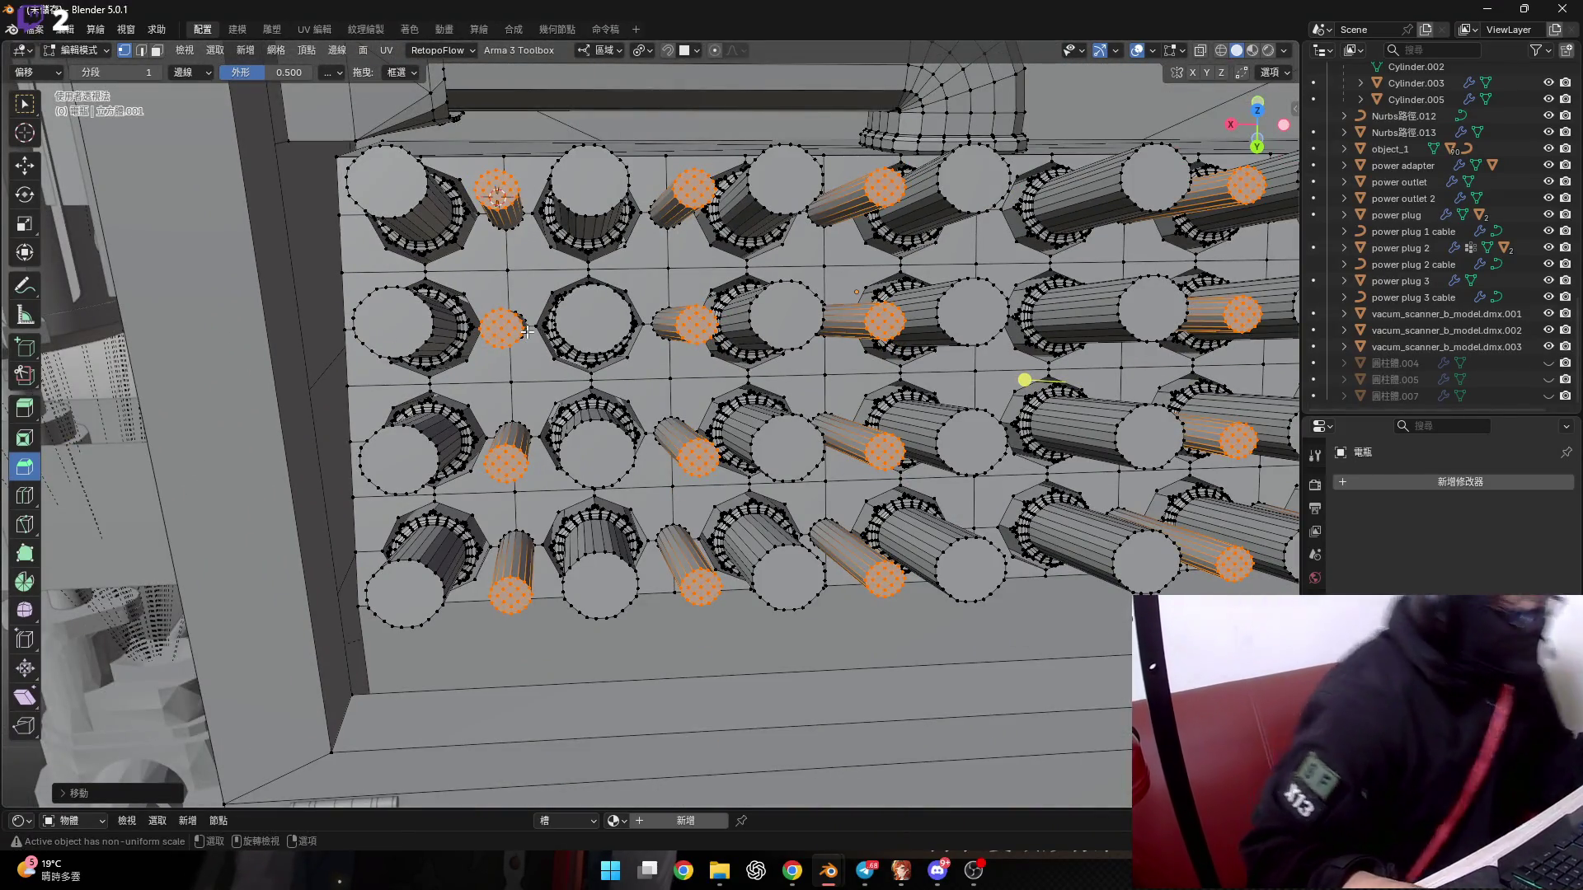
Undo the last edit to the selected thin pins.
{"action": "key", "text": "ctrl+z"}
{"action": "key", "text": "ctrl+z"}
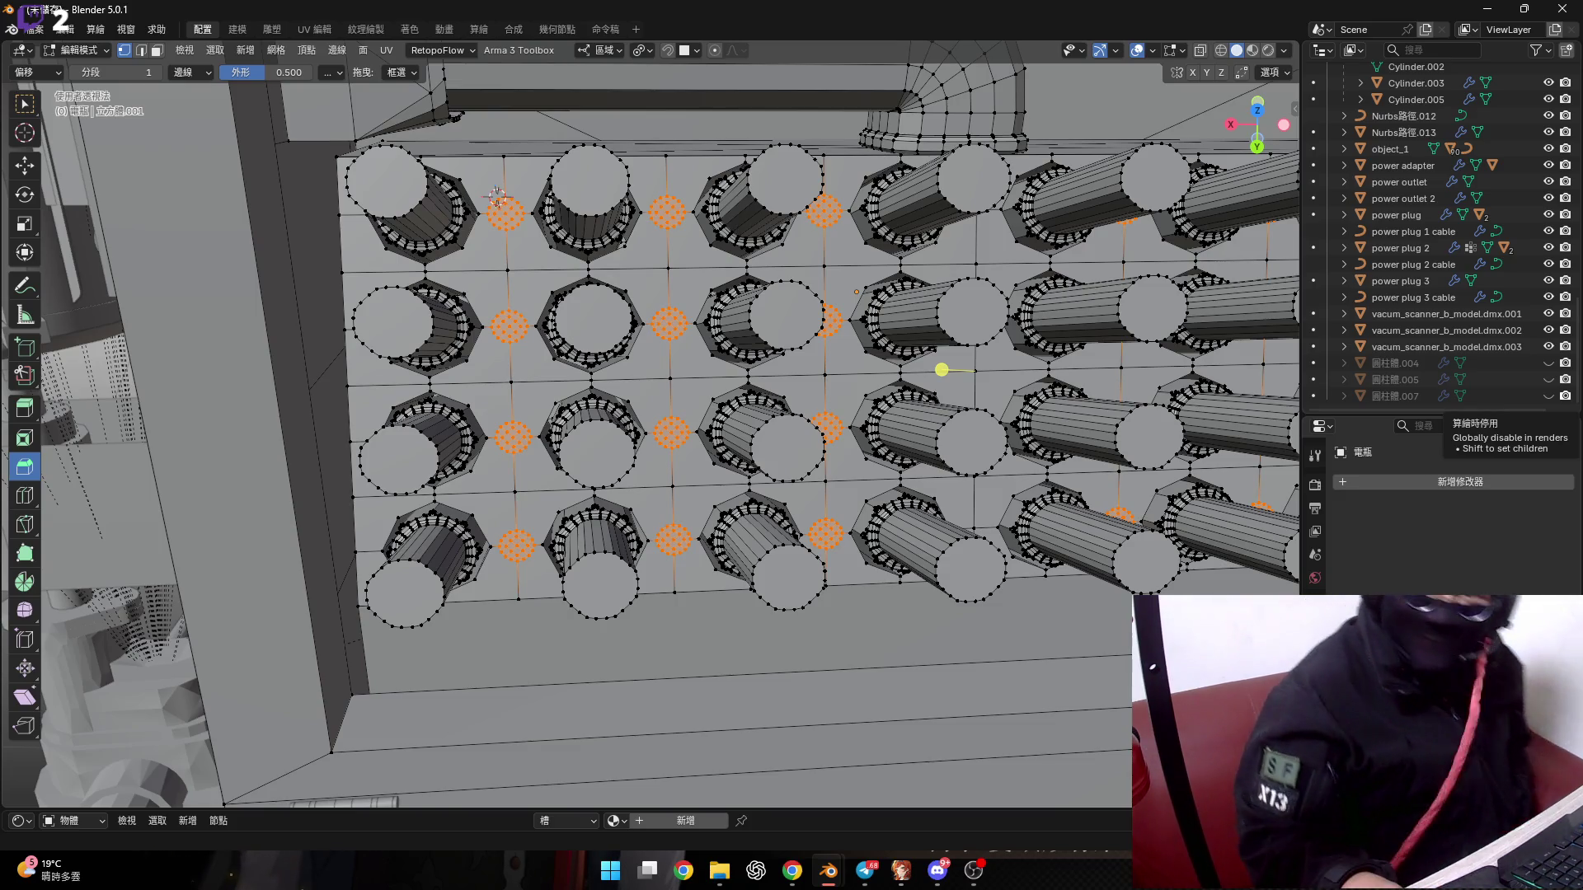
Back from the web browser, set the transform pivot to Individual Origins.
{"action": "key", "text": "alt+Tab"}
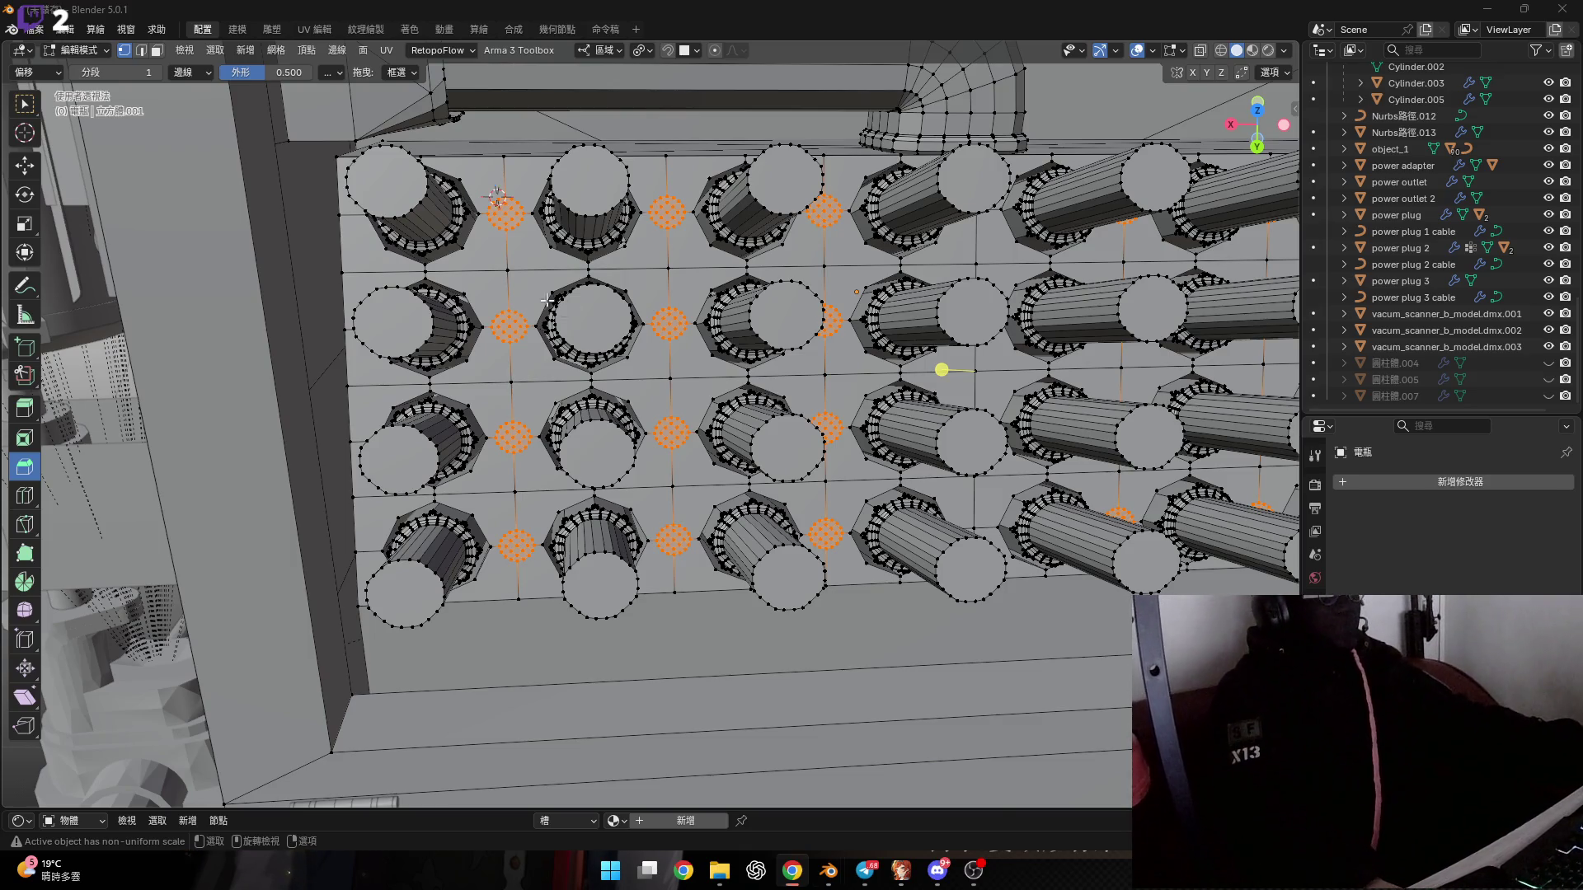
{"action": "scroll", "coordinate": [619, 71], "scroll_direction": "up", "scroll_amount": 1}
{"action": "scroll", "coordinate": [619, 71], "scroll_direction": "up", "scroll_amount": 3}
{"action": "scroll", "coordinate": [619, 71], "scroll_direction": "up", "scroll_amount": 2}
{"action": "left_click", "coordinate": [646, 51]}
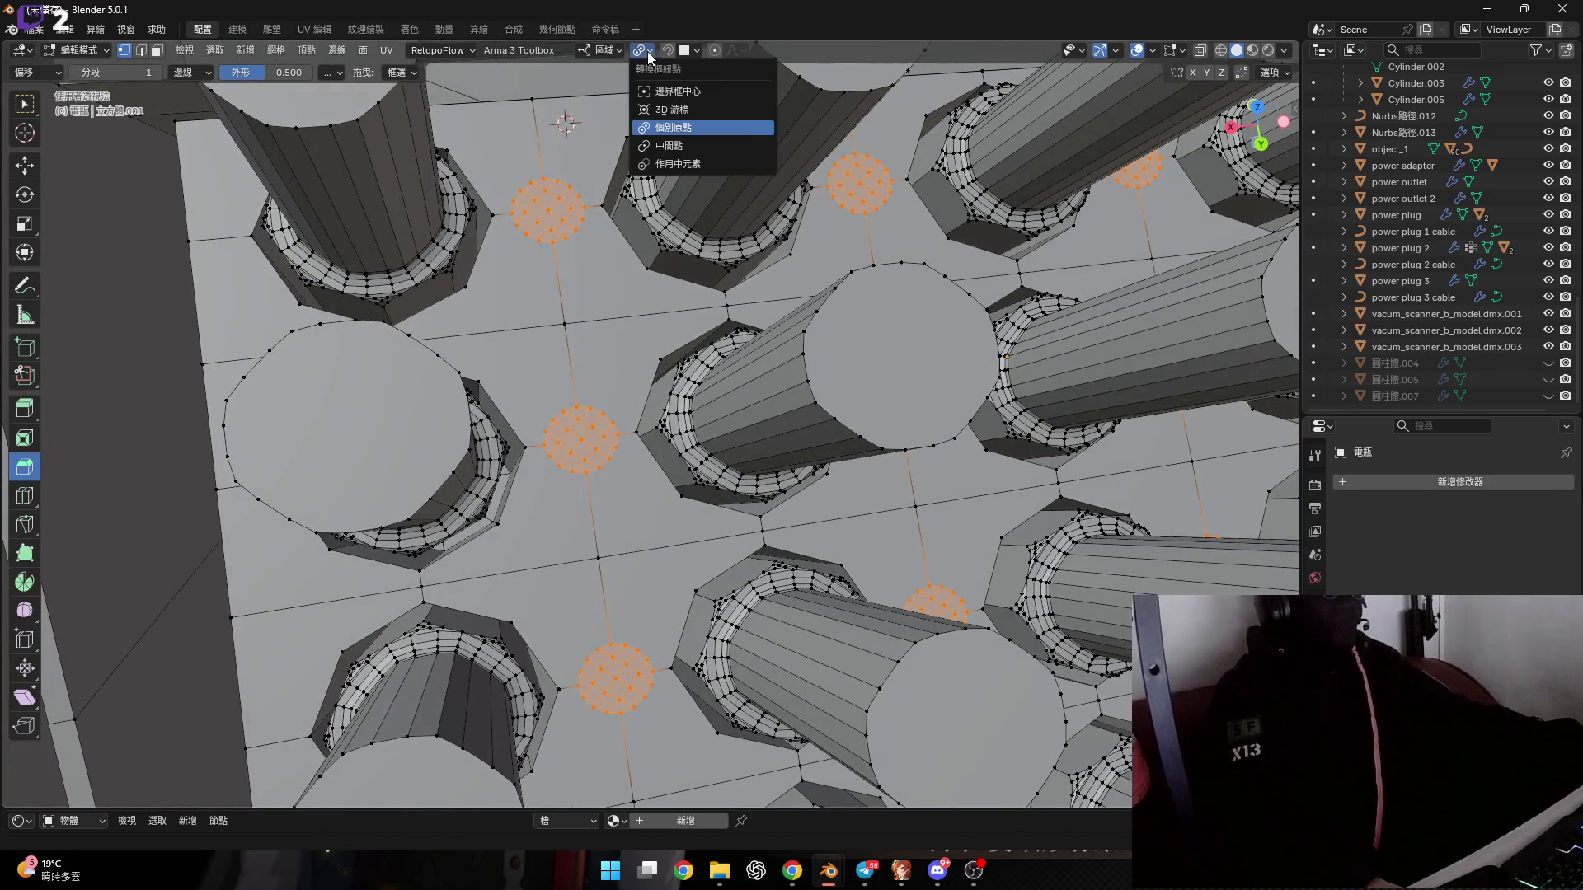
{"action": "mouse_move", "coordinate": [775, 338]}
{"action": "middle_mouse_down", "text": "shift"}
{"action": "mouse_move", "coordinate": [594, 338]}
{"action": "mouse_move", "coordinate": [673, 309]}
{"action": "middle_mouse_up", "text": "shift"}
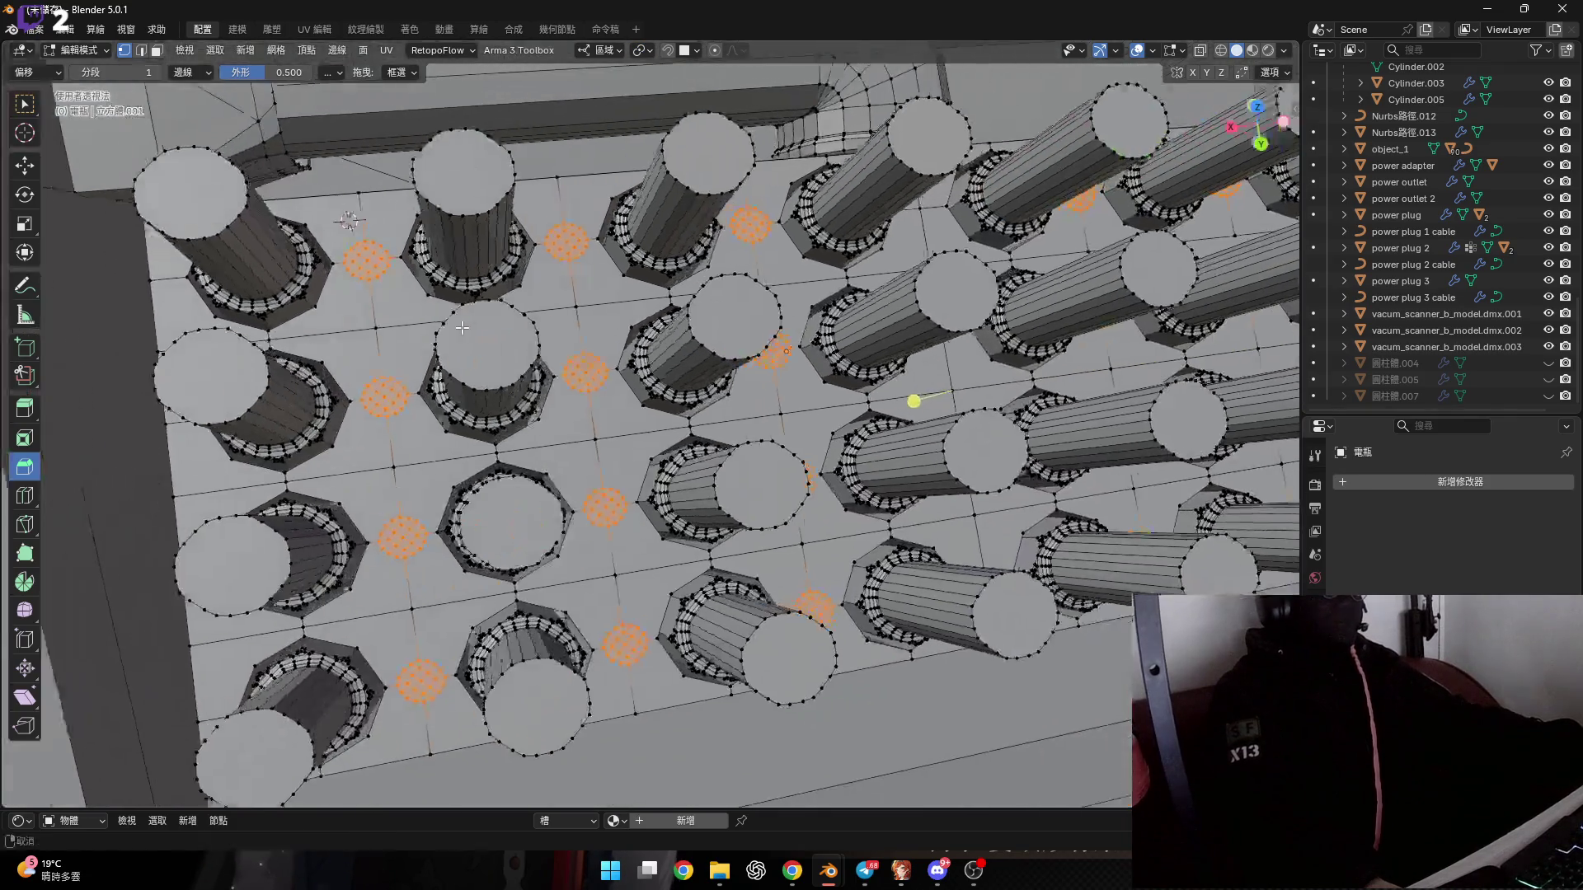
Try an axis-constrained move of the circle faces, then cancel it.
{"action": "key", "text": "g"}
{"action": "key", "text": "y"}
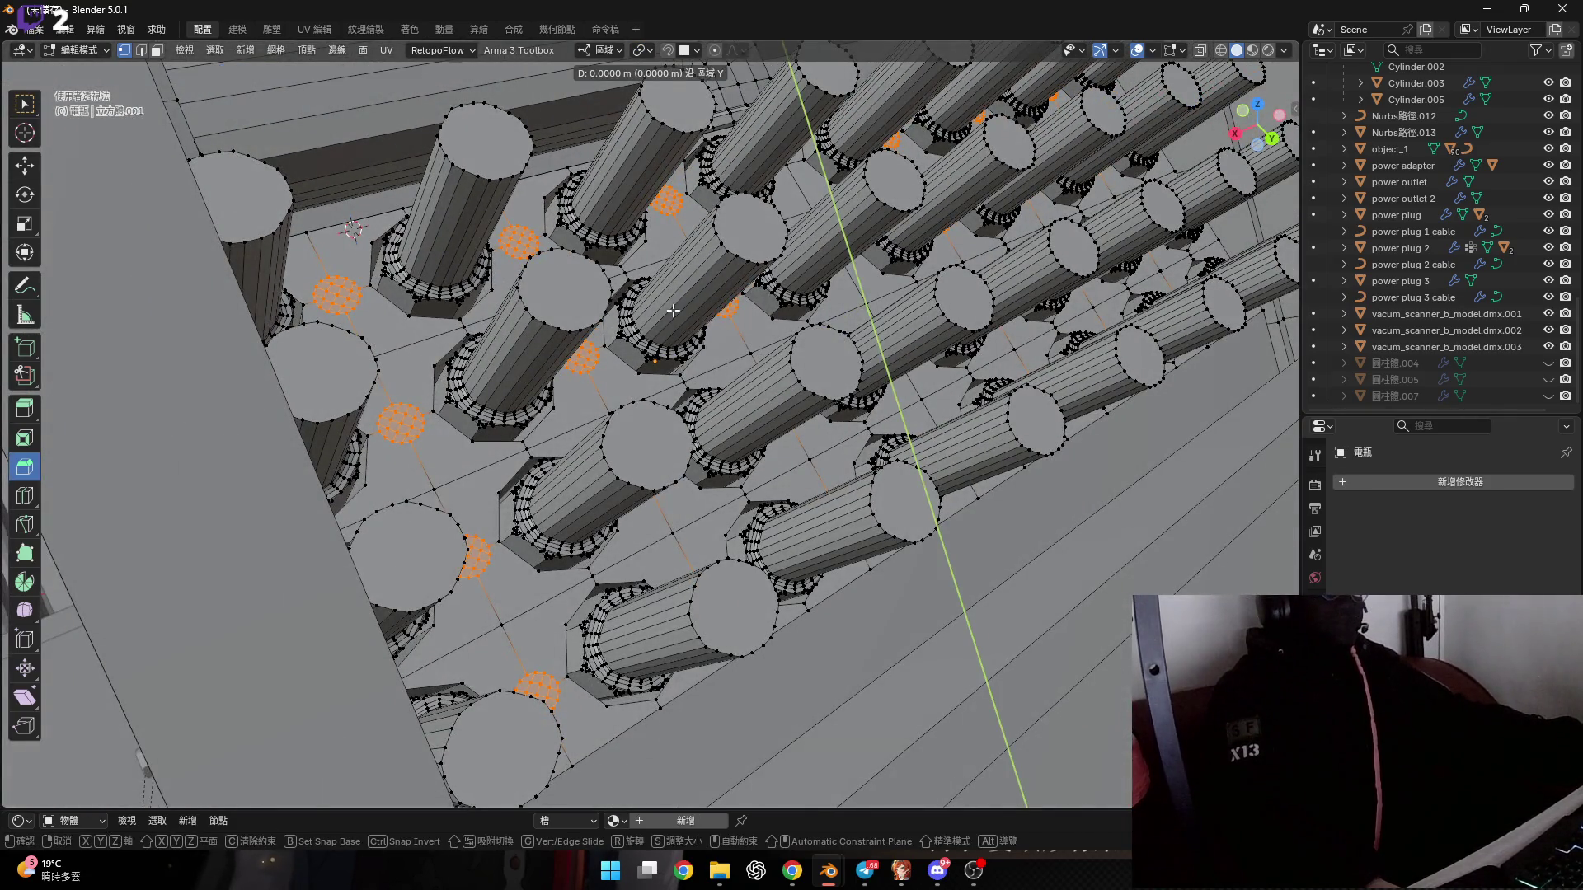
{"action": "key", "text": "z"}
{"action": "key", "text": "x"}
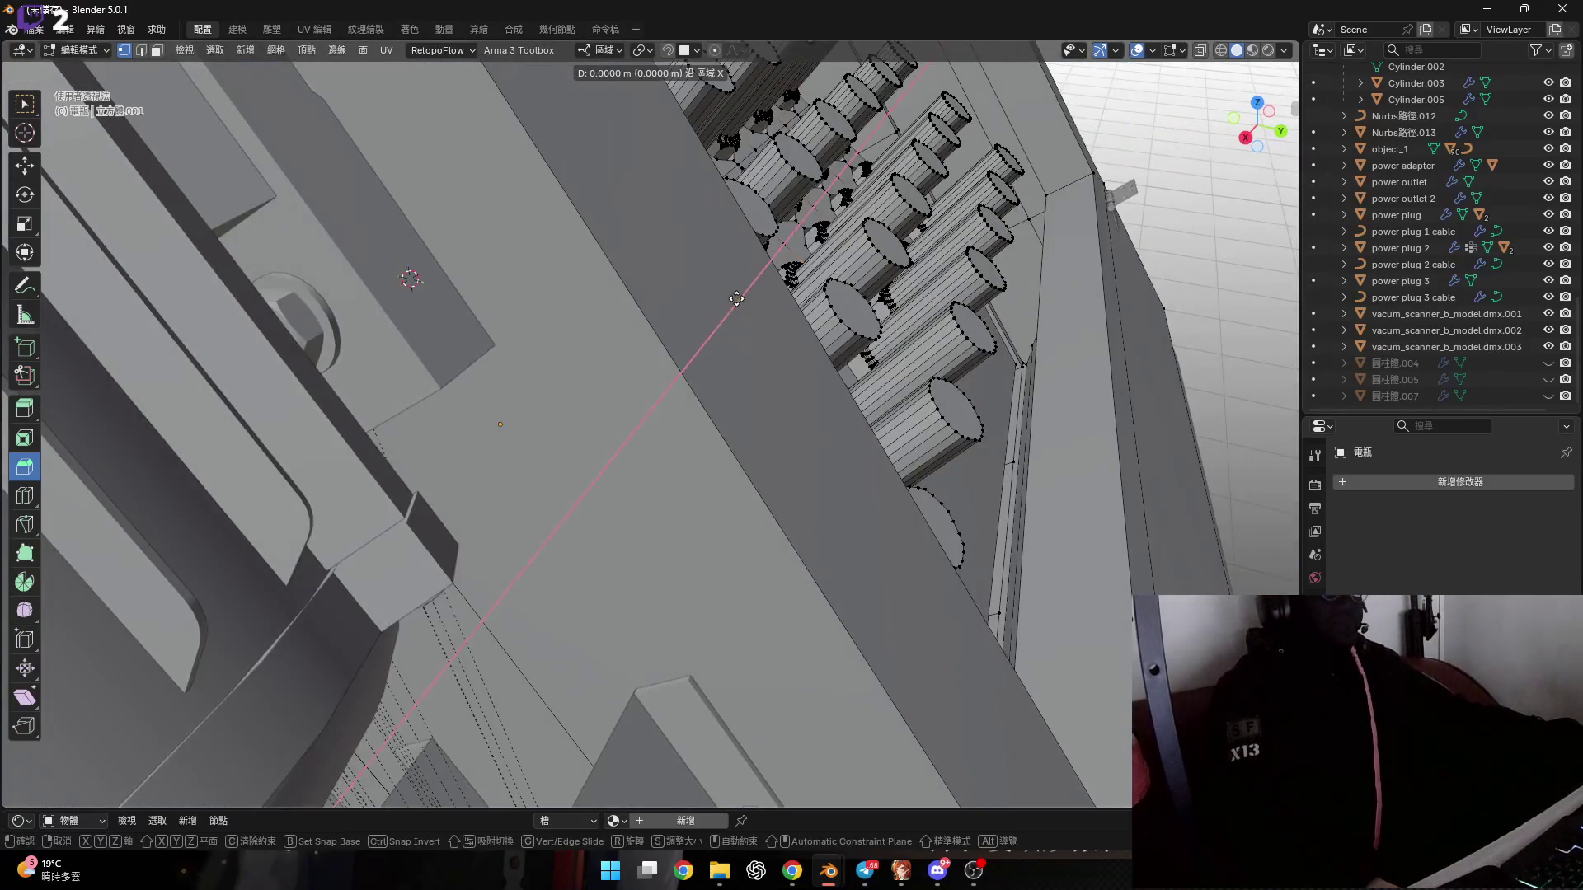
{"action": "key", "text": "Escape"}
Move the circle faces along their local Z axis, about 0.0387 m.
{"action": "mouse_move", "coordinate": [736, 299]}
{"action": "middle_mouse_down"}
{"action": "mouse_move", "coordinate": [622, 325]}
{"action": "mouse_move", "coordinate": [727, 281]}
{"action": "middle_mouse_up"}
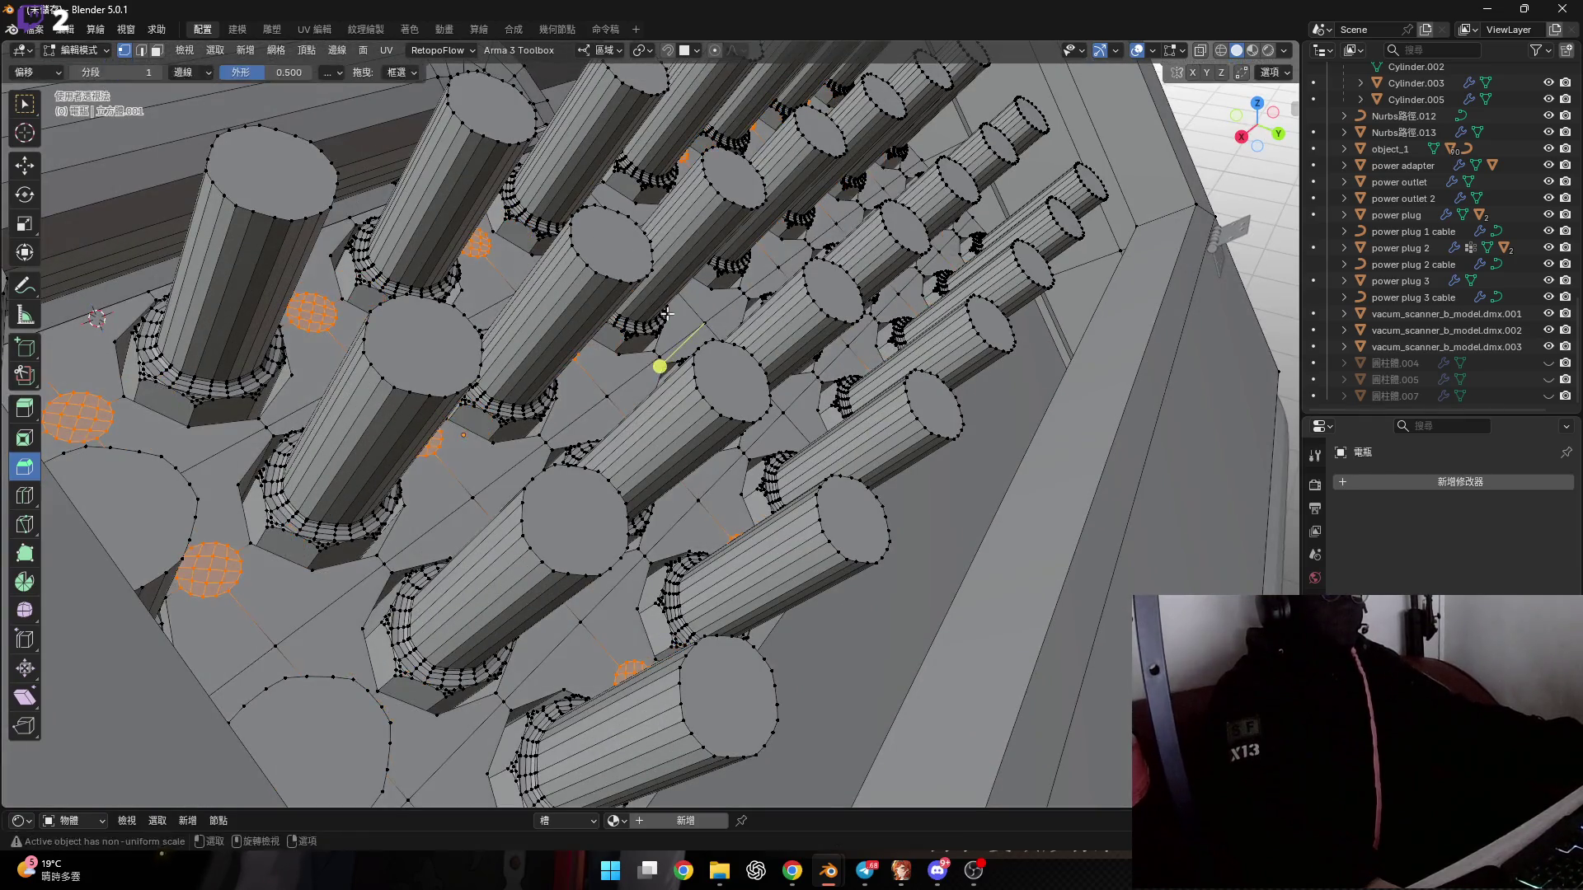
{"action": "key", "text": "g"}
{"action": "key", "text": "y"}
{"action": "key", "text": "z"}
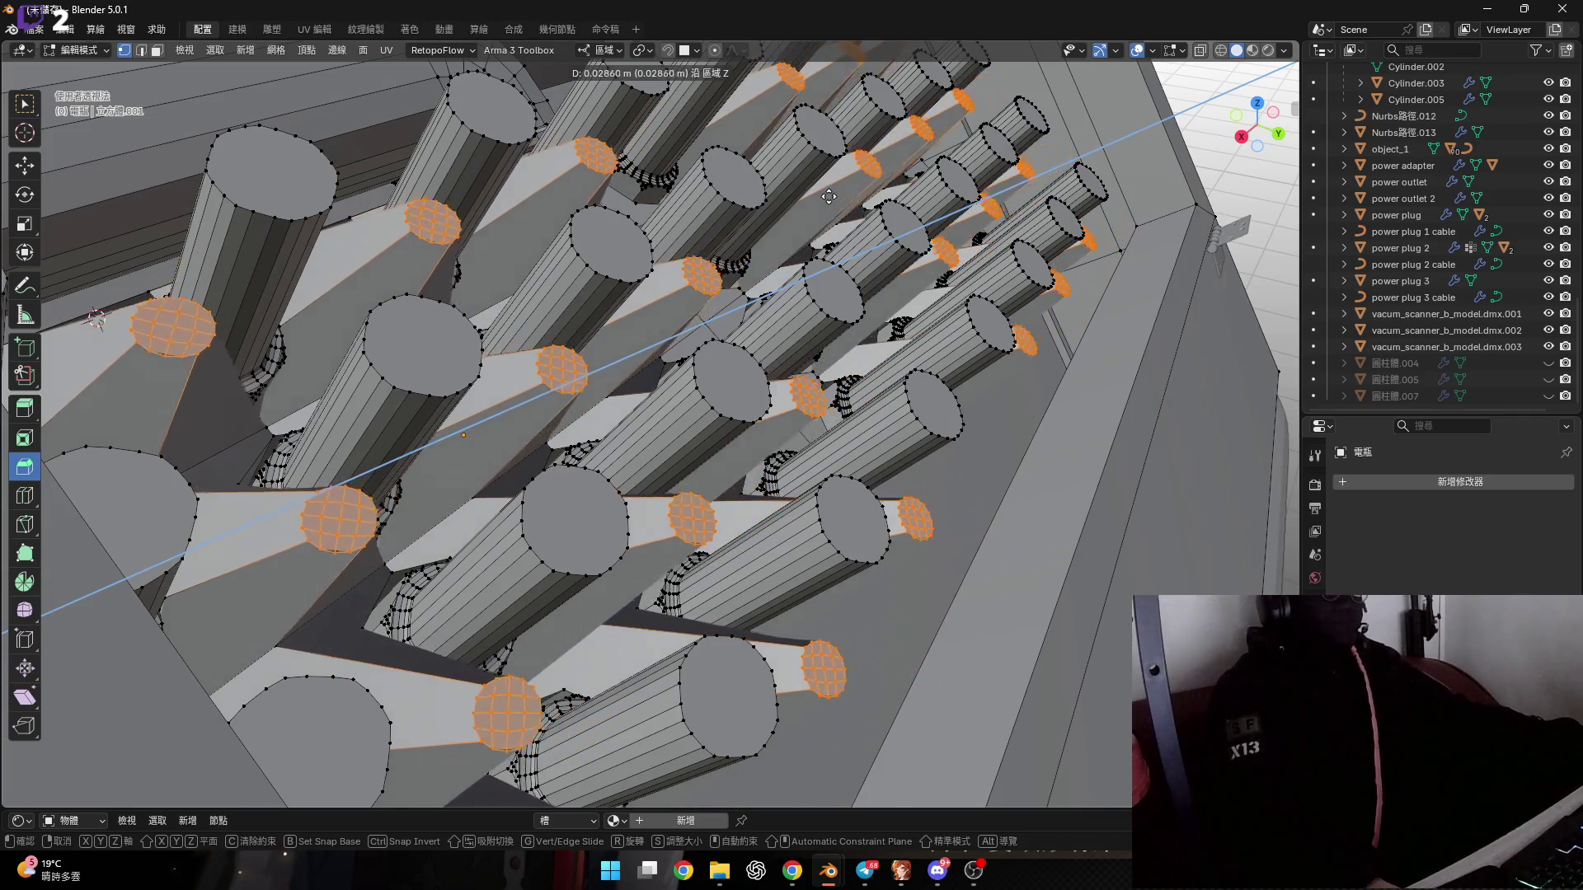
Confirm the raised face position and orbit to an oblique view of the pin grid.
{"action": "left_click", "coordinate": [872, 174]}
{"action": "middle_click_drag", "start_coordinate": [872, 175], "coordinate": [377, 387]}
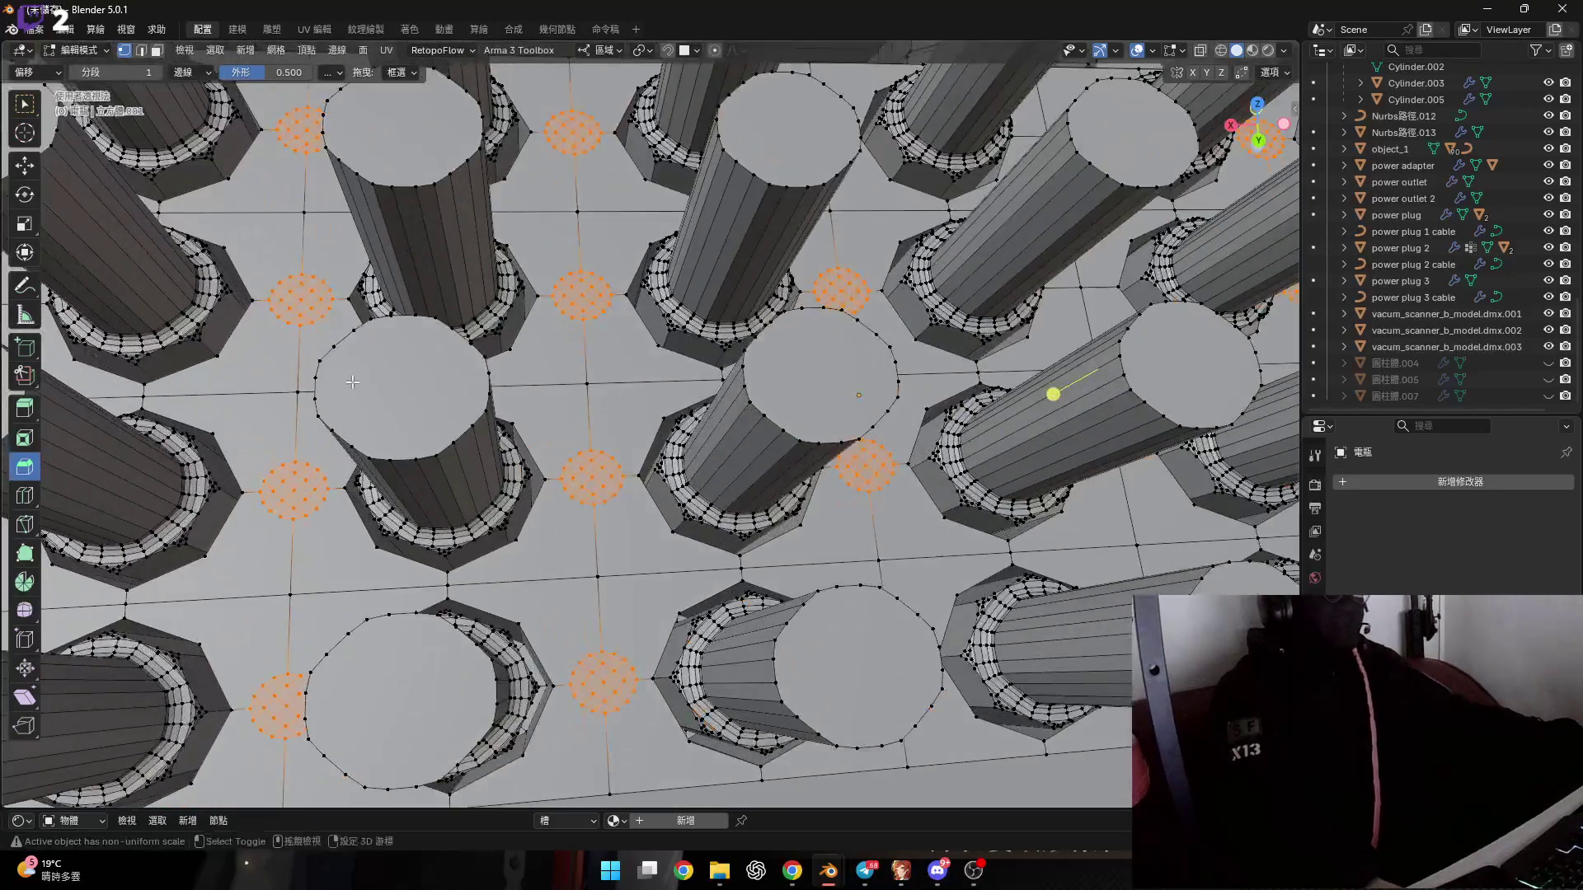
{"action": "scroll", "coordinate": [377, 388], "scroll_direction": "down", "scroll_amount": 6}
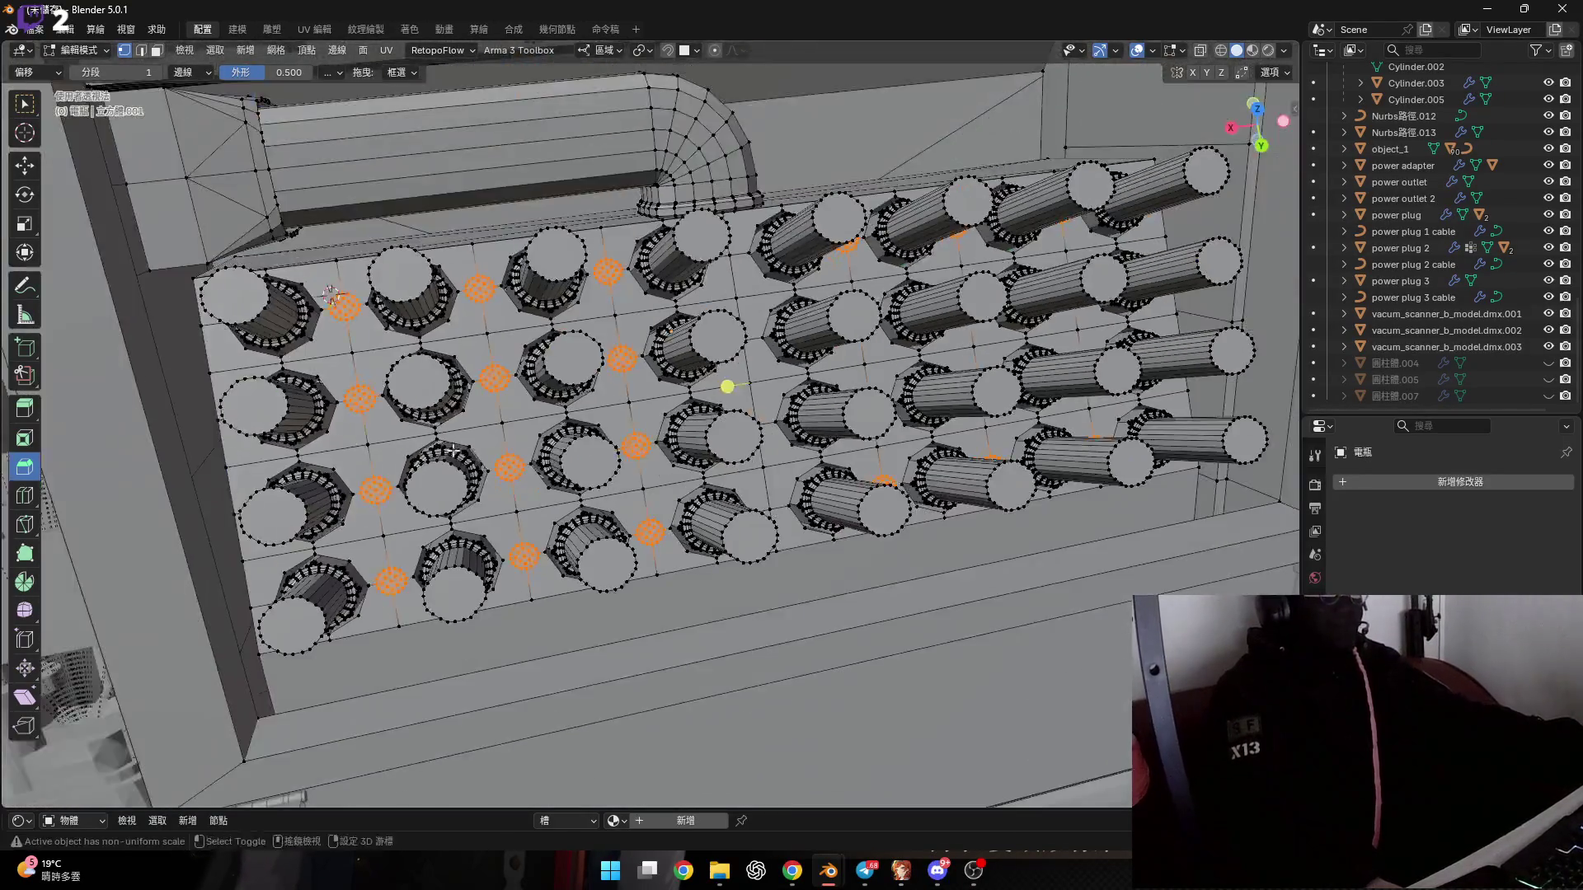
{"action": "mouse_move", "coordinate": [379, 403]}
{"action": "middle_mouse_down"}
{"action": "mouse_move", "coordinate": [385, 438]}
{"action": "mouse_move", "coordinate": [656, 404]}
{"action": "mouse_move", "coordinate": [52, 122]}
{"action": "middle_mouse_up"}
{"action": "scroll", "coordinate": [656, 405], "scroll_direction": "up", "scroll_amount": 3}
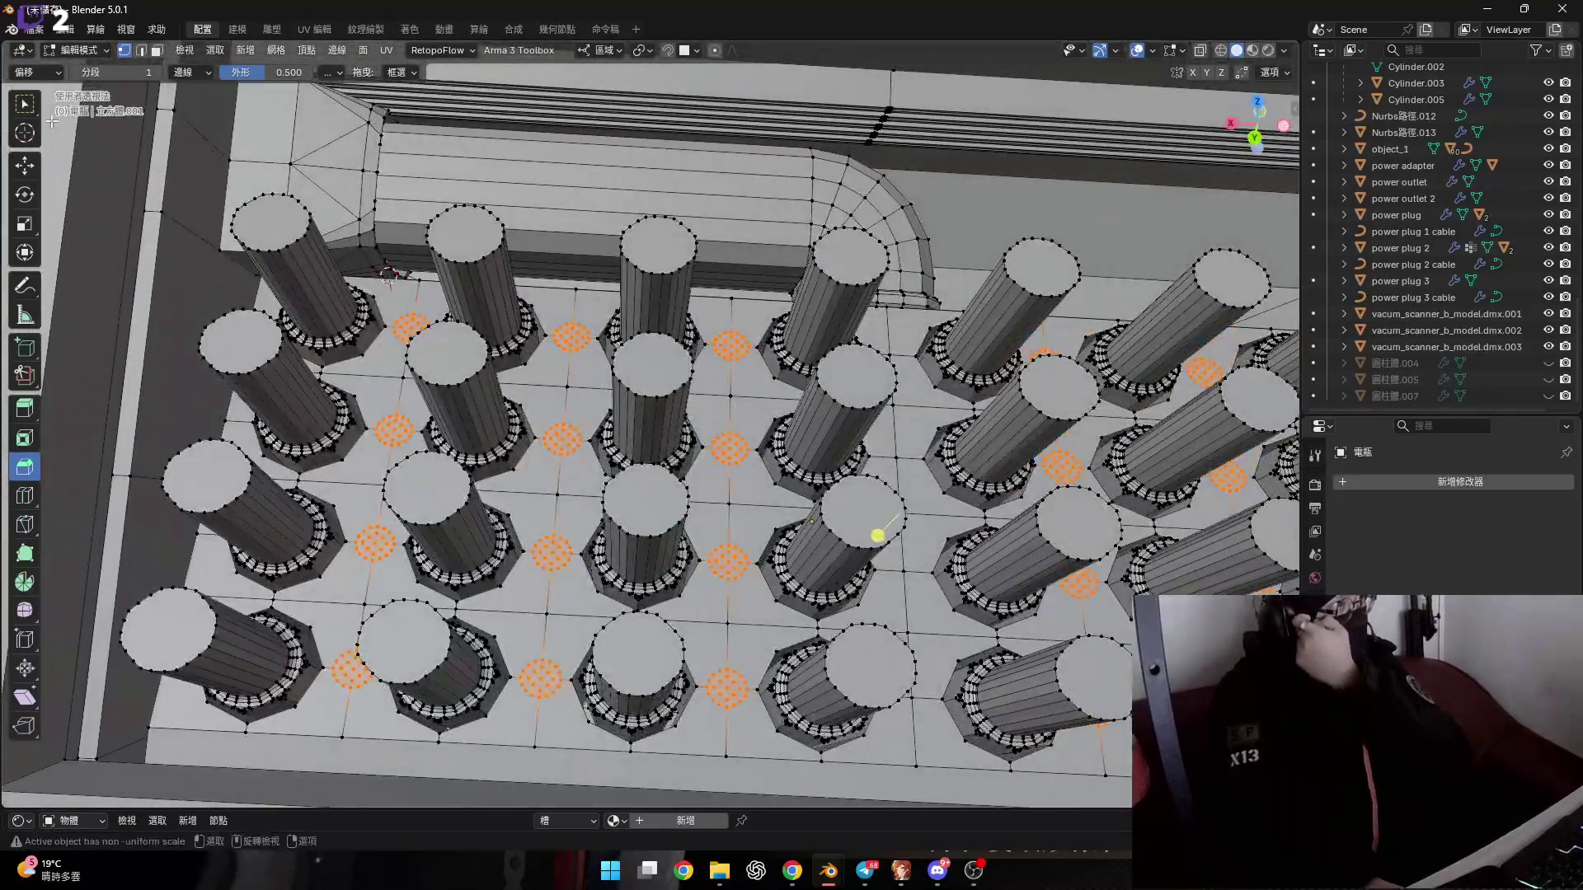
Switch from bevelling to the Select Box tool and zoom onto the small circles.
{"action": "left_click", "coordinate": [25, 104]}
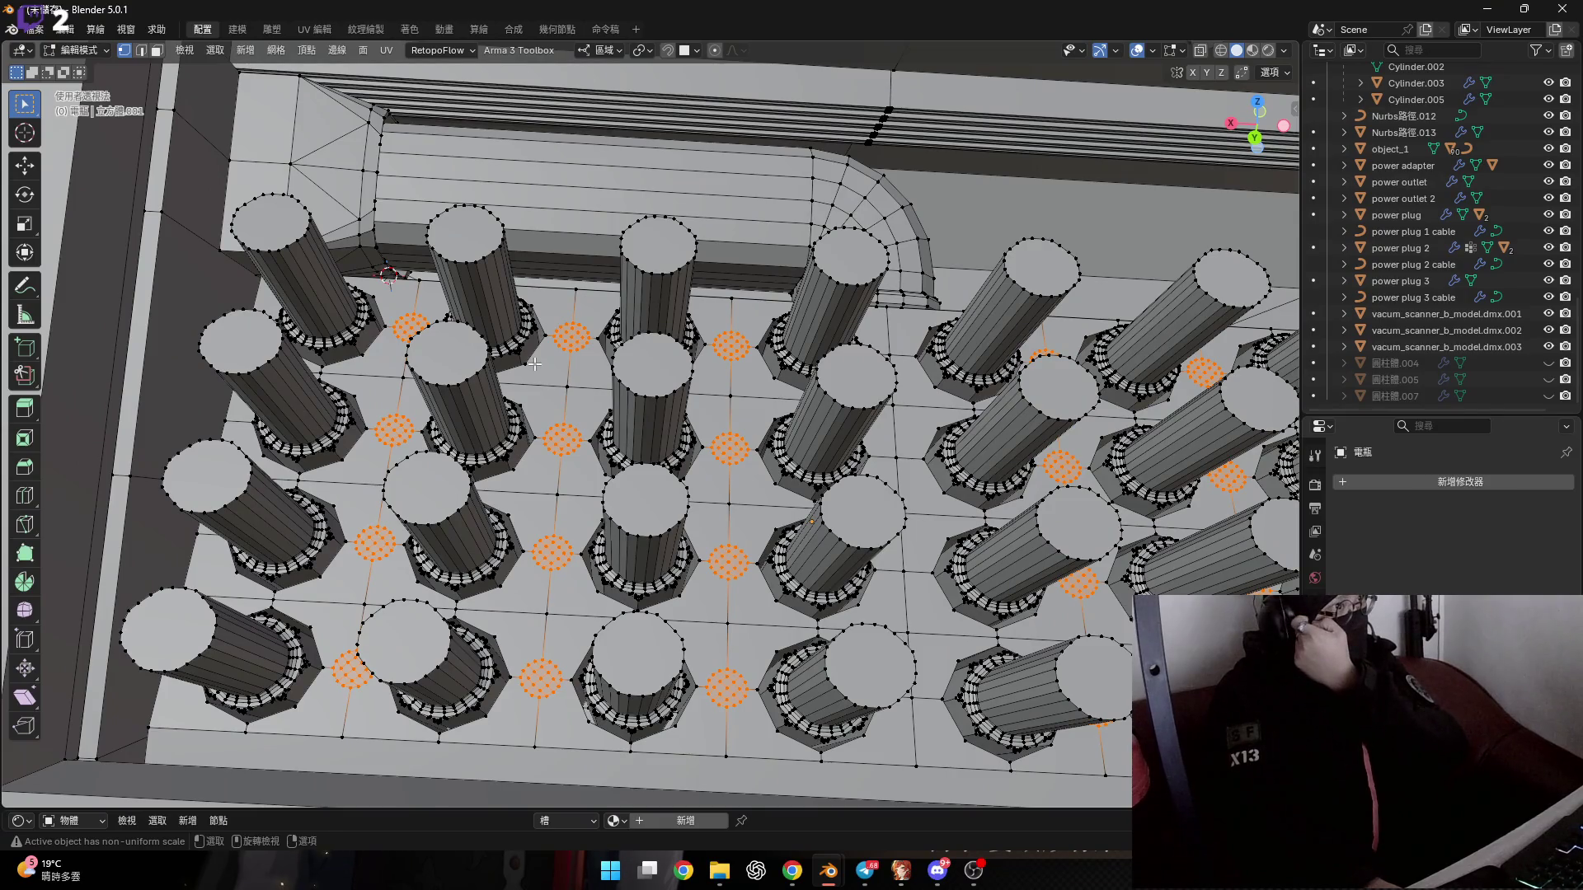
{"action": "scroll", "coordinate": [532, 371], "scroll_direction": "up", "scroll_amount": 2}
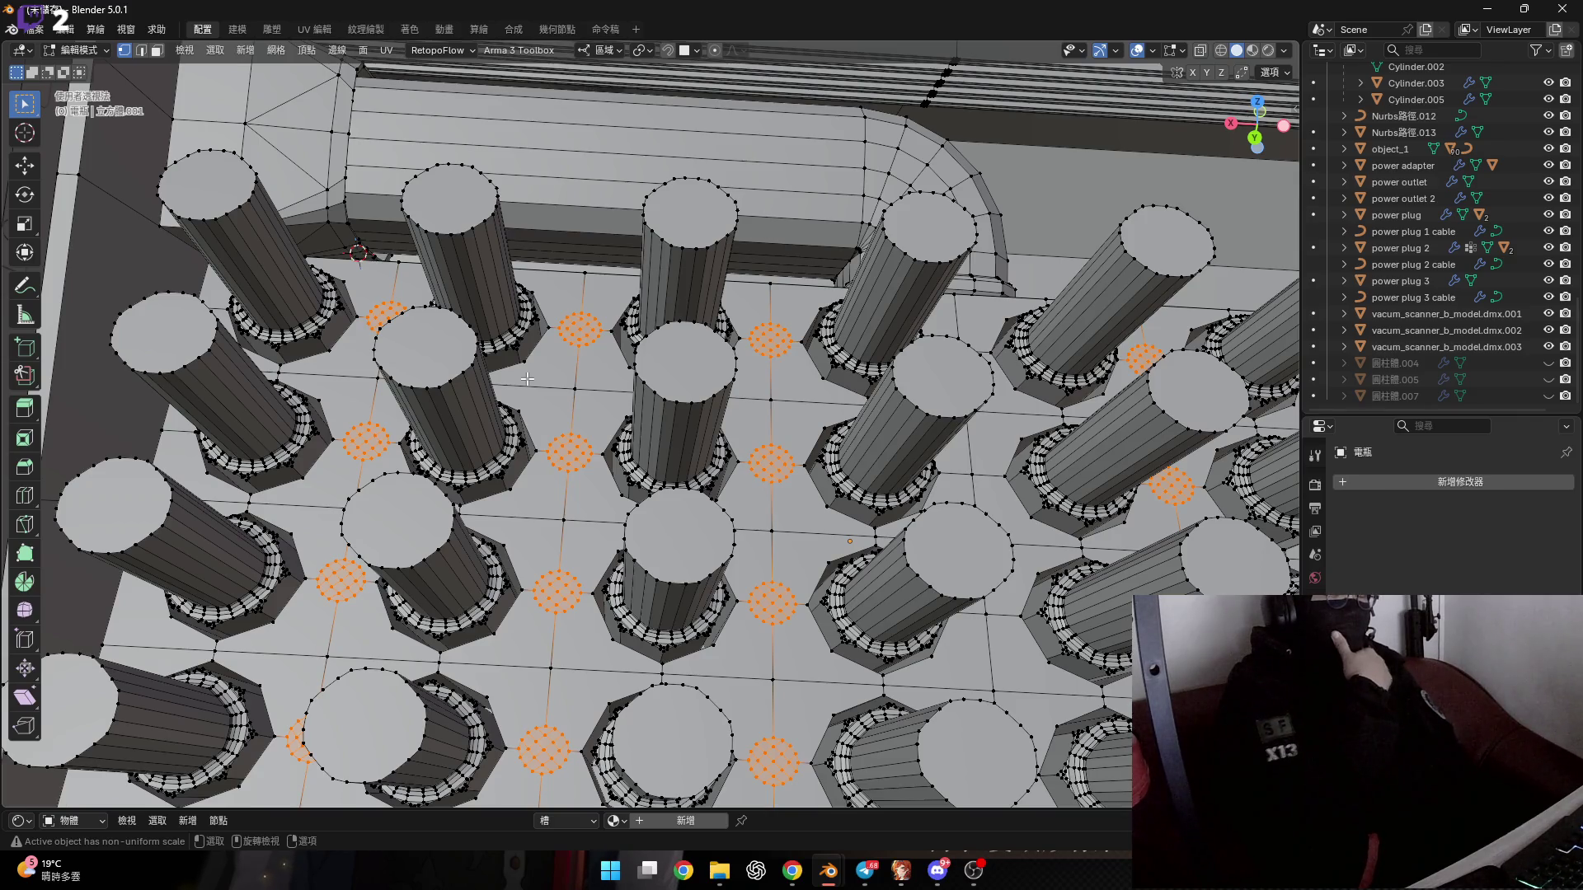
{"action": "mouse_move", "coordinate": [527, 378]}
{"action": "middle_mouse_down", "text": "shift"}
{"action": "mouse_move", "coordinate": [688, 463]}
{"action": "mouse_move", "coordinate": [689, 383]}
{"action": "middle_mouse_up", "text": "shift"}
{"action": "scroll", "coordinate": [701, 449], "scroll_direction": "up", "scroll_amount": 5}
Delete the currently selected small circular faces with X > Faces.
{"action": "key", "text": "x"}
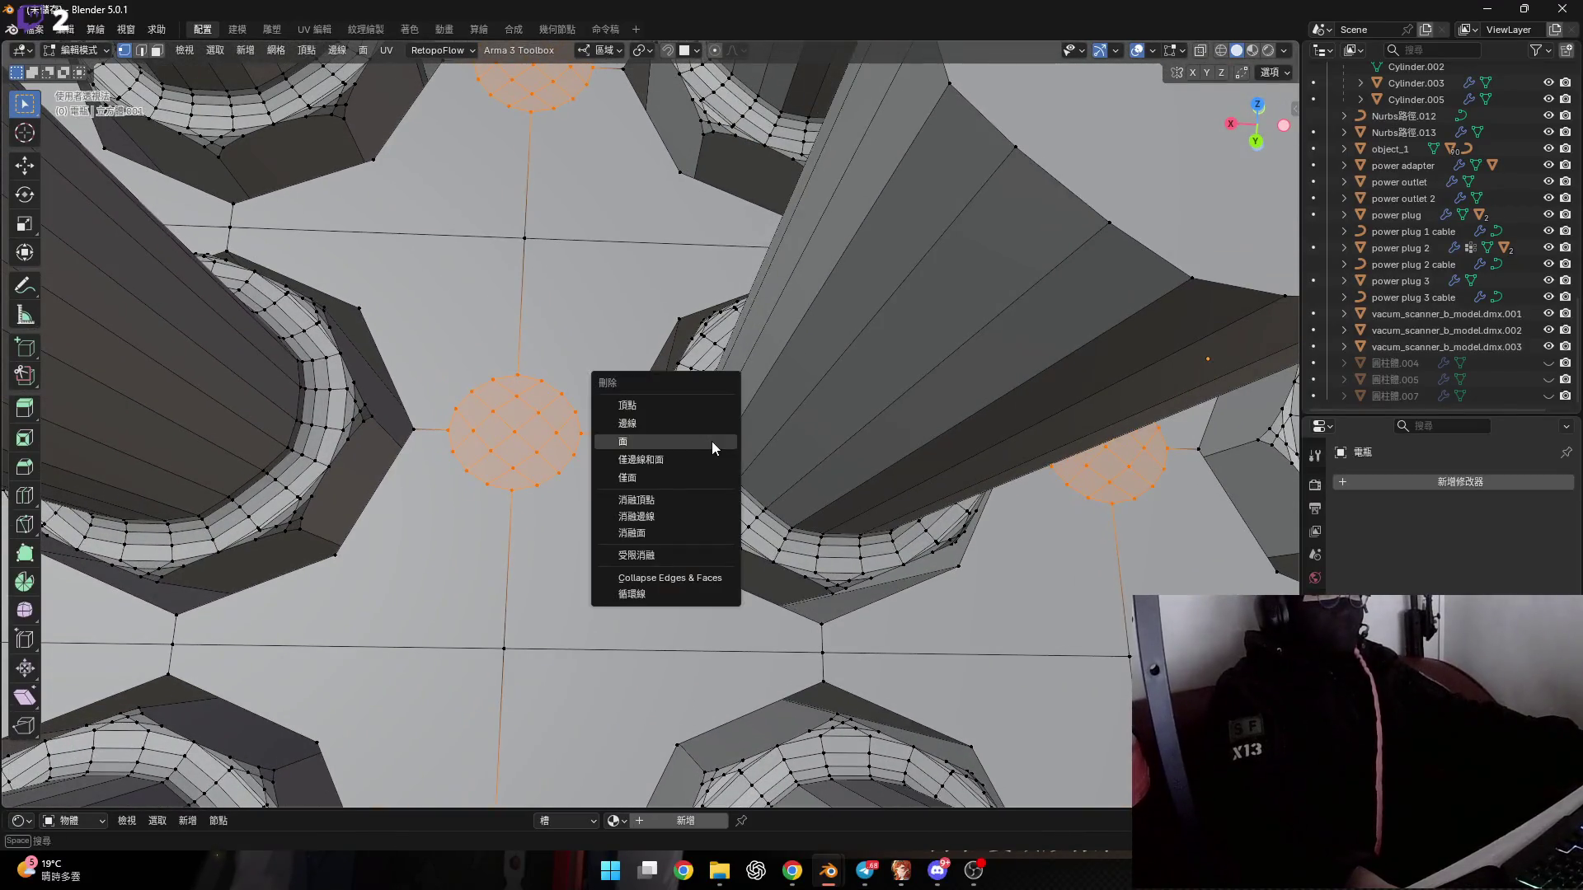
{"action": "left_click", "coordinate": [710, 442]}
{"action": "scroll", "coordinate": [585, 384], "scroll_direction": "up", "scroll_amount": 4}
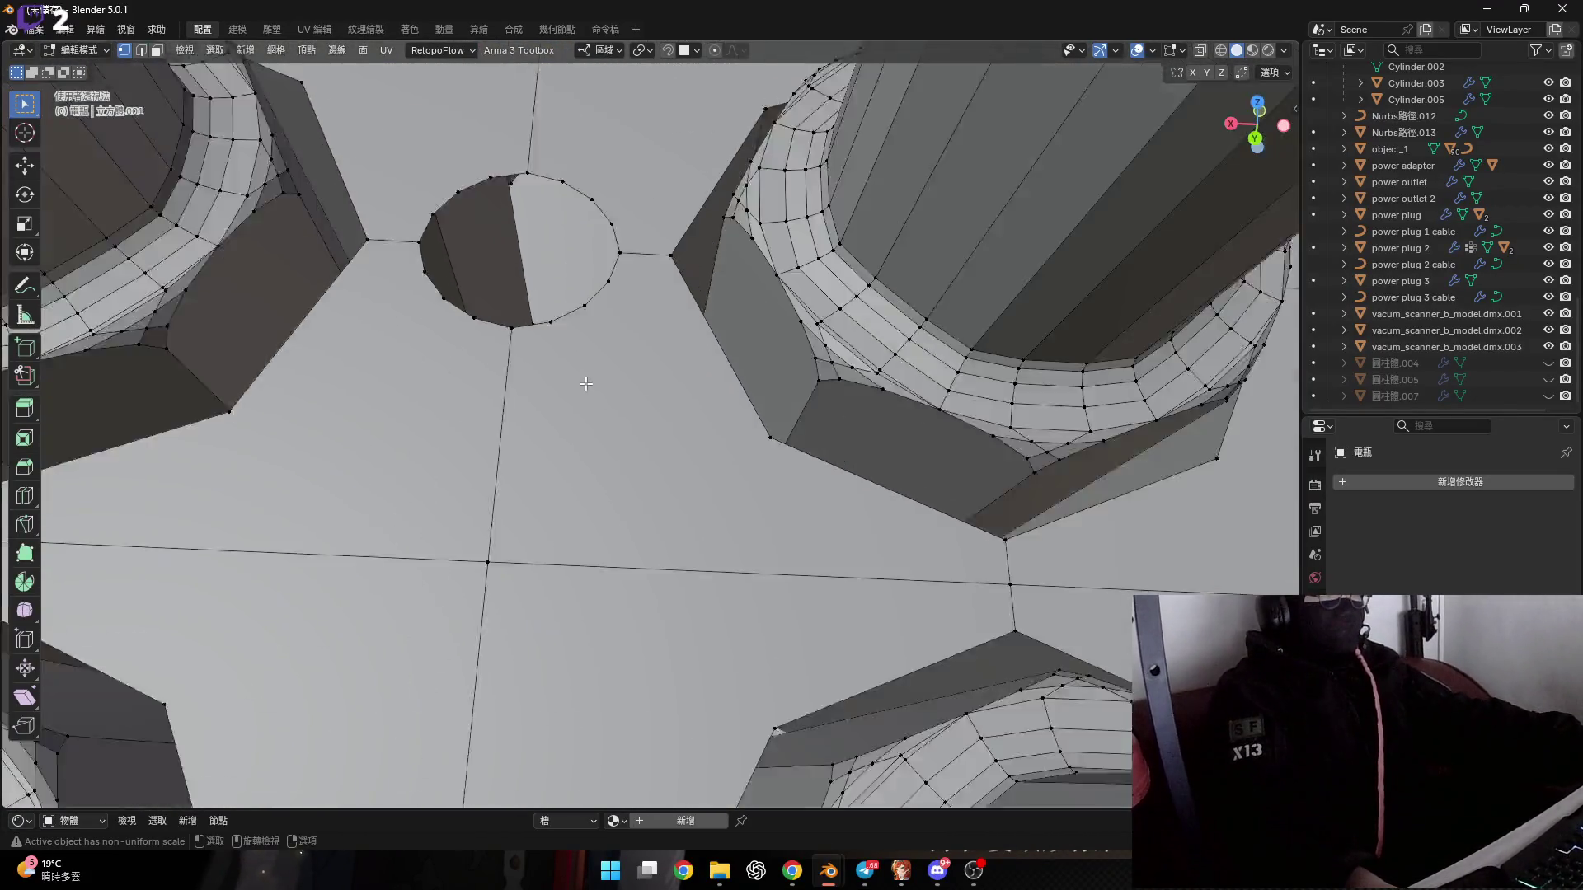
{"action": "scroll", "coordinate": [585, 383], "scroll_direction": "down", "scroll_amount": 5}
{"action": "scroll", "coordinate": [577, 429], "scroll_direction": "down", "scroll_amount": 3}
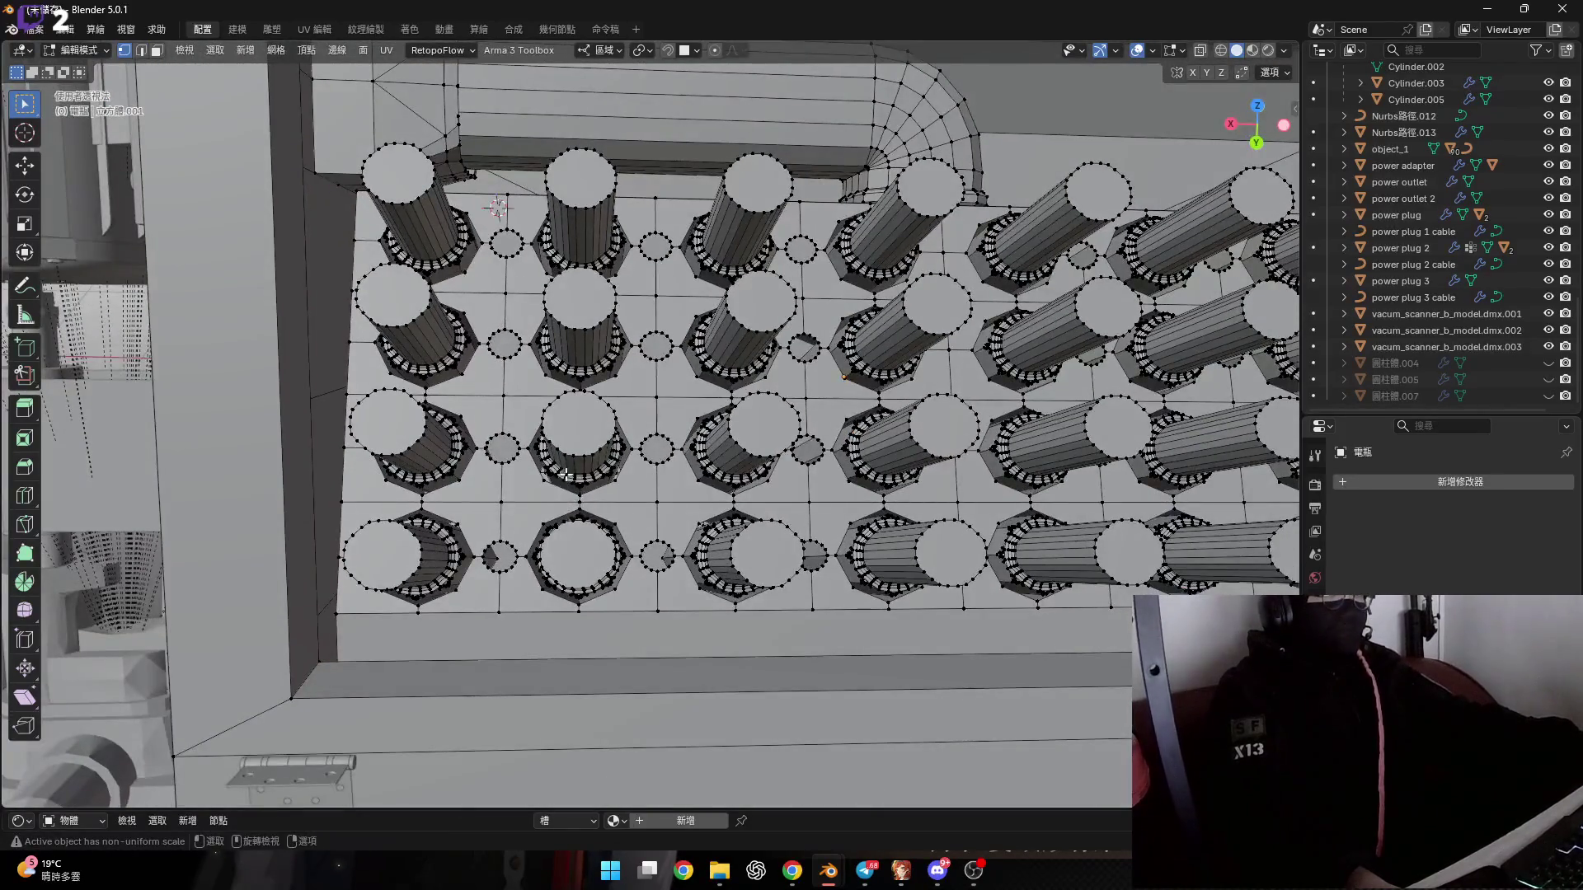
{"action": "scroll", "coordinate": [566, 472], "scroll_direction": "up", "scroll_amount": 3}
In face select mode, delete the remaining small circles to leave round holes.
{"action": "key", "text": "3"}
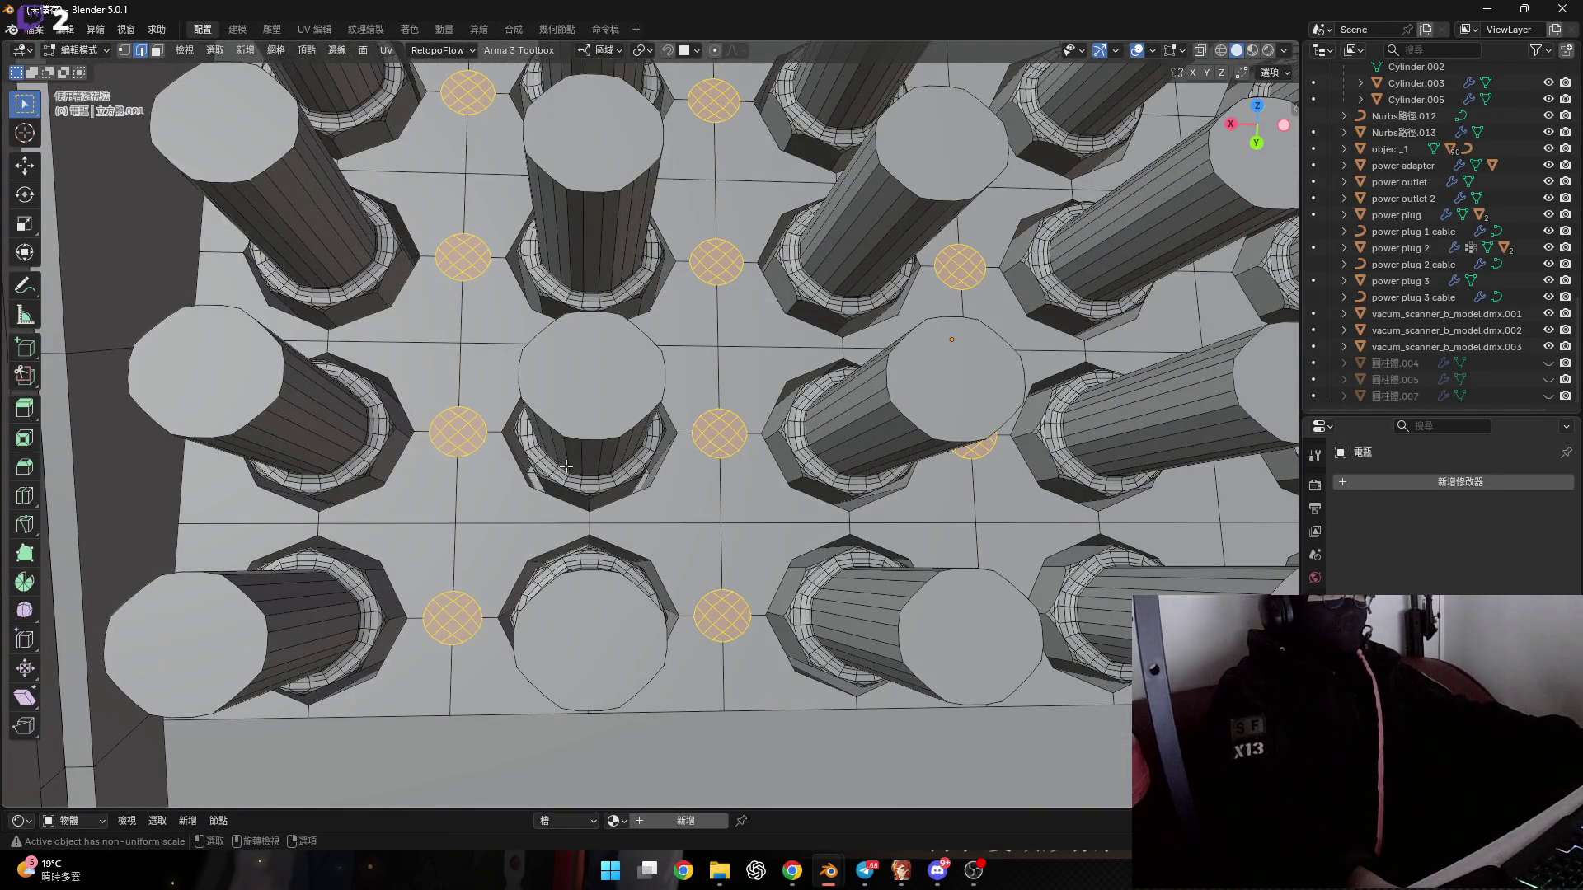
{"action": "key", "text": "x"}
{"action": "left_click", "coordinate": [565, 467]}
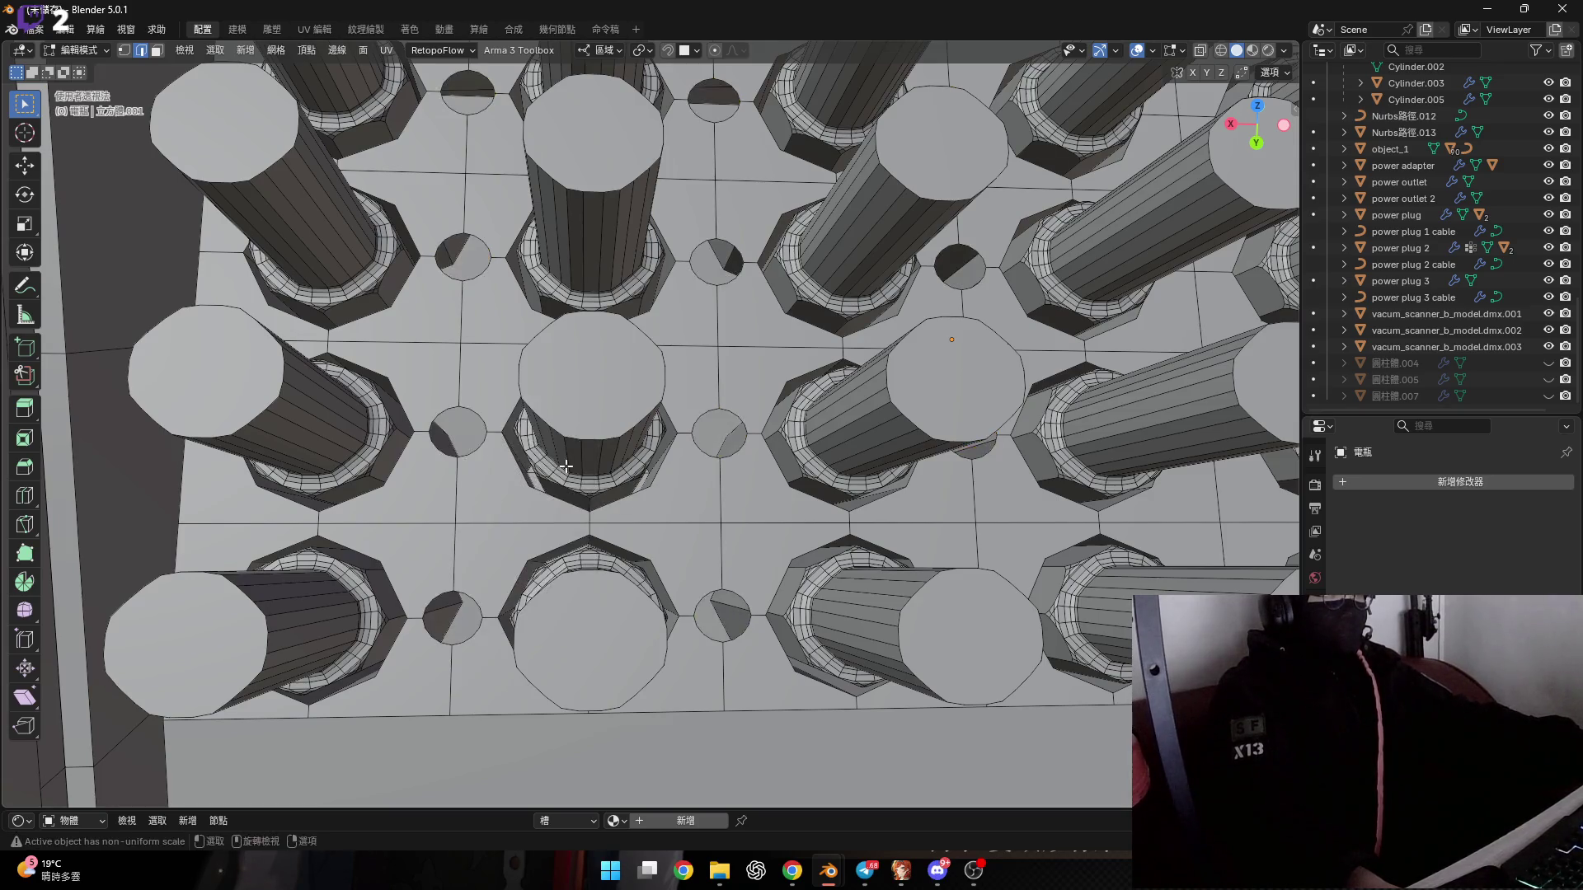
{"action": "scroll", "coordinate": [565, 467], "scroll_direction": "down", "scroll_amount": 2}
{"action": "scroll", "coordinate": [577, 462], "scroll_direction": "down", "scroll_amount": 3}
{"action": "scroll", "coordinate": [741, 454], "scroll_direction": "up", "scroll_amount": 2}
{"action": "scroll", "coordinate": [807, 453], "scroll_direction": "up", "scroll_amount": 3}
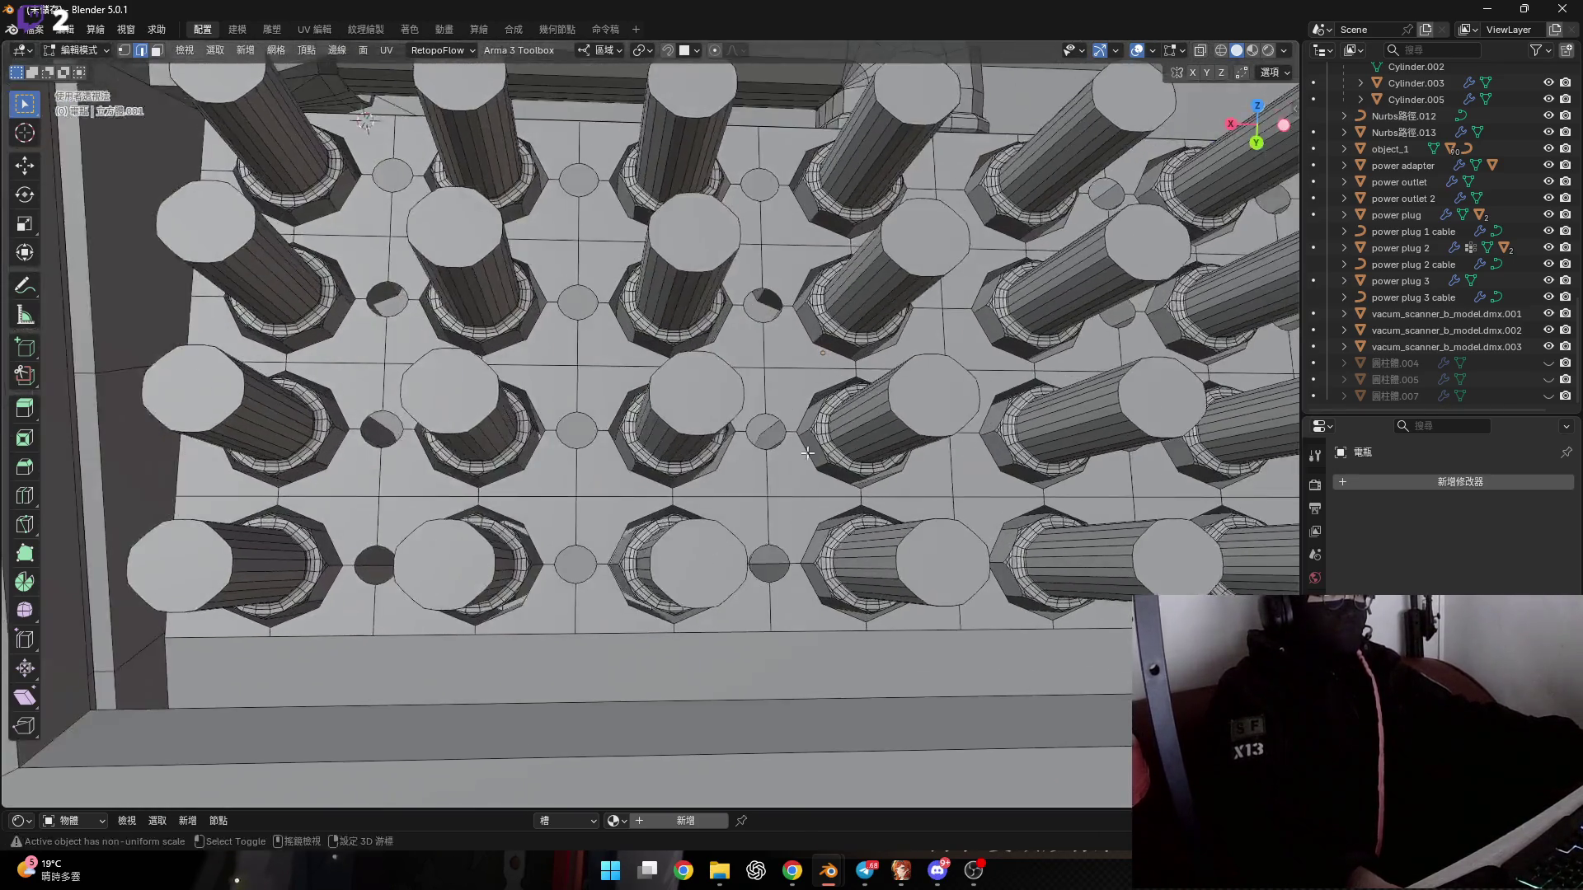
{"action": "scroll", "coordinate": [742, 511], "scroll_direction": "up", "scroll_amount": 4}
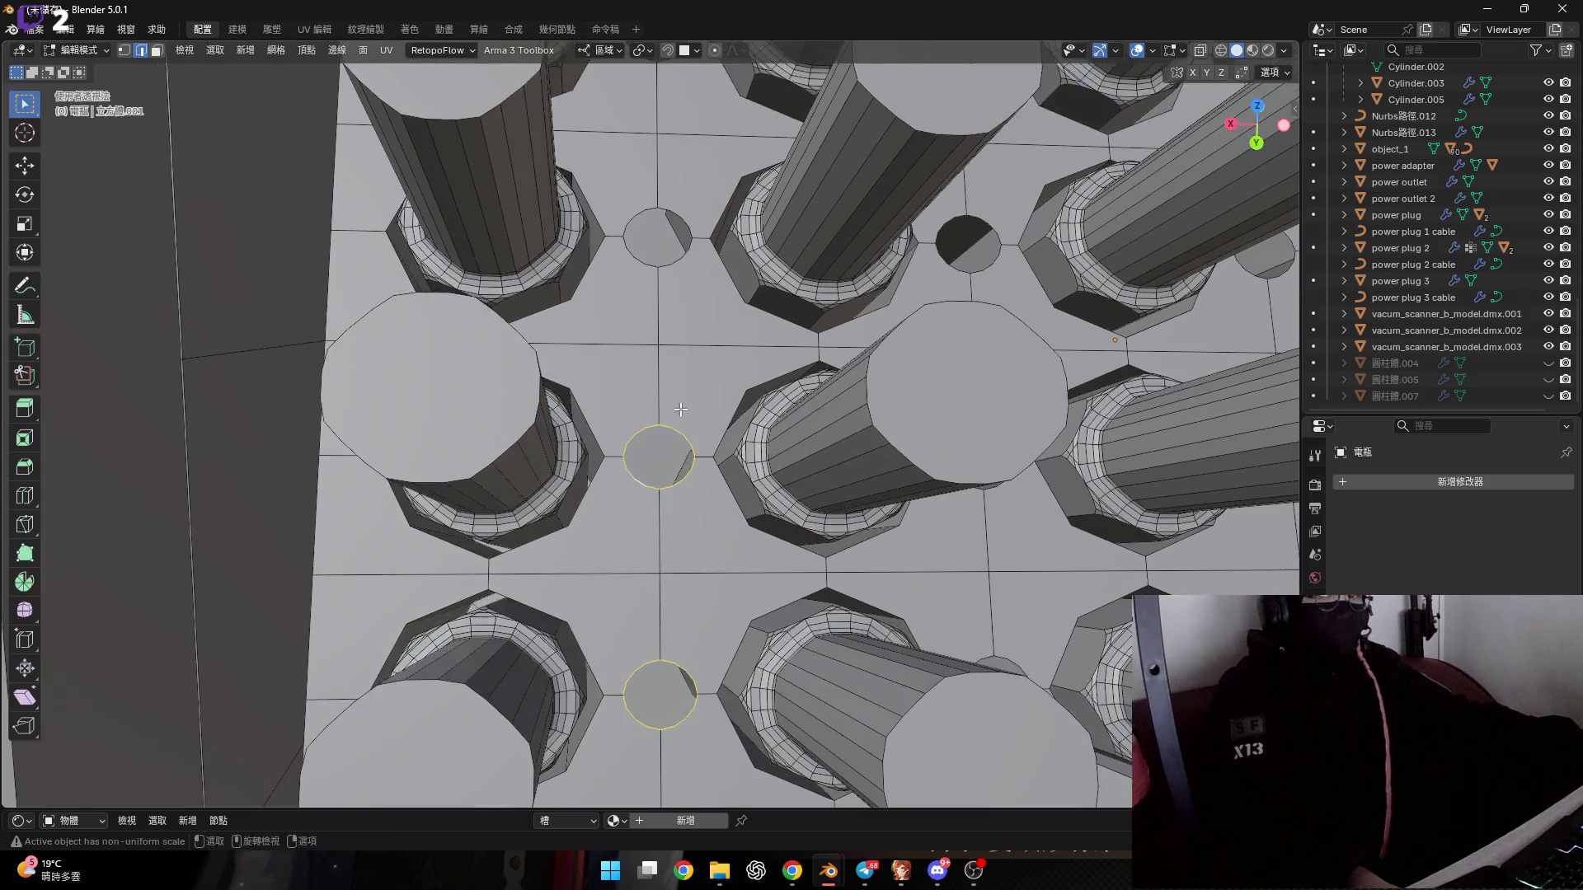
Extrude the selected circular faces inward along their normals into shallow pockets.
{"action": "middle_click_drag", "start_coordinate": [640, 357], "coordinate": [697, 411], "text": "shift"}
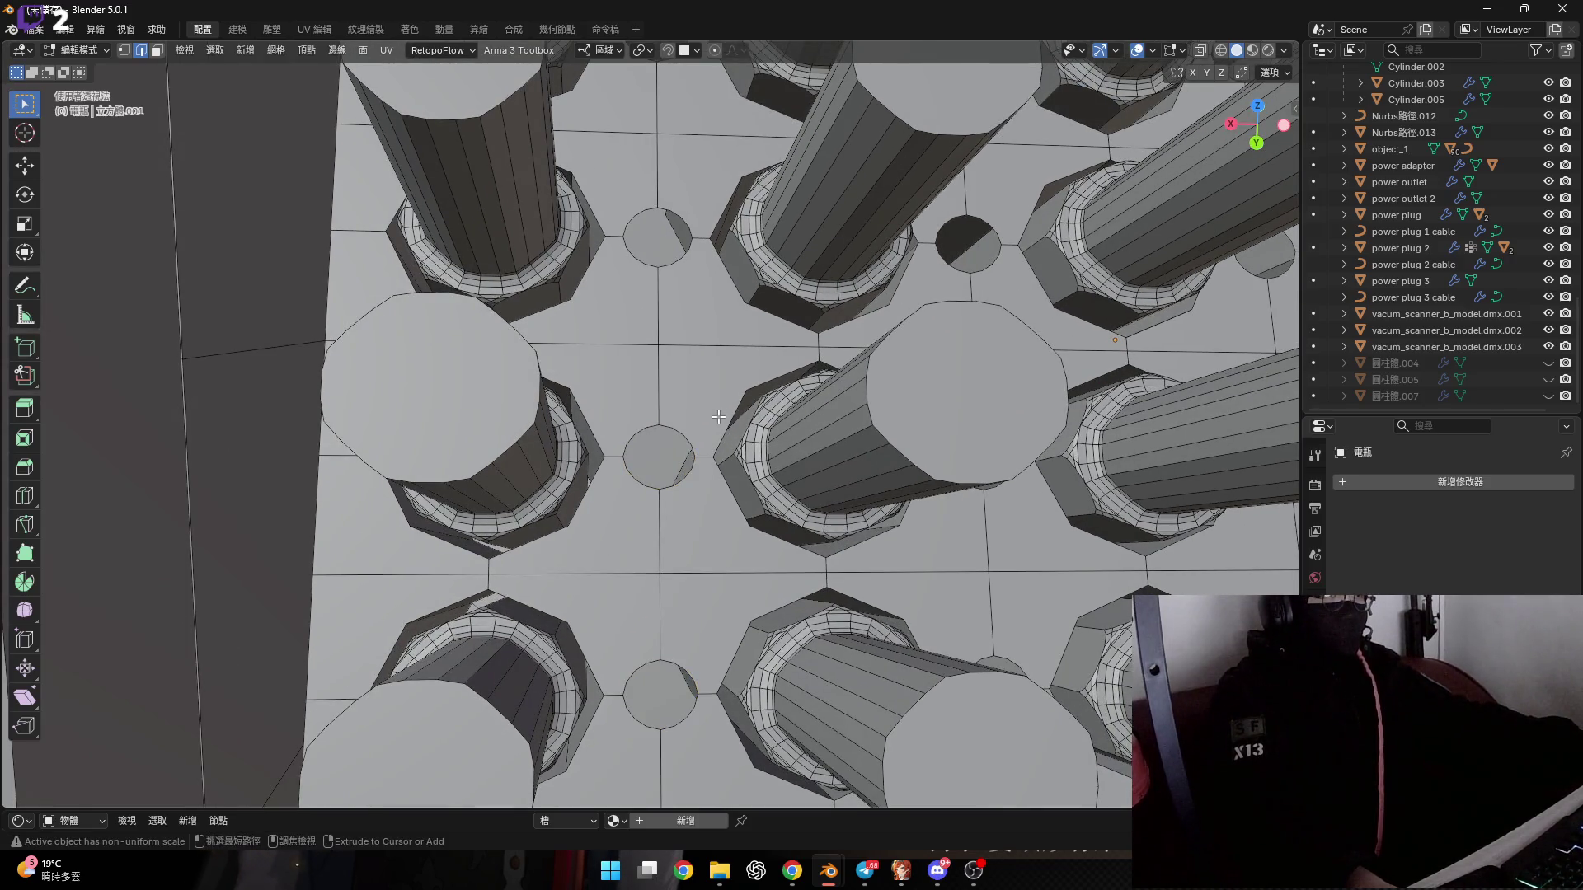
{"action": "scroll", "coordinate": [718, 416], "scroll_direction": "down", "scroll_amount": 4}
{"action": "scroll", "coordinate": [725, 412], "scroll_direction": "up", "scroll_amount": 5}
{"action": "middle_click_drag", "start_coordinate": [726, 412], "coordinate": [742, 399]}
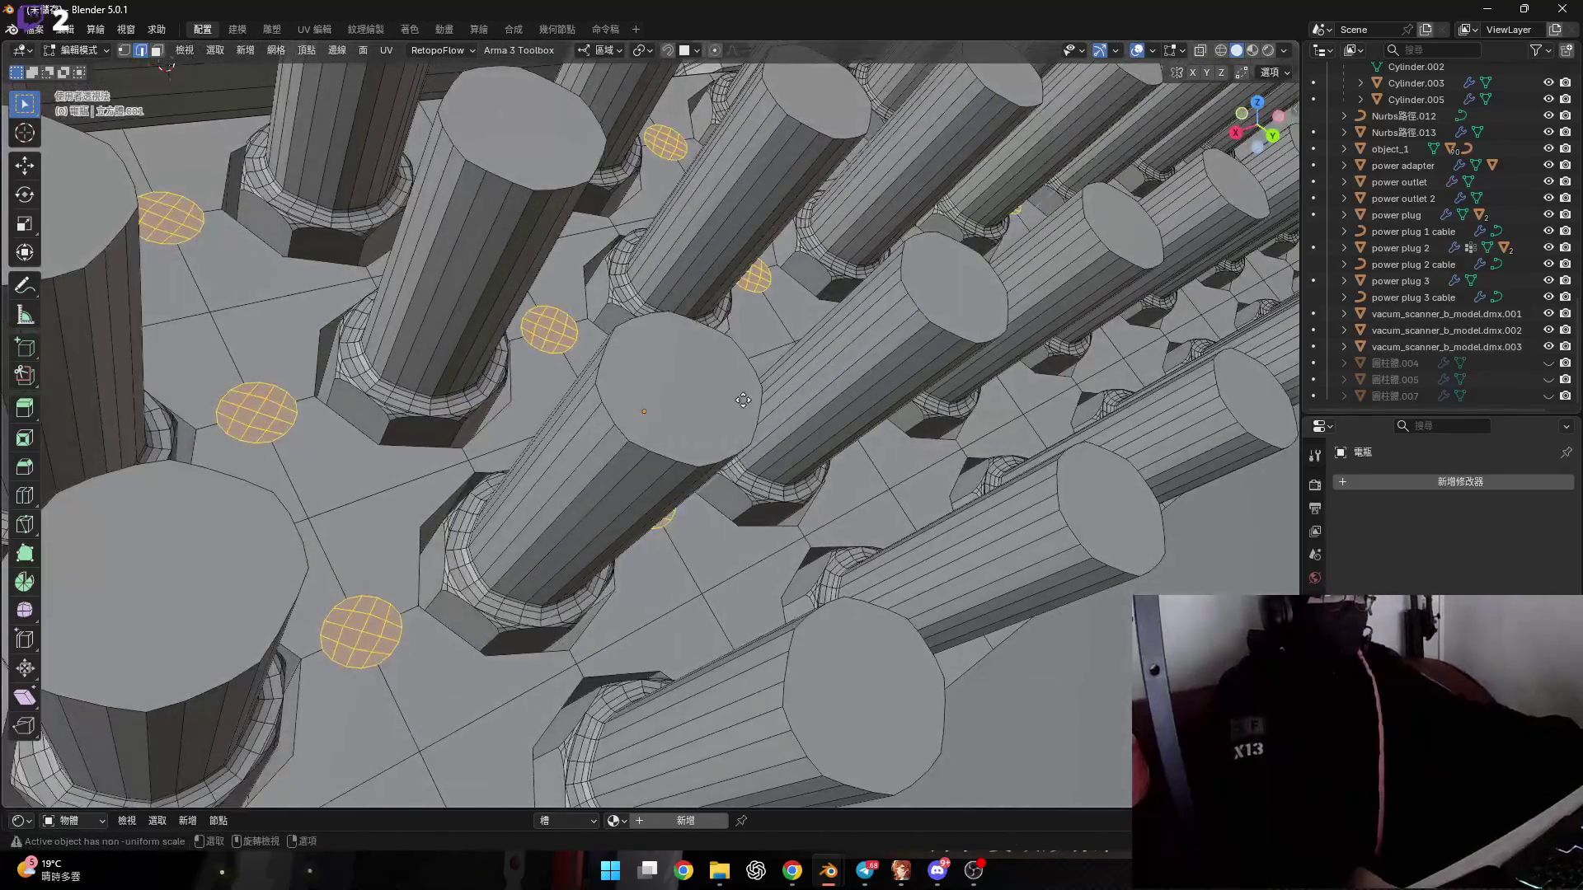
{"action": "key", "text": "e"}
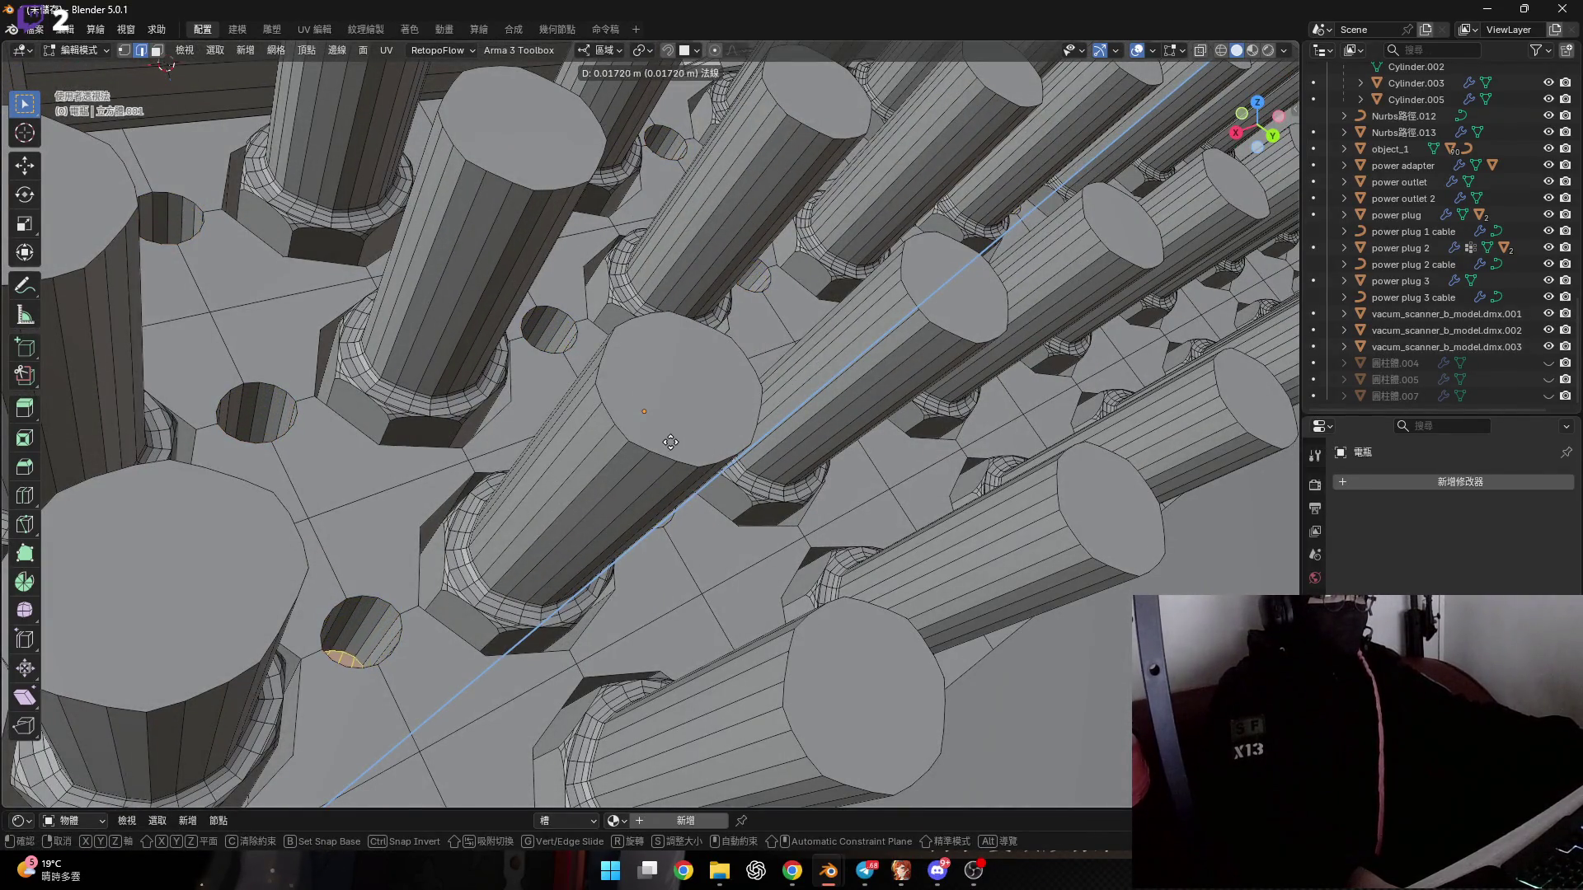
{"action": "left_click", "coordinate": [656, 446]}
Orbit and zoom around a recessed pocket to inspect it from several angles.
{"action": "middle_click_drag", "start_coordinate": [656, 447], "coordinate": [418, 506]}
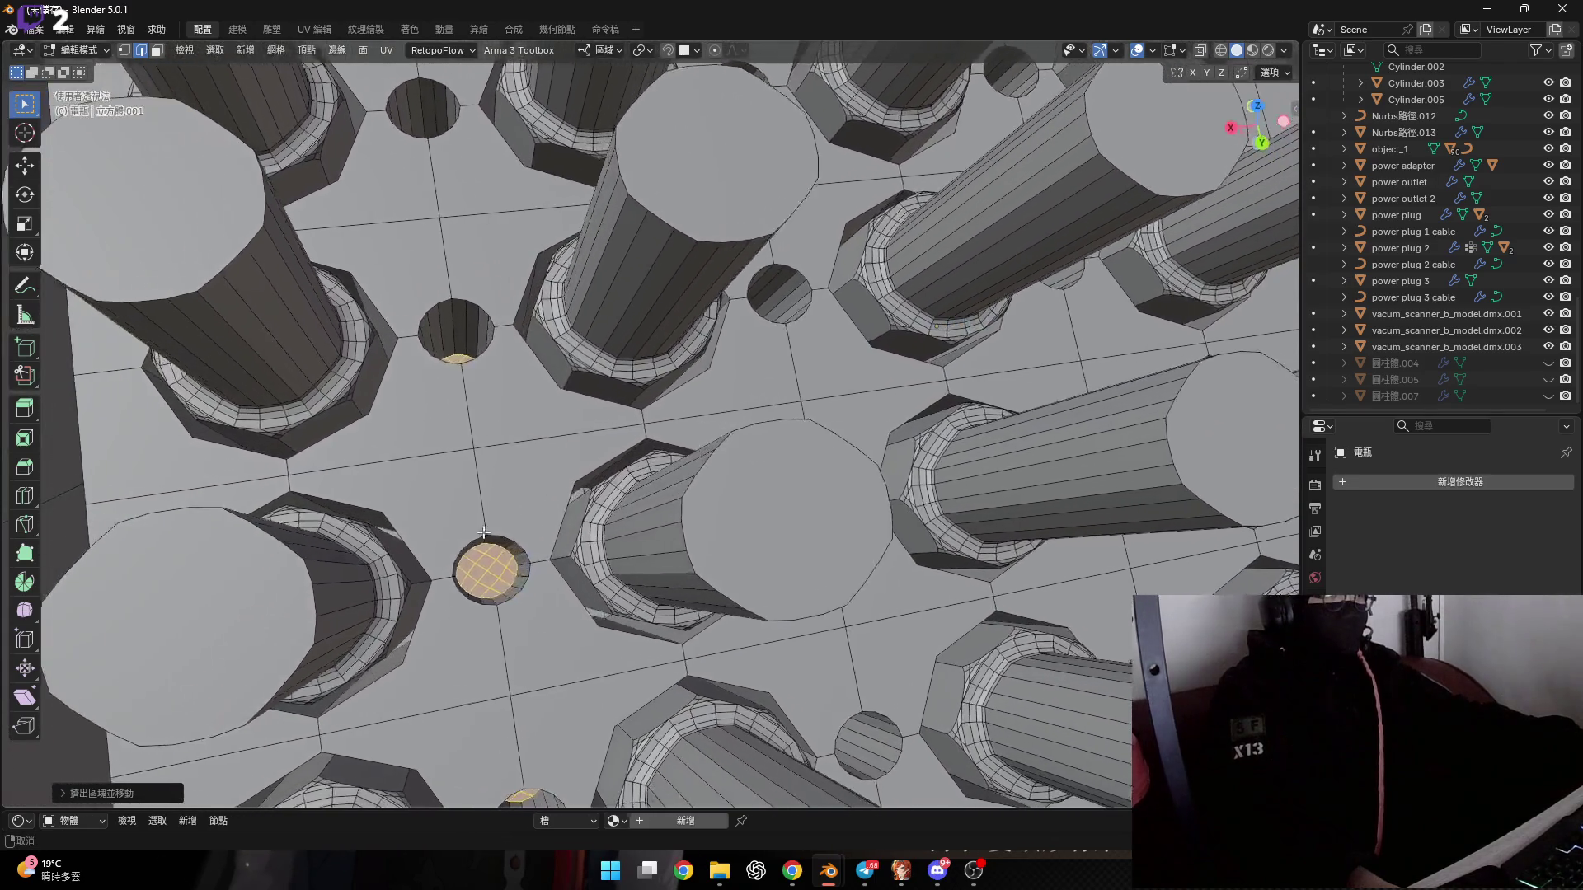
{"action": "mouse_move", "coordinate": [418, 506]}
{"action": "middle_mouse_down"}
{"action": "mouse_move", "coordinate": [474, 462]}
{"action": "mouse_move", "coordinate": [481, 510]}
{"action": "mouse_move", "coordinate": [517, 496]}
{"action": "middle_mouse_up"}
{"action": "scroll", "coordinate": [485, 449], "scroll_direction": "up", "scroll_amount": 3}
{"action": "scroll", "coordinate": [474, 462], "scroll_direction": "up", "scroll_amount": 5}
{"action": "scroll", "coordinate": [471, 486], "scroll_direction": "down", "scroll_amount": 4}
{"action": "scroll", "coordinate": [474, 495], "scroll_direction": "up", "scroll_amount": 6}
{"action": "scroll", "coordinate": [481, 511], "scroll_direction": "down", "scroll_amount": 5}
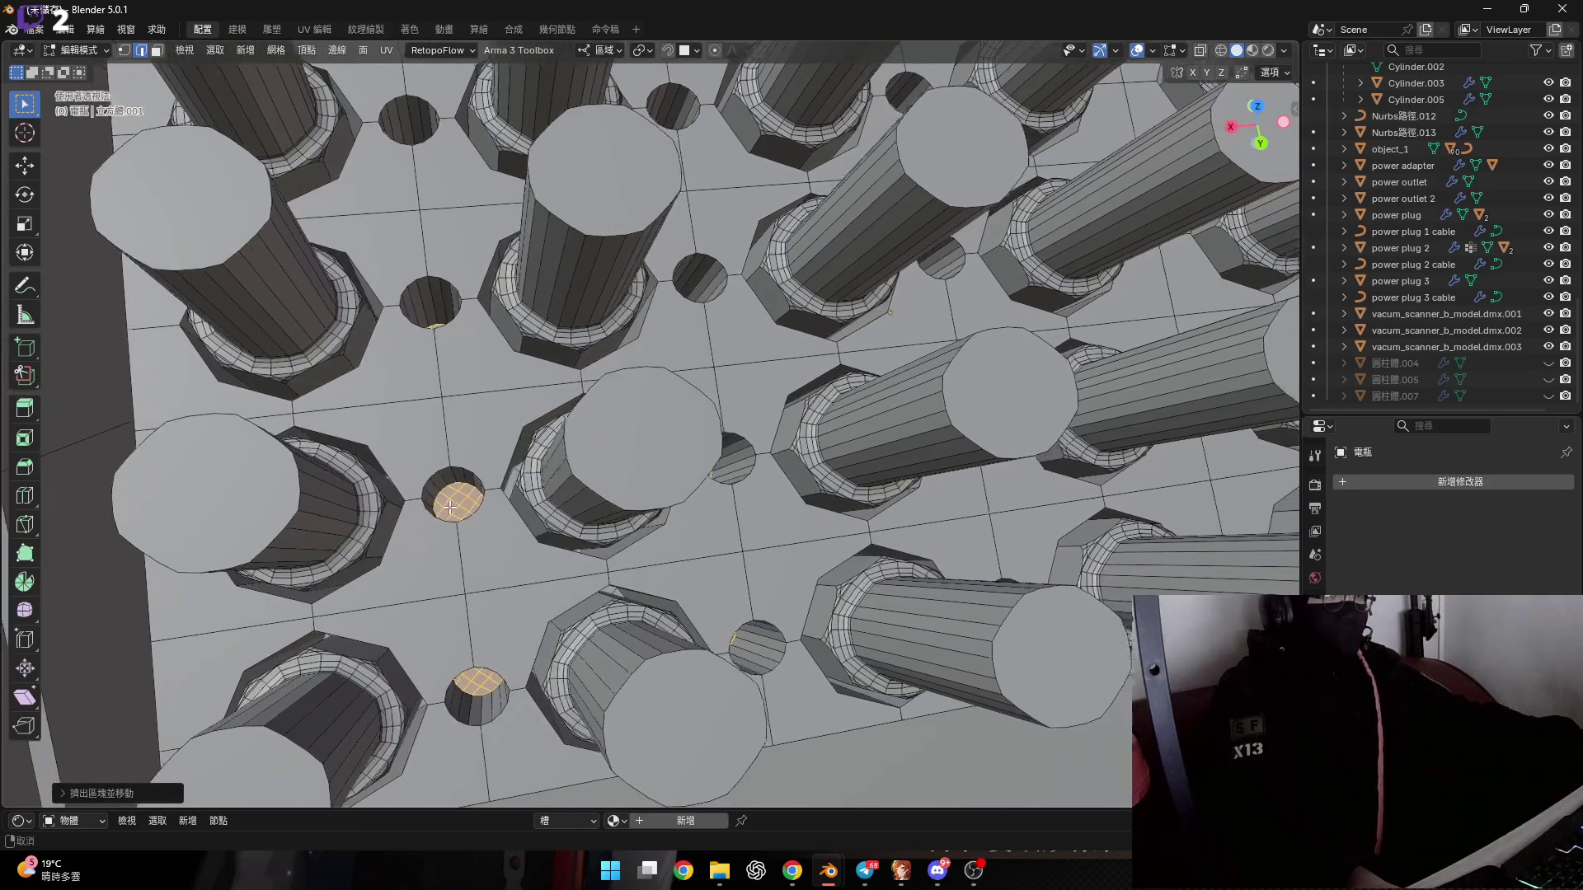
{"action": "scroll", "coordinate": [517, 495], "scroll_direction": "up", "scroll_amount": 5}
{"action": "scroll", "coordinate": [516, 495], "scroll_direction": "up", "scroll_amount": 3}
{"action": "scroll", "coordinate": [503, 511], "scroll_direction": "down", "scroll_amount": 6}
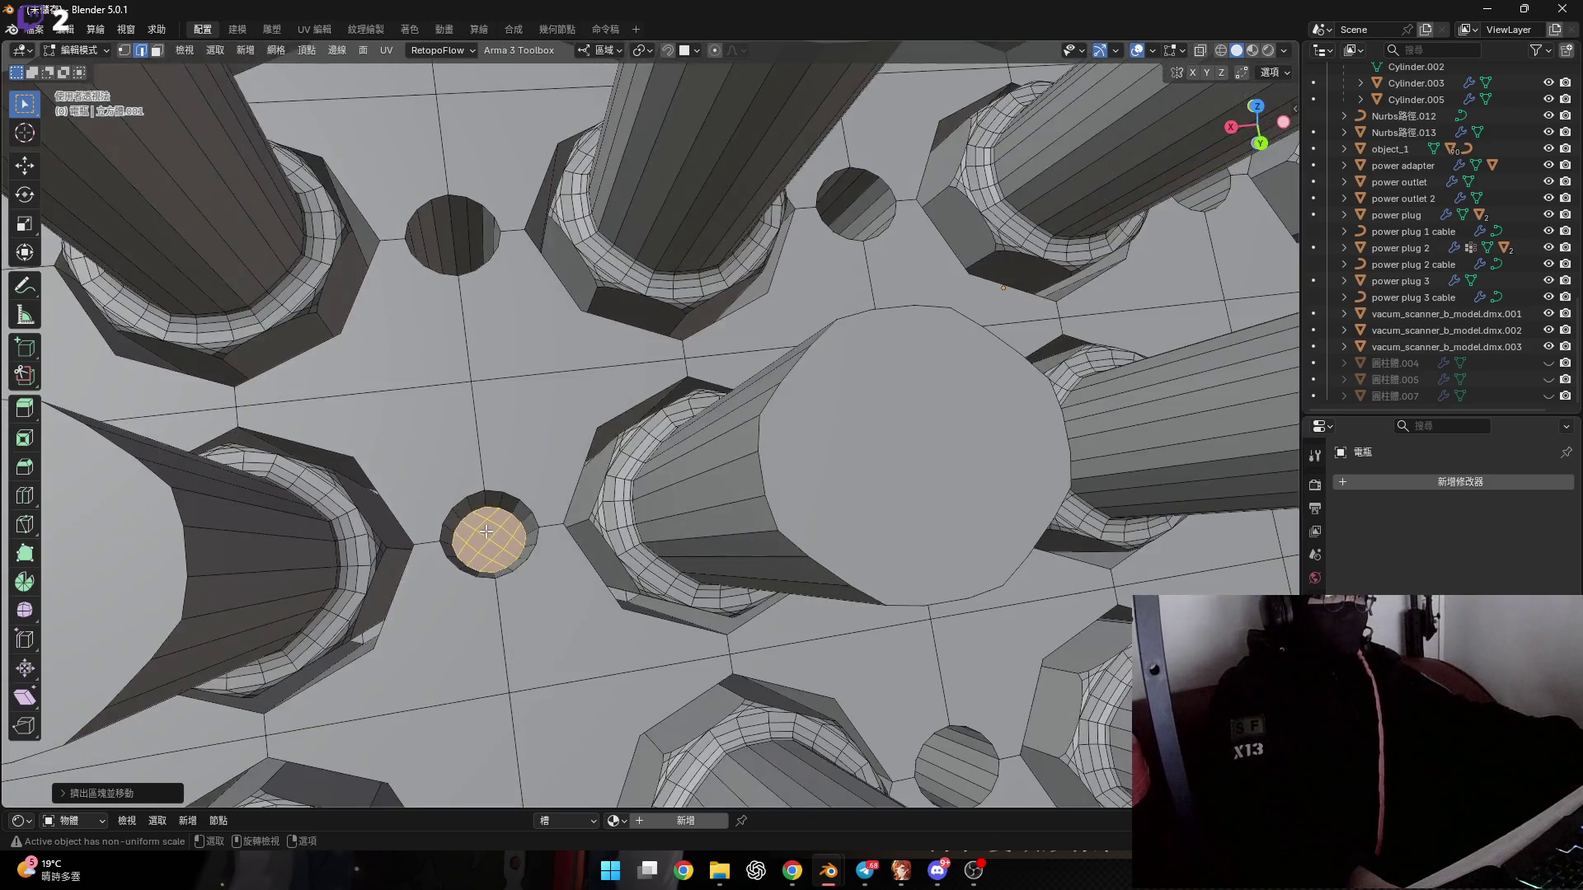
{"action": "scroll", "coordinate": [491, 527], "scroll_direction": "up", "scroll_amount": 4}
{"action": "scroll", "coordinate": [492, 525], "scroll_direction": "up", "scroll_amount": 2}
{"action": "middle_click_drag", "start_coordinate": [492, 525], "coordinate": [492, 522]}
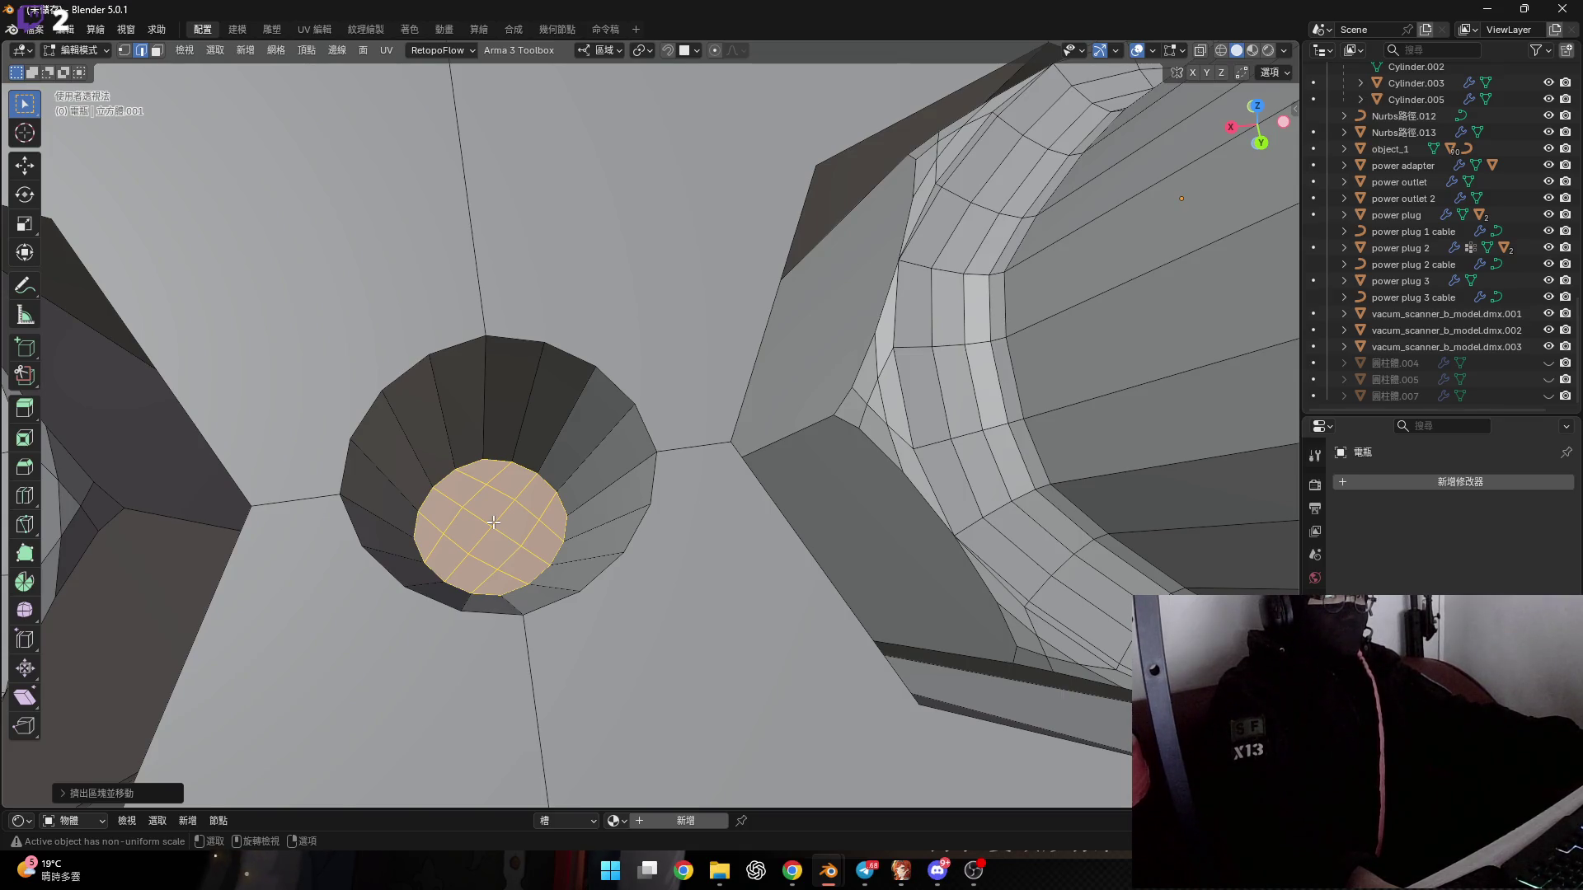
{"action": "scroll", "coordinate": [493, 522], "scroll_direction": "down", "scroll_amount": 8}
{"action": "scroll", "coordinate": [478, 528], "scroll_direction": "down", "scroll_amount": 2}
{"action": "scroll", "coordinate": [460, 532], "scroll_direction": "up", "scroll_amount": 1}
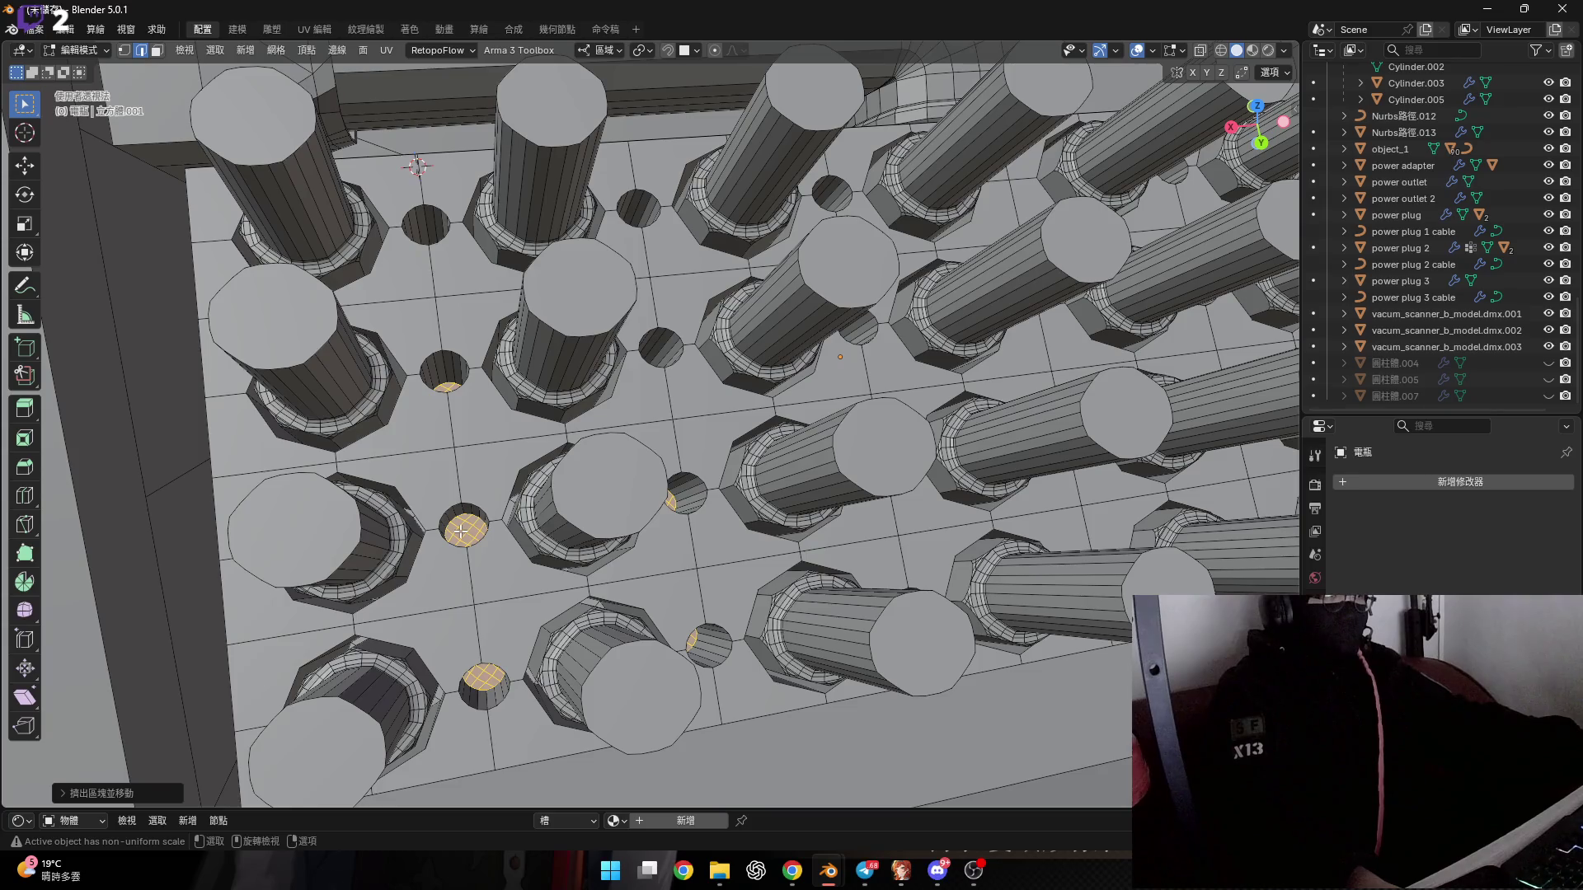
{"action": "scroll", "coordinate": [430, 537], "scroll_direction": "up", "scroll_amount": 8}
{"action": "mouse_move", "coordinate": [430, 537]}
{"action": "middle_mouse_down"}
{"action": "mouse_move", "coordinate": [411, 558]}
{"action": "mouse_move", "coordinate": [564, 528]}
{"action": "middle_mouse_up"}
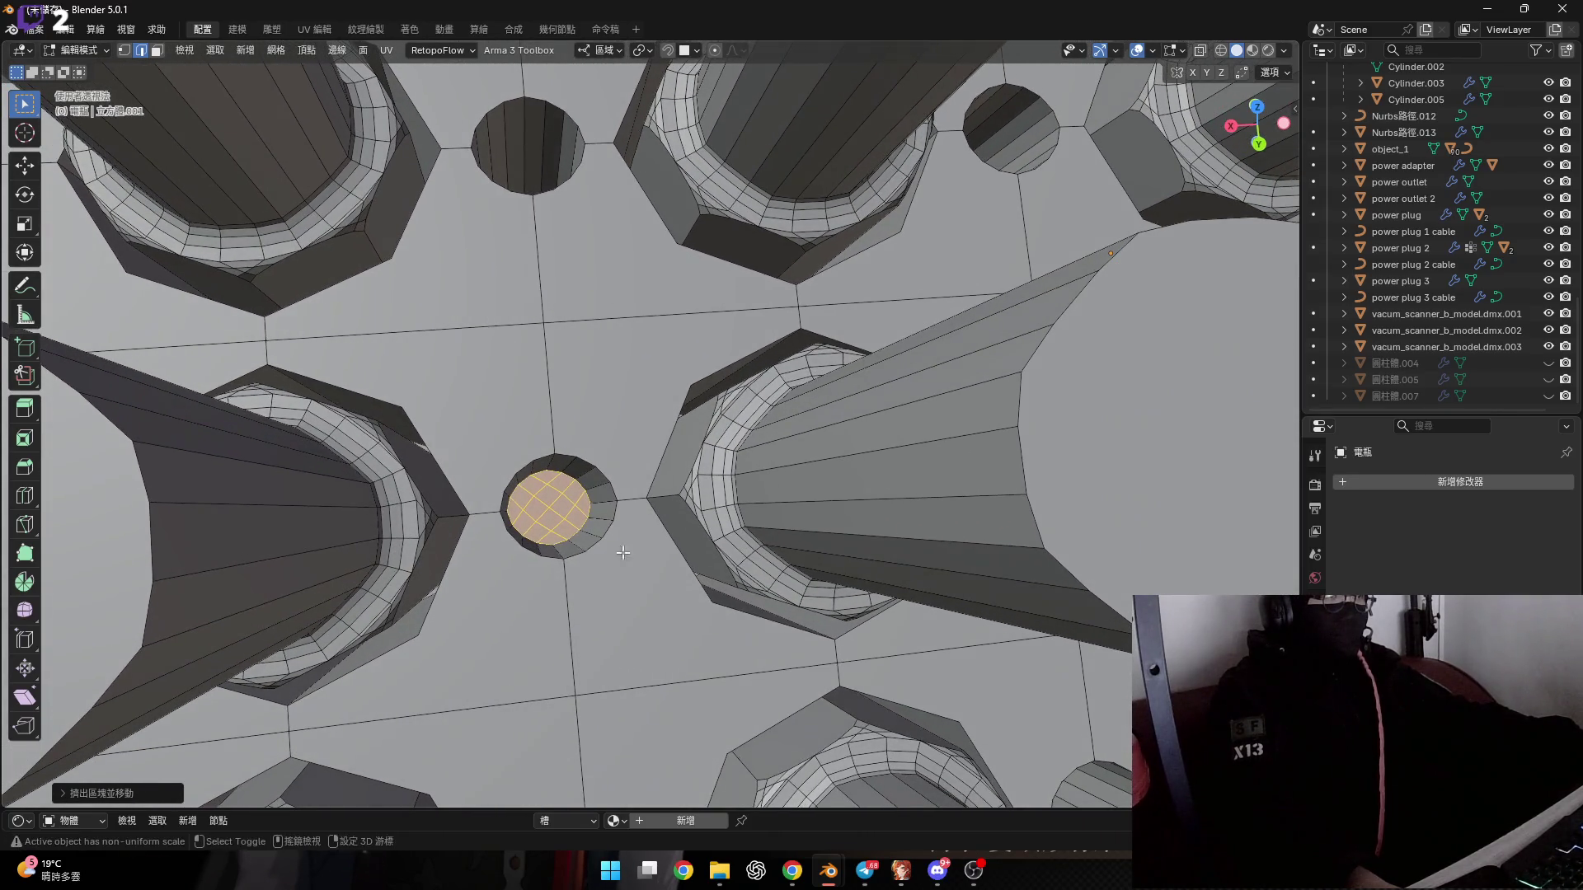
{"action": "scroll", "coordinate": [564, 529], "scroll_direction": "up", "scroll_amount": 6}
{"action": "middle_click_drag", "start_coordinate": [553, 533], "coordinate": [553, 525]}
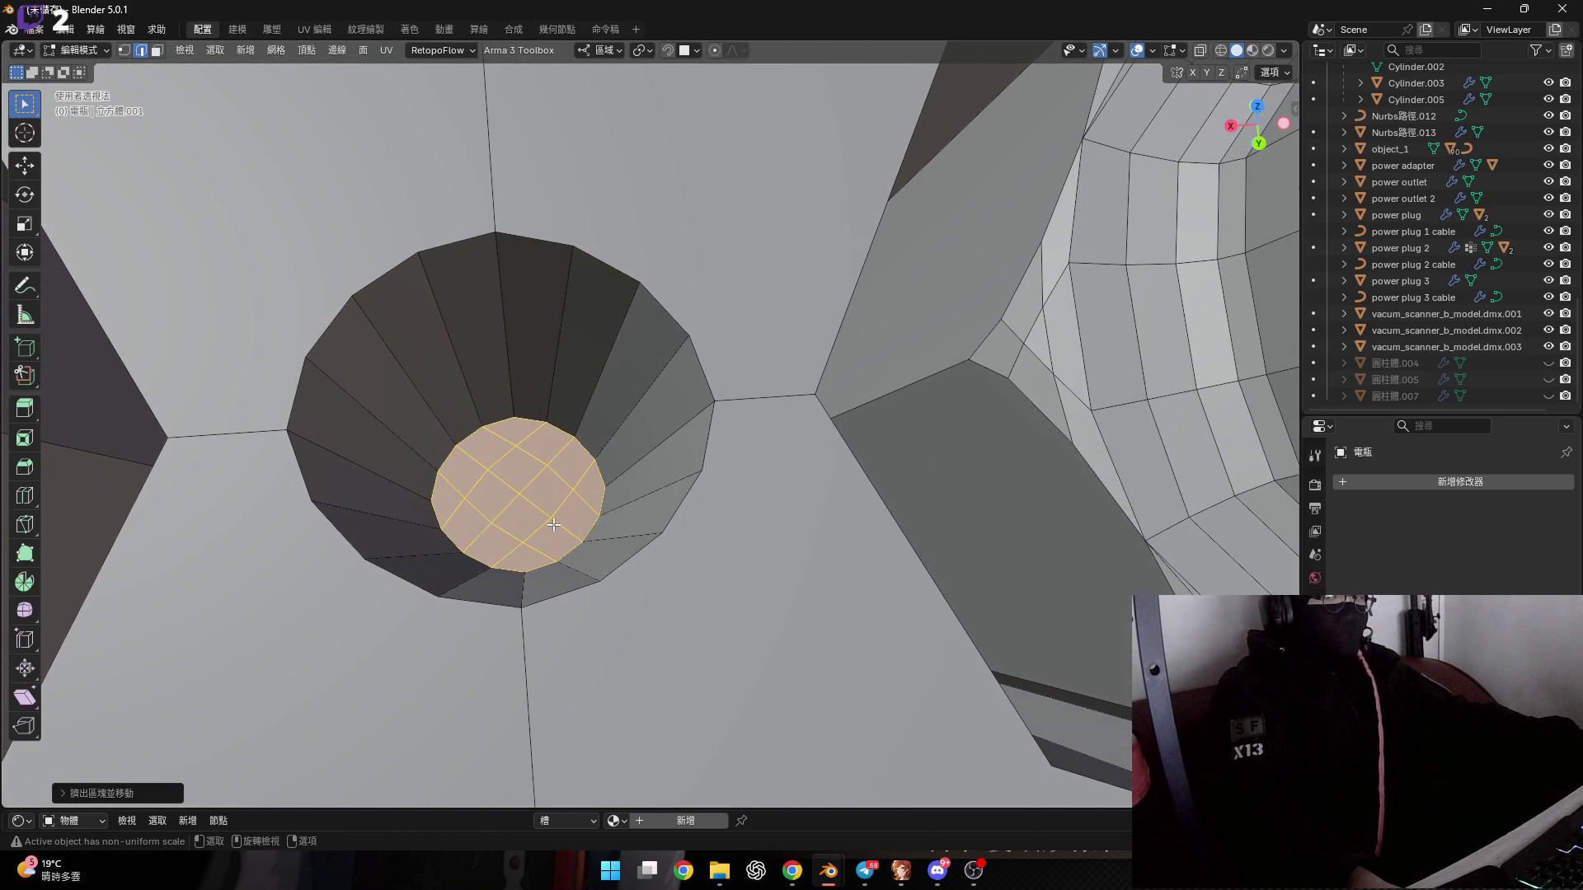
{"action": "scroll", "coordinate": [535, 508], "scroll_direction": "up", "scroll_amount": 3}
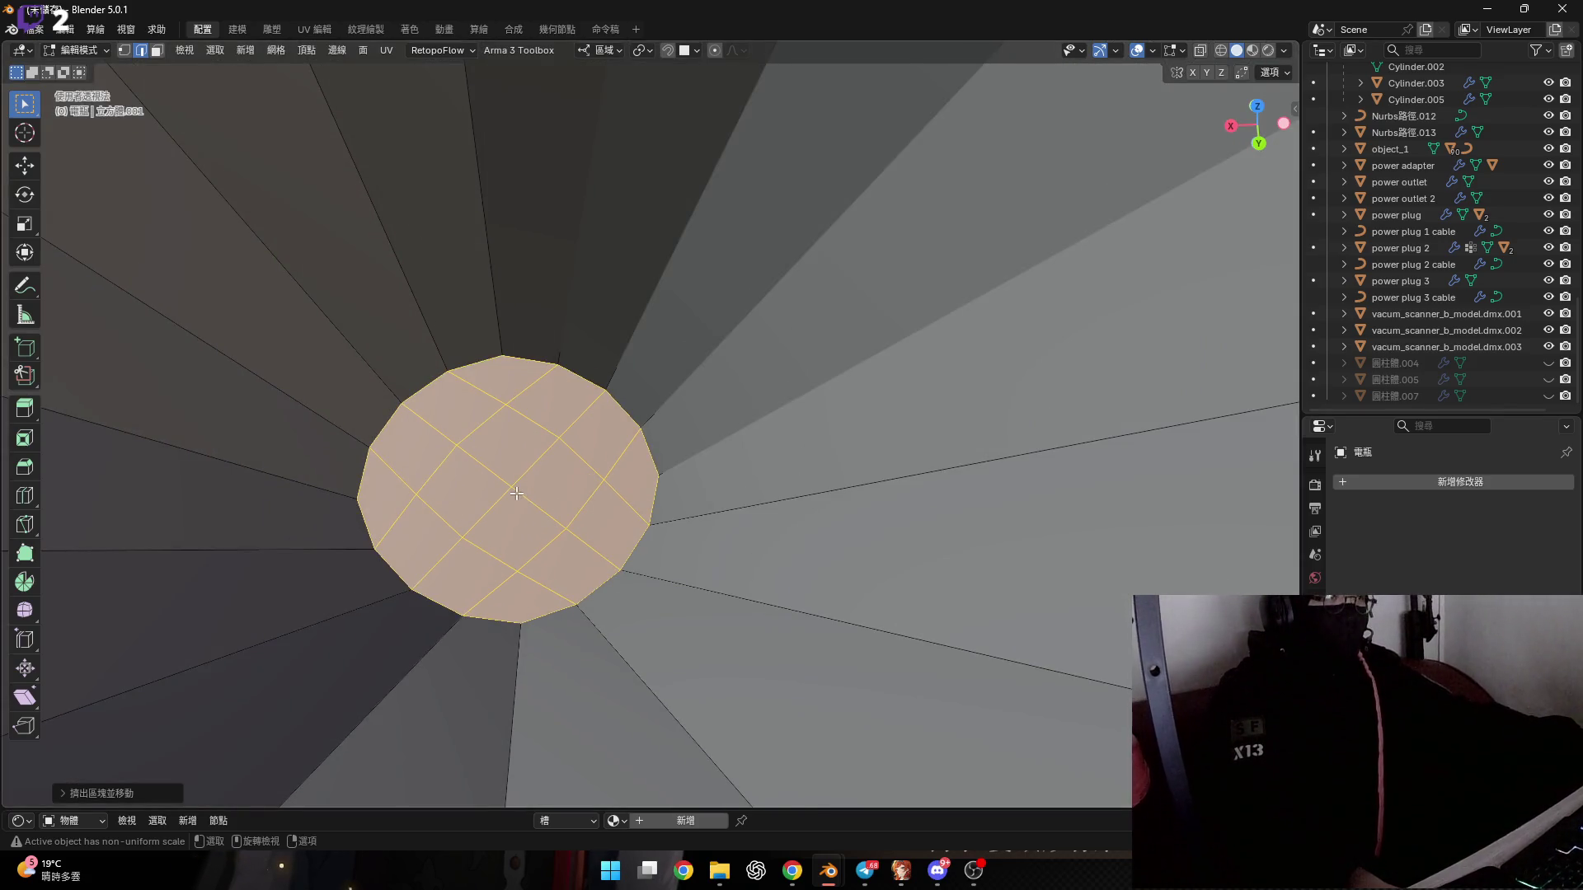
{"action": "scroll", "coordinate": [519, 494], "scroll_direction": "down", "scroll_amount": 5}
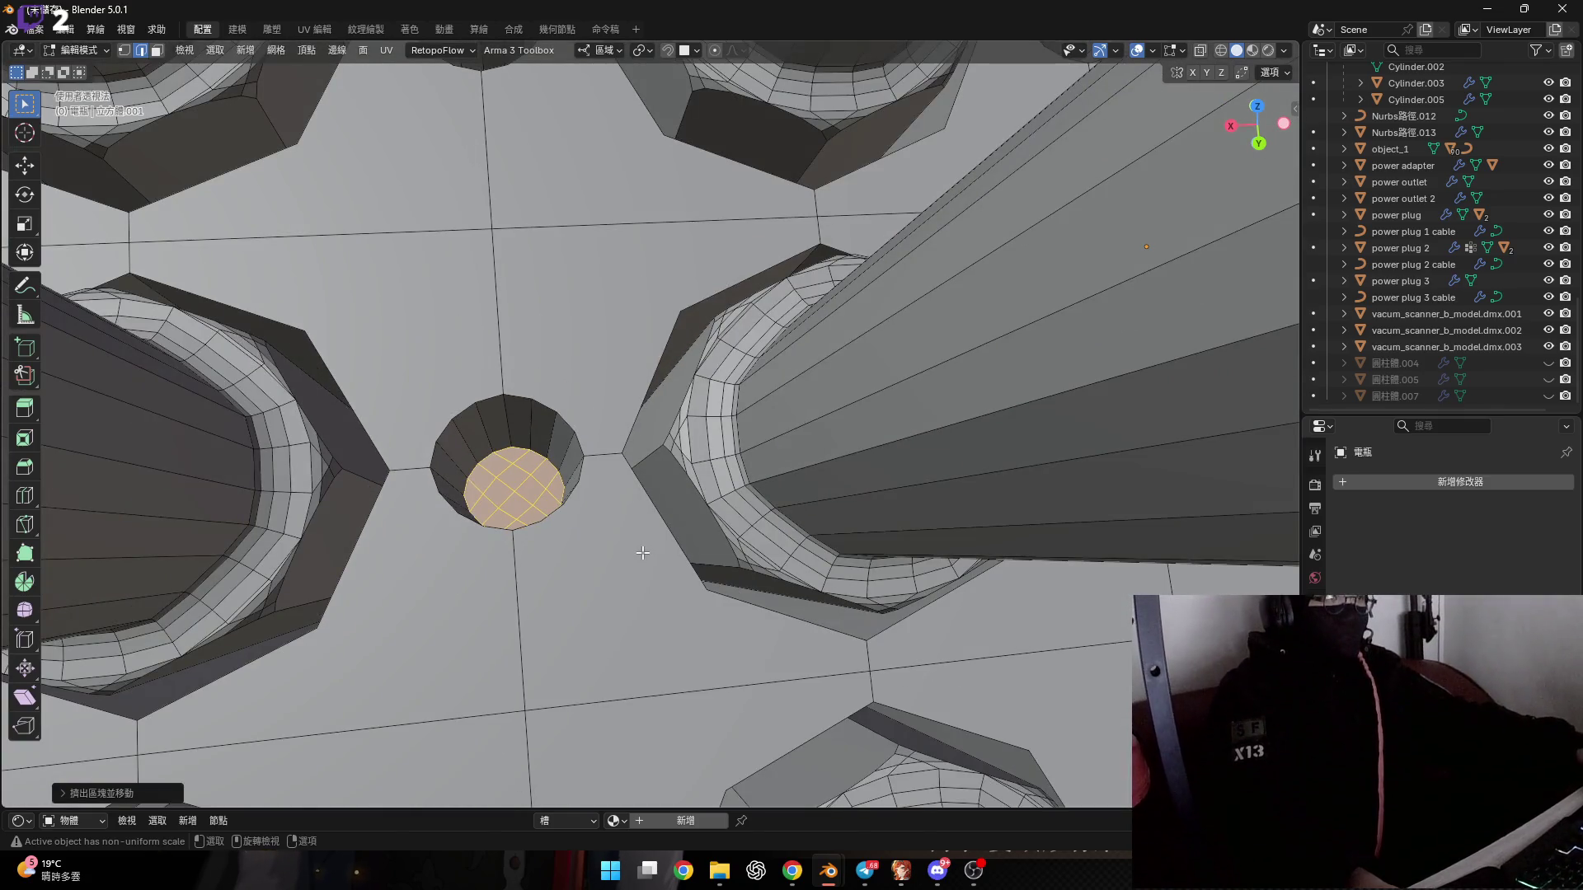
Inset the recess bottom and dissolve its edges into a single face.
{"action": "key", "text": "i"}
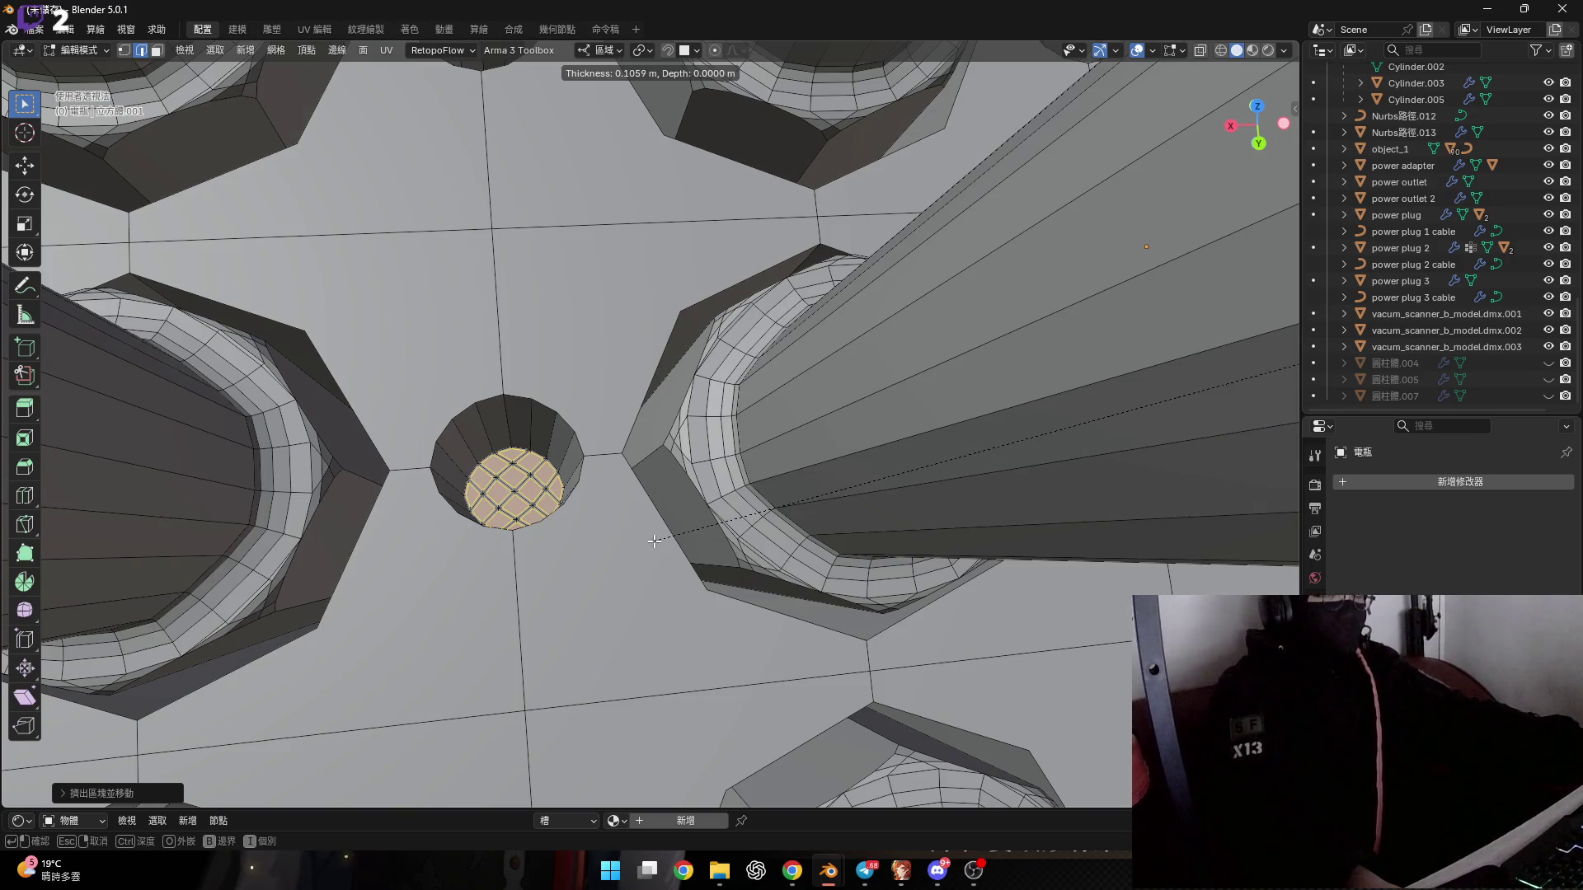
{"action": "left_click", "coordinate": [654, 542]}
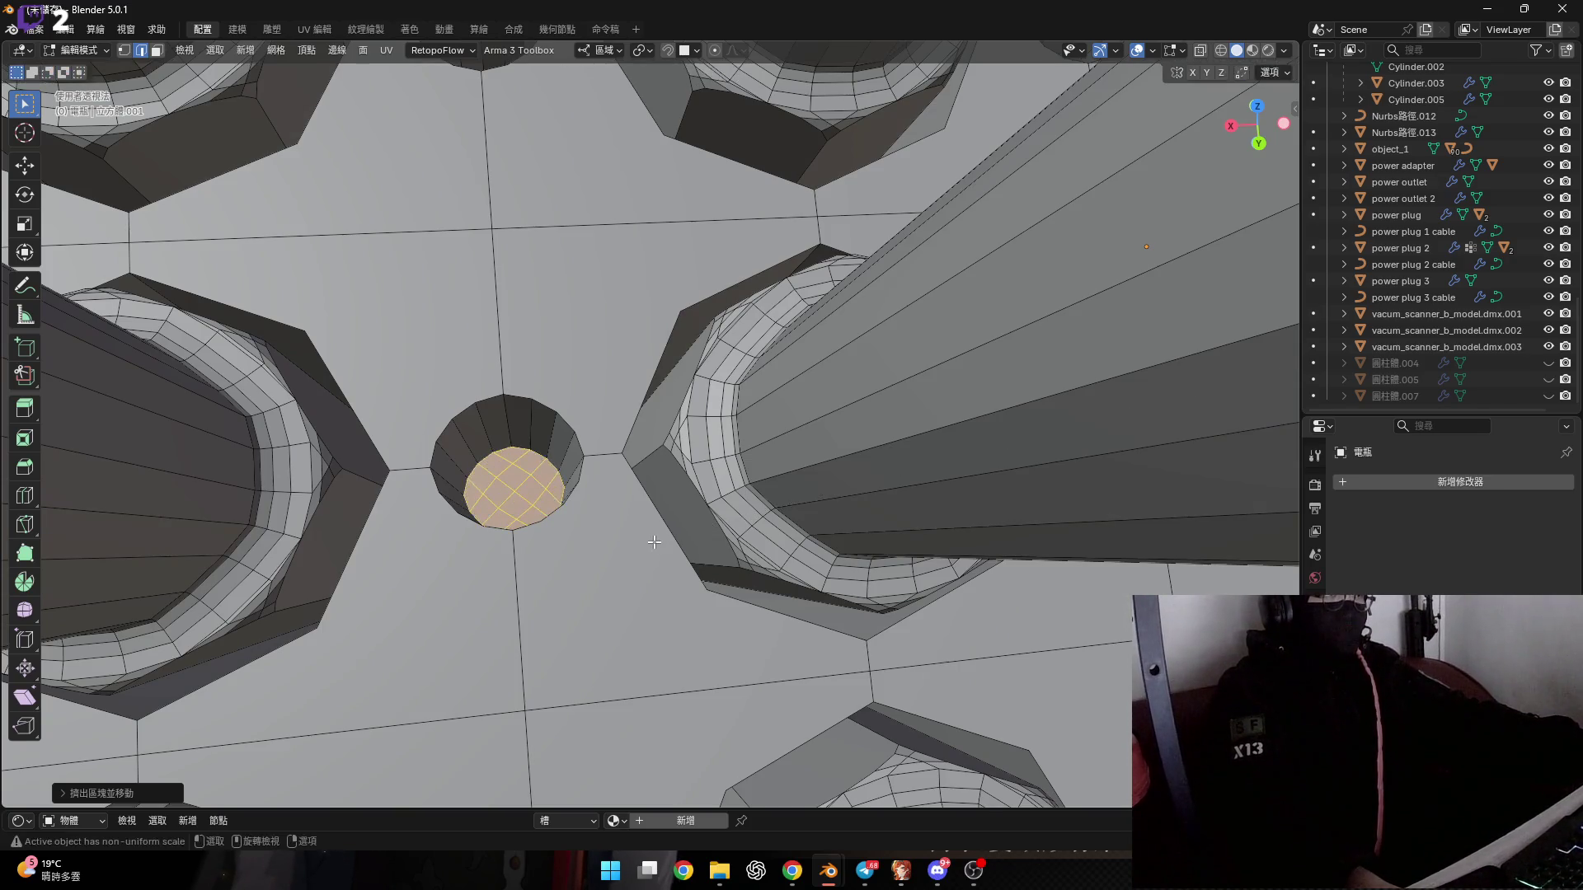
{"action": "middle_click_drag", "start_coordinate": [654, 541], "coordinate": [537, 495]}
{"action": "scroll", "coordinate": [537, 428], "scroll_direction": "up", "scroll_amount": 3}
{"action": "scroll", "coordinate": [535, 390], "scroll_direction": "up", "scroll_amount": 2}
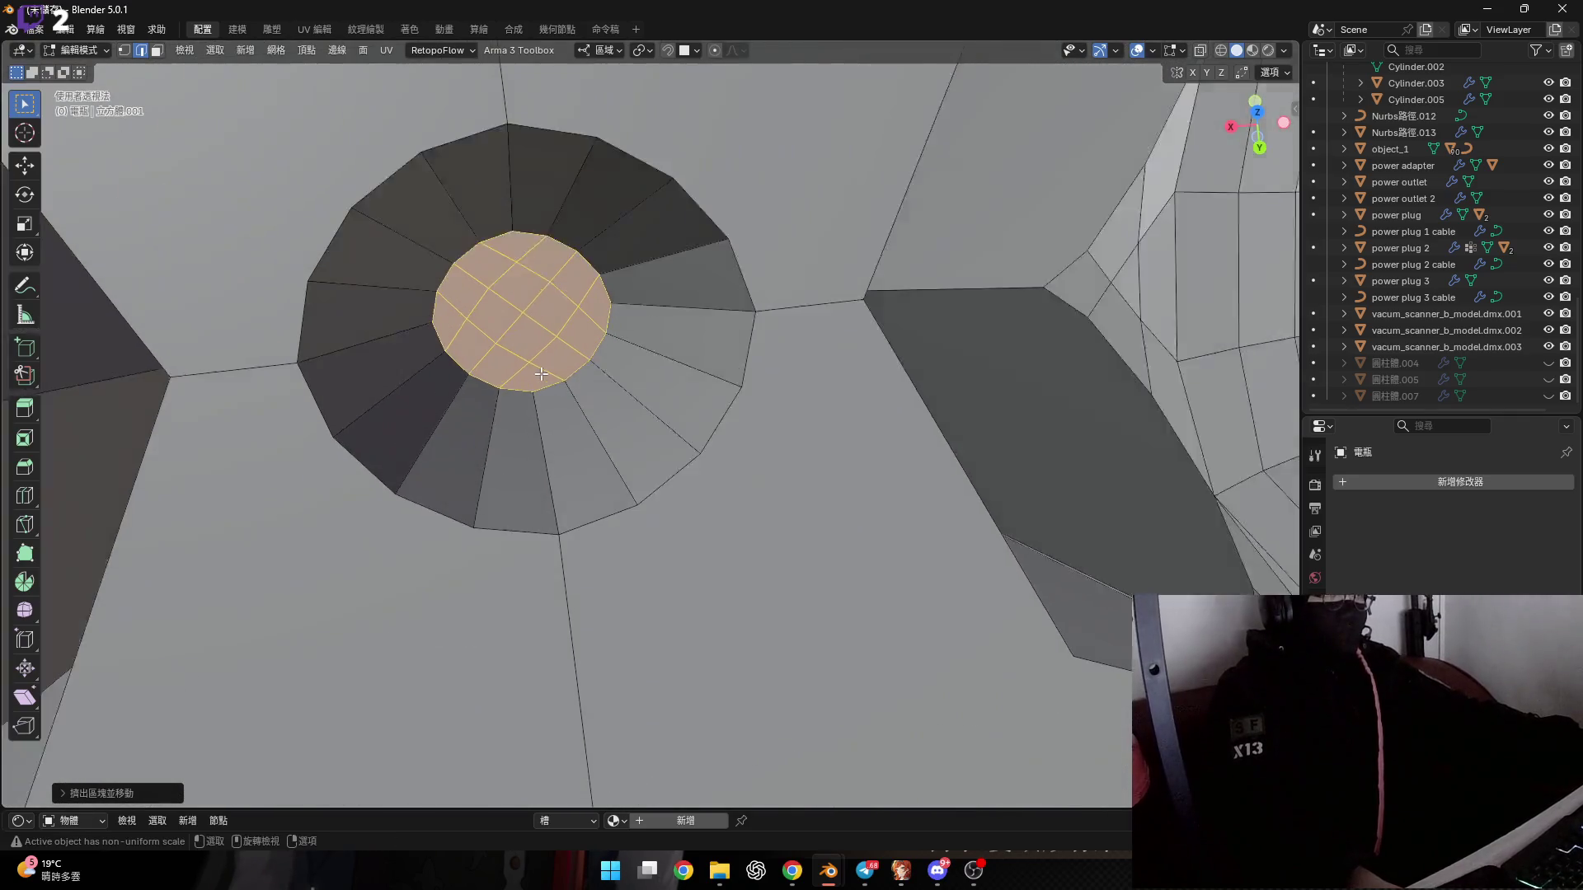
{"action": "scroll", "coordinate": [535, 390], "scroll_direction": "up", "scroll_amount": 2}
{"action": "key", "text": "x"}
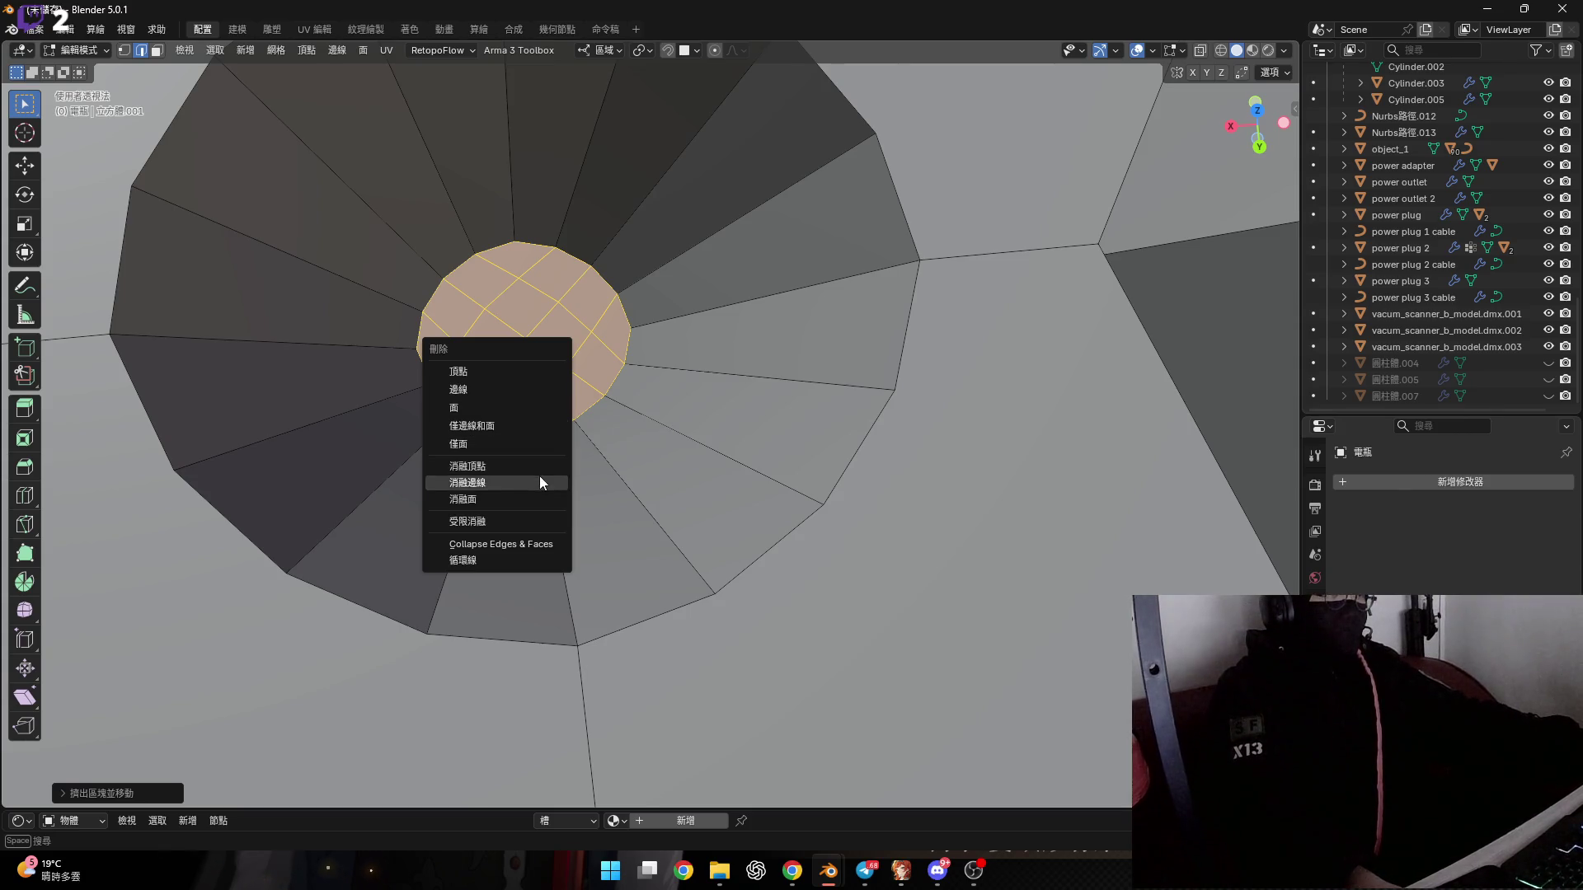
{"action": "left_click", "coordinate": [539, 479]}
{"action": "scroll", "coordinate": [538, 477], "scroll_direction": "down", "scroll_amount": 5}
{"action": "middle_click_drag", "start_coordinate": [533, 446], "coordinate": [535, 456]}
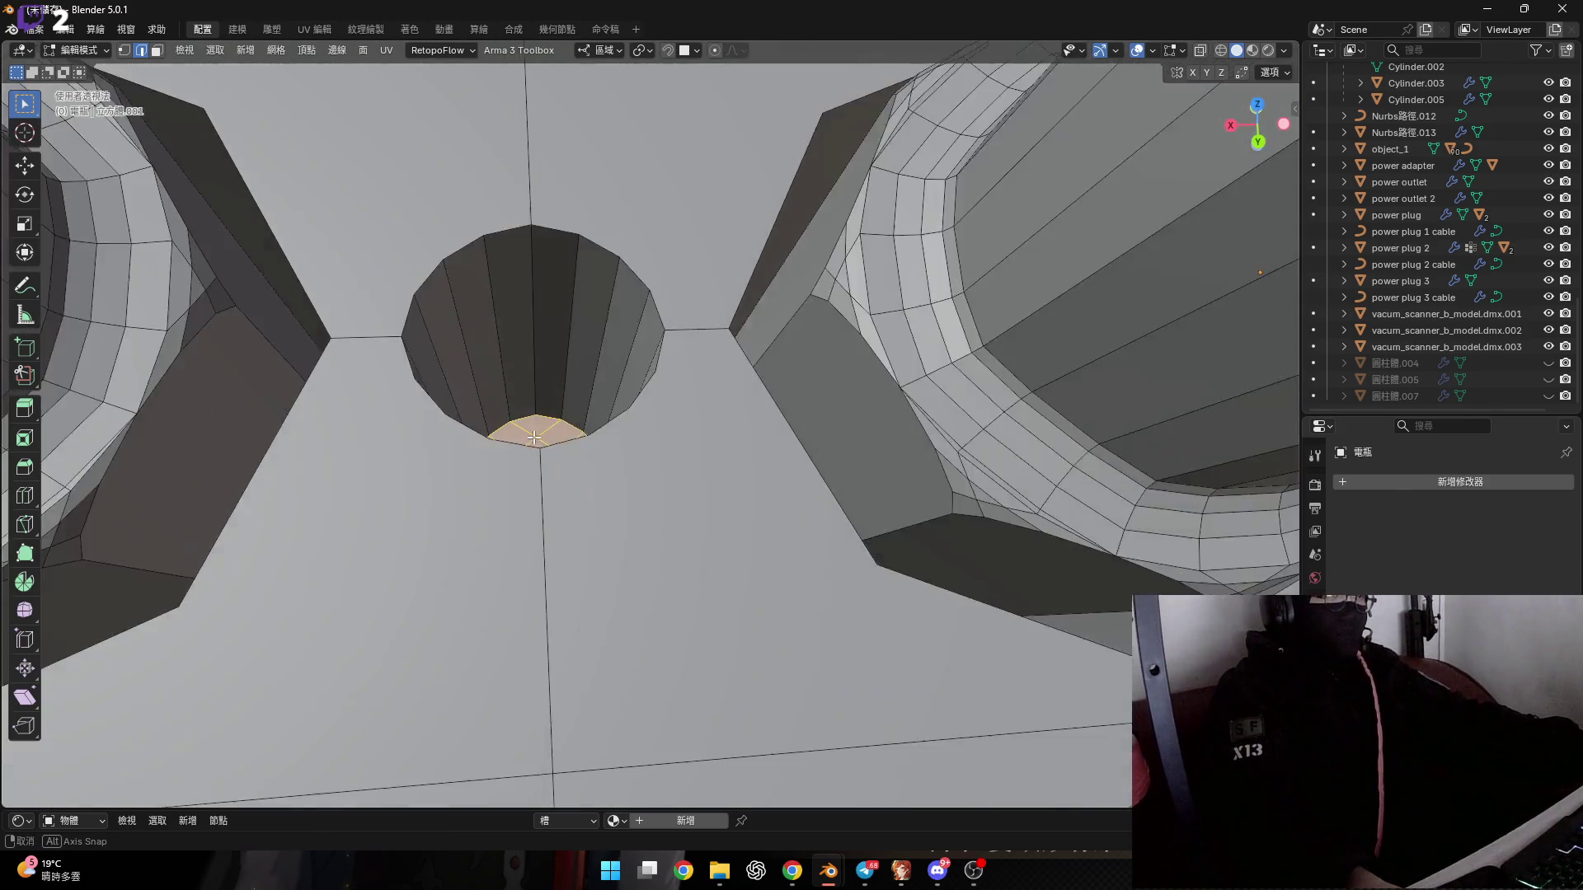
Turn on X-ray and orbit in to examine the cylinder array through the mesh.
{"action": "left_click", "coordinate": [1208, 55]}
{"action": "scroll", "coordinate": [752, 354], "scroll_direction": "down", "scroll_amount": 5}
{"action": "scroll", "coordinate": [682, 382], "scroll_direction": "down", "scroll_amount": 3}
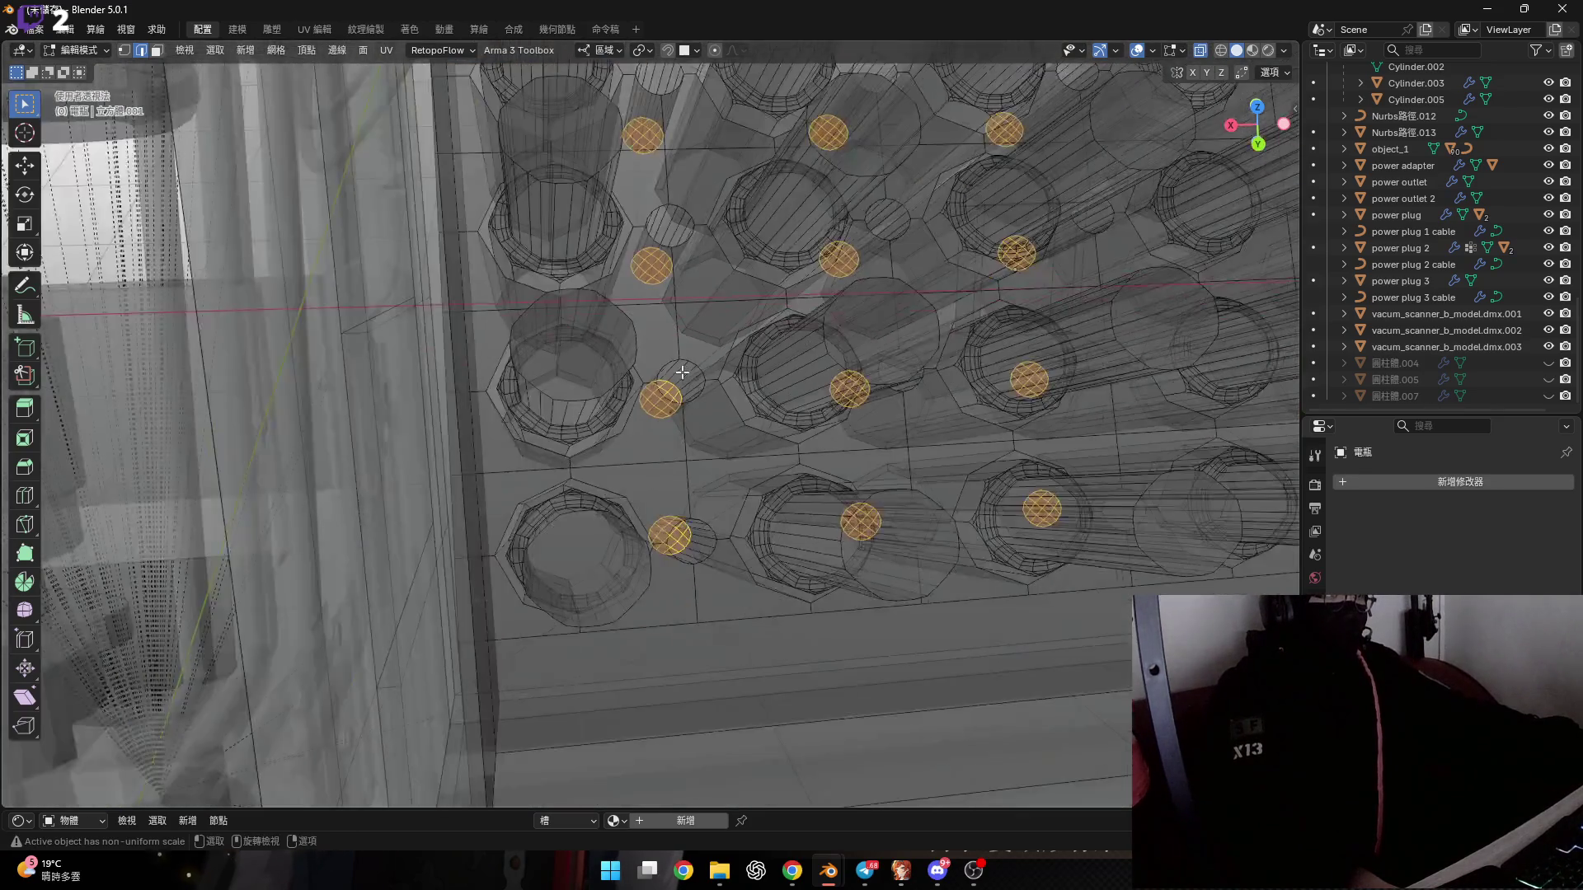
{"action": "middle_click_drag", "start_coordinate": [682, 381], "coordinate": [651, 417]}
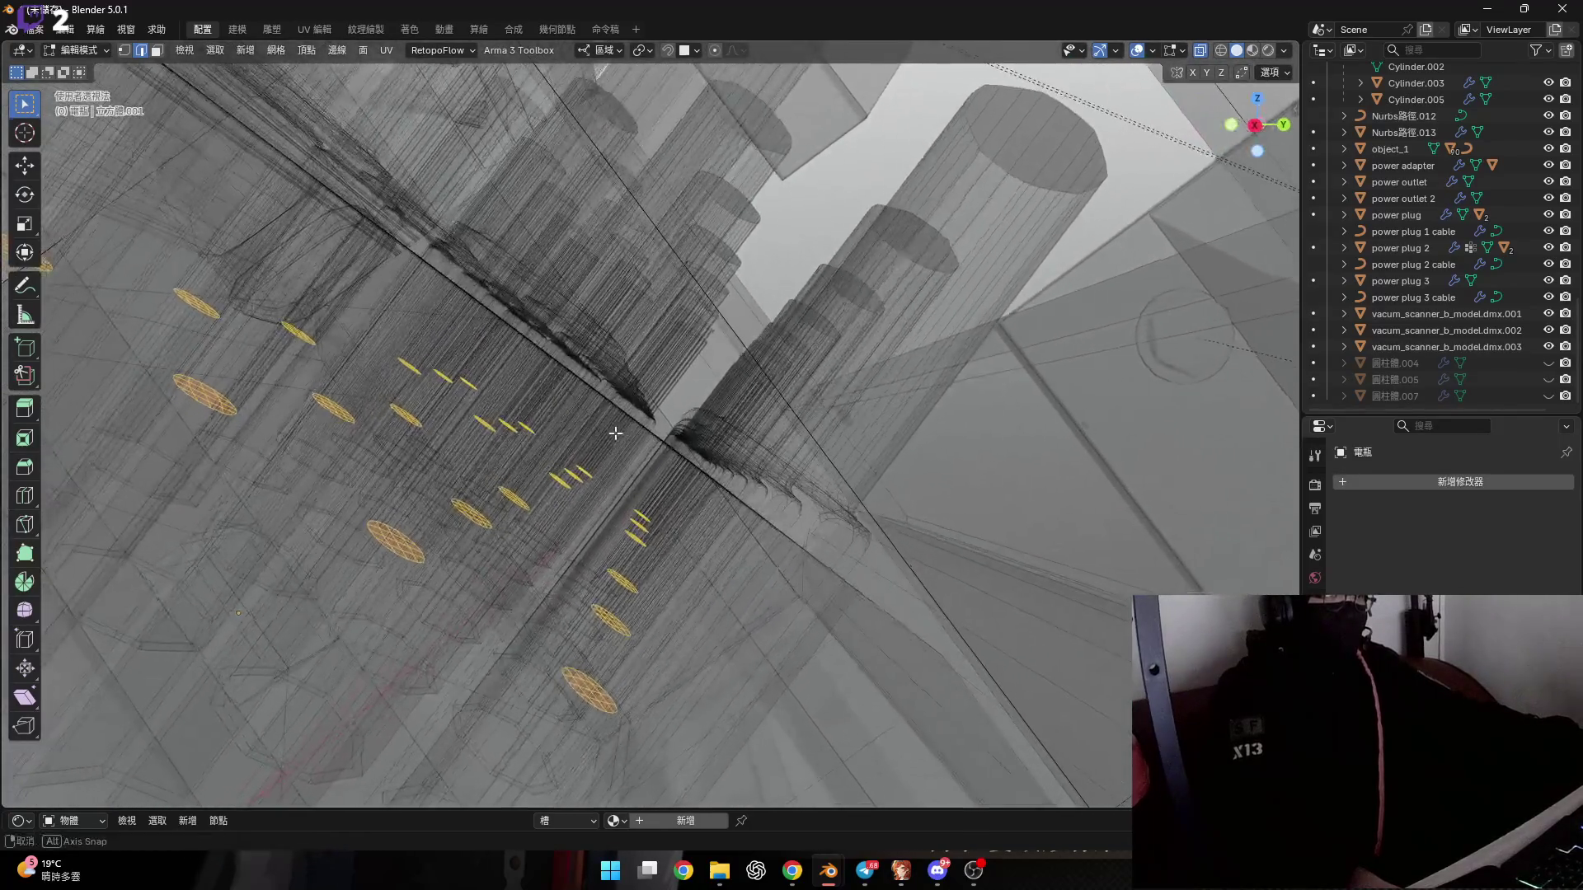
{"action": "scroll", "coordinate": [577, 453], "scroll_direction": "down", "scroll_amount": 8}
{"action": "middle_click_drag", "start_coordinate": [445, 503], "coordinate": [660, 371]}
{"action": "scroll", "coordinate": [659, 371], "scroll_direction": "up", "scroll_amount": 5}
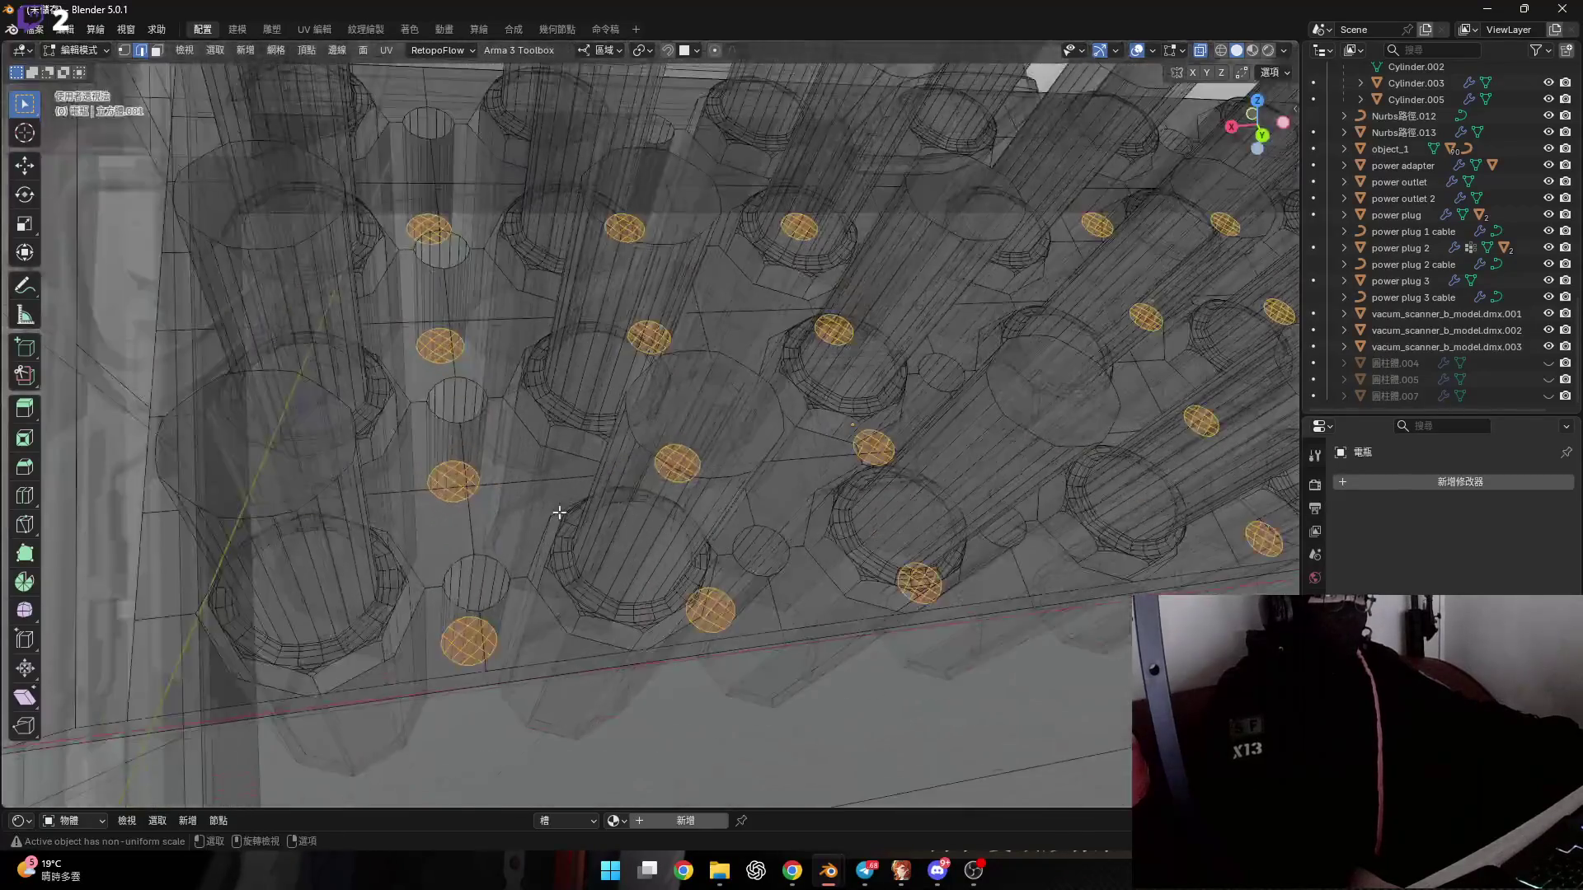
Turn X-ray off, select one hole's patch, shrink to four centre faces, and dissolve them into one.
{"action": "key", "text": "alt+z"}
{"action": "scroll", "coordinate": [311, 449], "scroll_direction": "up", "scroll_amount": 4}
{"action": "left_click", "coordinate": [452, 428]}
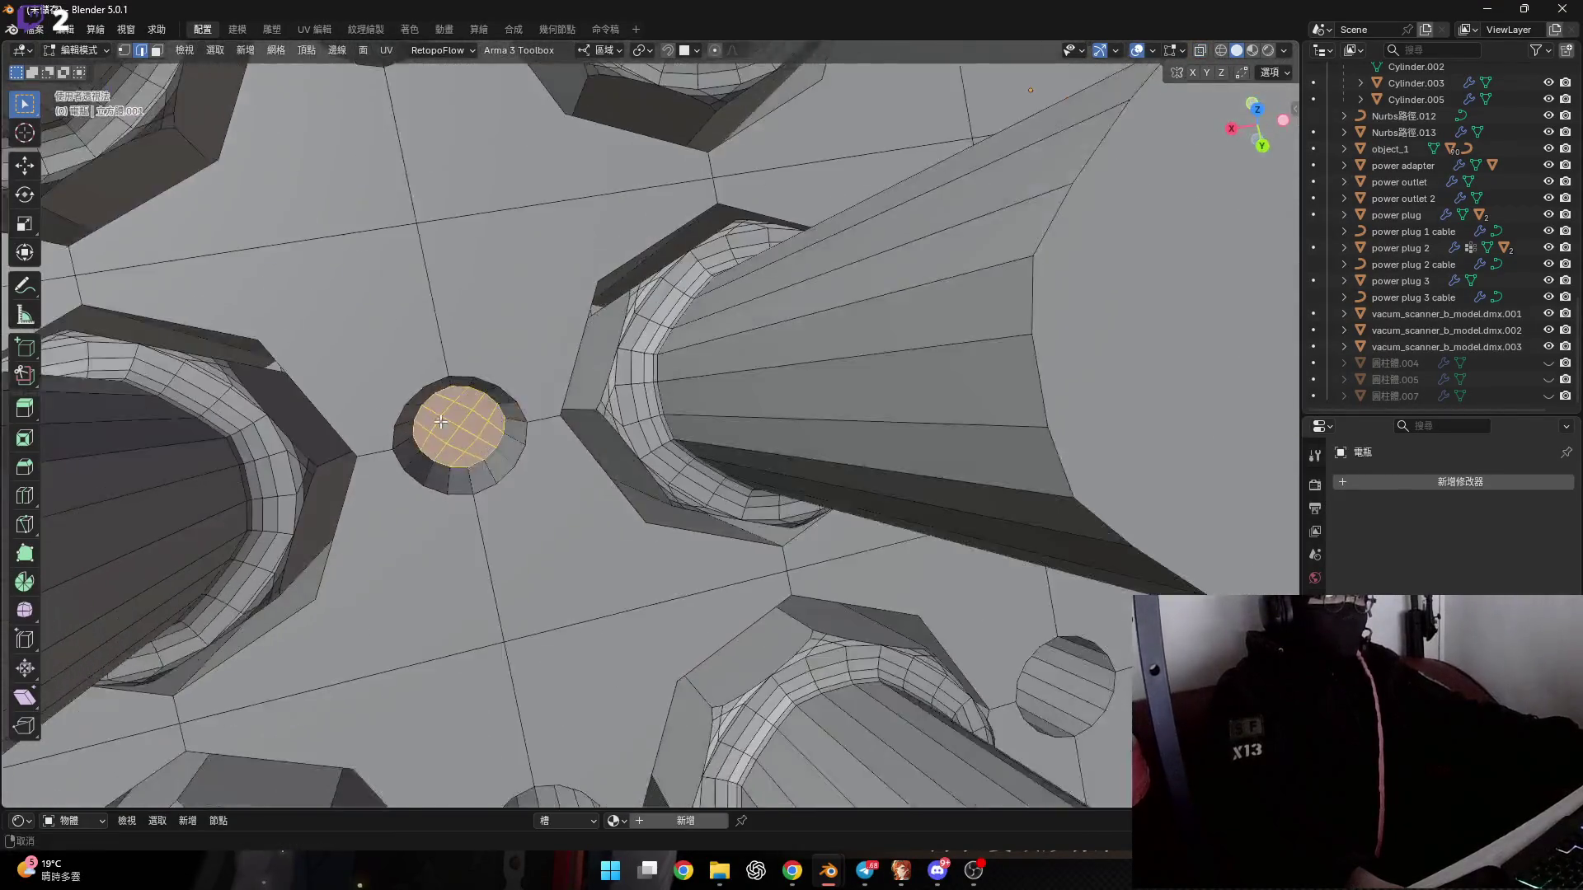
{"action": "scroll", "coordinate": [452, 428], "scroll_direction": "up", "scroll_amount": 5}
{"action": "scroll", "coordinate": [510, 440], "scroll_direction": "up", "scroll_amount": 2}
{"action": "scroll", "coordinate": [596, 487], "scroll_direction": "up", "scroll_amount": 1}
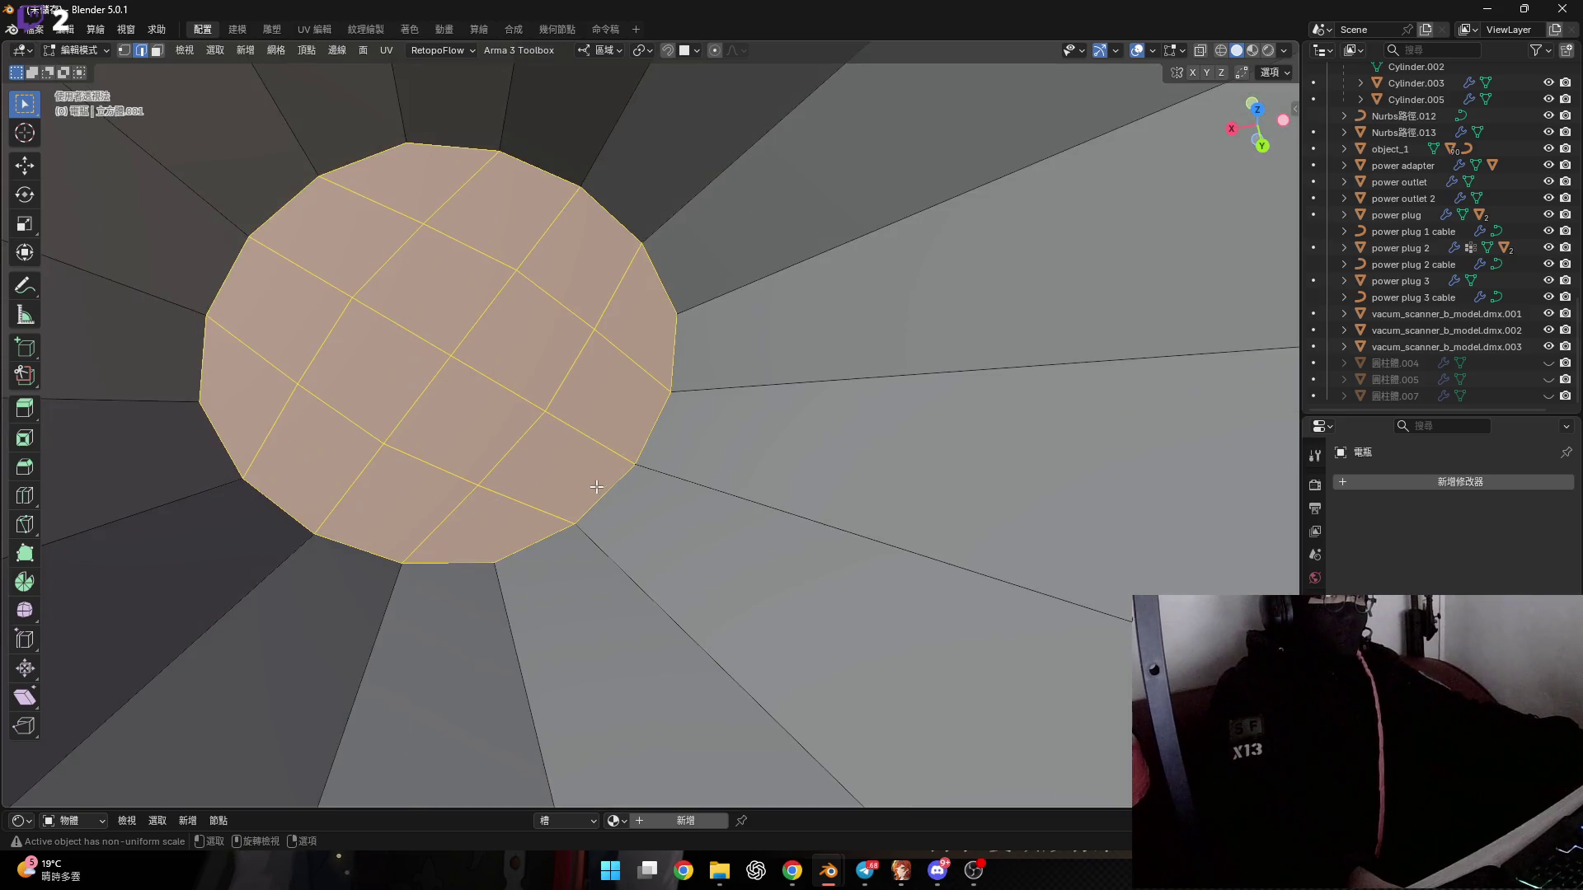
{"action": "key", "text": "ctrl+KP_Subtract"}
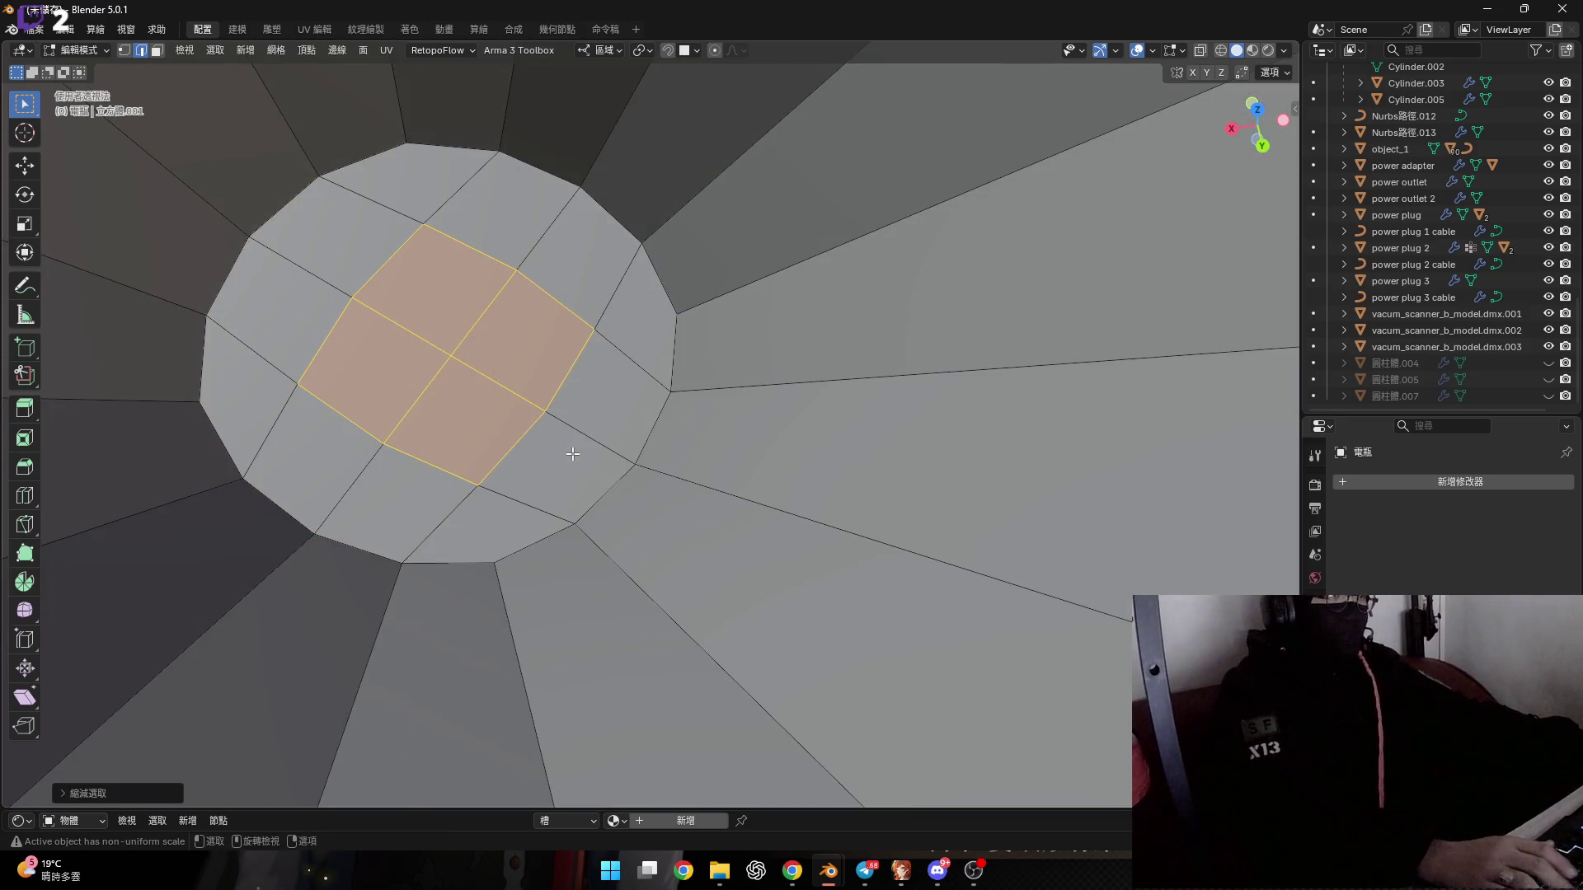
{"action": "scroll", "coordinate": [572, 453], "scroll_direction": "down", "scroll_amount": 3}
{"action": "key", "text": "x"}
{"action": "left_click", "coordinate": [572, 454]}
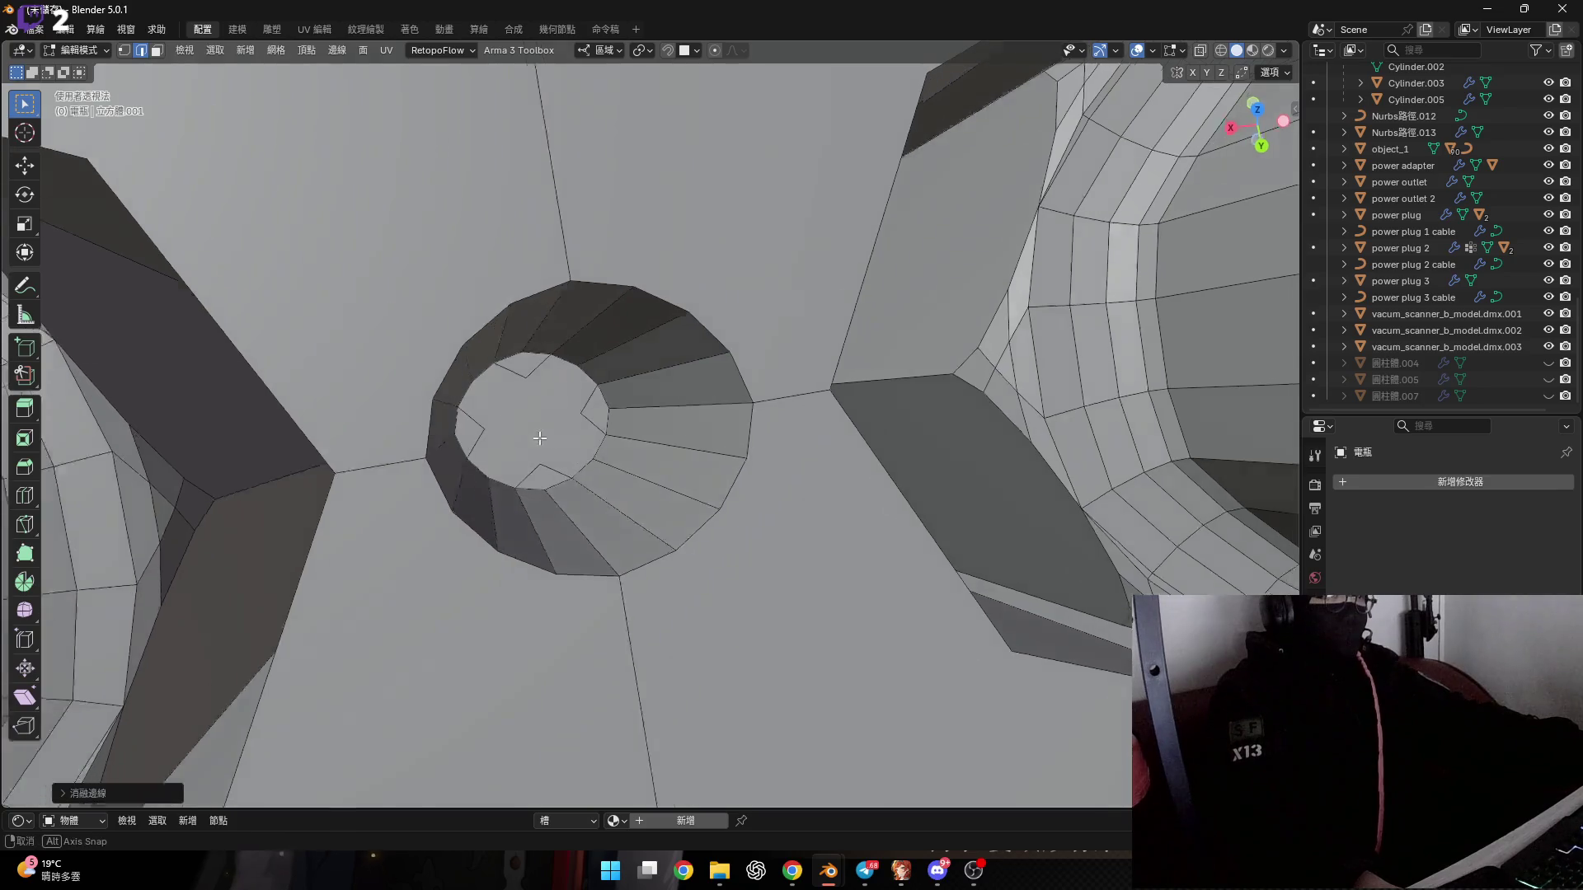
{"action": "scroll", "coordinate": [531, 434], "scroll_direction": "up", "scroll_amount": 1}
{"action": "scroll", "coordinate": [526, 425], "scroll_direction": "down", "scroll_amount": 5}
Select the face patches of two small holes and orbit to view them.
{"action": "middle_click_drag", "start_coordinate": [526, 425], "coordinate": [533, 492]}
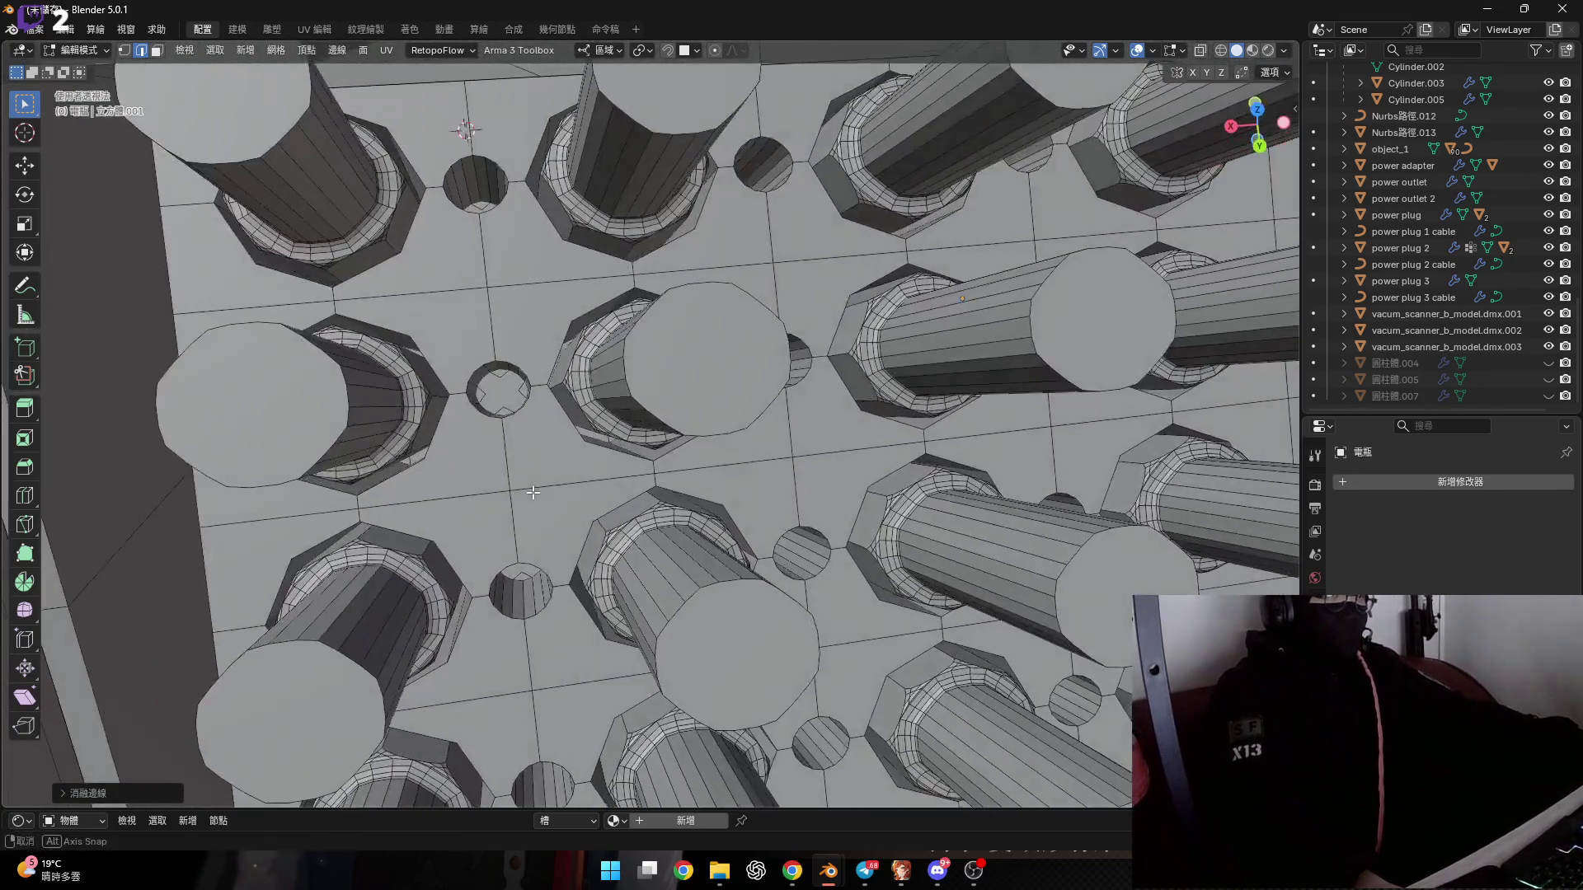
{"action": "left_click", "coordinate": [498, 389], "text": "shift"}
{"action": "left_click", "coordinate": [521, 587], "text": "shift"}
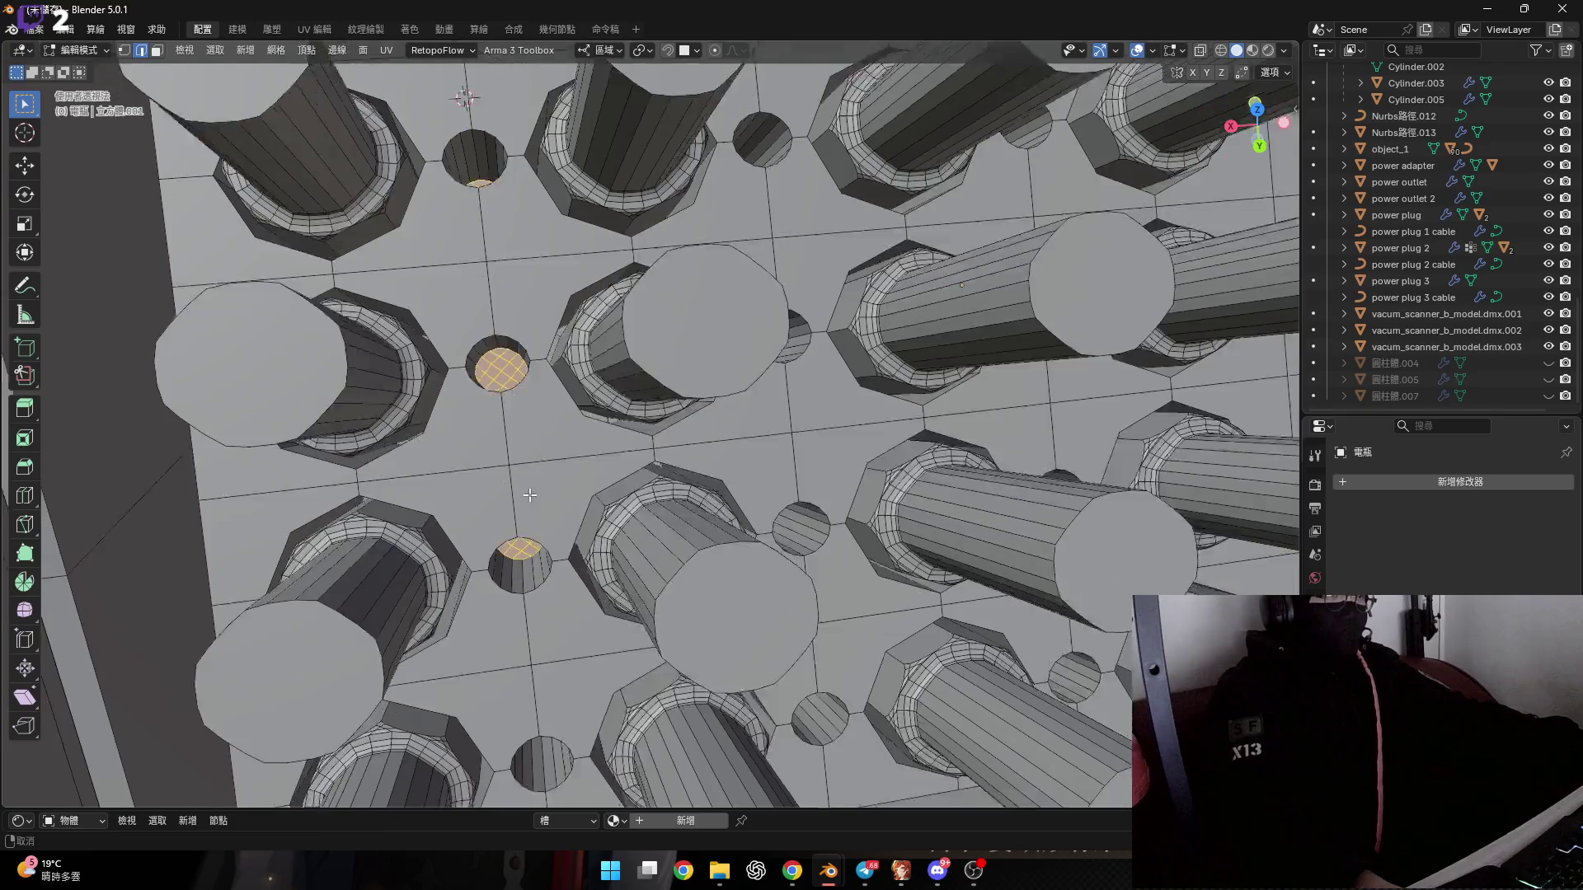
{"action": "middle_click_drag", "start_coordinate": [521, 587], "coordinate": [521, 505], "text": "shift"}
{"action": "left_click", "coordinate": [945, 881]}
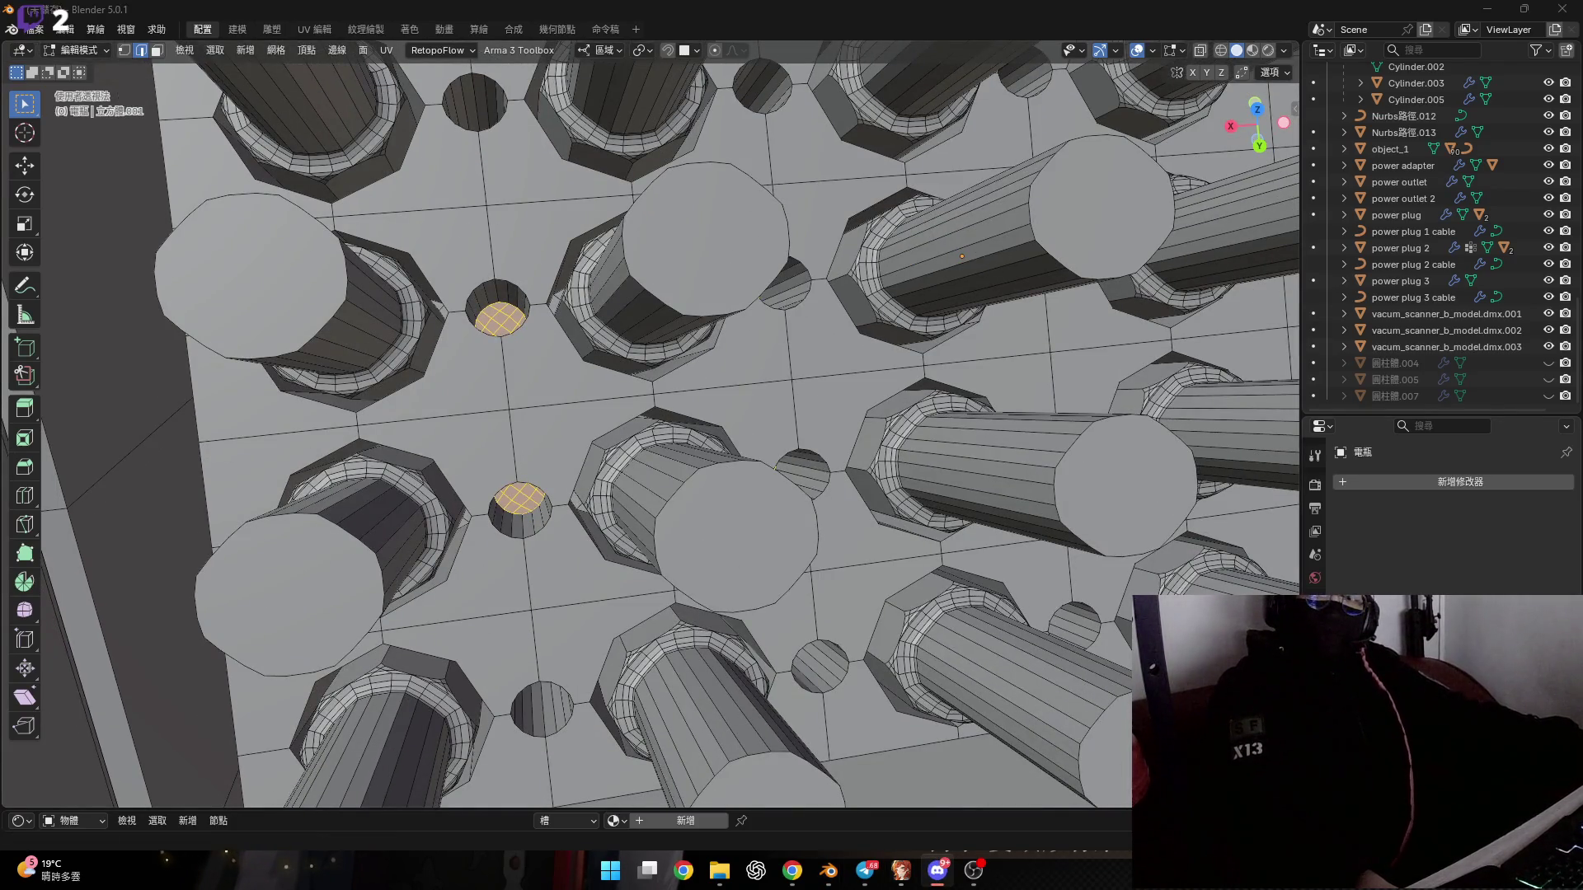
{"action": "left_click", "coordinate": [829, 871]}
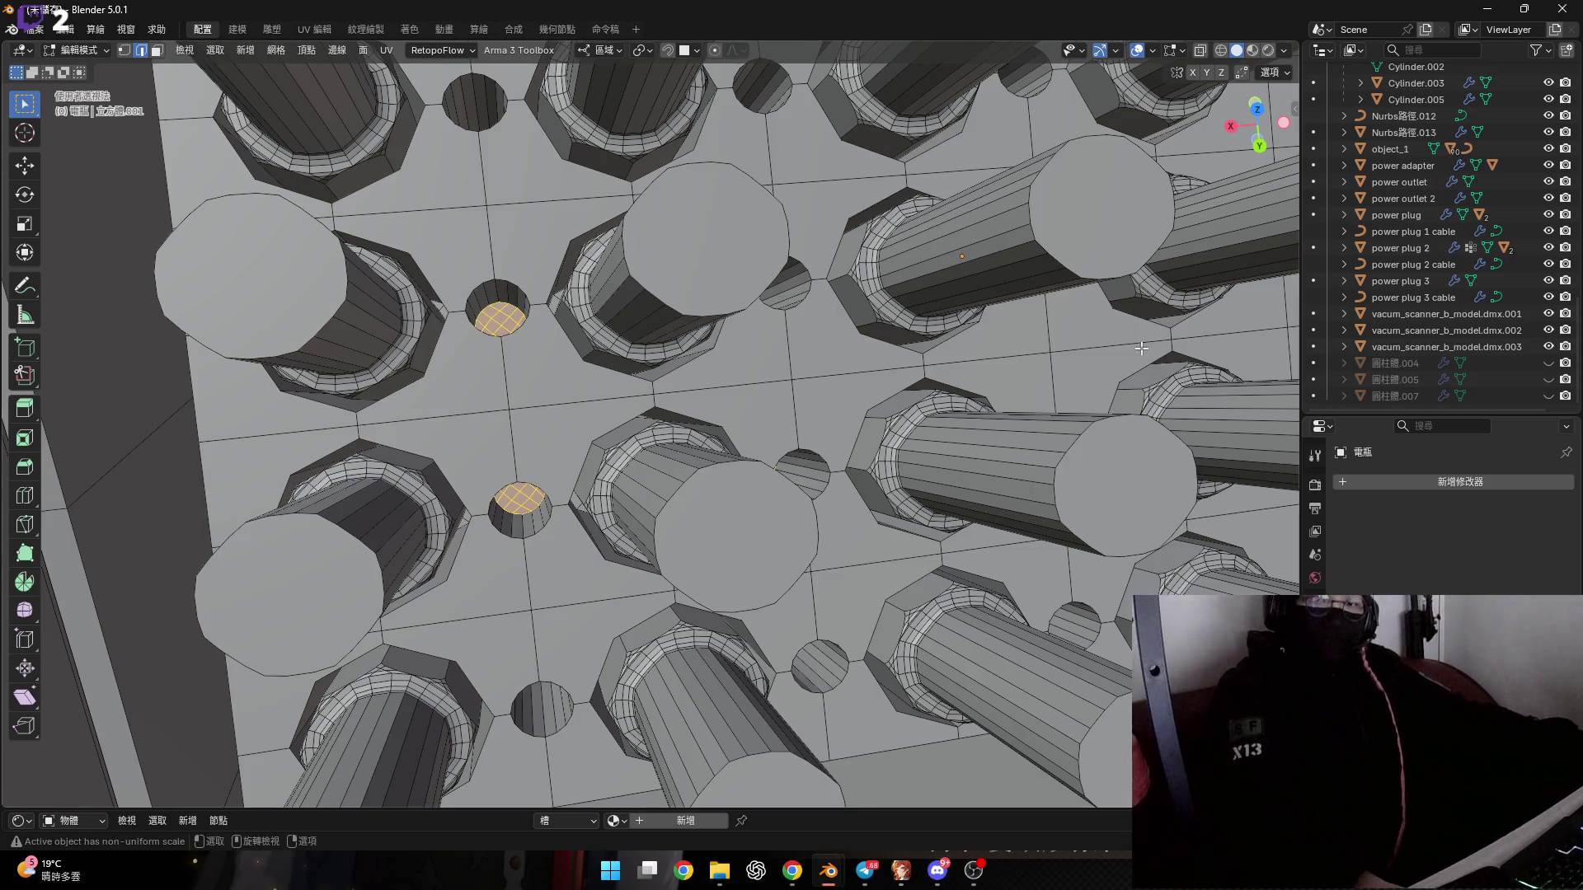
{"action": "mouse_move", "coordinate": [718, 541]}
{"action": "middle_mouse_down"}
{"action": "mouse_move", "coordinate": [632, 511]}
{"action": "mouse_move", "coordinate": [521, 555]}
{"action": "middle_mouse_up"}
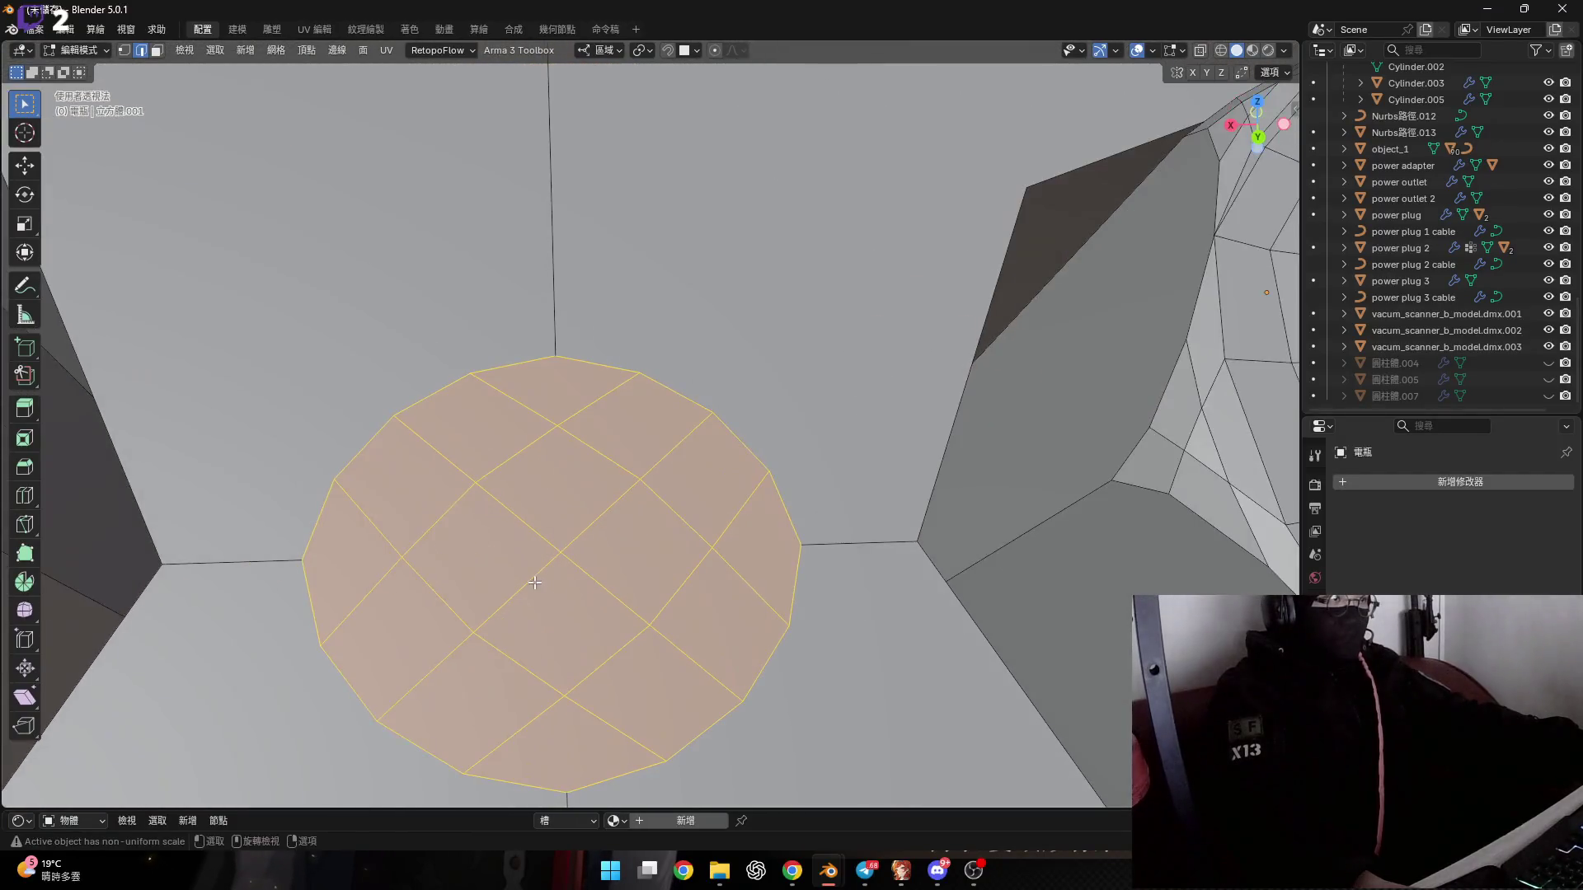
Clear the selection and circle-select the centre faces of the patch.
{"action": "key", "text": "alt+a"}
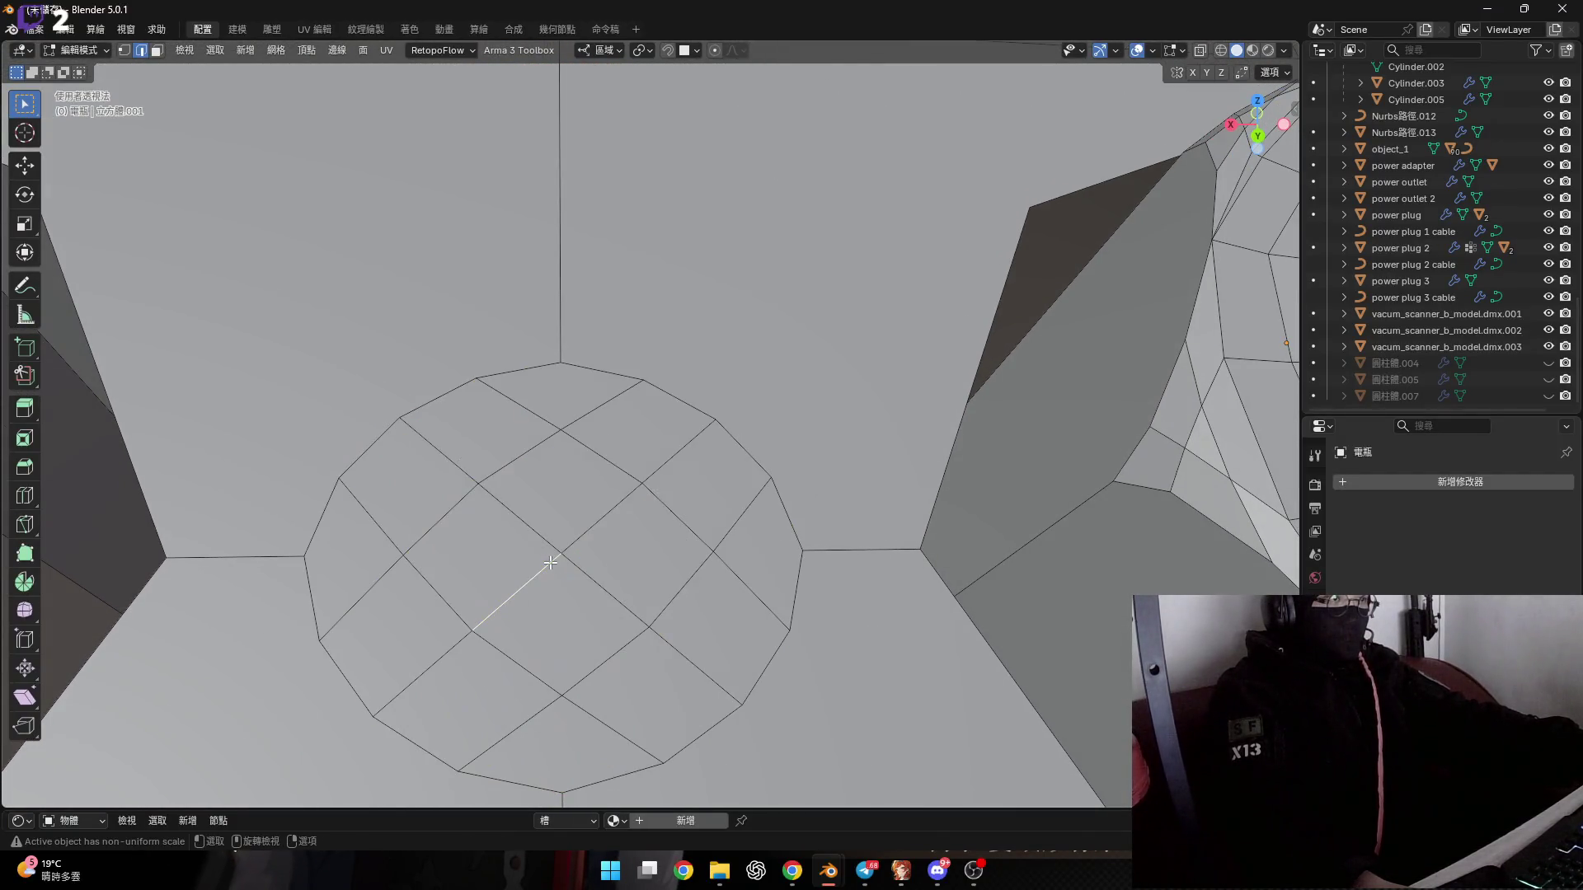
{"action": "key", "text": "c"}
{"action": "left_click", "coordinate": [563, 550]}
{"action": "right_click", "coordinate": [574, 548]}
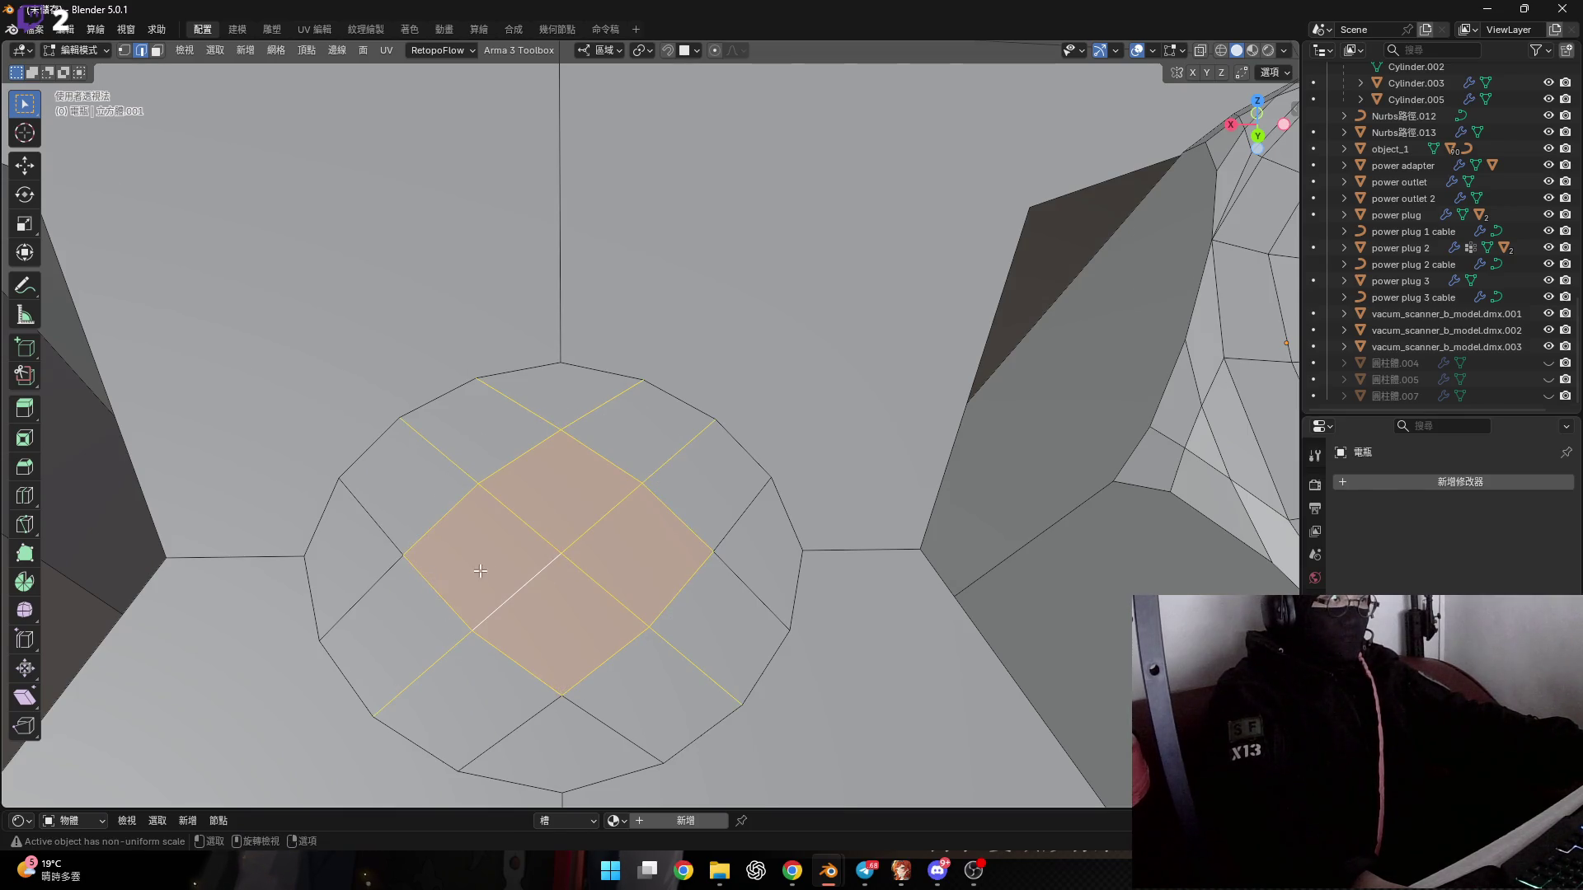
{"action": "key", "text": "c"}
{"action": "right_click", "coordinate": [629, 581]}
Try dissolving and then deleting the selected centre faces, undoing both.
{"action": "key", "text": "x"}
{"action": "left_click", "coordinate": [594, 605]}
{"action": "scroll", "coordinate": [609, 554], "scroll_direction": "down", "scroll_amount": 5}
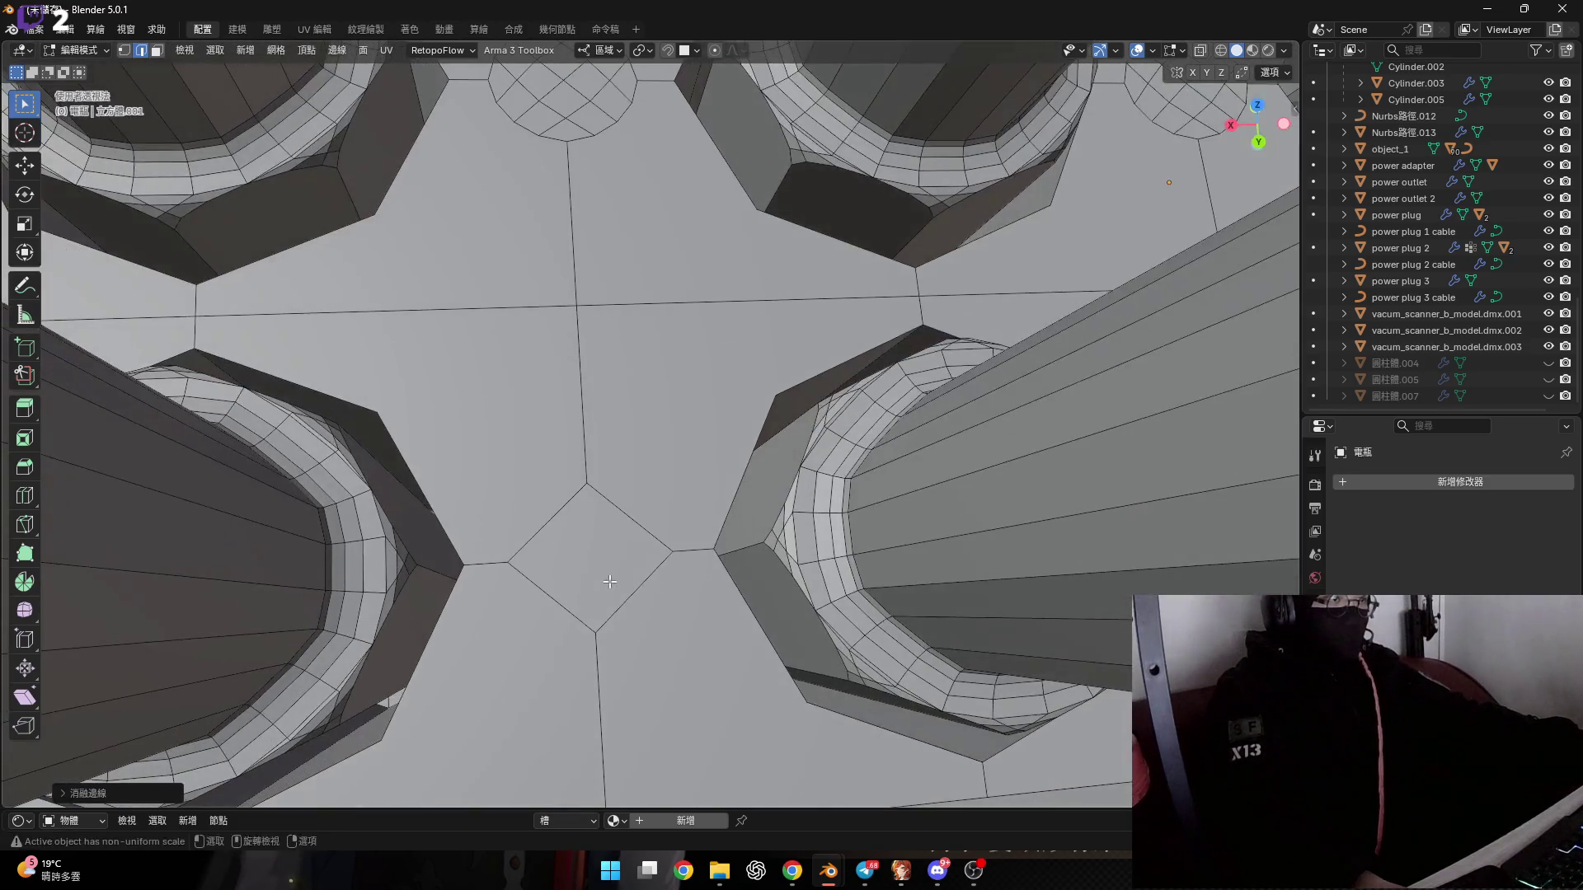
{"action": "key", "text": "ctrl+z"}
{"action": "scroll", "coordinate": [583, 546], "scroll_direction": "up", "scroll_amount": 4}
{"action": "key", "text": "x"}
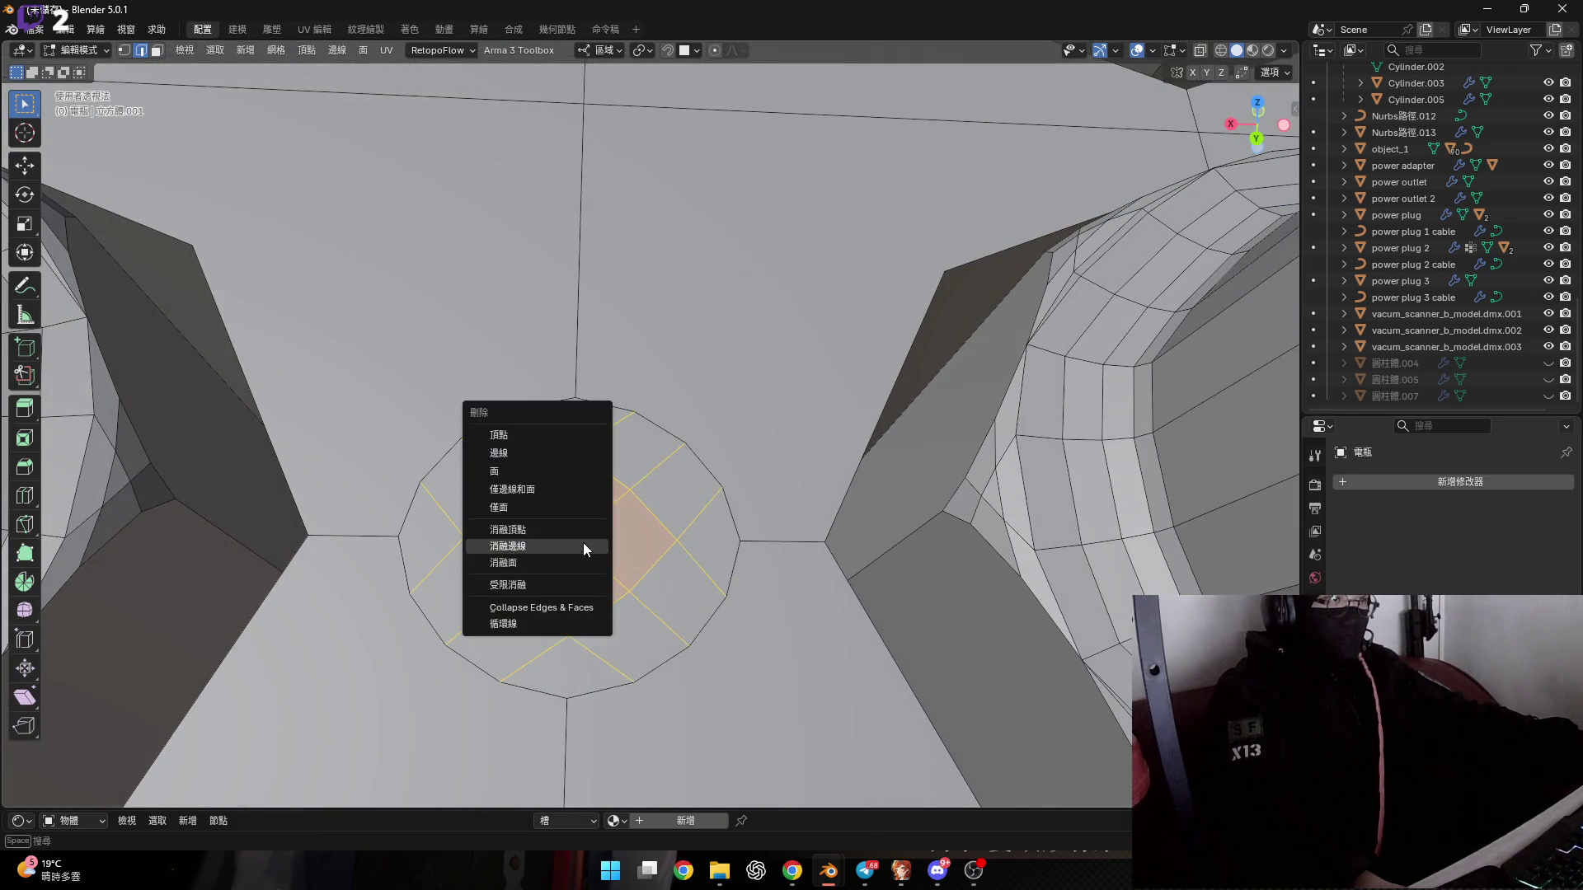
{"action": "left_click", "coordinate": [561, 455]}
{"action": "scroll", "coordinate": [574, 492], "scroll_direction": "down", "scroll_amount": 5}
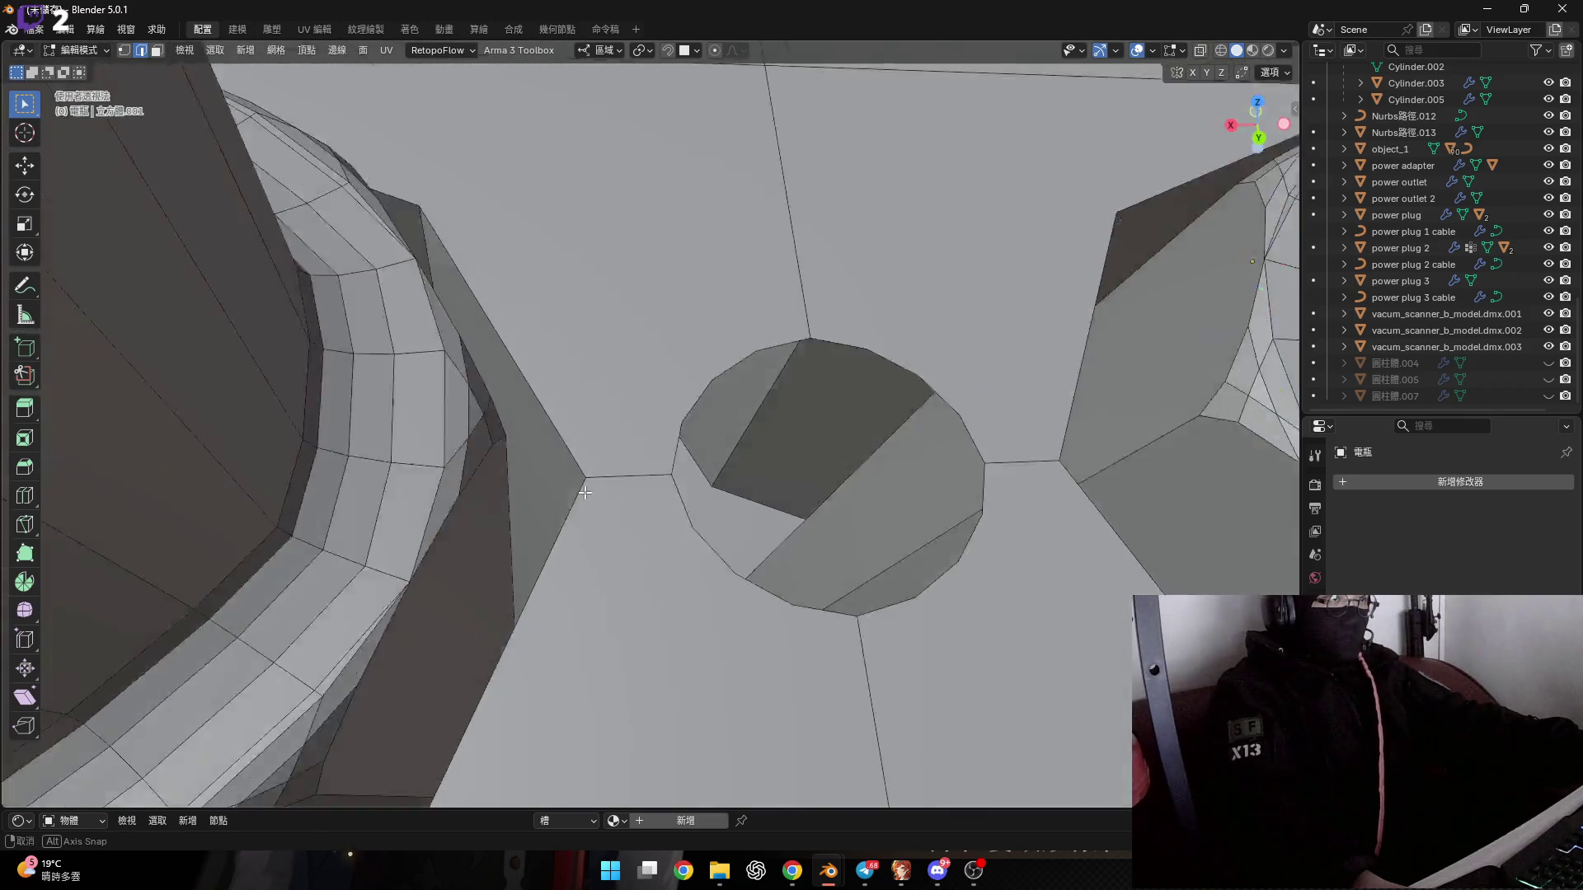
{"action": "key", "text": "ctrl+z"}
{"action": "scroll", "coordinate": [575, 524], "scroll_direction": "up", "scroll_amount": 3}
Extend the selection to every circular patch across the plate.
{"action": "key", "text": "ctrl+z"}
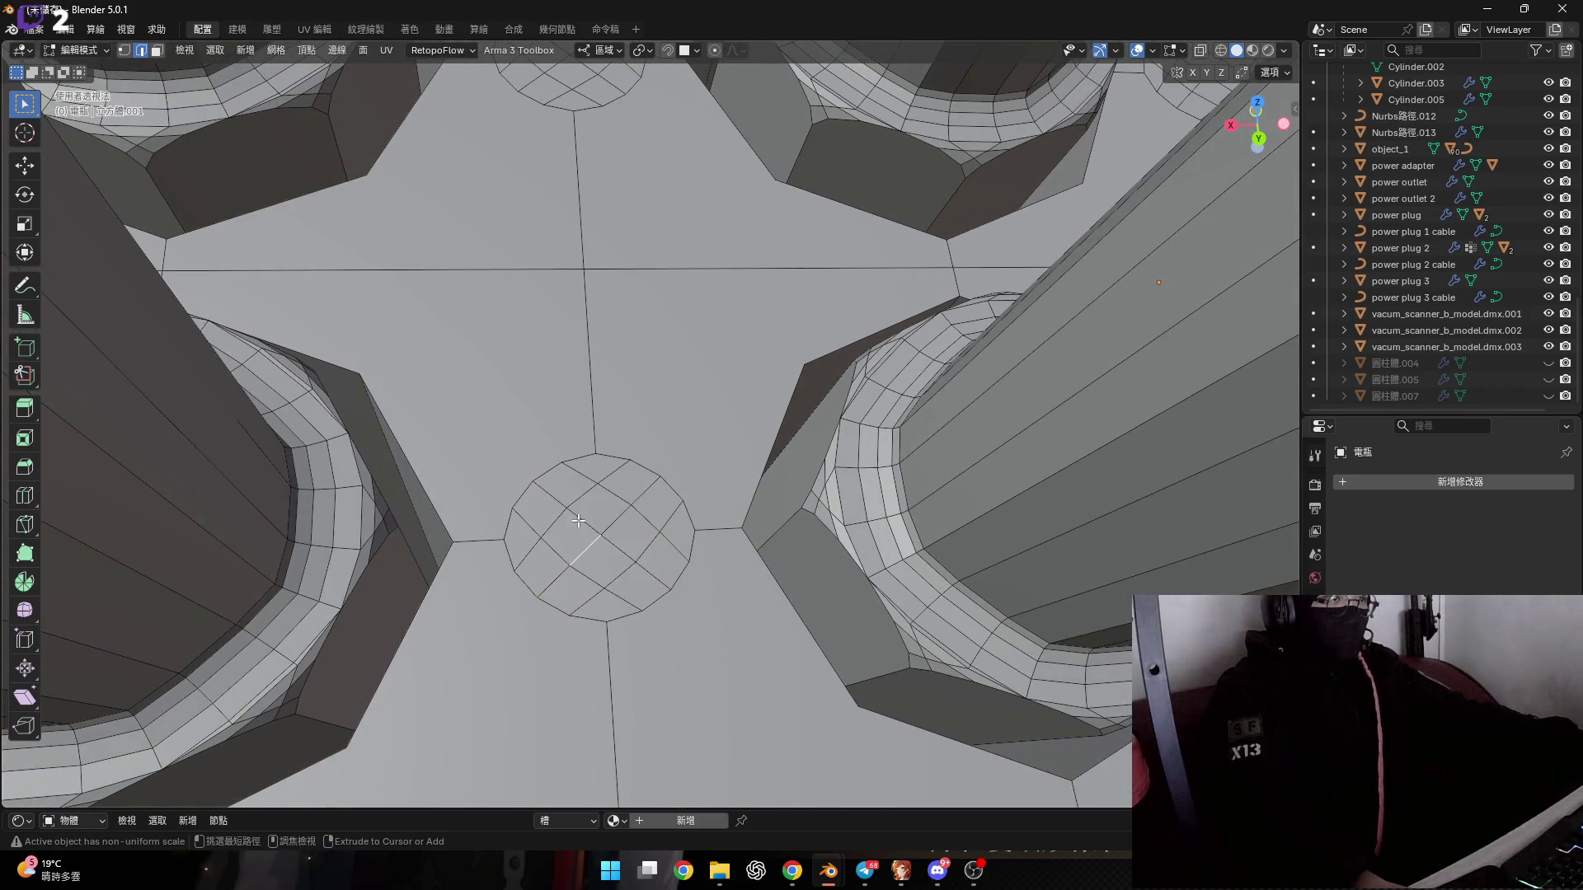
{"action": "key", "text": "ctrl+z"}
{"action": "scroll", "coordinate": [573, 528], "scroll_direction": "down", "scroll_amount": 3}
{"action": "scroll", "coordinate": [569, 536], "scroll_direction": "down", "scroll_amount": 4}
{"action": "scroll", "coordinate": [566, 545], "scroll_direction": "down", "scroll_amount": 1}
Try dissolving edges and deleting the selected patch faces, undoing each attempt.
{"action": "scroll", "coordinate": [566, 545], "scroll_direction": "down", "scroll_amount": 2}
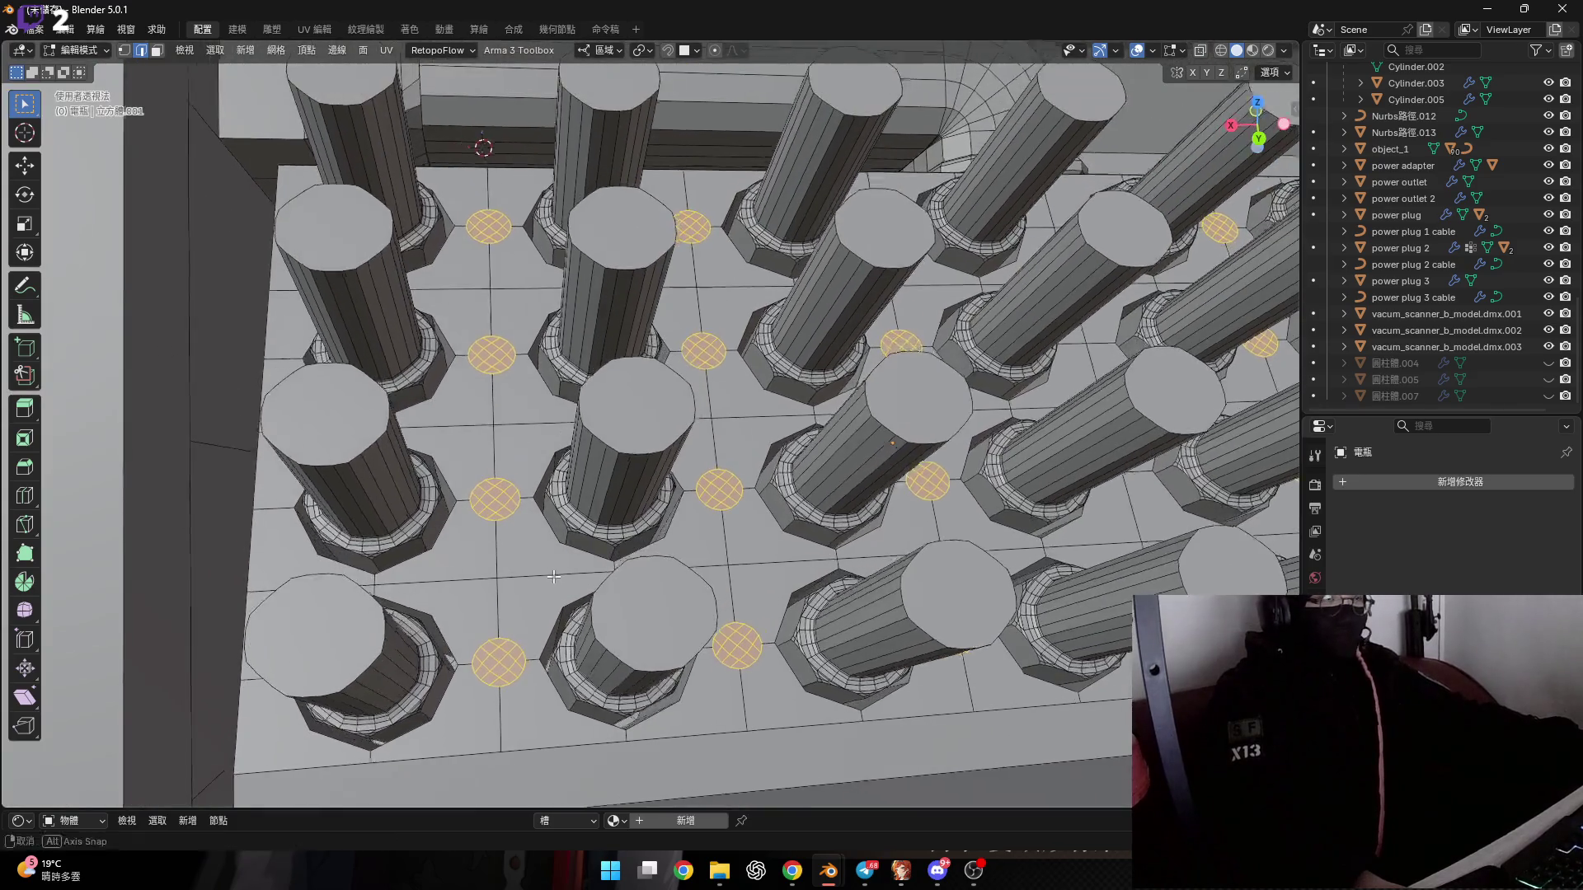
{"action": "scroll", "coordinate": [566, 545], "scroll_direction": "down", "scroll_amount": 2}
{"action": "key", "text": "x"}
{"action": "left_click", "coordinate": [560, 566]}
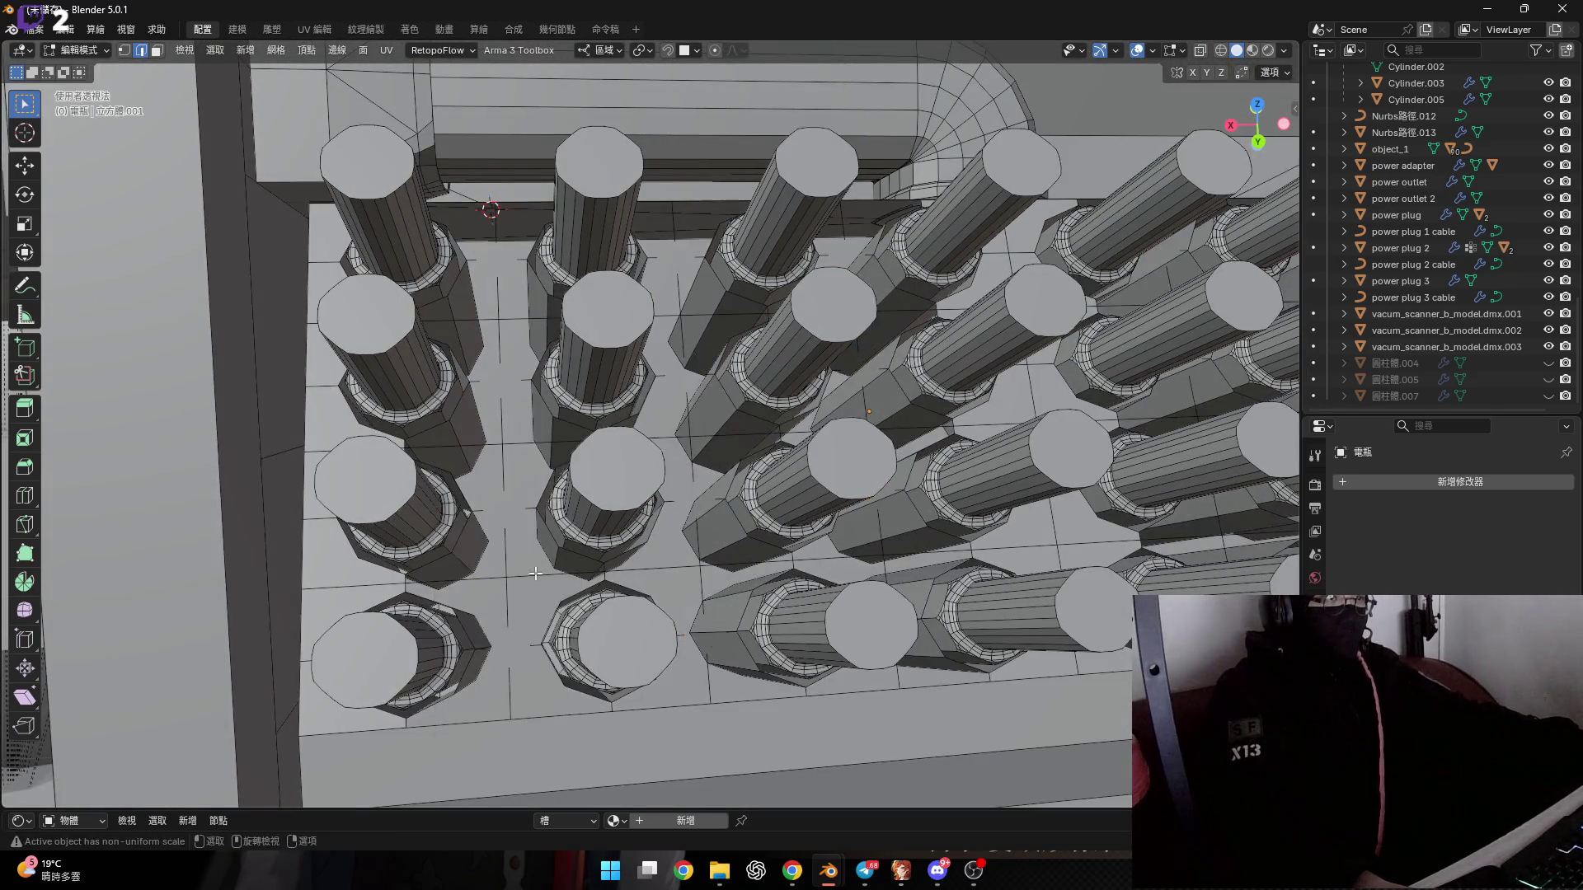
{"action": "key", "text": "ctrl+z"}
{"action": "key", "text": "x"}
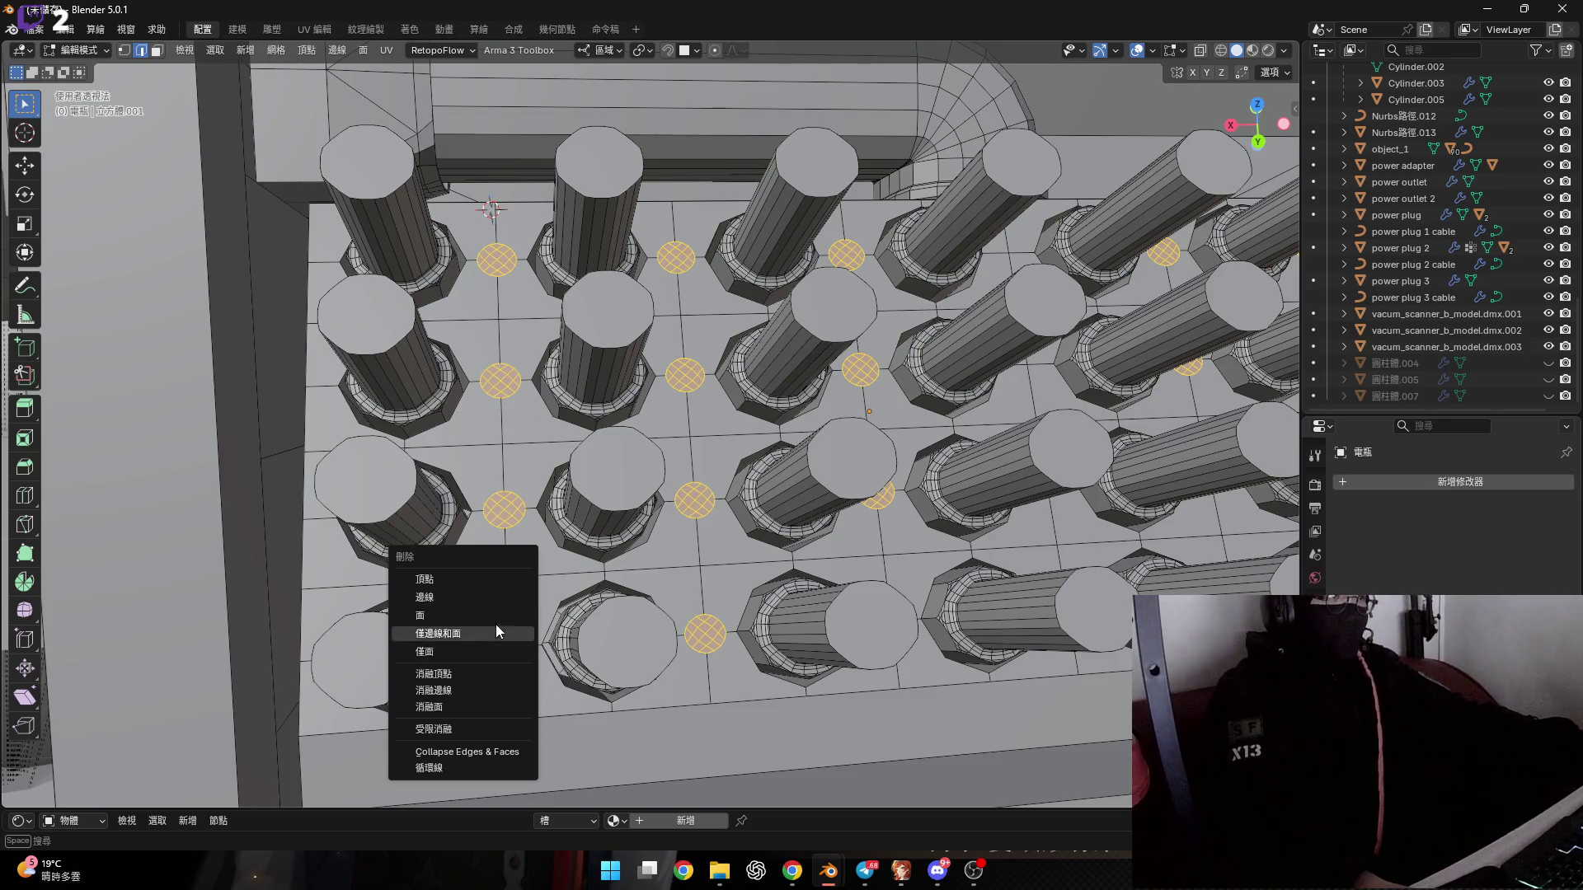
{"action": "left_click", "coordinate": [493, 599]}
{"action": "mouse_move", "coordinate": [492, 598]}
{"action": "middle_mouse_down"}
{"action": "mouse_move", "coordinate": [608, 532]}
{"action": "mouse_move", "coordinate": [569, 577]}
{"action": "middle_mouse_up"}
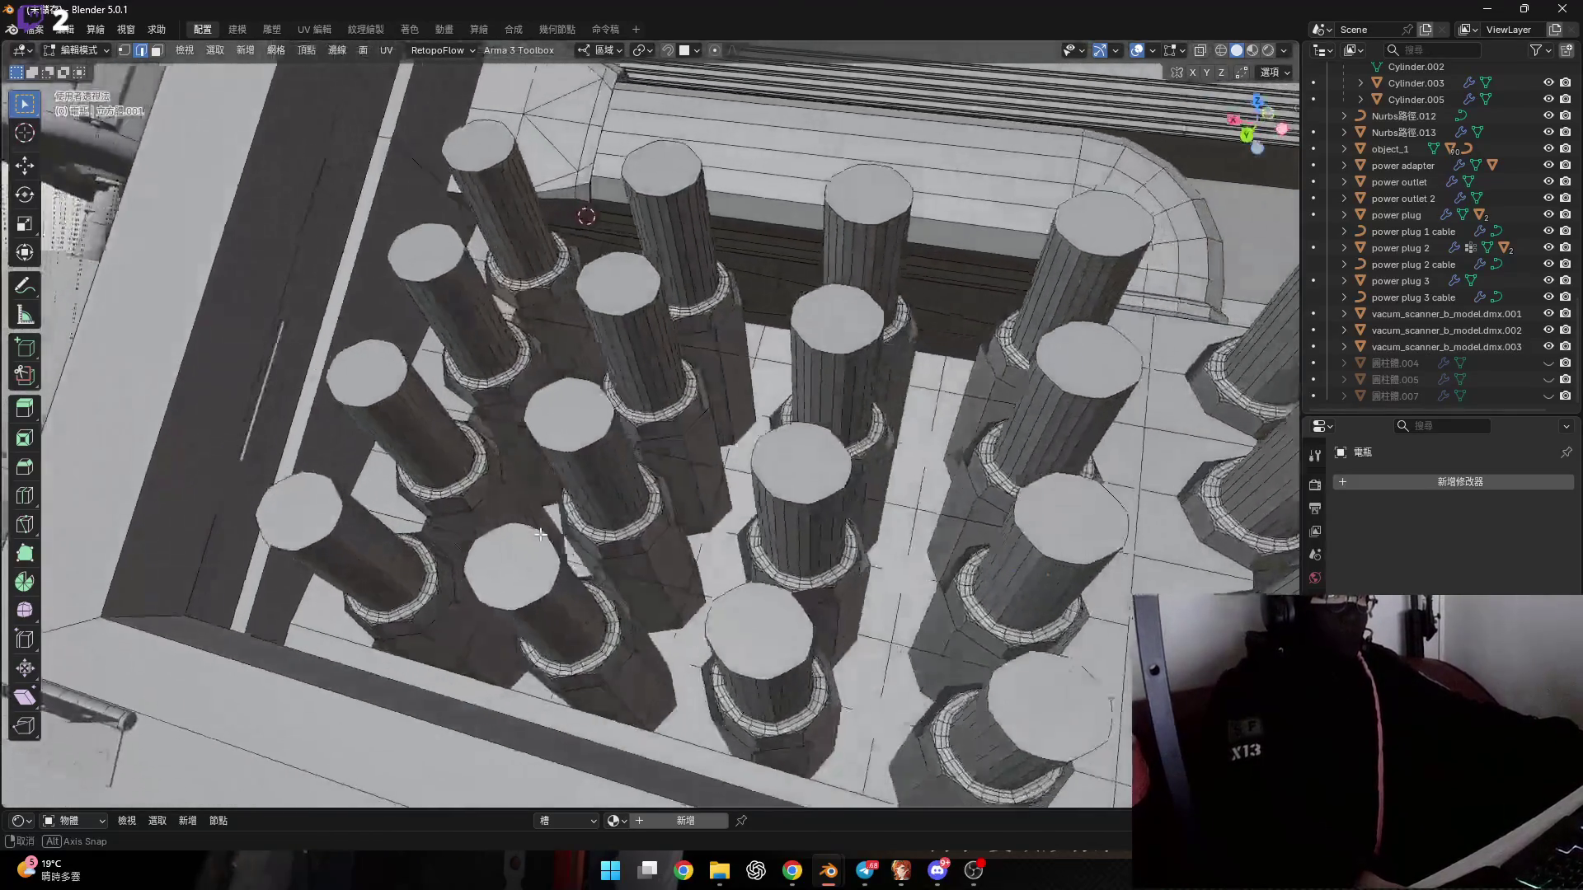
{"action": "key", "text": "ctrl+z"}
Twice try merging each selected patch into one face, undoing both times.
{"action": "scroll", "coordinate": [552, 591], "scroll_direction": "up", "scroll_amount": 5}
{"action": "key", "text": "x"}
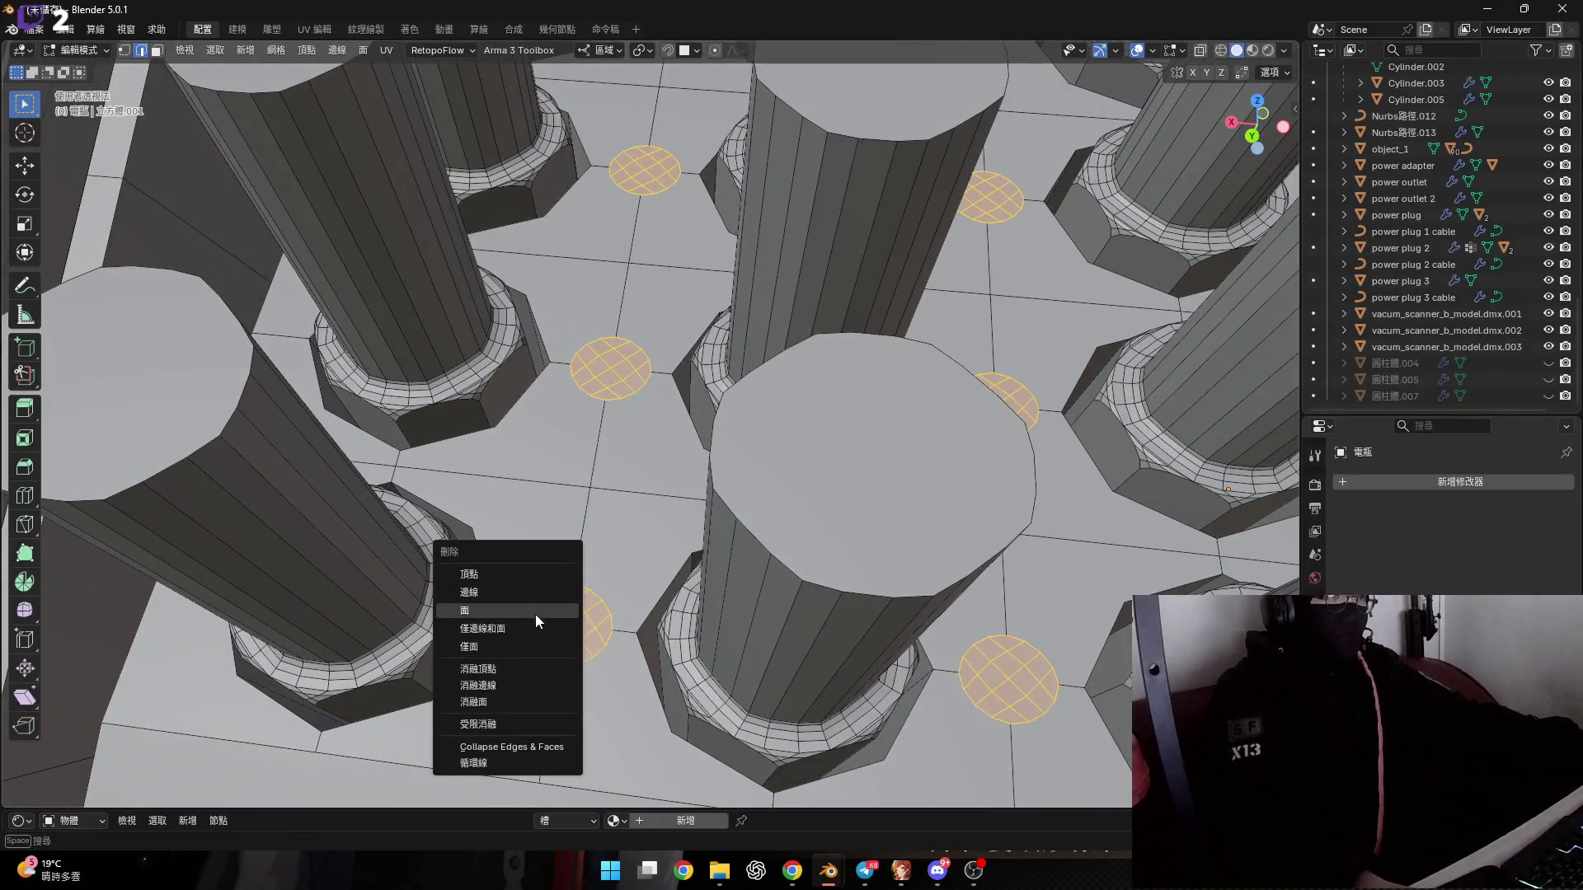
{"action": "left_click", "coordinate": [536, 679]}
{"action": "key", "text": "ctrl+z"}
{"action": "key", "text": "x"}
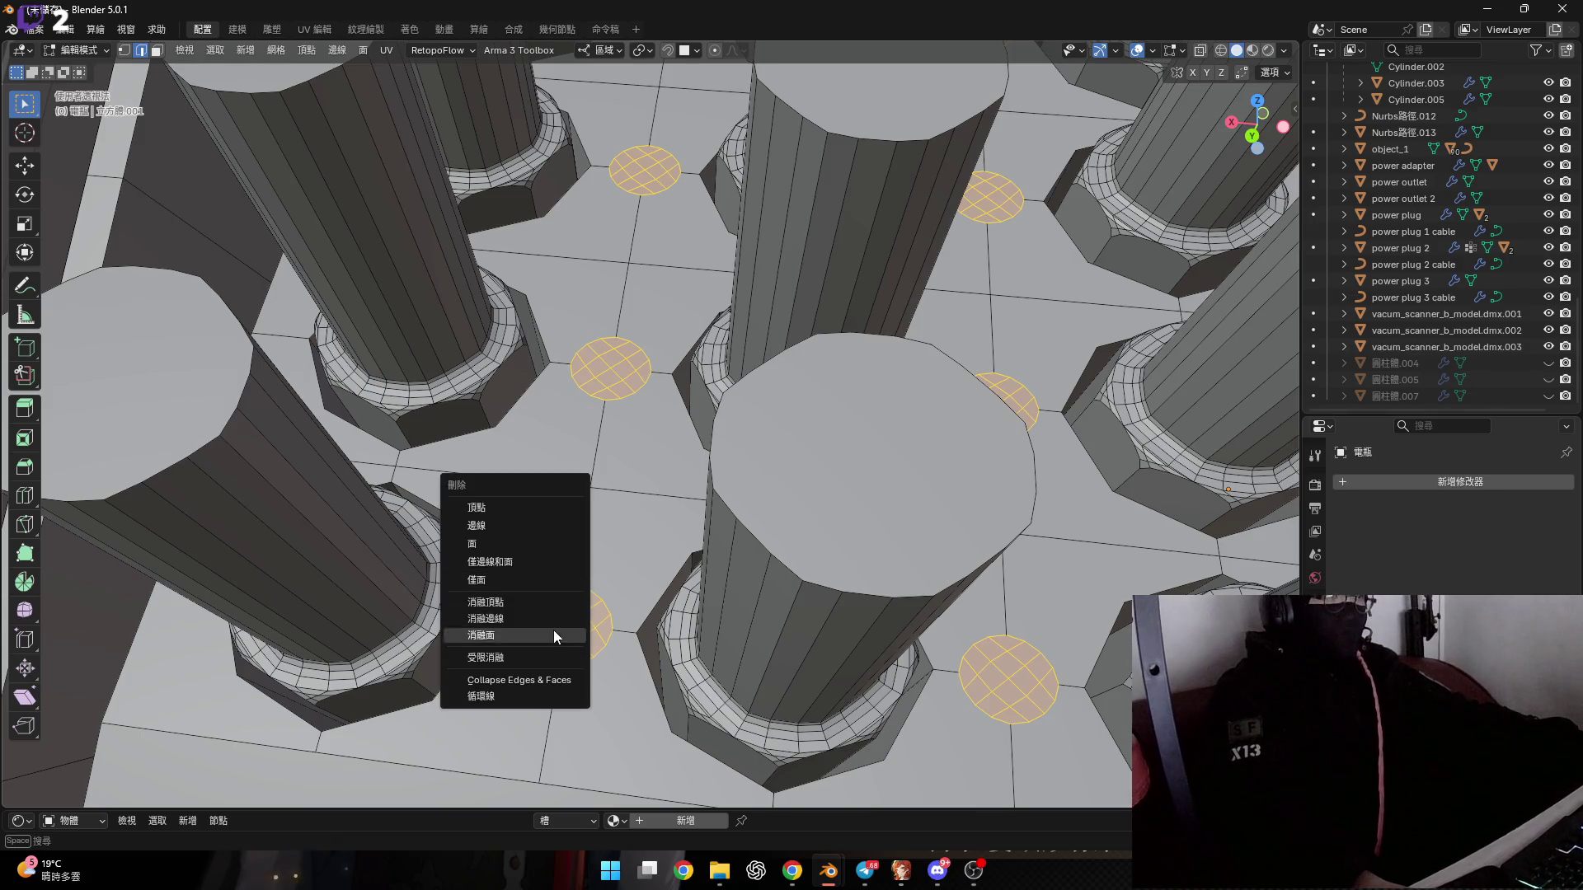
{"action": "middle_click_drag", "start_coordinate": [645, 556], "coordinate": [654, 551]}
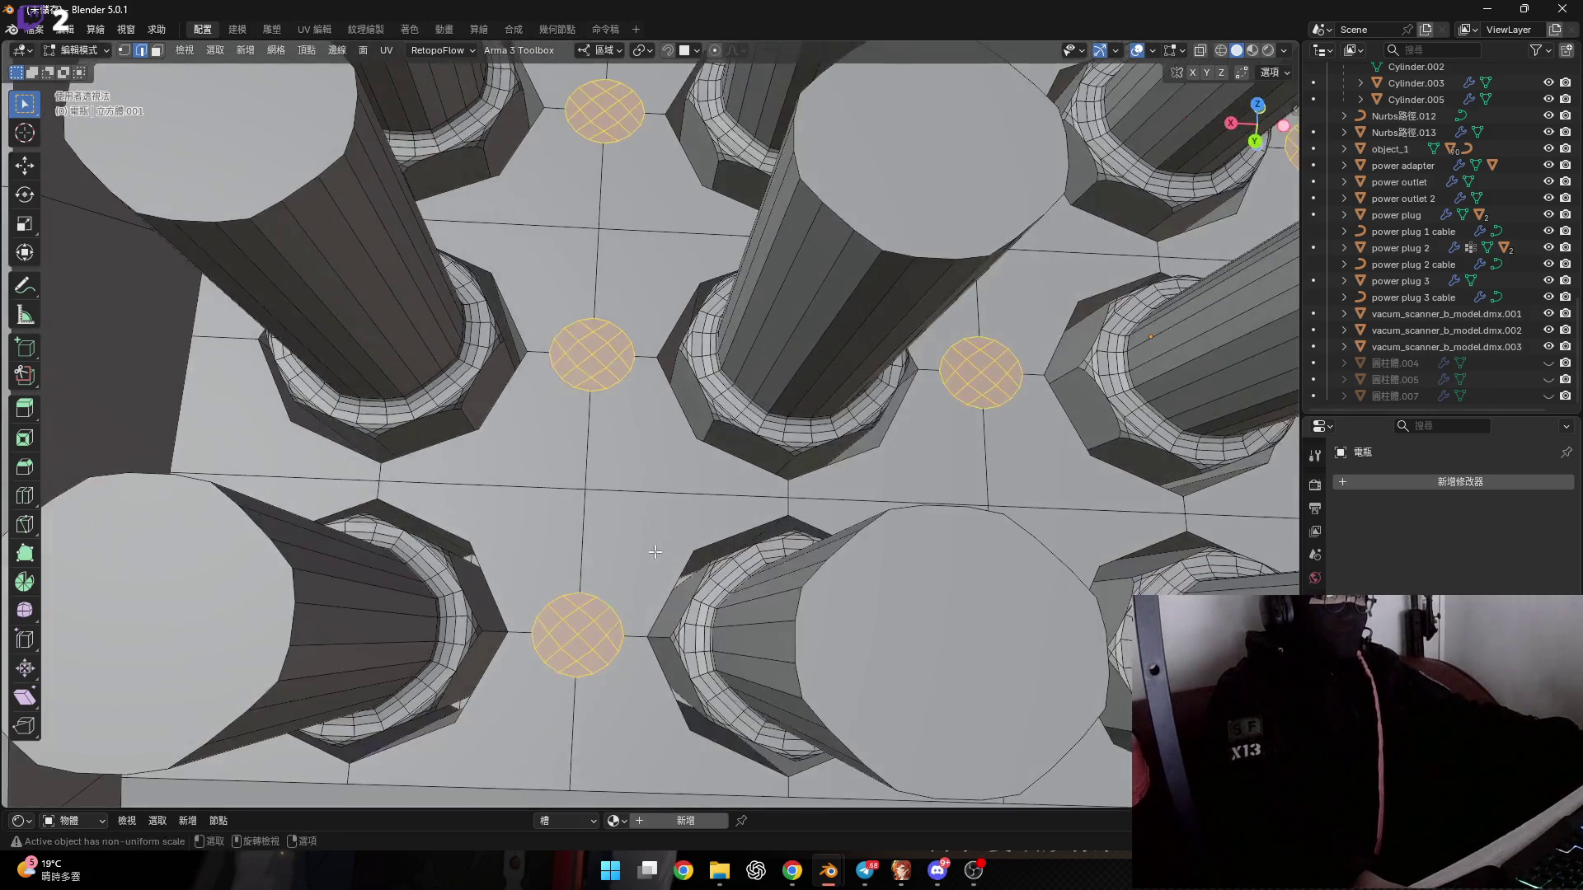
{"action": "key", "text": "x"}
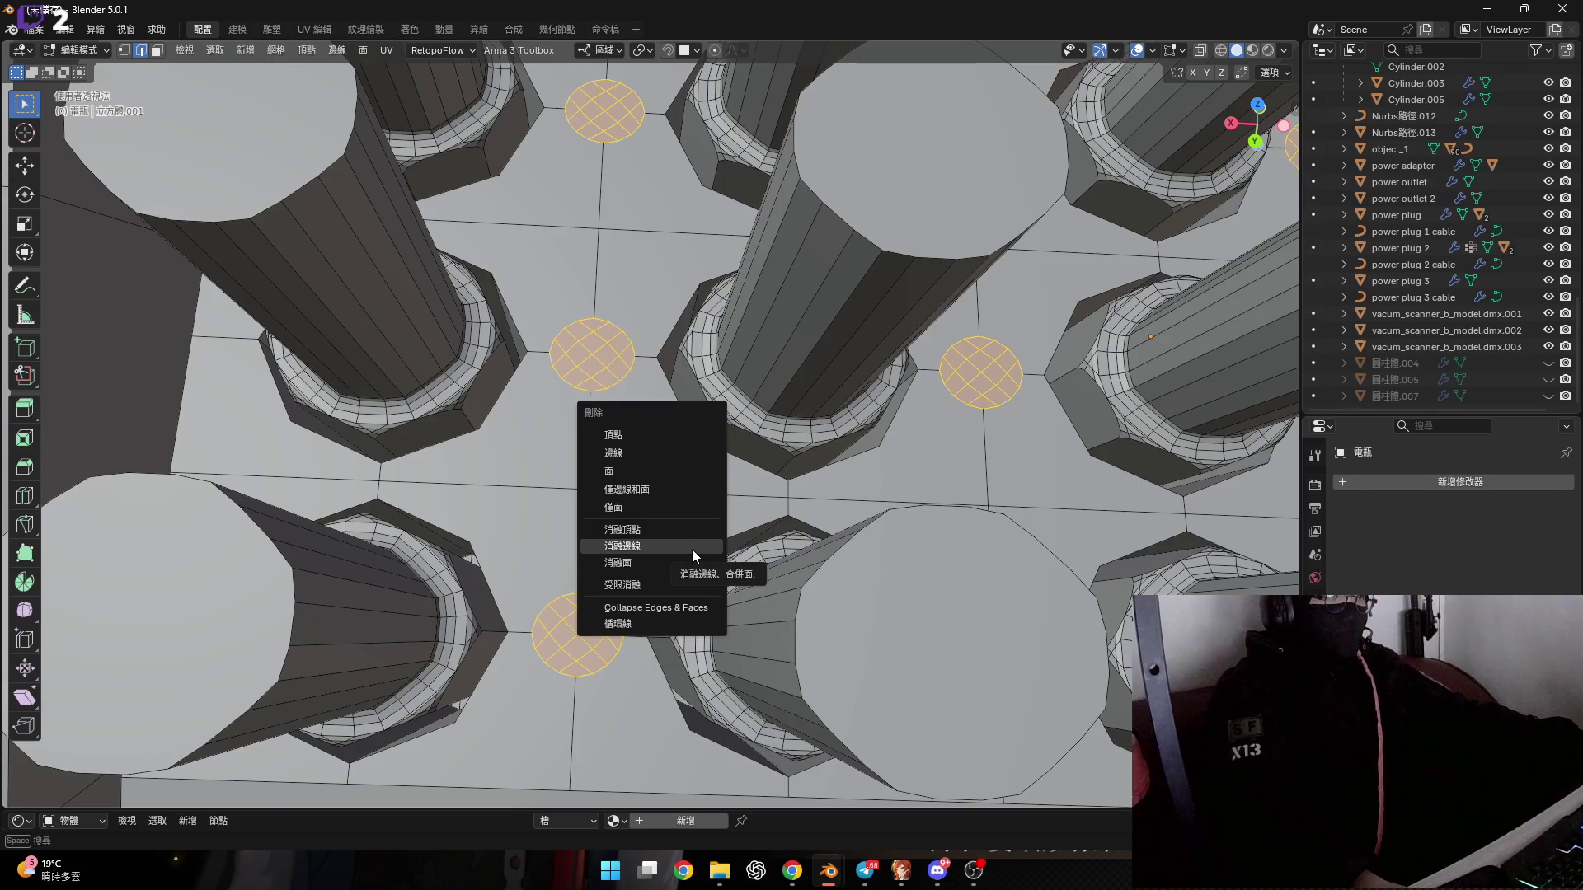
{"action": "left_click", "coordinate": [690, 545]}
{"action": "key", "text": "ctrl+z"}
{"action": "scroll", "coordinate": [650, 533], "scroll_direction": "up", "scroll_amount": 5}
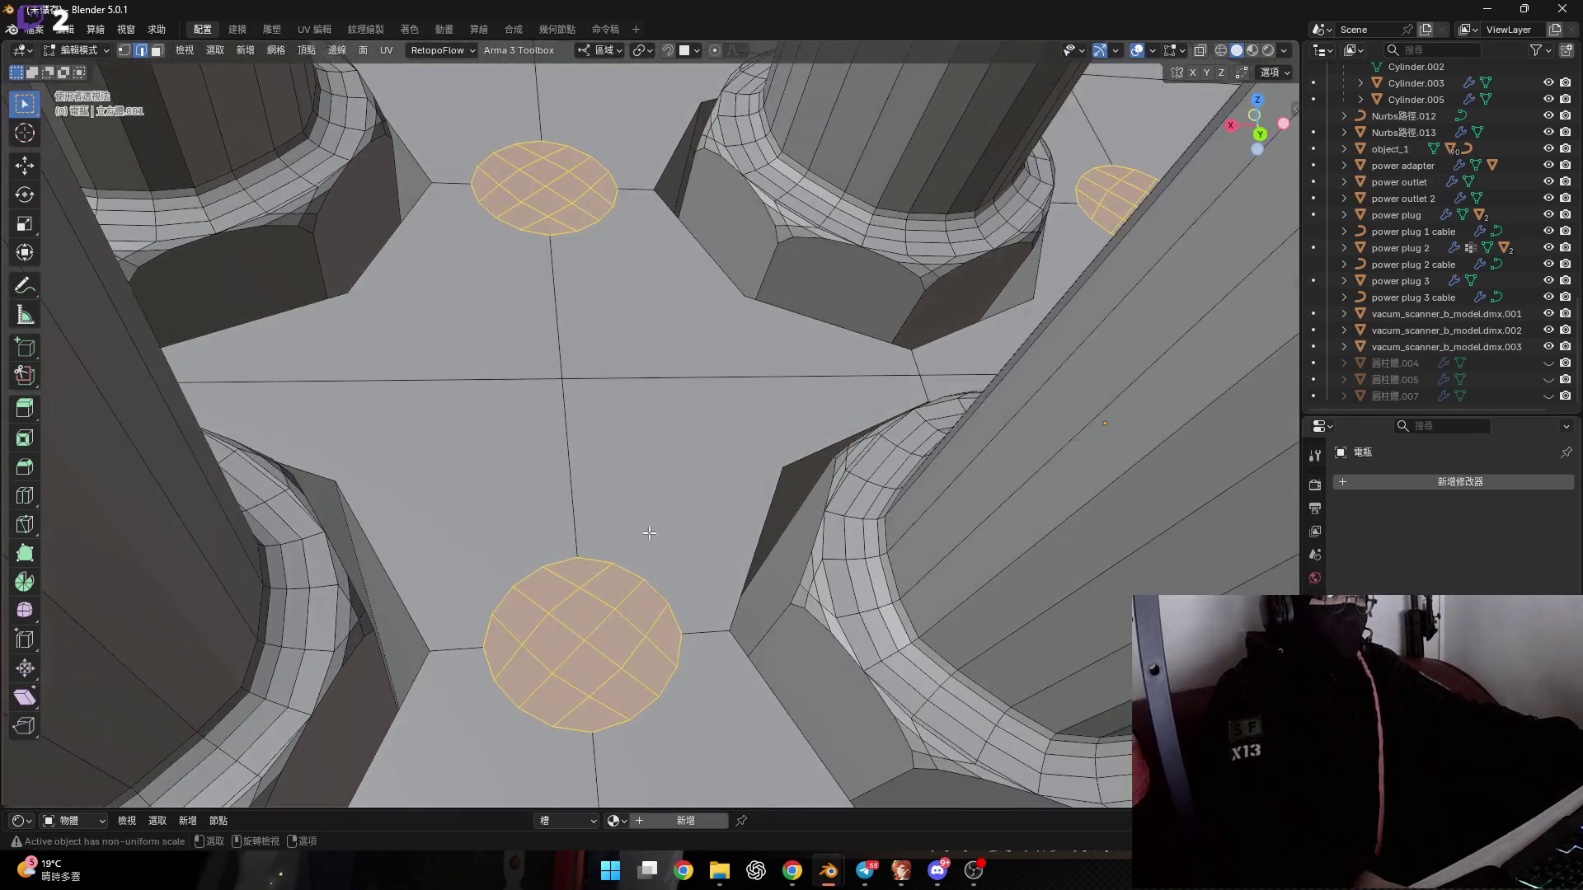
Extrude the patches down into the plate, then dissolve each hole into one circular face.
{"action": "key", "text": "e"}
{"action": "left_click", "coordinate": [617, 689]}
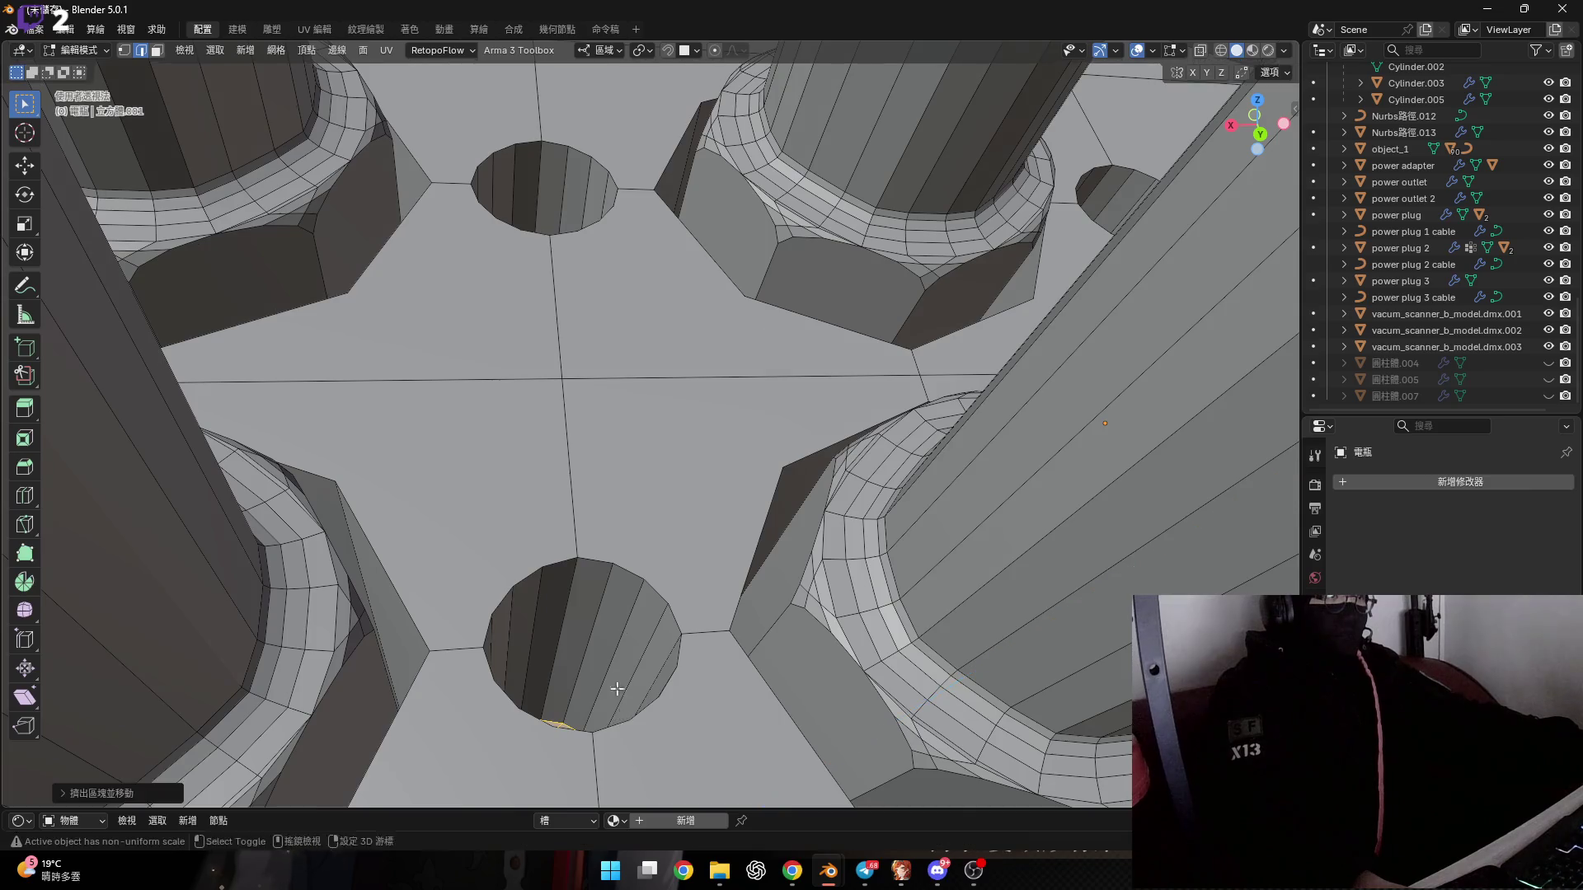
{"action": "mouse_move", "coordinate": [618, 690]}
{"action": "middle_mouse_down"}
{"action": "mouse_move", "coordinate": [615, 480]}
{"action": "mouse_move", "coordinate": [580, 552]}
{"action": "middle_mouse_up"}
{"action": "key", "text": "x"}
{"action": "left_click", "coordinate": [625, 611]}
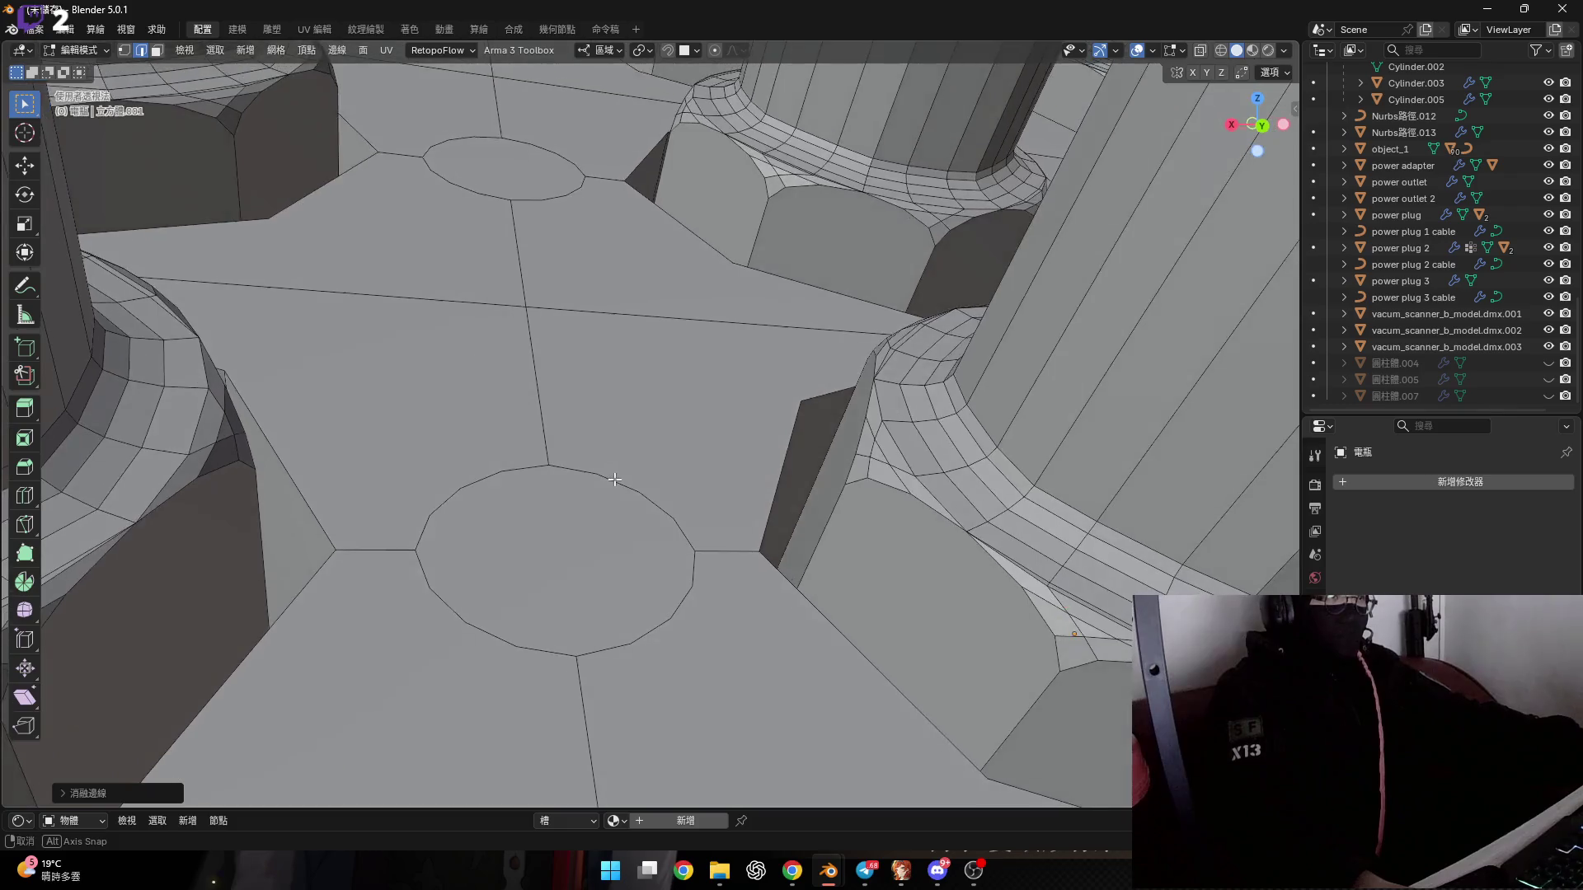
In face select mode, select a flat circular face and start an extrusion, then cancel it.
{"action": "key", "text": "3"}
{"action": "left_click", "coordinate": [580, 552]}
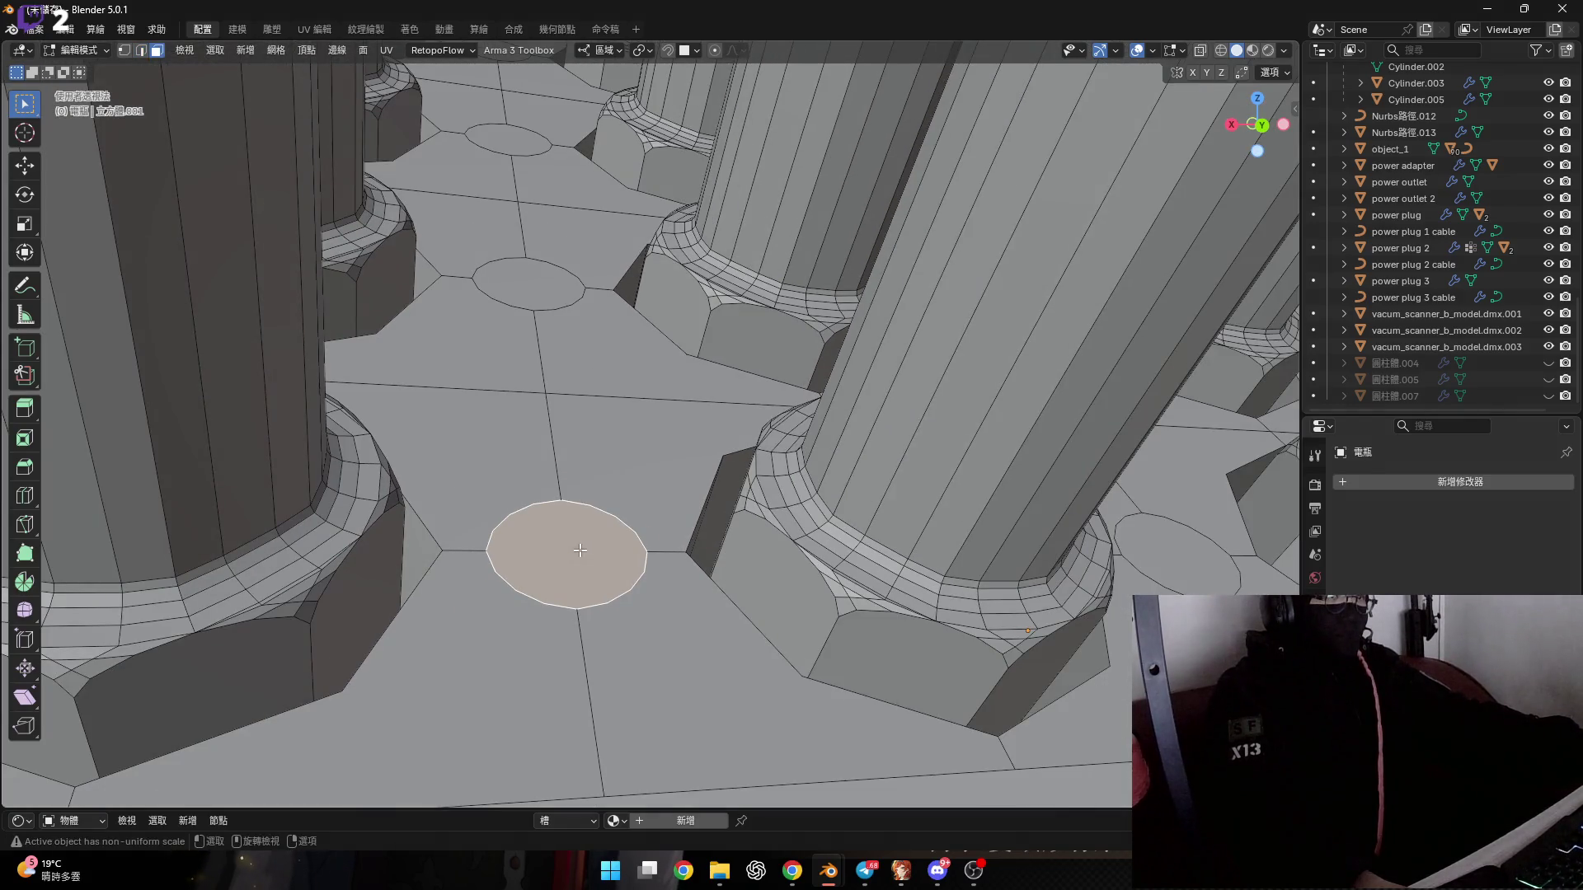
{"action": "key", "text": "e"}
{"action": "right_click", "coordinate": [577, 527]}
Select the first three small circle faces between the large pins on the left half.
{"action": "scroll", "coordinate": [573, 510], "scroll_direction": "up", "scroll_amount": 5}
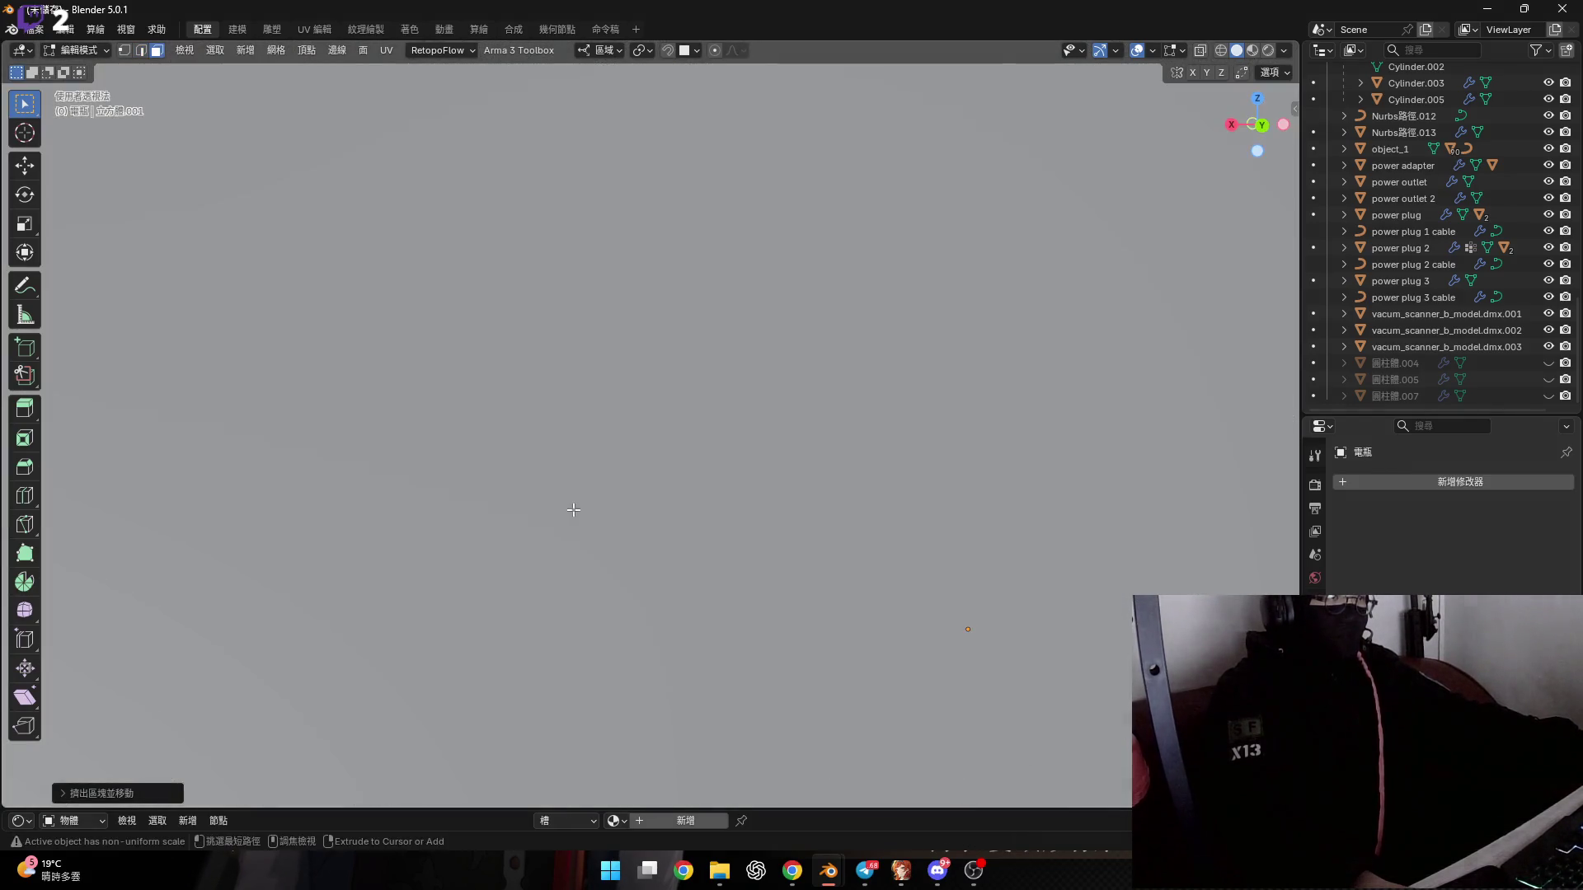
{"action": "middle_click_drag", "start_coordinate": [590, 371], "coordinate": [601, 471]}
{"action": "scroll", "coordinate": [594, 520], "scroll_direction": "down", "scroll_amount": 5}
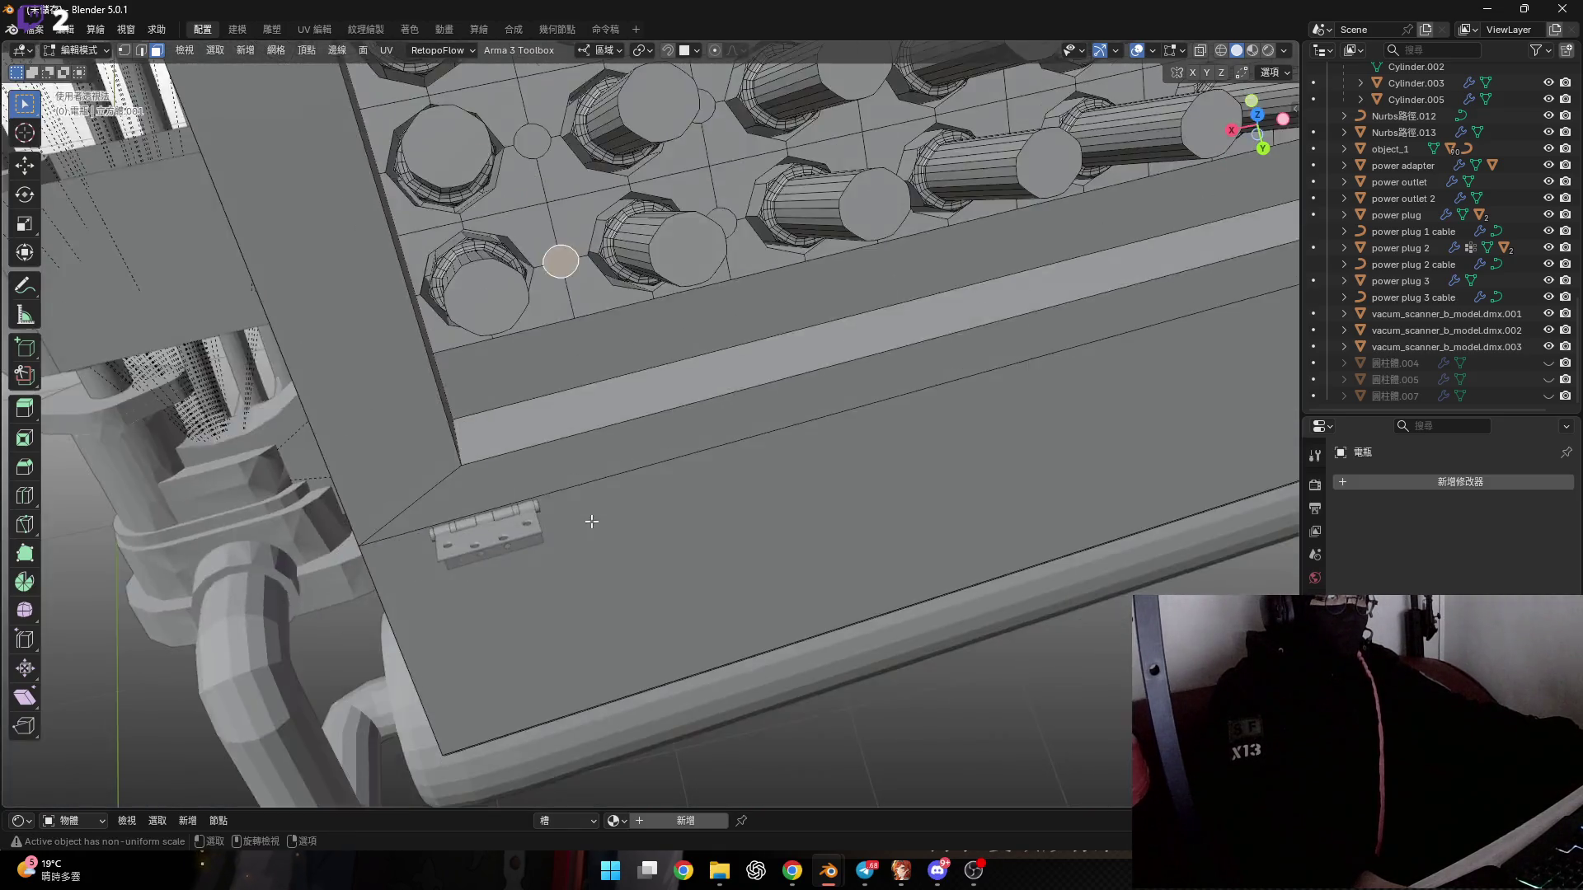
{"action": "scroll", "coordinate": [591, 520], "scroll_direction": "down", "scroll_amount": 5}
{"action": "scroll", "coordinate": [528, 494], "scroll_direction": "up", "scroll_amount": 5}
{"action": "scroll", "coordinate": [519, 511], "scroll_direction": "up", "scroll_amount": 2}
{"action": "left_click", "coordinate": [520, 516], "text": "shift"}
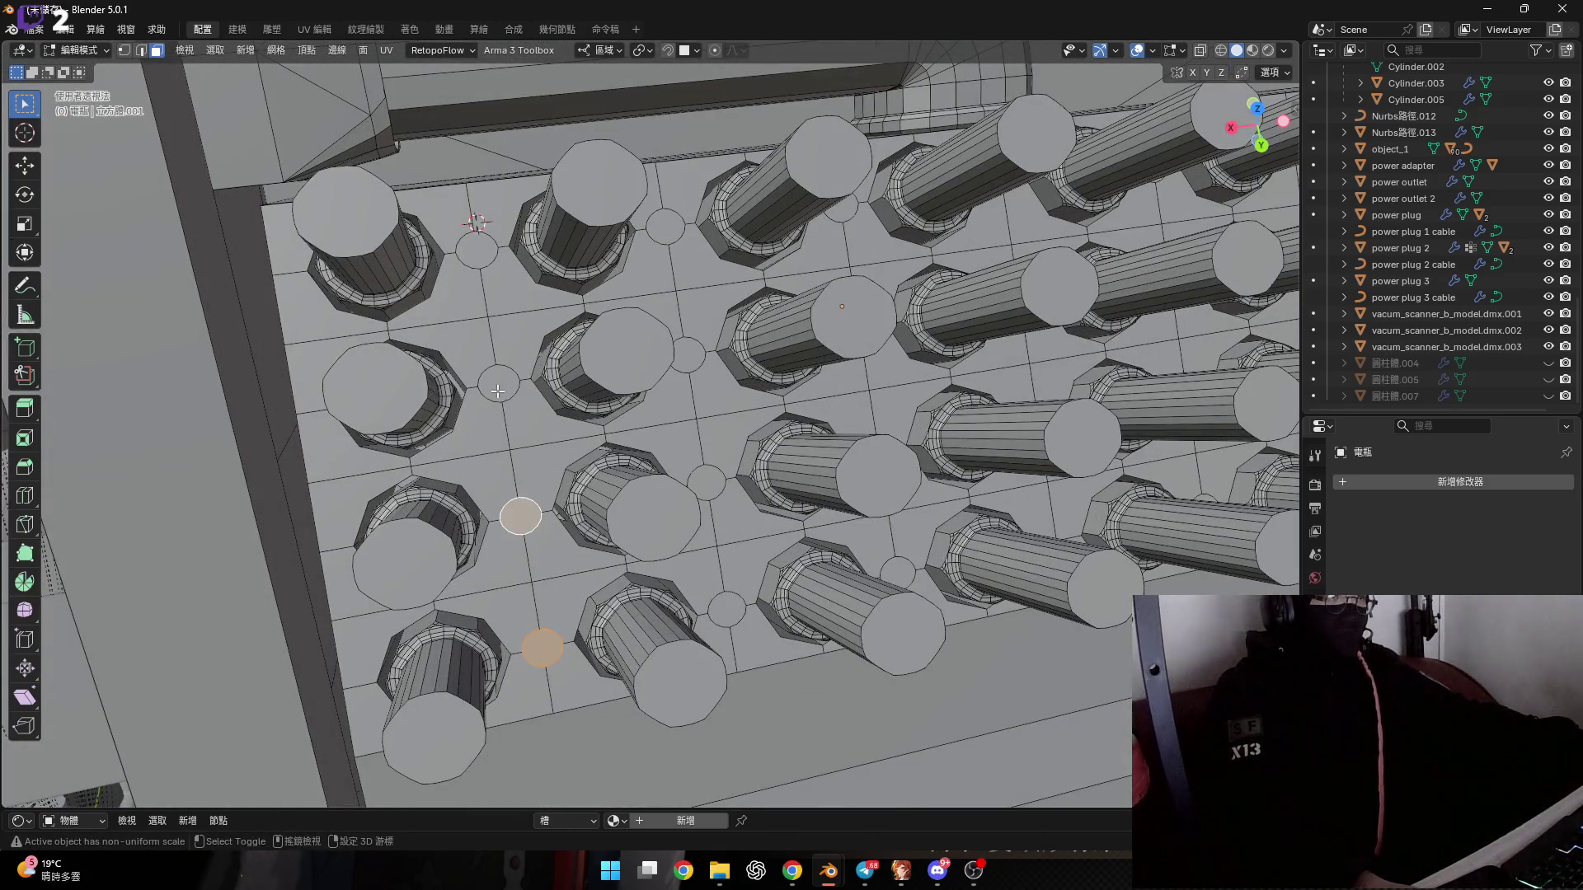
{"action": "left_click", "coordinate": [498, 391], "text": "shift"}
{"action": "left_click", "coordinate": [476, 250], "text": "shift"}
Add the next column of four small circles to the selection.
{"action": "middle_click_drag", "start_coordinate": [676, 263], "coordinate": [517, 269], "text": "shift"}
{"action": "left_click", "coordinate": [503, 235], "text": "shift"}
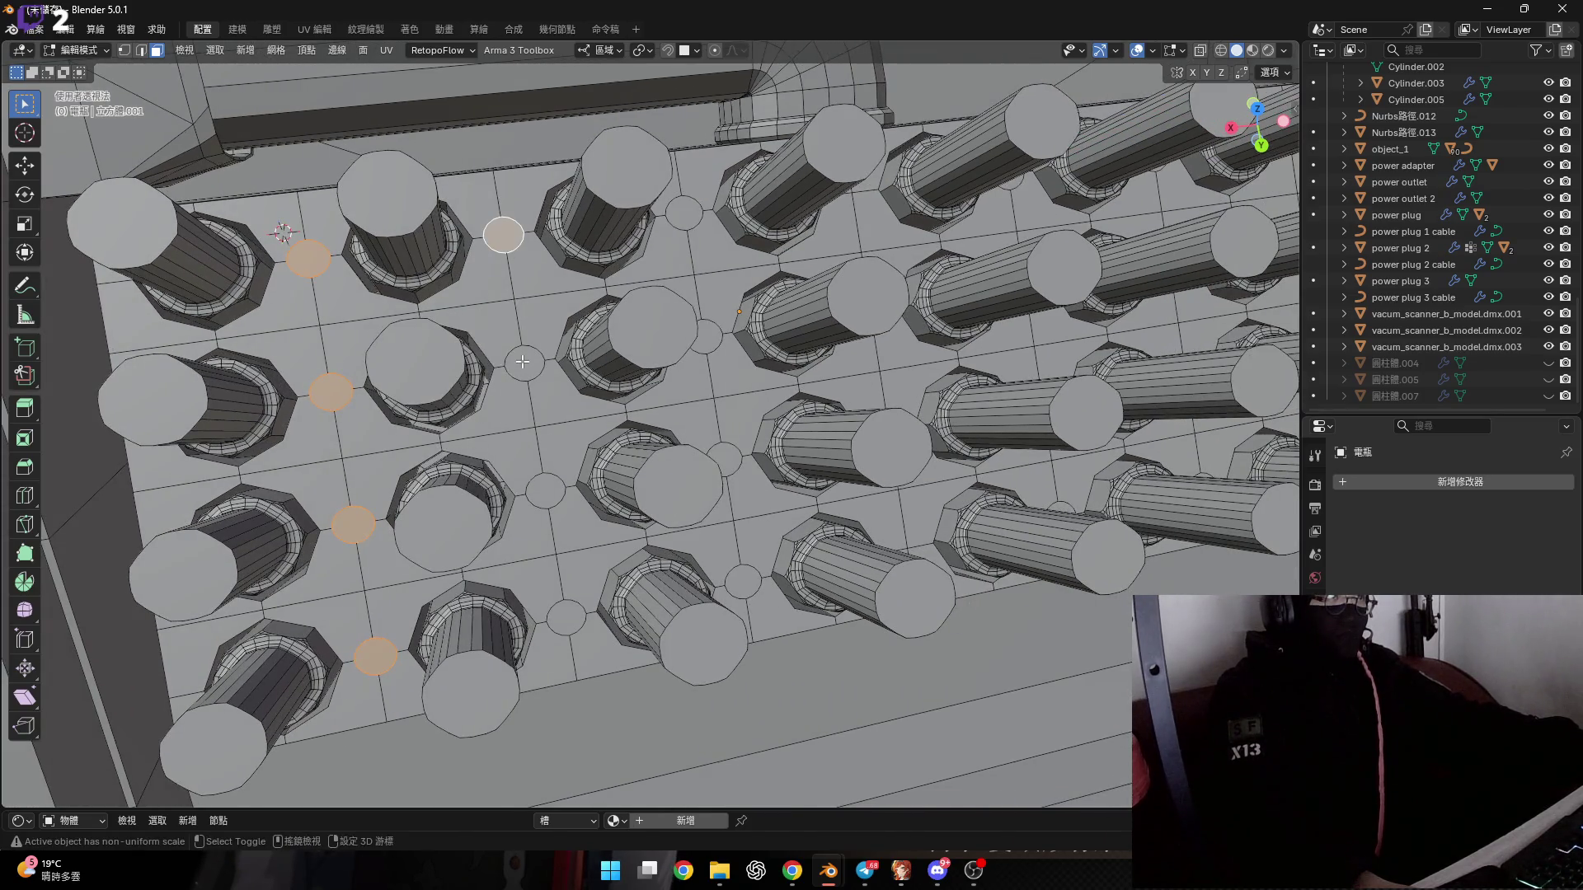
{"action": "left_click", "coordinate": [523, 361], "text": "shift"}
{"action": "left_click", "coordinate": [545, 491], "text": "shift"}
{"action": "left_click", "coordinate": [567, 616], "text": "shift"}
Add the following column of four circles and one more from the next column.
{"action": "middle_click_drag", "start_coordinate": [767, 548], "coordinate": [460, 538], "text": "shift"}
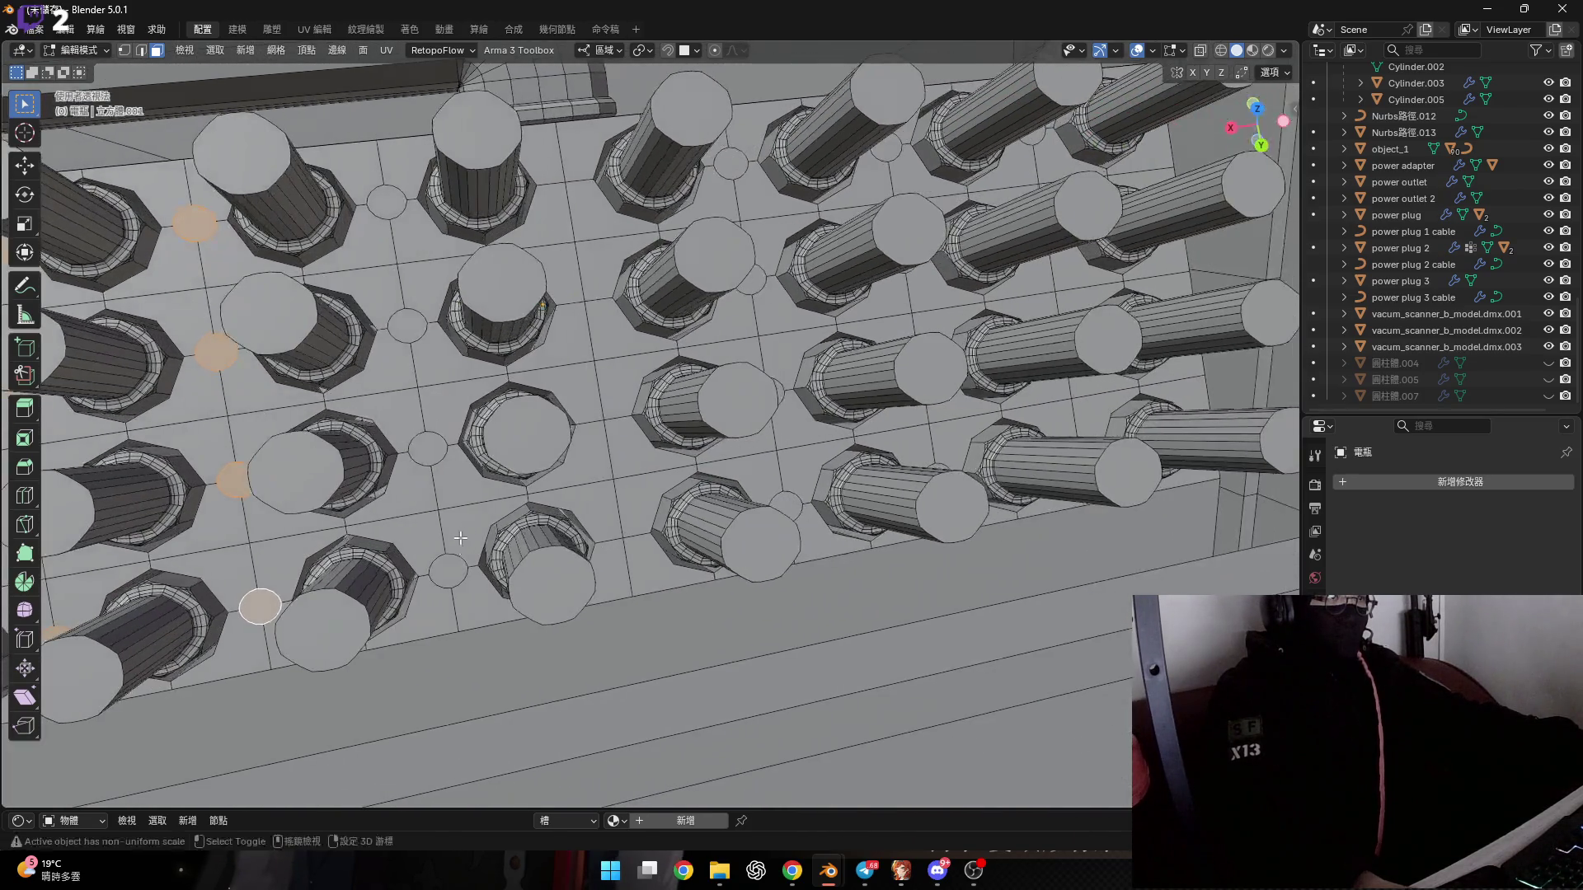
{"action": "left_click", "coordinate": [447, 571], "text": "shift"}
{"action": "left_click", "coordinate": [428, 449], "text": "shift"}
{"action": "left_click", "coordinate": [407, 326], "text": "shift"}
{"action": "left_click", "coordinate": [387, 202], "text": "shift"}
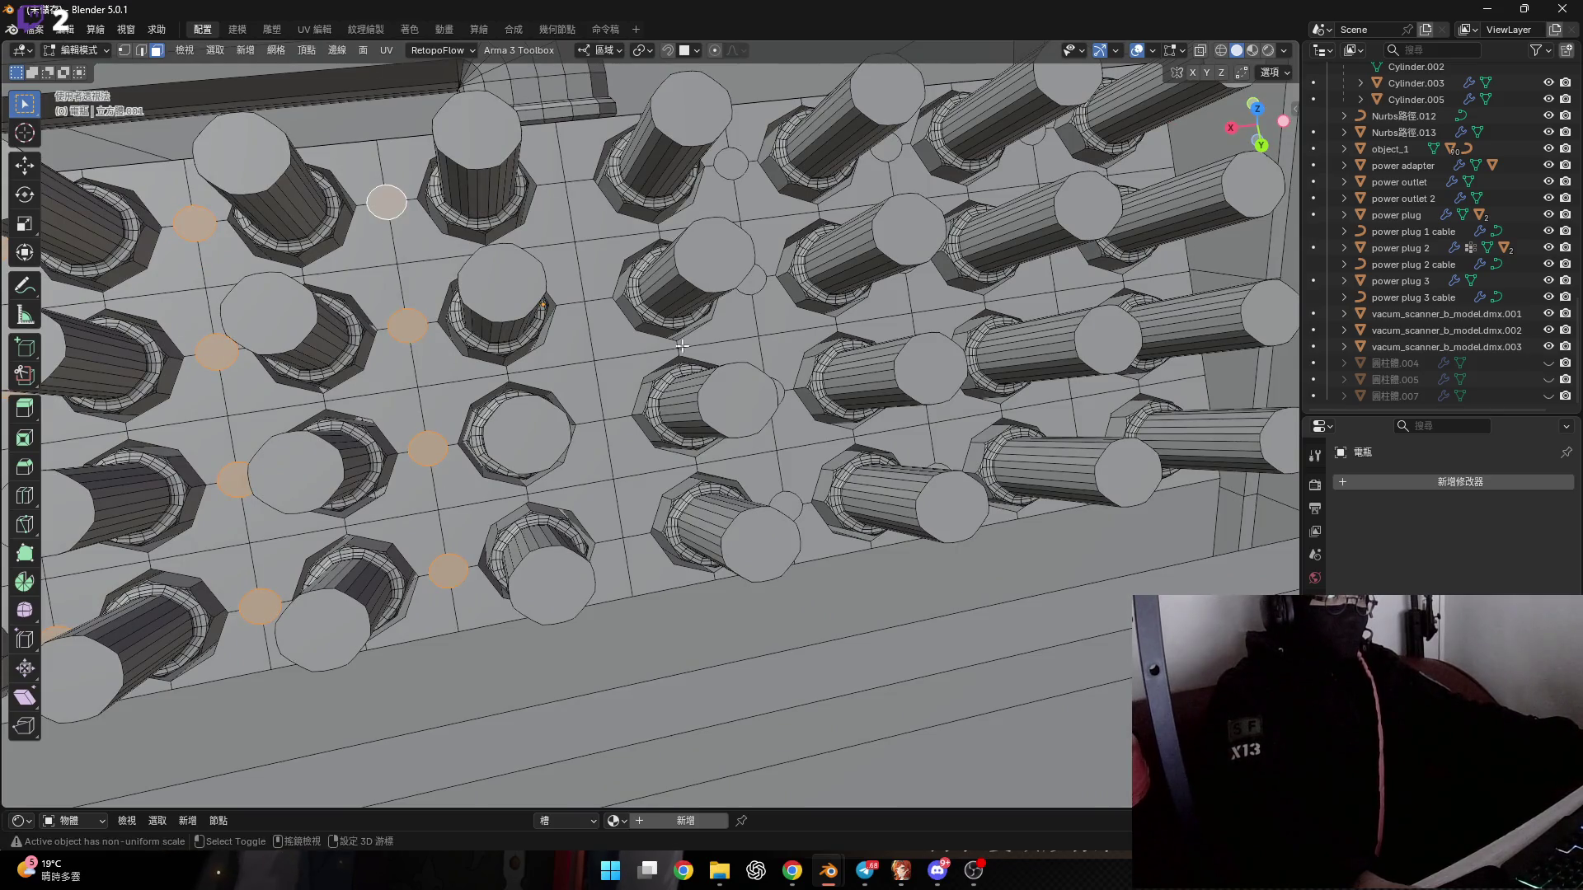
{"action": "middle_click_drag", "start_coordinate": [681, 346], "coordinate": [469, 409], "text": "shift"}
{"action": "left_click", "coordinate": [534, 342], "text": "shift"}
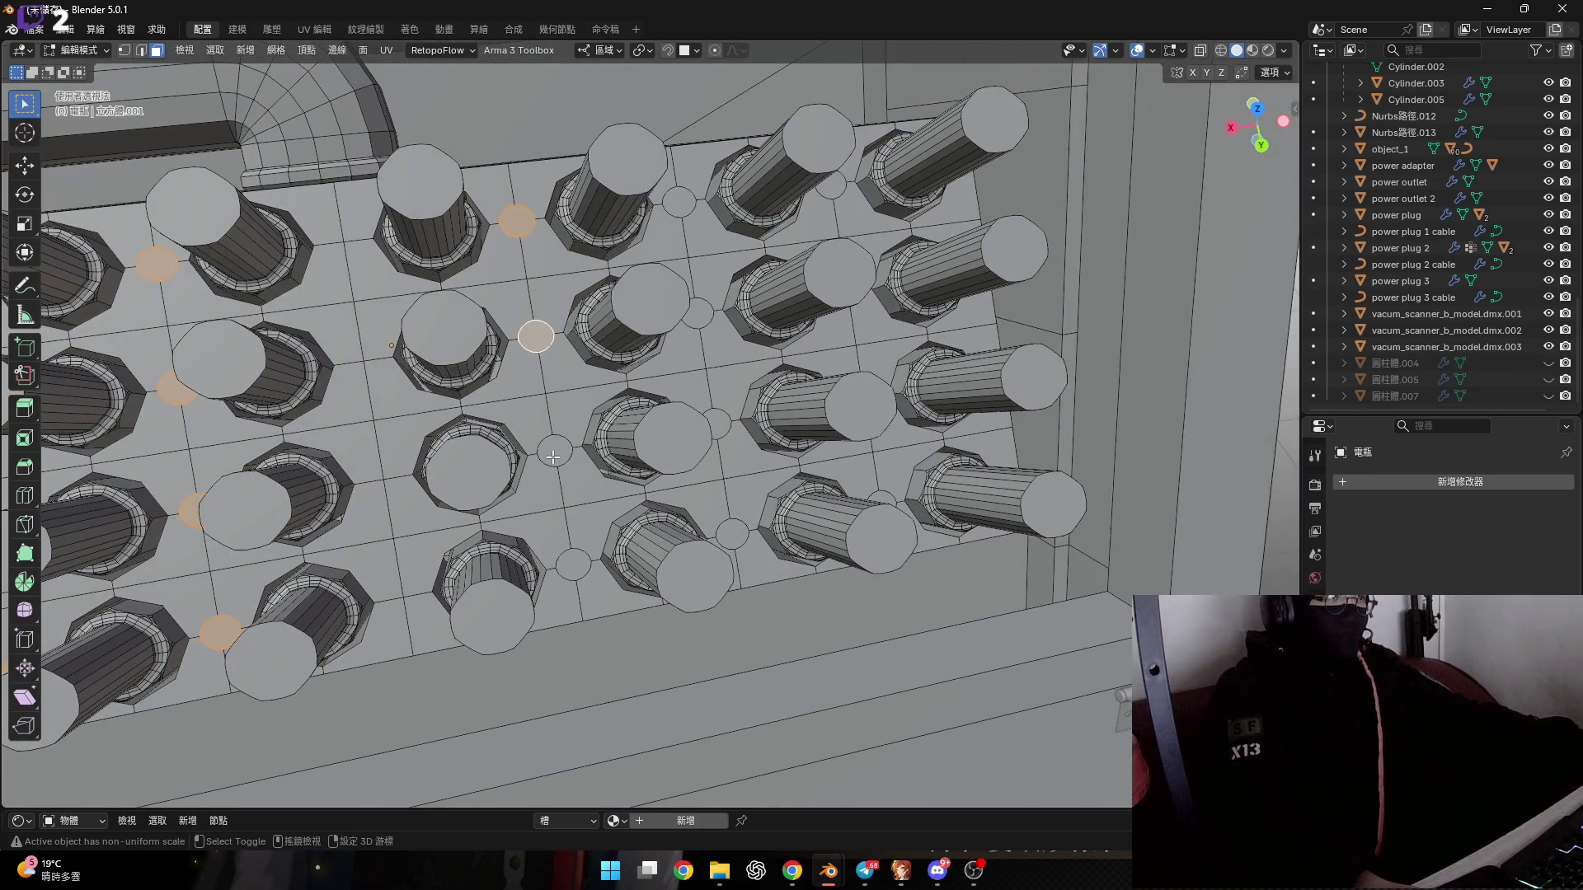
Raise the selected left-half circles along Z, then undo the too-tall result.
{"action": "key", "text": "g"}
{"action": "scroll", "coordinate": [533, 322], "scroll_direction": "down", "scroll_amount": 5}
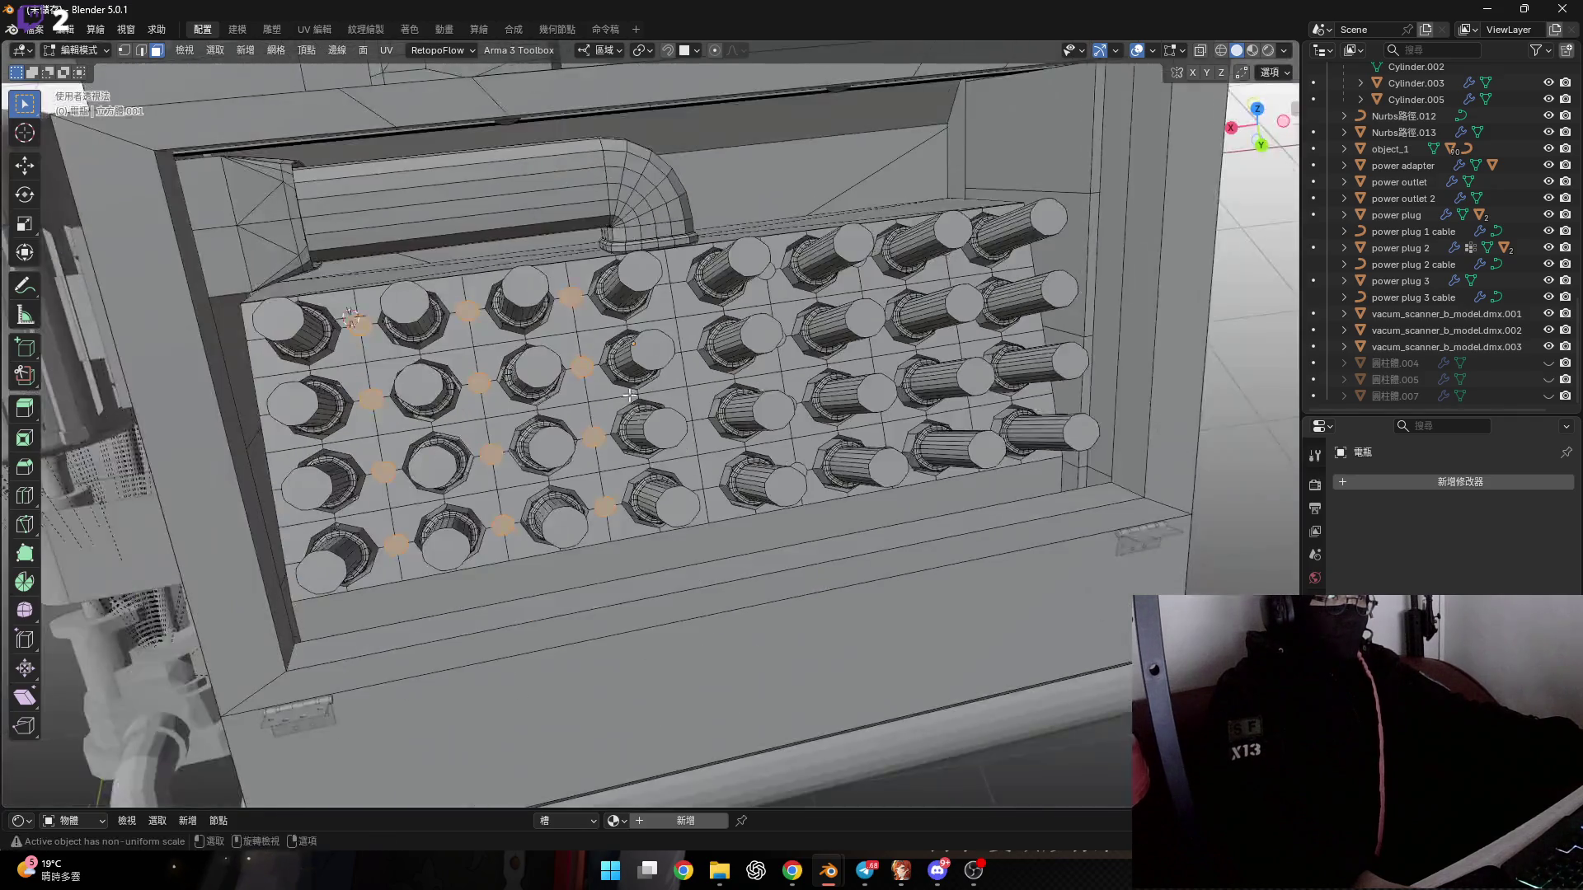
{"action": "middle_click_drag", "start_coordinate": [533, 321], "coordinate": [592, 422]}
{"action": "key", "text": "z"}
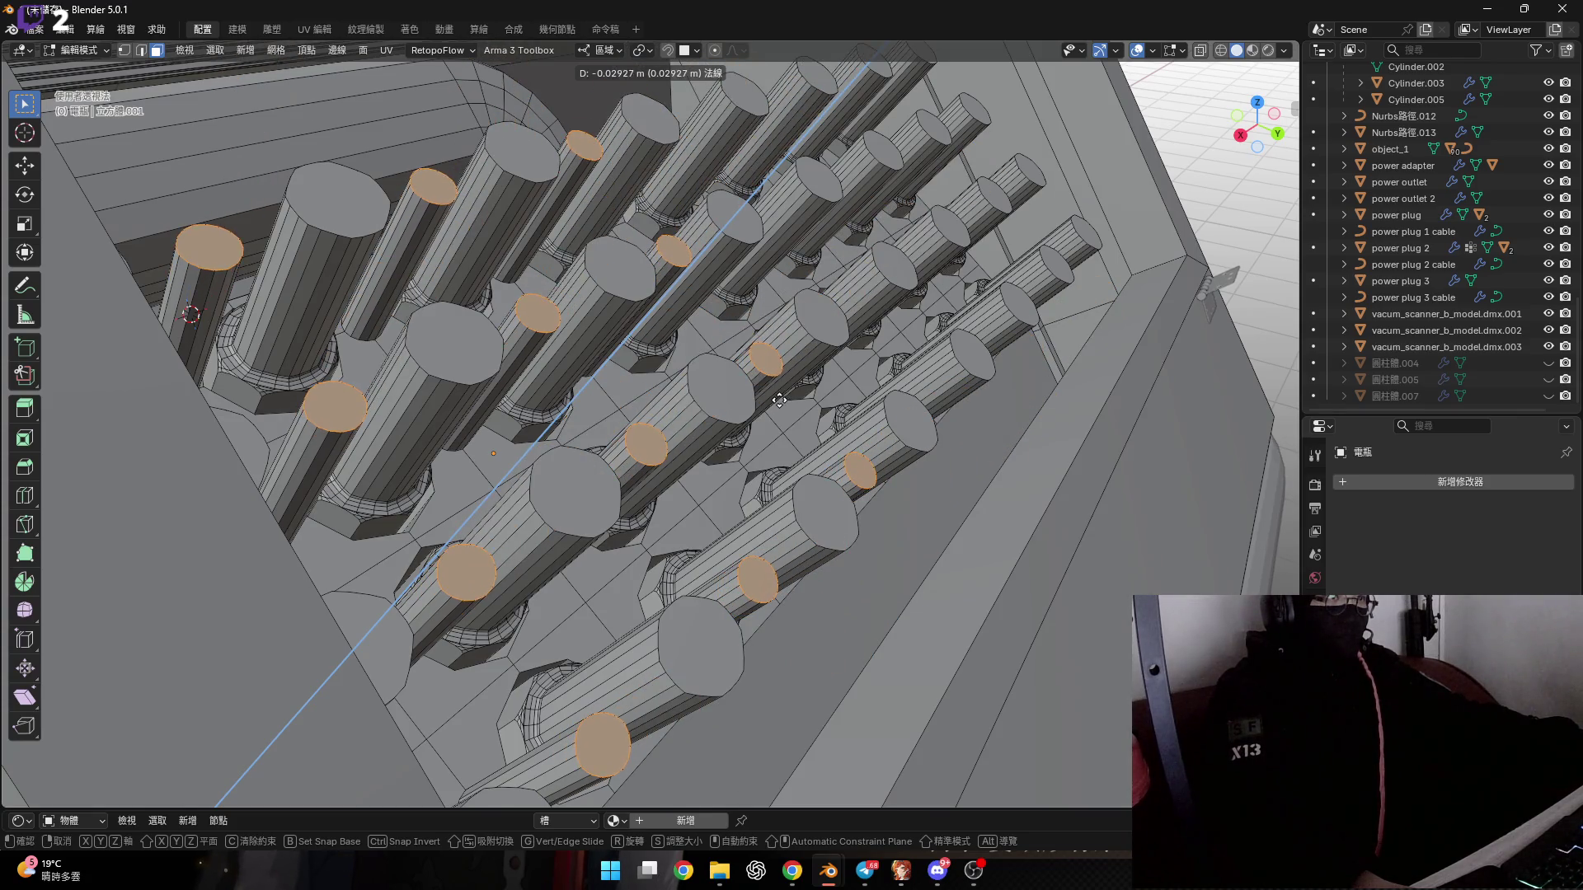
{"action": "left_click", "coordinate": [779, 400]}
{"action": "mouse_move", "coordinate": [780, 400]}
{"action": "middle_mouse_down"}
{"action": "mouse_move", "coordinate": [697, 452]}
{"action": "mouse_move", "coordinate": [596, 397]}
{"action": "middle_mouse_up"}
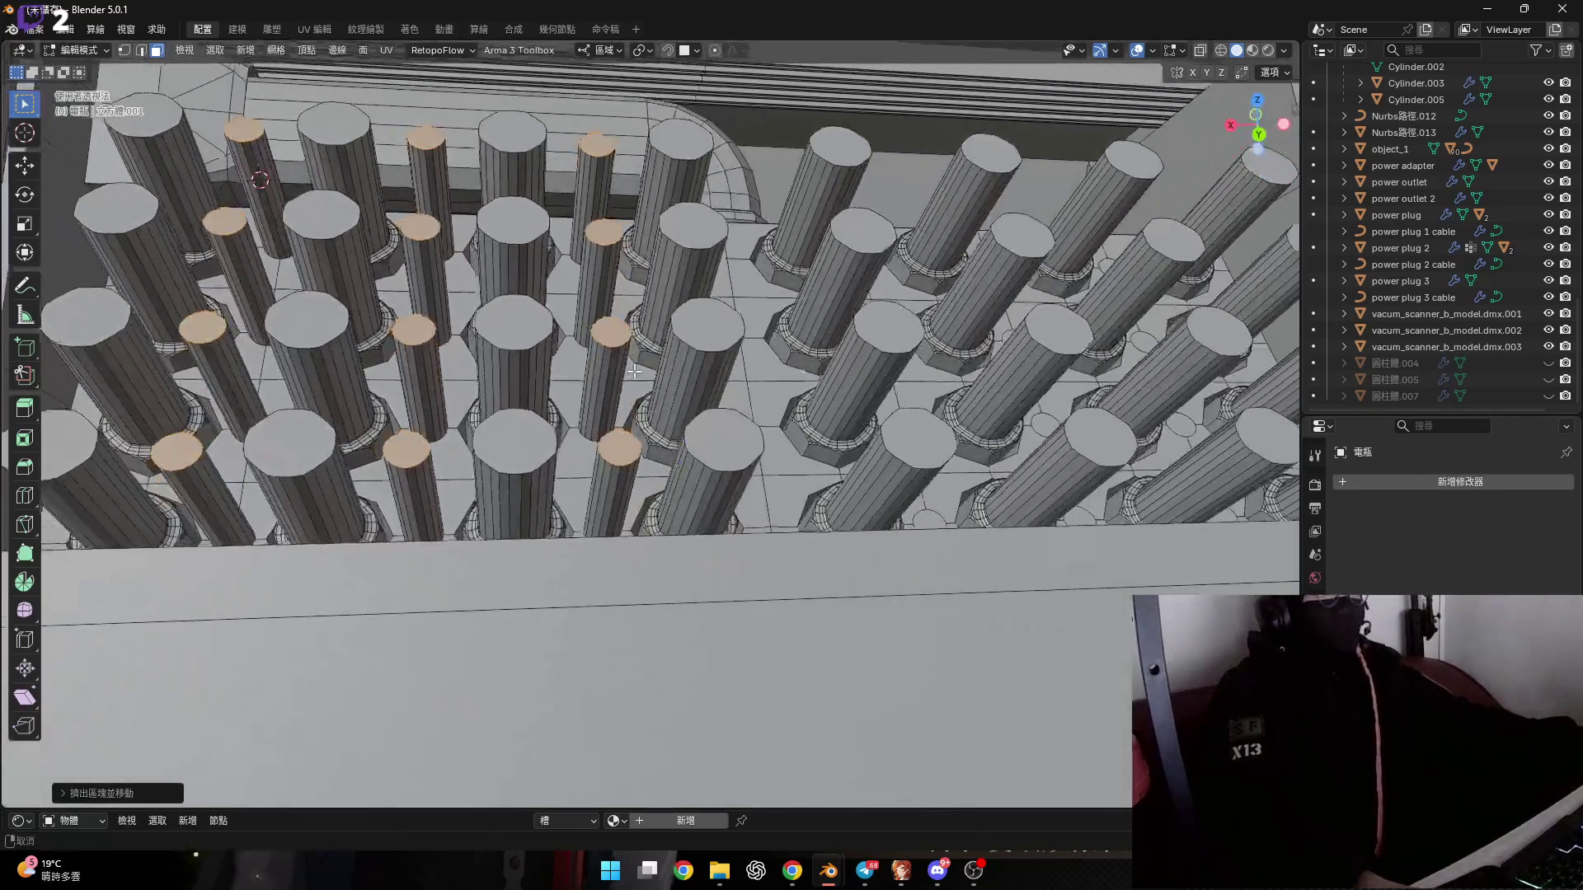
{"action": "middle_click_drag", "start_coordinate": [596, 397], "coordinate": [663, 356]}
{"action": "key", "text": "ctrl+z"}
Extrude the left-half circles along their normals with a short typed depth of 02.
{"action": "key", "text": "e"}
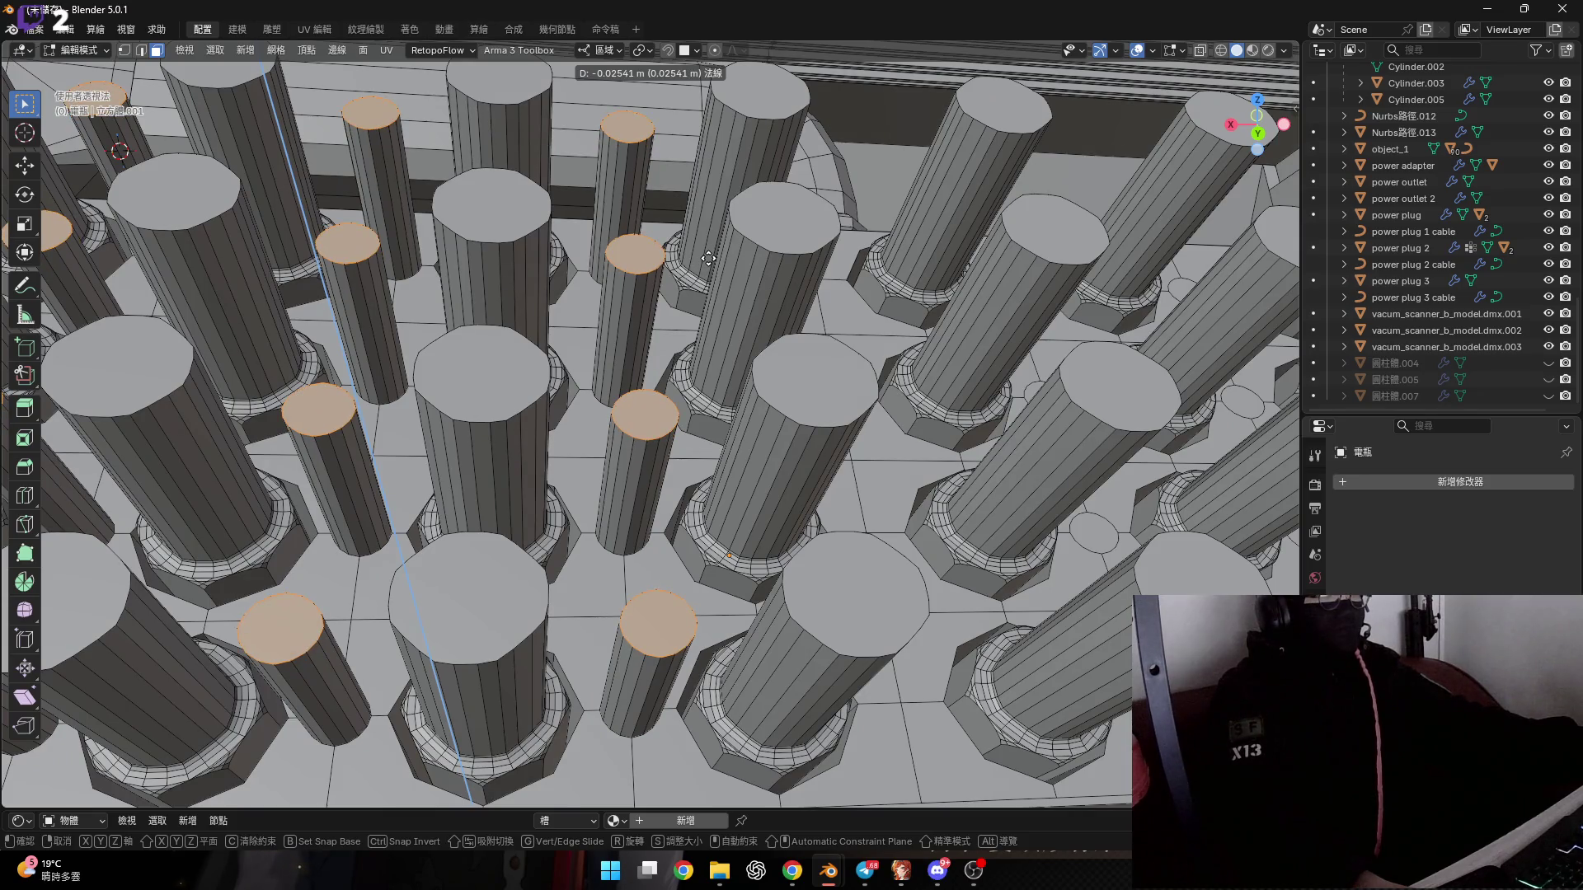
{"action": "key", "text": "Escape"}
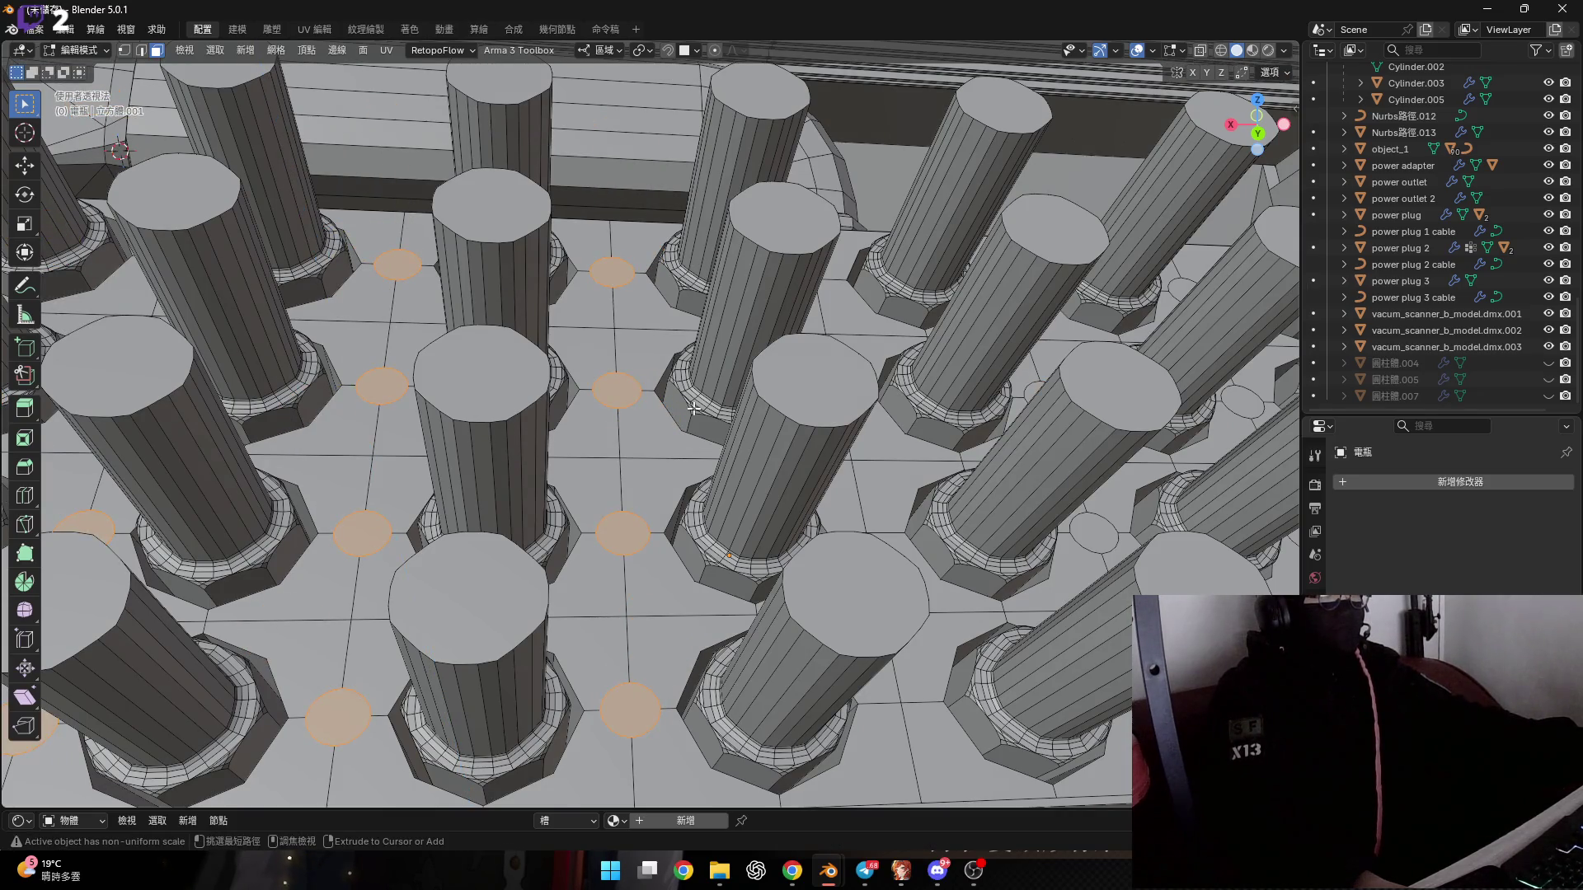
{"action": "scroll", "coordinate": [694, 409], "scroll_direction": "down", "scroll_amount": 4}
{"action": "middle_click_drag", "start_coordinate": [694, 408], "coordinate": [580, 493]}
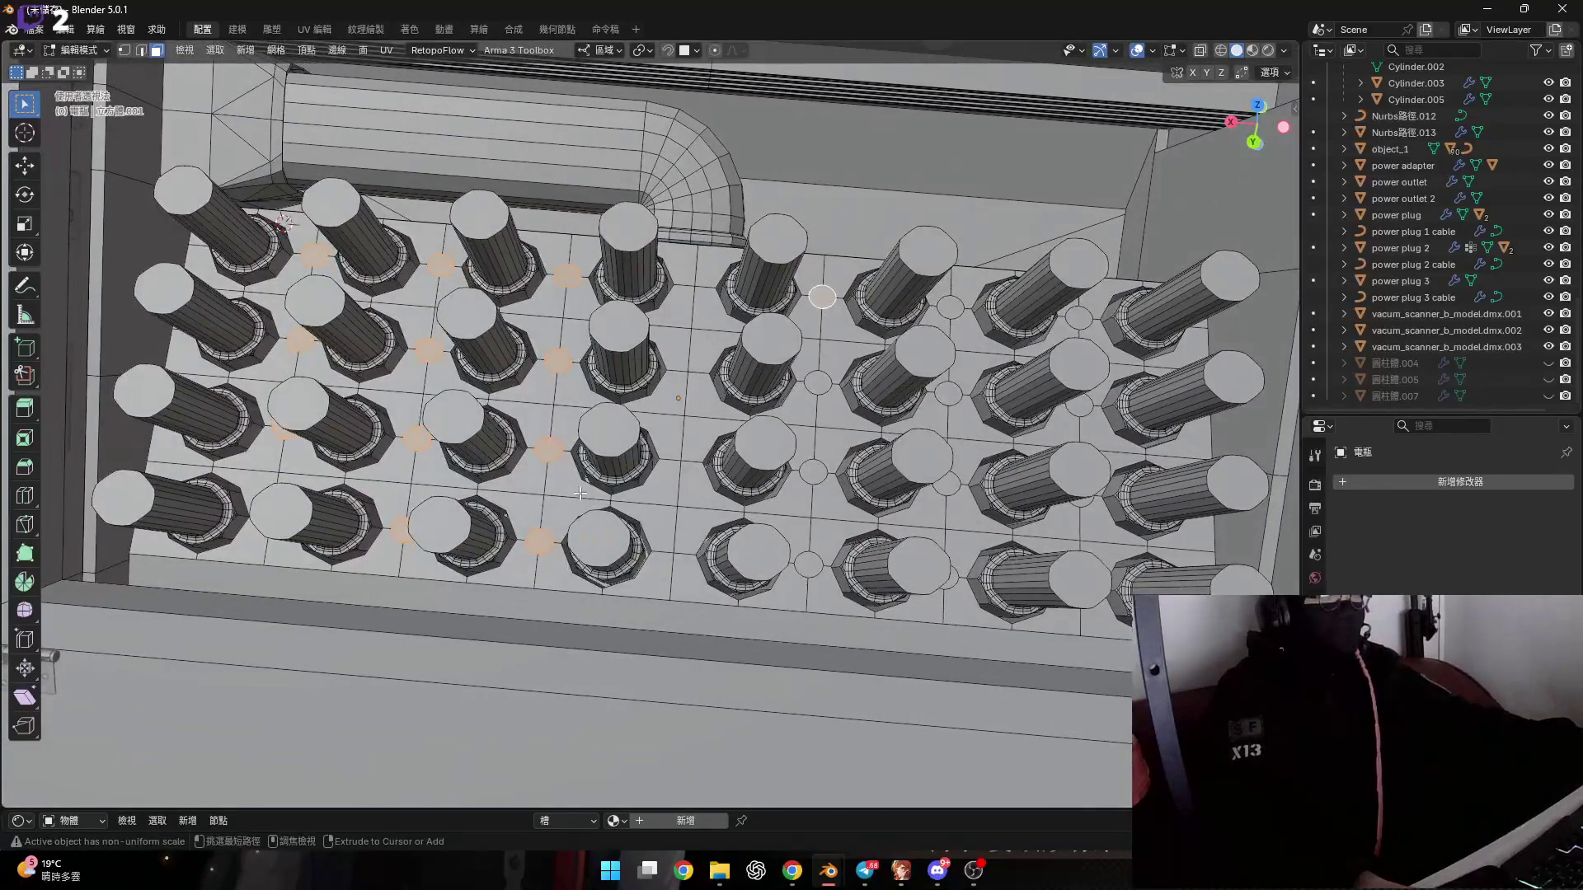
{"action": "scroll", "coordinate": [581, 493], "scroll_direction": "up", "scroll_amount": 6}
{"action": "key", "text": "e"}
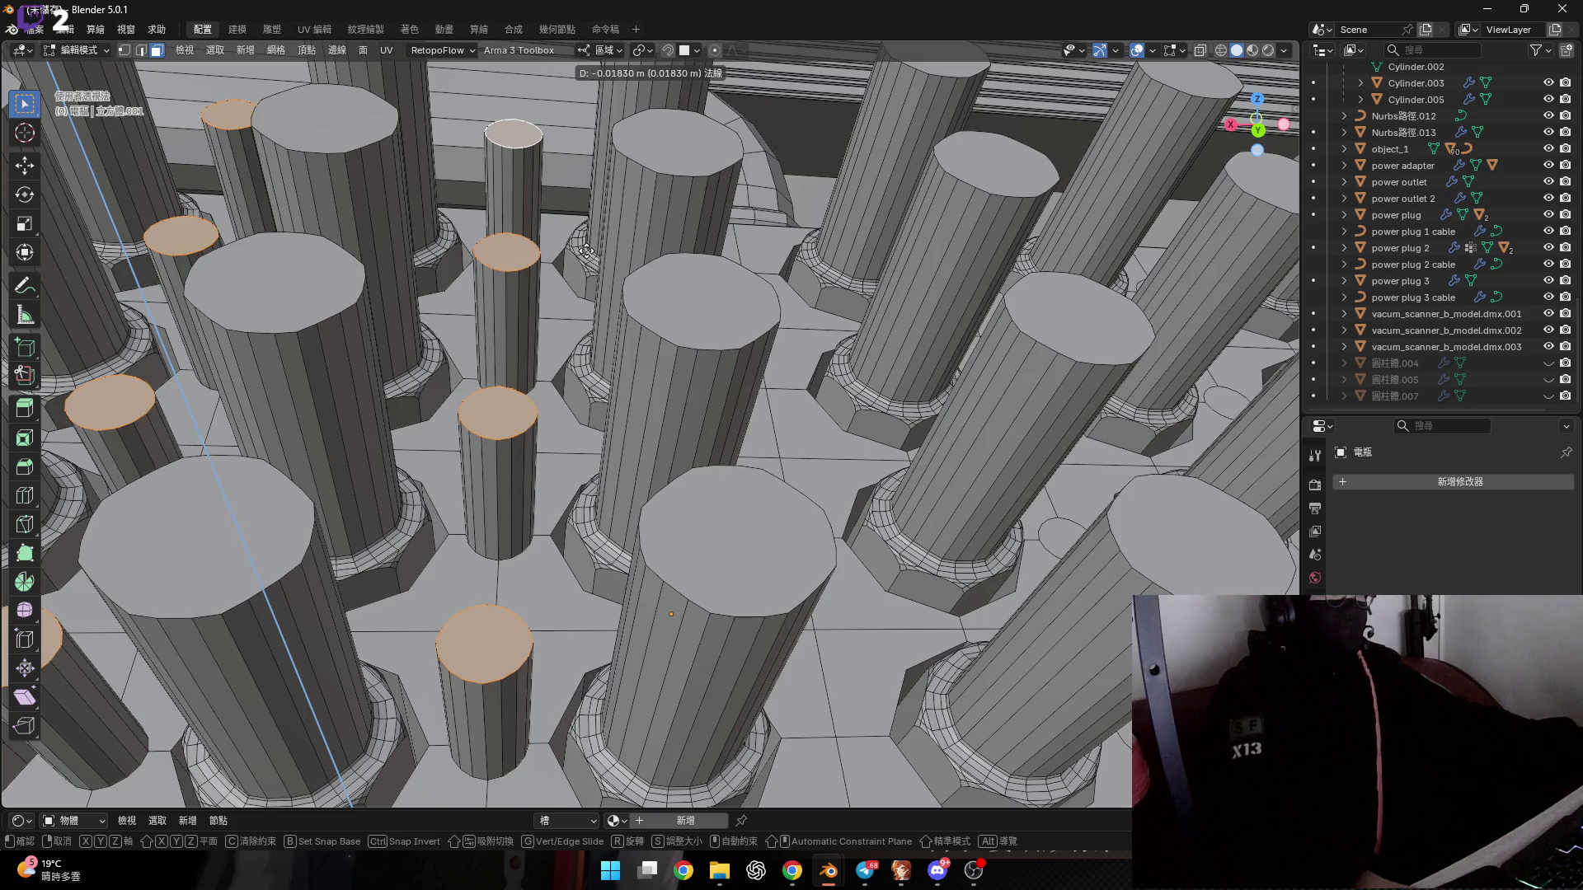
{"action": "type", "text": "0"}
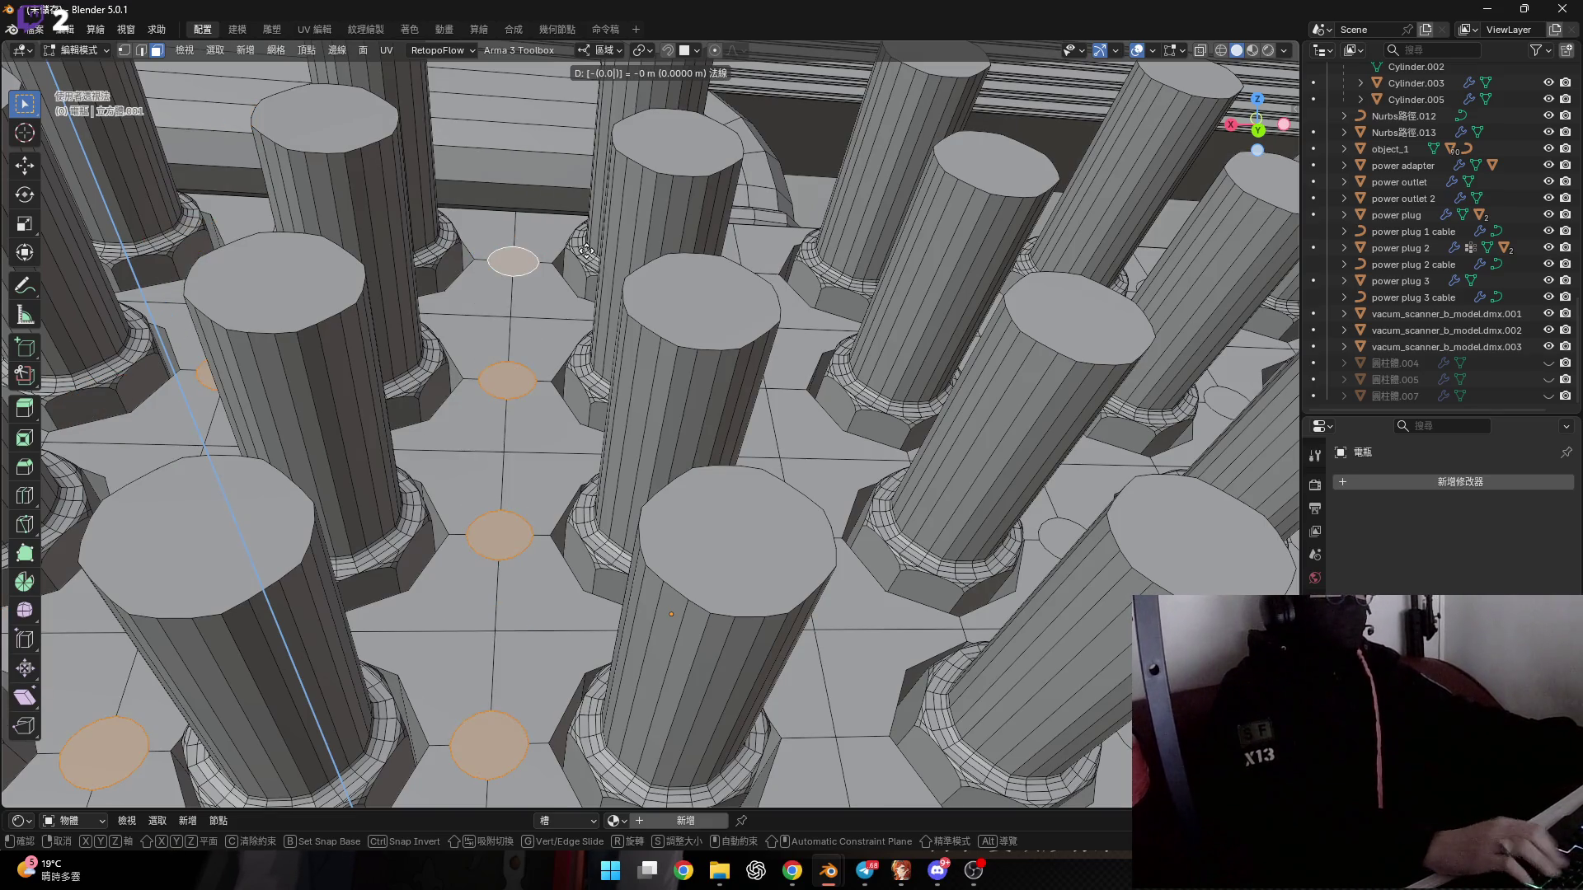
{"action": "type", "text": "2"}
{"action": "key", "text": "Return"}
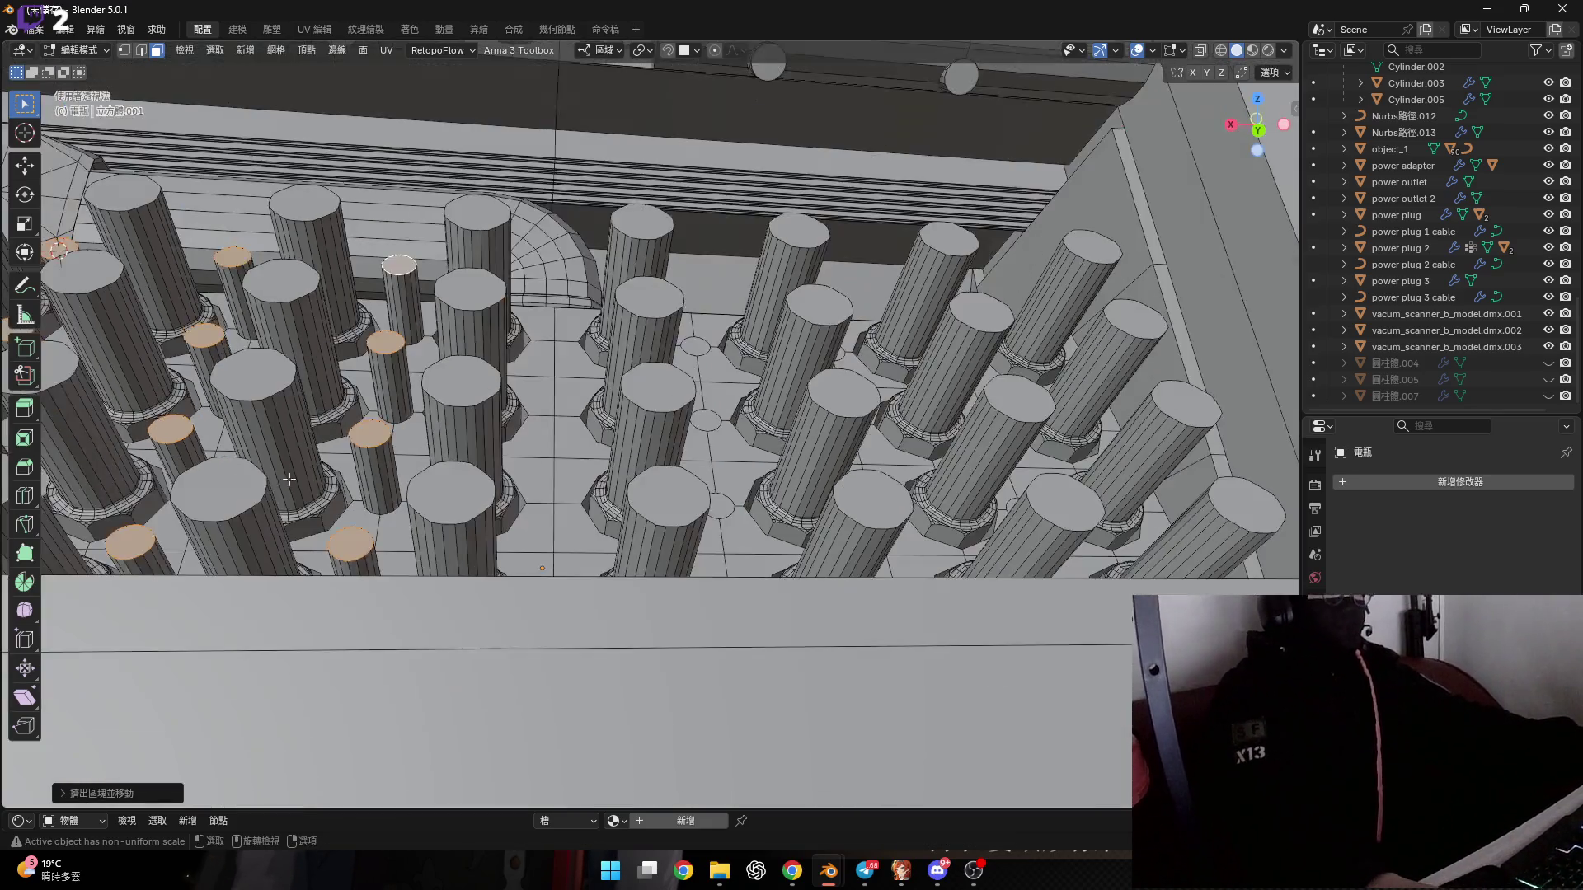
Select six small circle faces on the right half of the plate.
{"action": "mouse_move", "coordinate": [585, 250]}
{"action": "middle_mouse_down"}
{"action": "mouse_move", "coordinate": [291, 438]}
{"action": "mouse_move", "coordinate": [512, 536]}
{"action": "middle_mouse_up"}
{"action": "scroll", "coordinate": [512, 537], "scroll_direction": "up", "scroll_amount": 5}
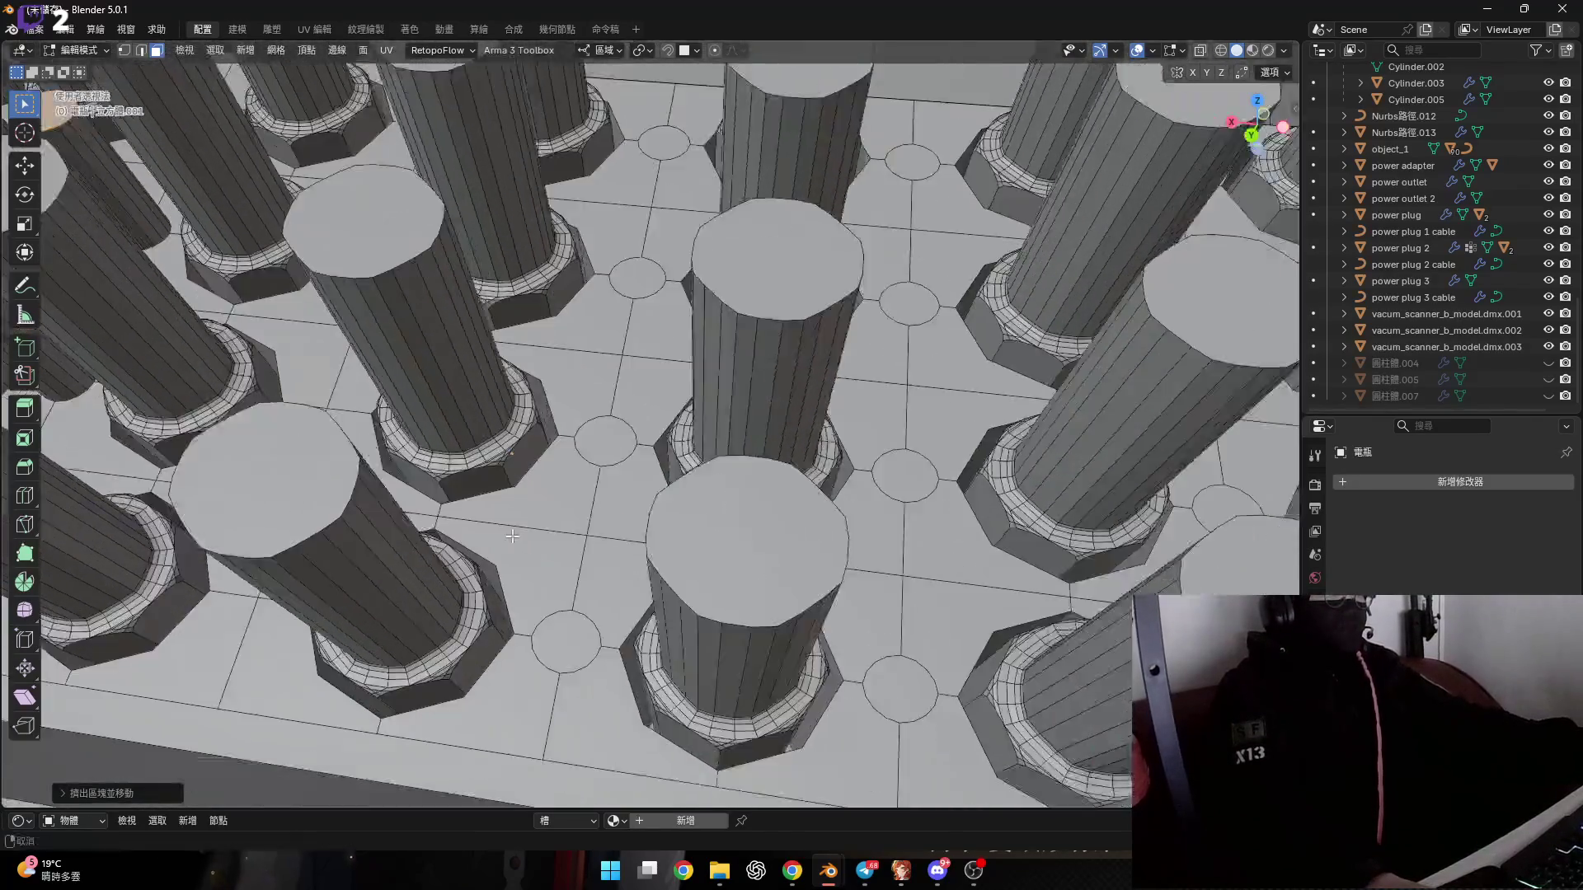
{"action": "scroll", "coordinate": [512, 537], "scroll_direction": "down", "scroll_amount": 4}
{"action": "left_click", "coordinate": [406, 559]}
{"action": "middle_click_drag", "start_coordinate": [407, 559], "coordinate": [470, 429]}
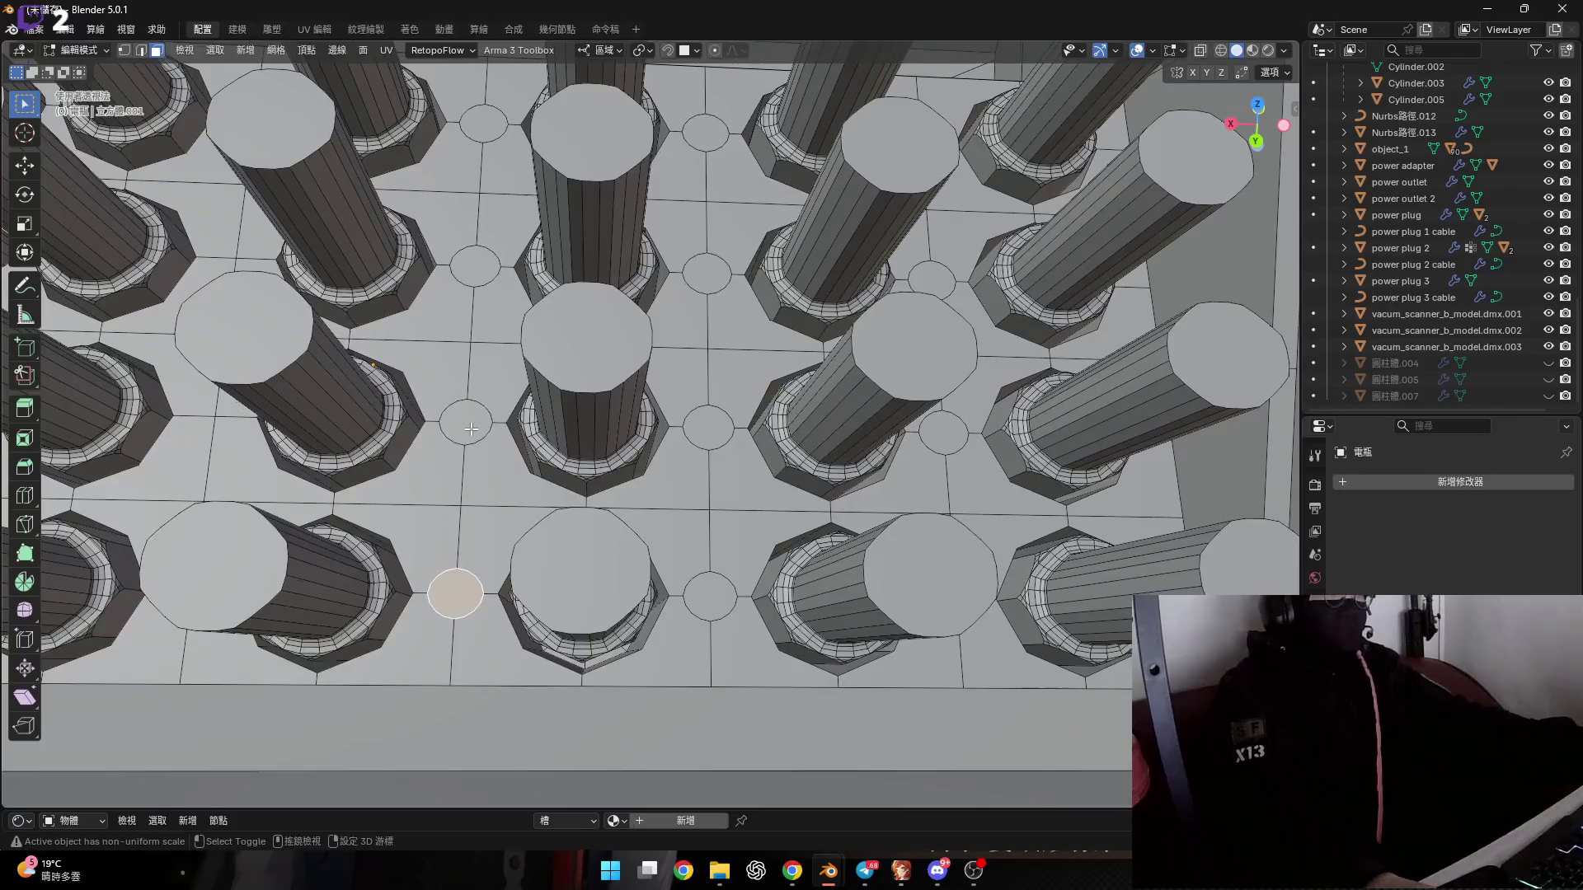
{"action": "left_click", "coordinate": [470, 428], "text": "shift"}
{"action": "left_click", "coordinate": [710, 596], "text": "shift"}
{"action": "left_click", "coordinate": [707, 428], "text": "shift"}
{"action": "middle_click_drag", "start_coordinate": [708, 429], "coordinate": [338, 437], "text": "shift"}
{"action": "left_click", "coordinate": [574, 610], "text": "shift"}
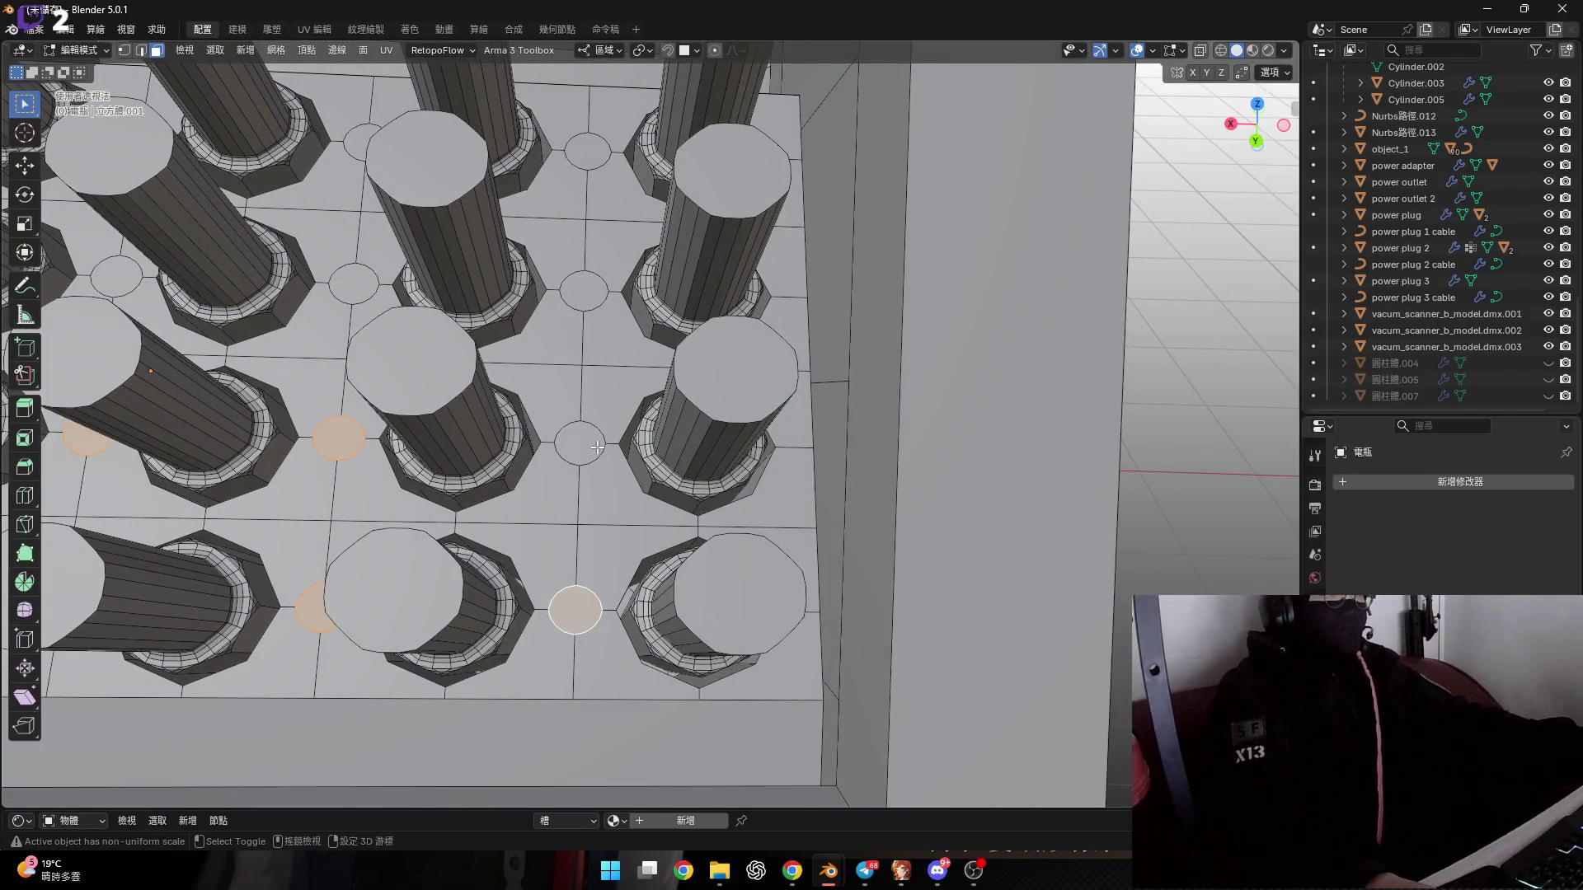
{"action": "left_click", "coordinate": [597, 447], "text": "shift"}
{"action": "scroll", "coordinate": [597, 447], "scroll_direction": "down", "scroll_amount": 8}
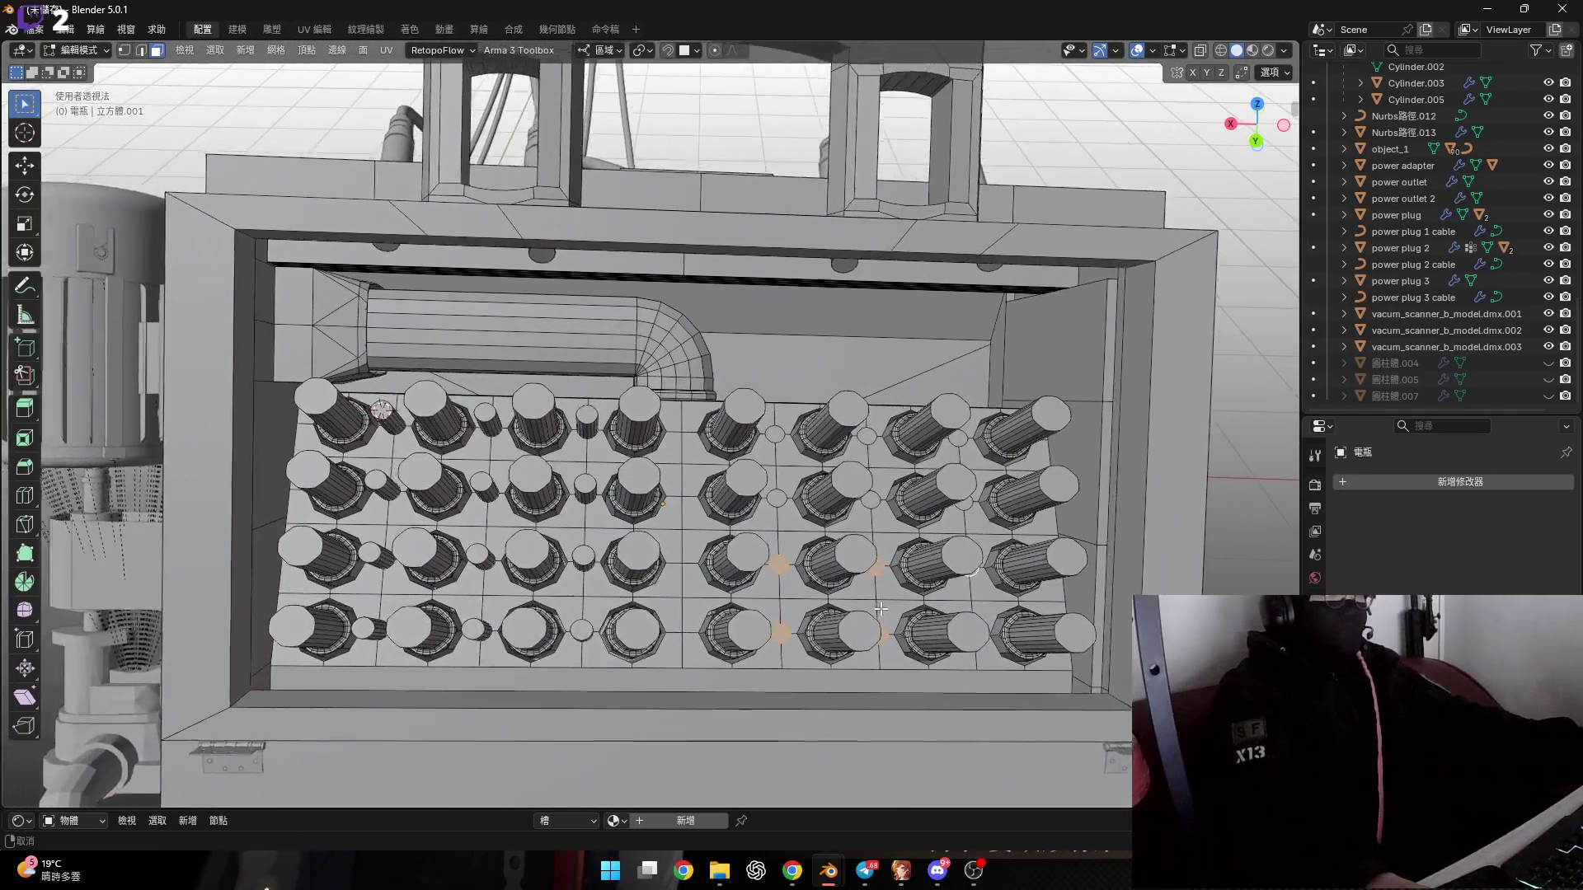
{"action": "middle_click_drag", "start_coordinate": [880, 609], "coordinate": [741, 615], "text": "shift"}
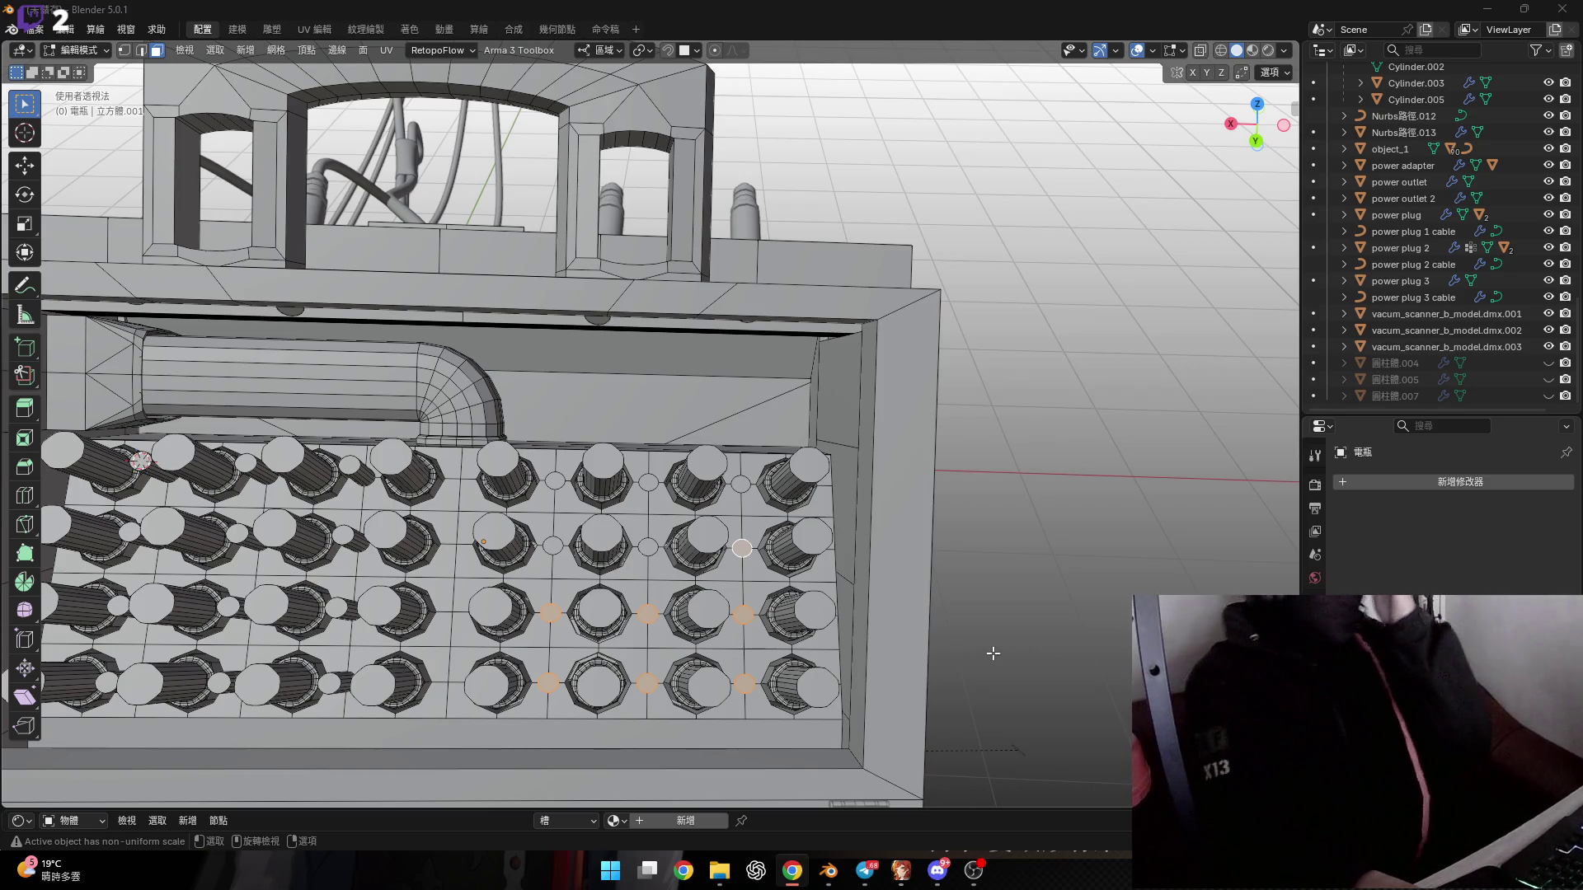
Raise the selected right-half circles about 1 cm along Z into short nubs.
{"action": "scroll", "coordinate": [658, 555], "scroll_direction": "up", "scroll_amount": 4}
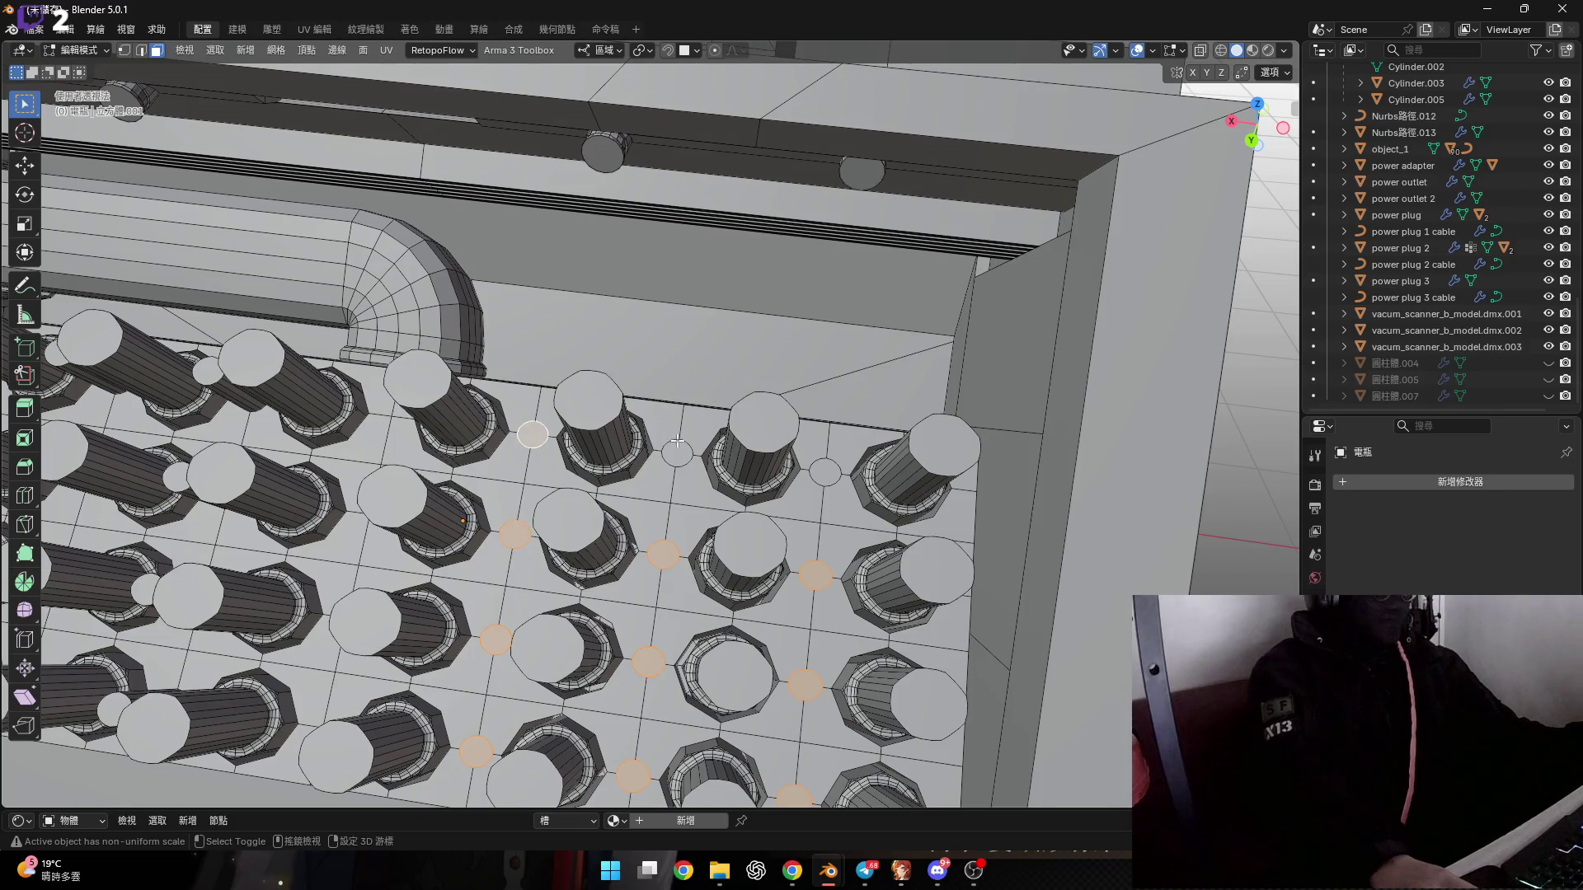
{"action": "scroll", "coordinate": [825, 473], "scroll_direction": "down", "scroll_amount": 5}
{"action": "middle_click_drag", "start_coordinate": [826, 472], "coordinate": [700, 445]}
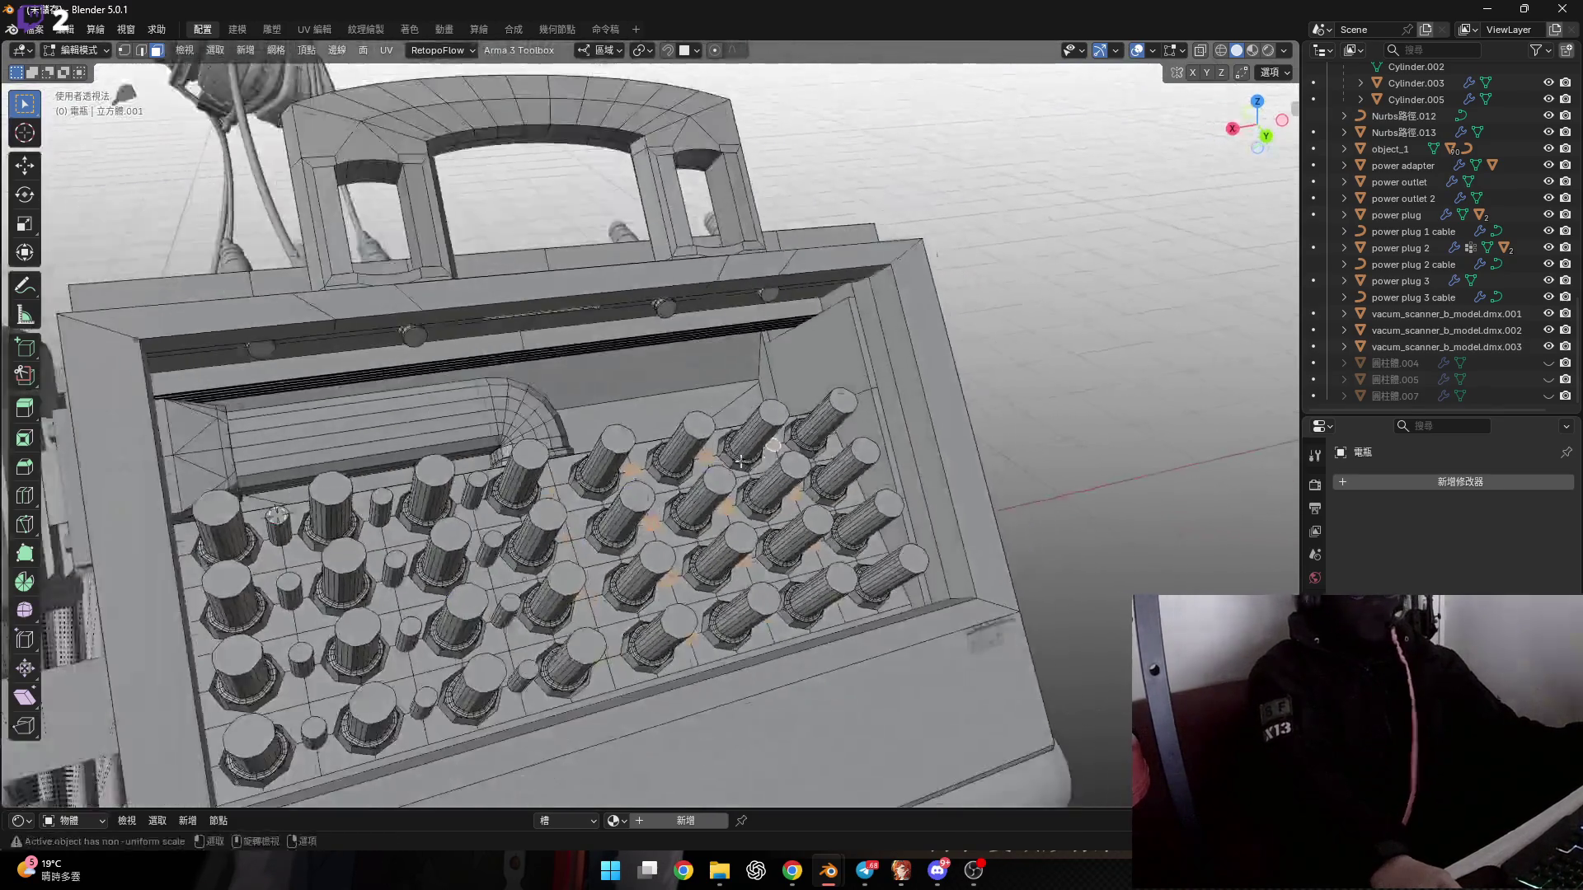
{"action": "scroll", "coordinate": [699, 445], "scroll_direction": "up", "scroll_amount": 5}
{"action": "key", "text": "g"}
{"action": "key", "text": "z"}
{"action": "key", "text": "z"}
{"action": "type", "text": "-0.01"}
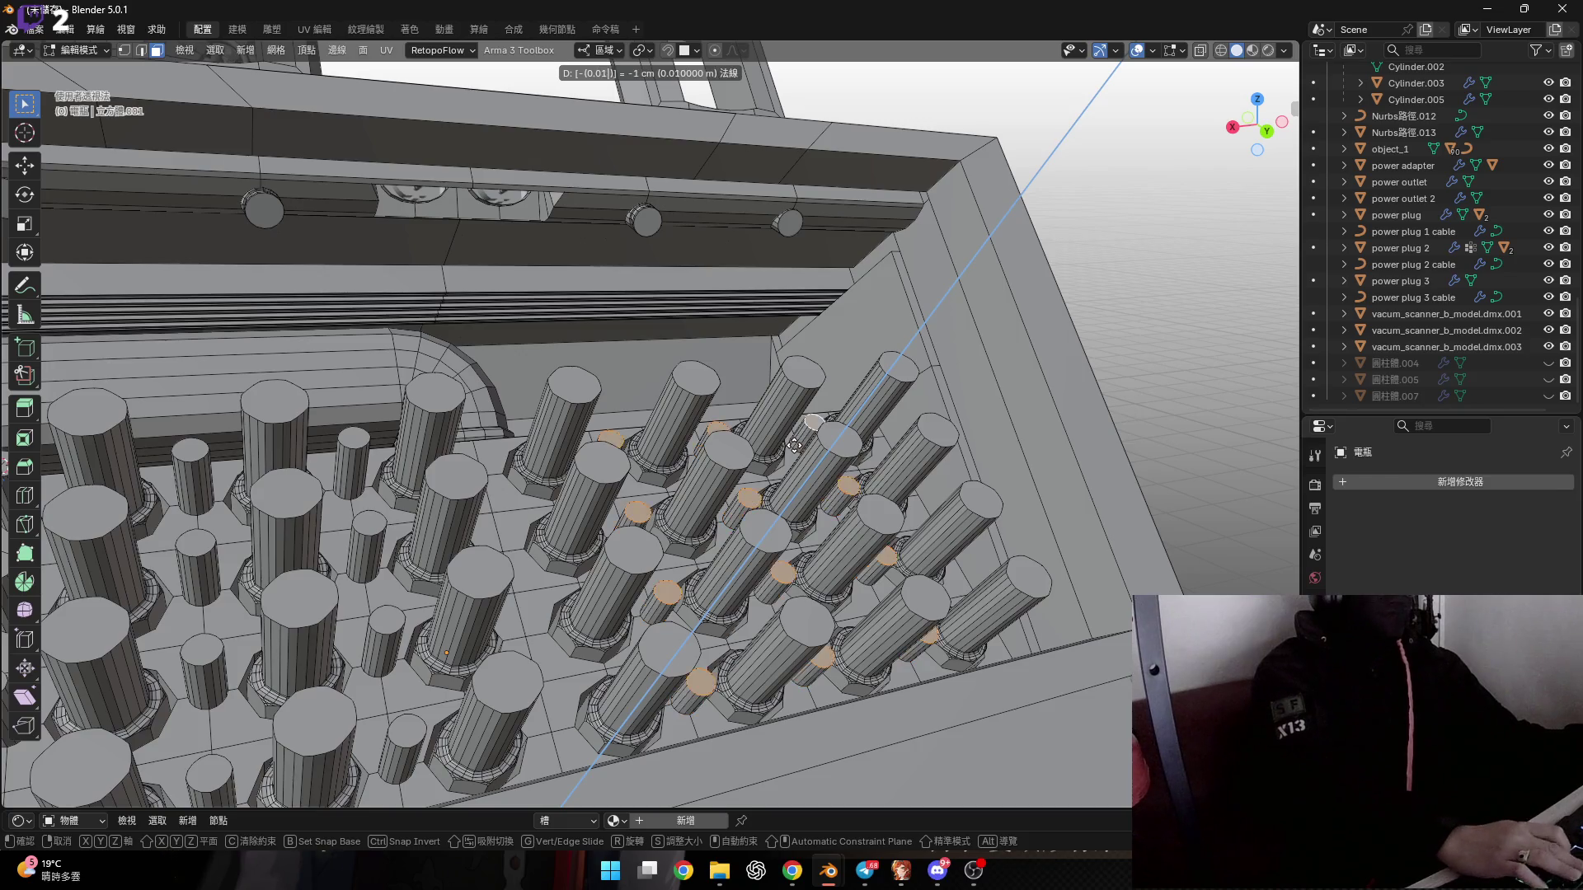
{"action": "left_click", "coordinate": [793, 445]}
{"action": "scroll", "coordinate": [739, 447], "scroll_direction": "down", "scroll_amount": 4}
{"action": "middle_click_drag", "start_coordinate": [738, 448], "coordinate": [495, 495]}
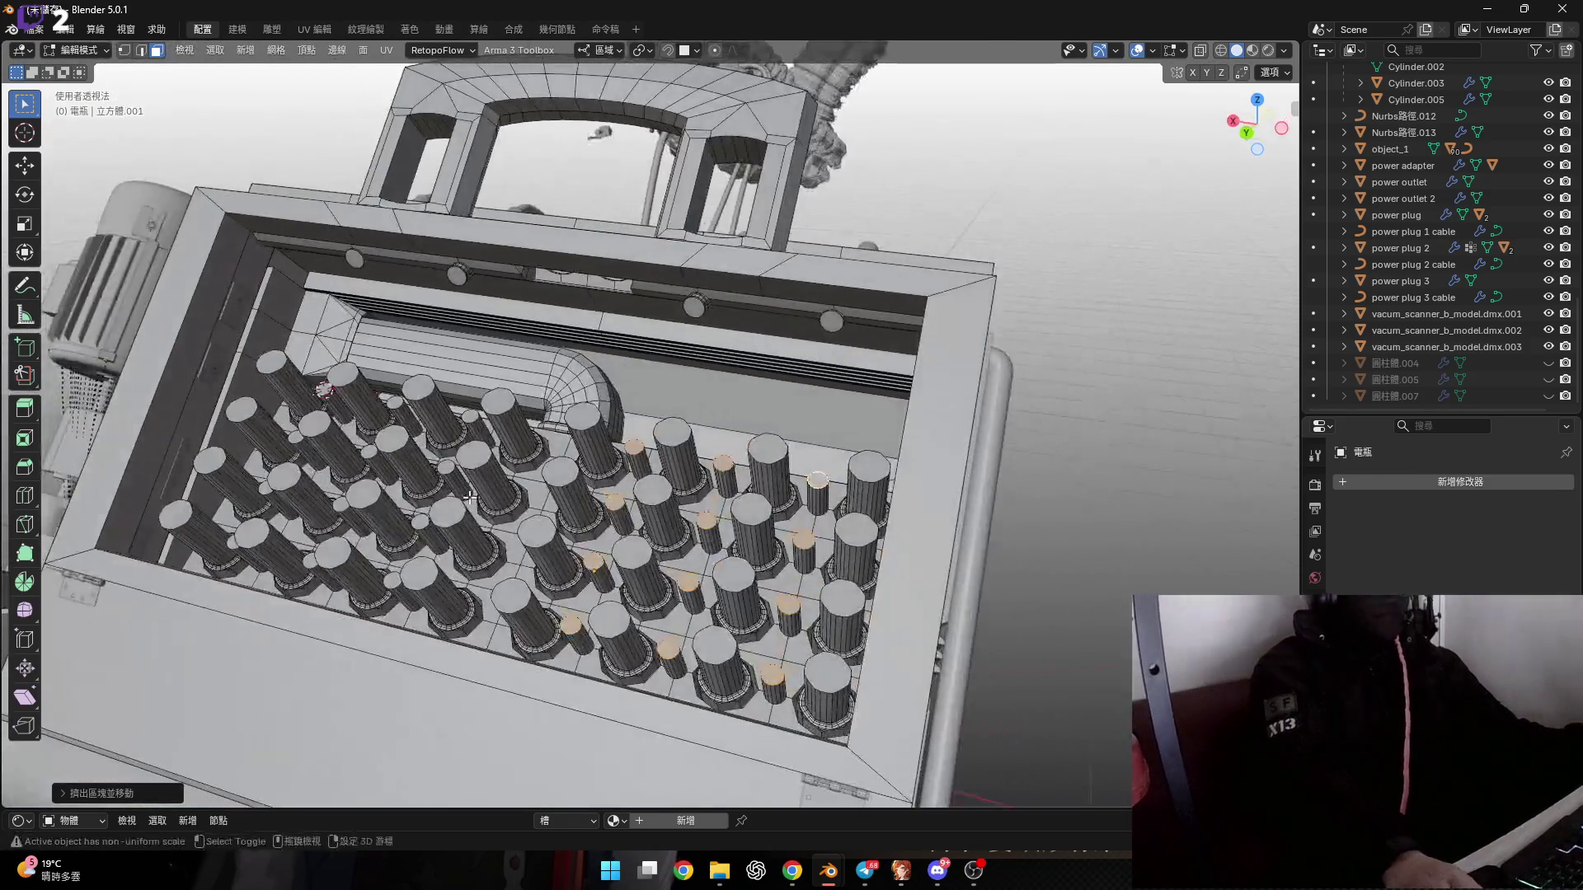
{"action": "scroll", "coordinate": [428, 511], "scroll_direction": "up", "scroll_amount": 5}
{"action": "scroll", "coordinate": [428, 511], "scroll_direction": "up", "scroll_amount": 3}
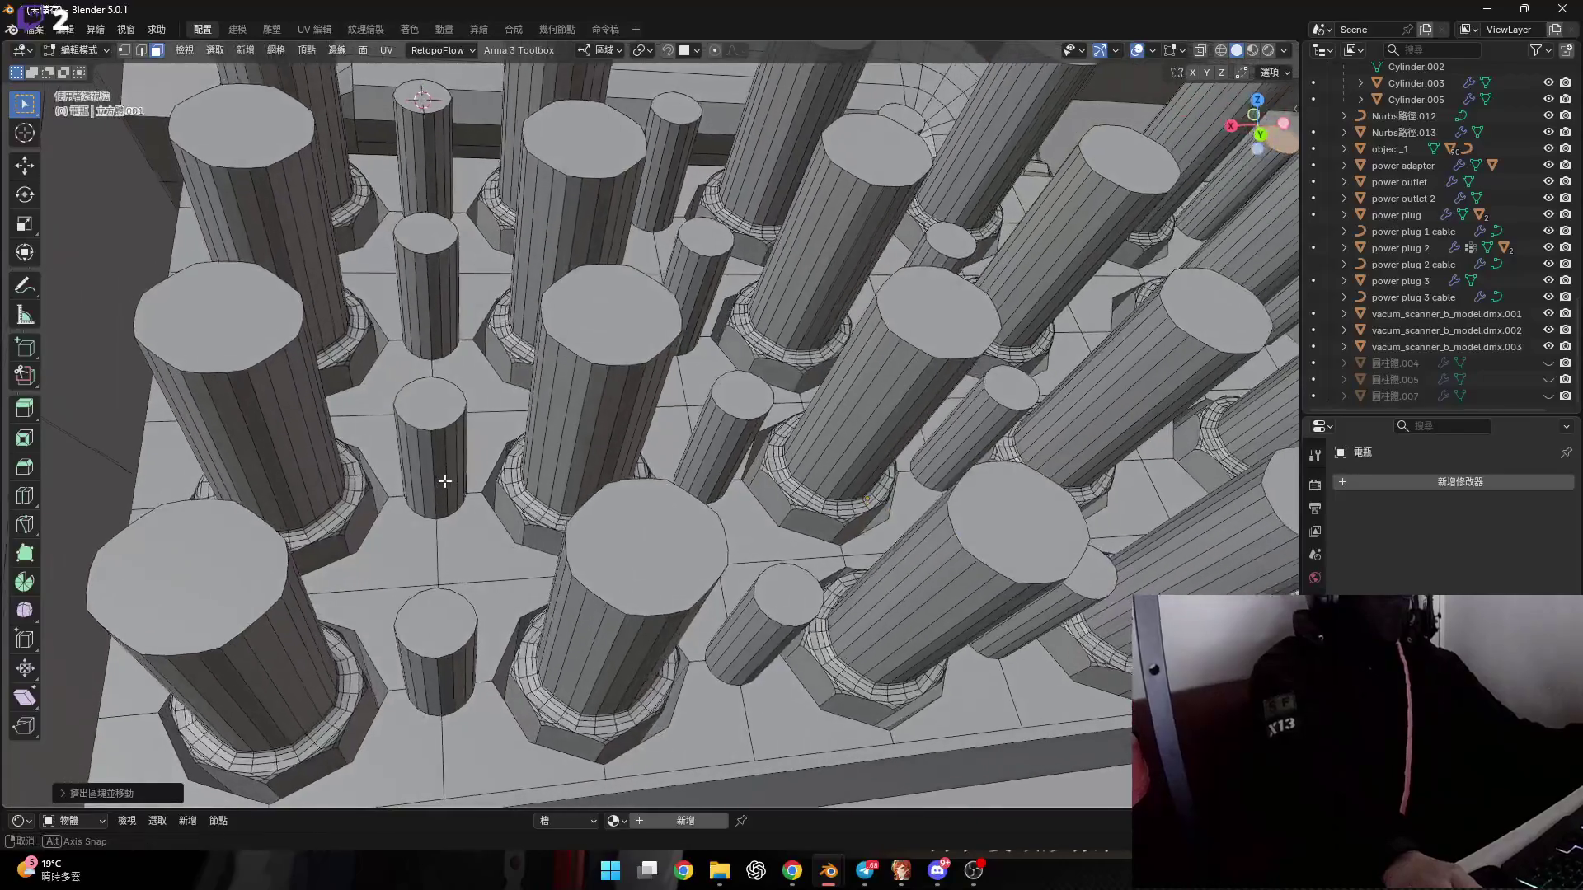
{"action": "scroll", "coordinate": [444, 478], "scroll_direction": "up", "scroll_amount": 2}
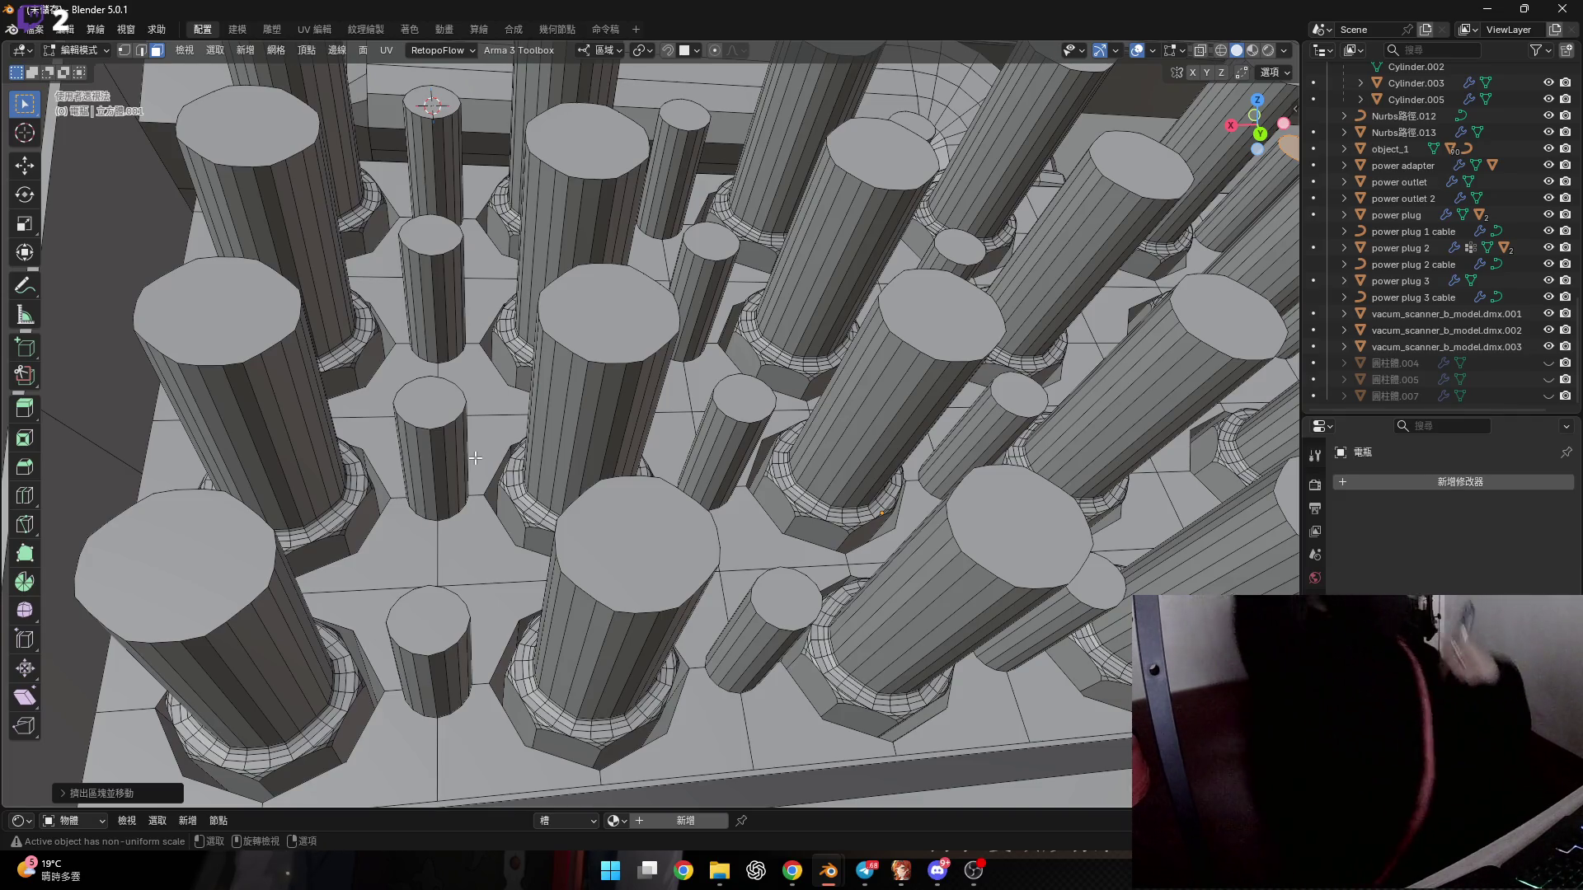
{"action": "scroll", "coordinate": [476, 457], "scroll_direction": "down", "scroll_amount": 8}
{"action": "middle_click_drag", "start_coordinate": [476, 458], "coordinate": [508, 464]}
{"action": "scroll", "coordinate": [495, 453], "scroll_direction": "up", "scroll_amount": 5}
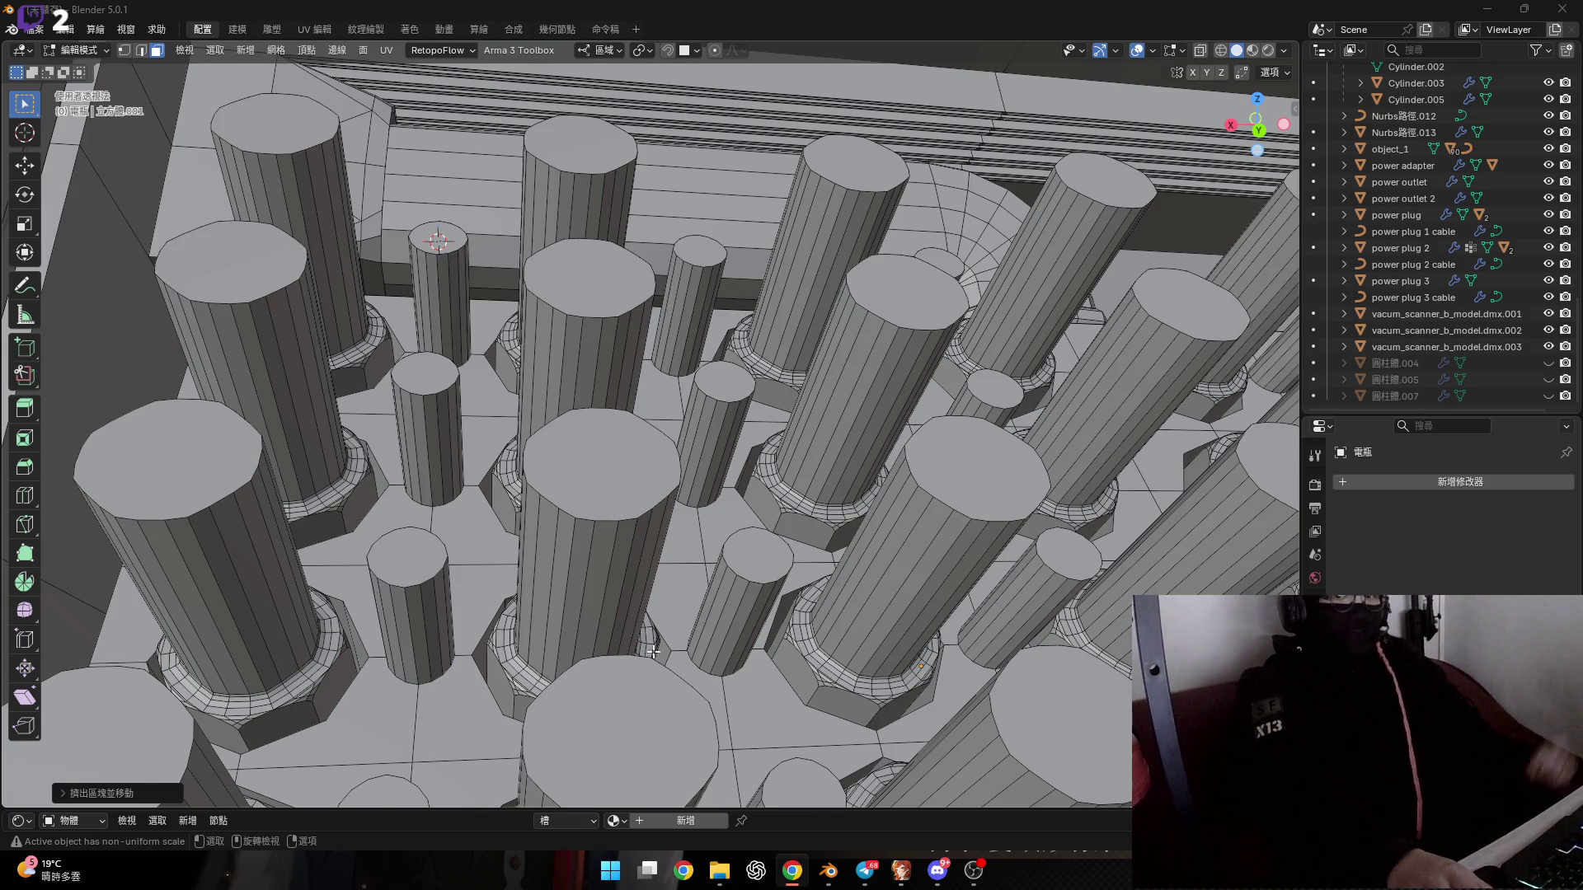
{"action": "scroll", "coordinate": [653, 651], "scroll_direction": "down", "scroll_amount": 3}
{"action": "middle_click_drag", "start_coordinate": [653, 651], "coordinate": [540, 496]}
{"action": "scroll", "coordinate": [541, 496], "scroll_direction": "up", "scroll_amount": 2}
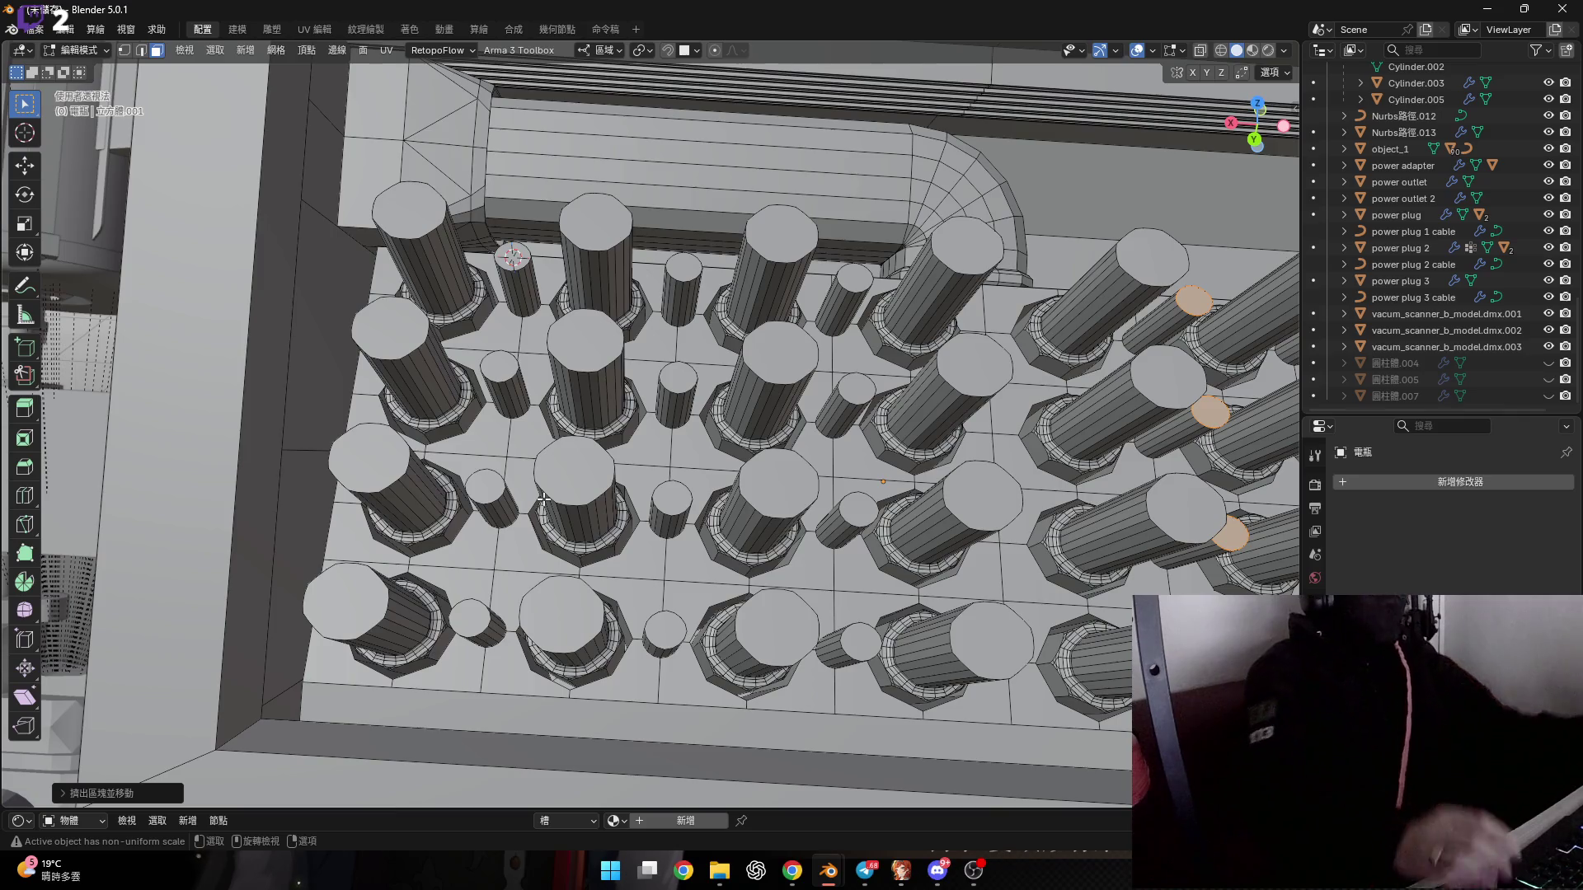
{"action": "mouse_move", "coordinate": [544, 500]}
{"action": "middle_mouse_down"}
{"action": "mouse_move", "coordinate": [427, 404]}
{"action": "mouse_move", "coordinate": [436, 463]}
{"action": "mouse_move", "coordinate": [573, 544]}
{"action": "mouse_move", "coordinate": [533, 509]}
{"action": "mouse_move", "coordinate": [617, 532]}
{"action": "middle_mouse_up"}
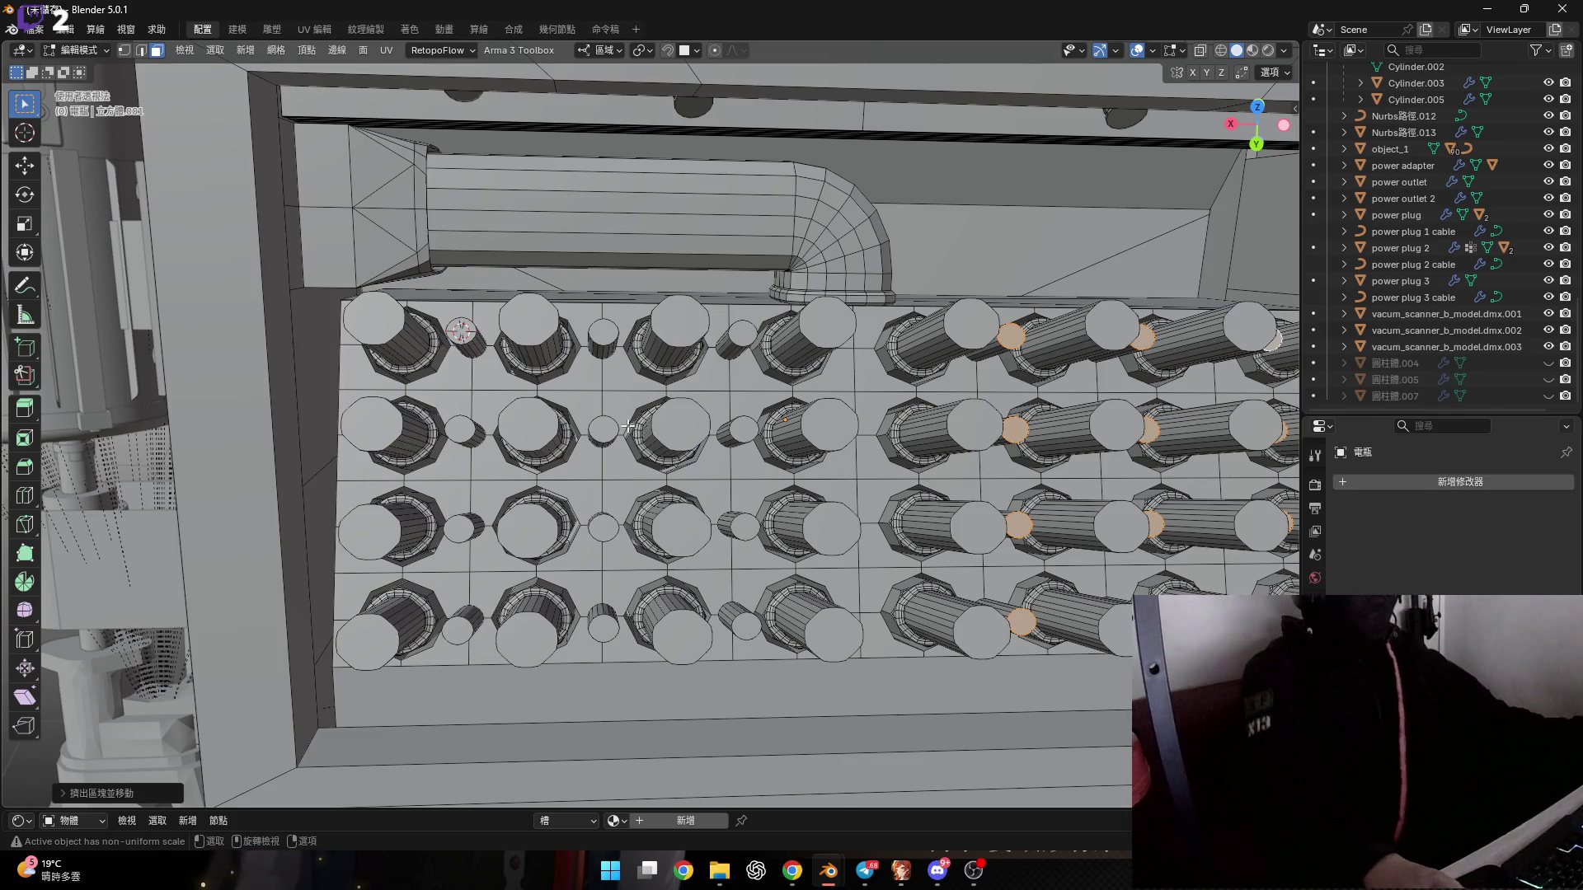
Select three thin pin top faces as a first attempt.
{"action": "scroll", "coordinate": [734, 296], "scroll_direction": "up", "scroll_amount": 6}
{"action": "scroll", "coordinate": [733, 296], "scroll_direction": "down", "scroll_amount": 5}
{"action": "scroll", "coordinate": [742, 299], "scroll_direction": "up", "scroll_amount": 1}
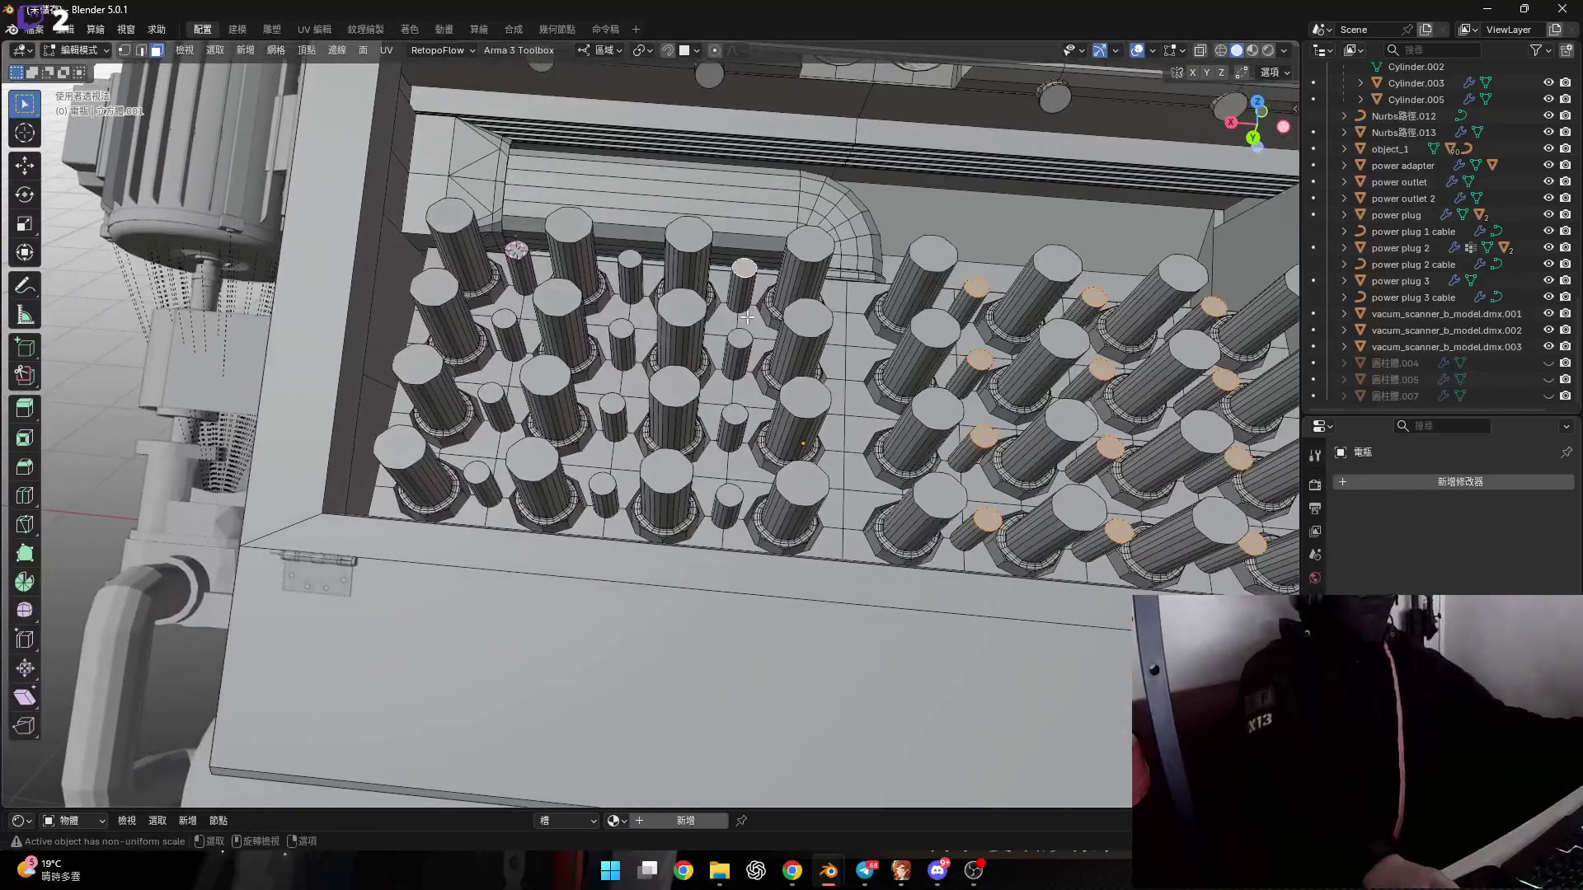
{"action": "scroll", "coordinate": [750, 301], "scroll_direction": "up", "scroll_amount": 3}
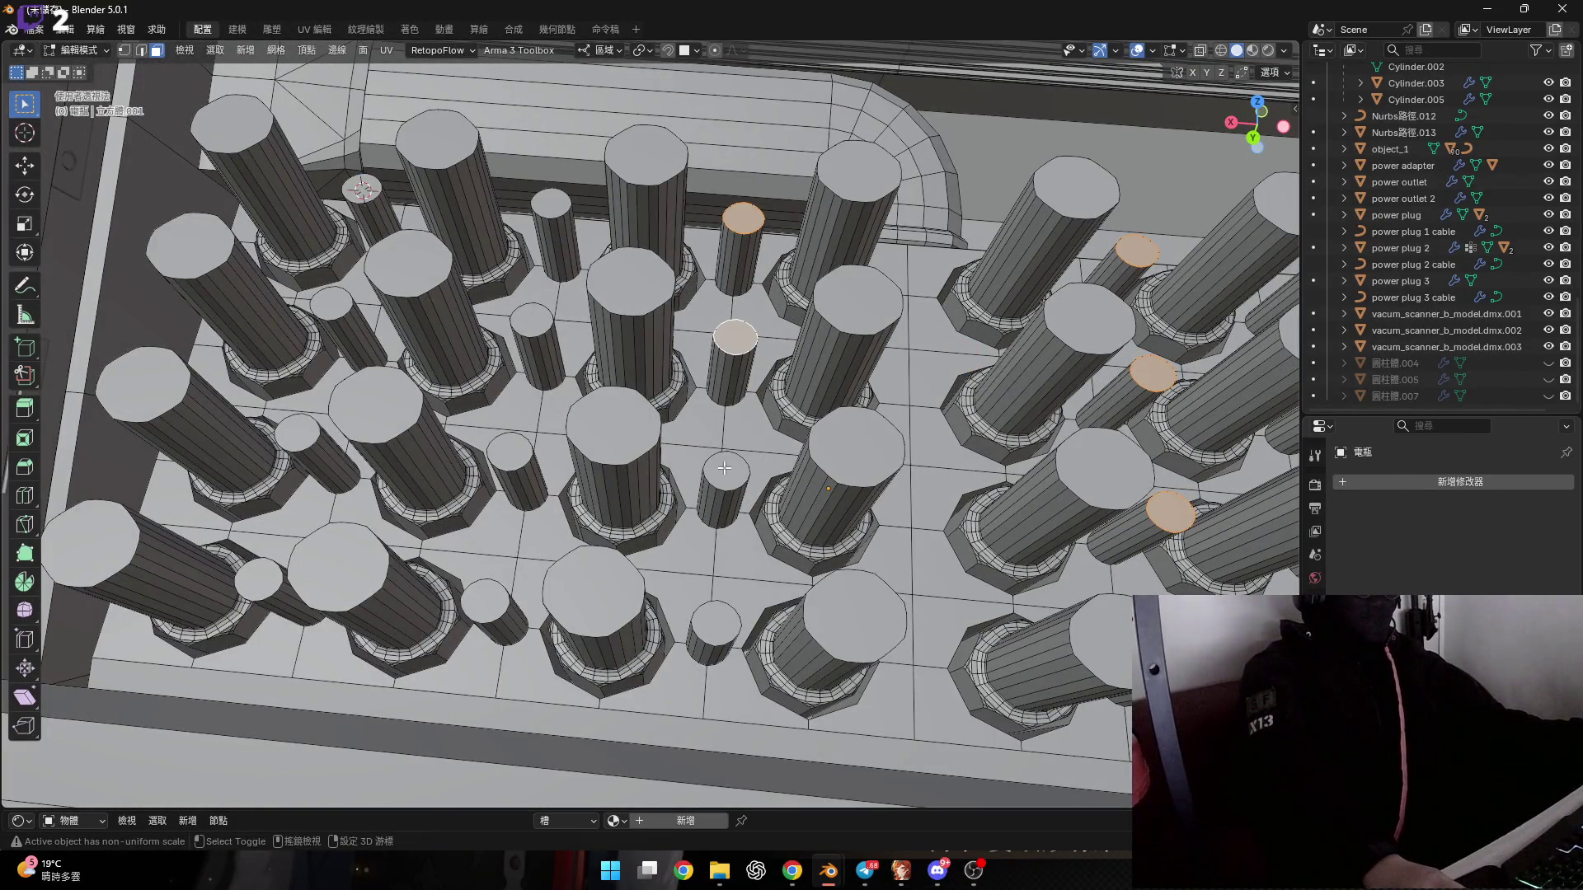
{"action": "left_click", "coordinate": [724, 613], "text": "shift"}
{"action": "scroll", "coordinate": [725, 612], "scroll_direction": "down", "scroll_amount": 4}
{"action": "scroll", "coordinate": [745, 526], "scroll_direction": "up", "scroll_amount": 3}
{"action": "left_click", "coordinate": [746, 527], "text": "shift"}
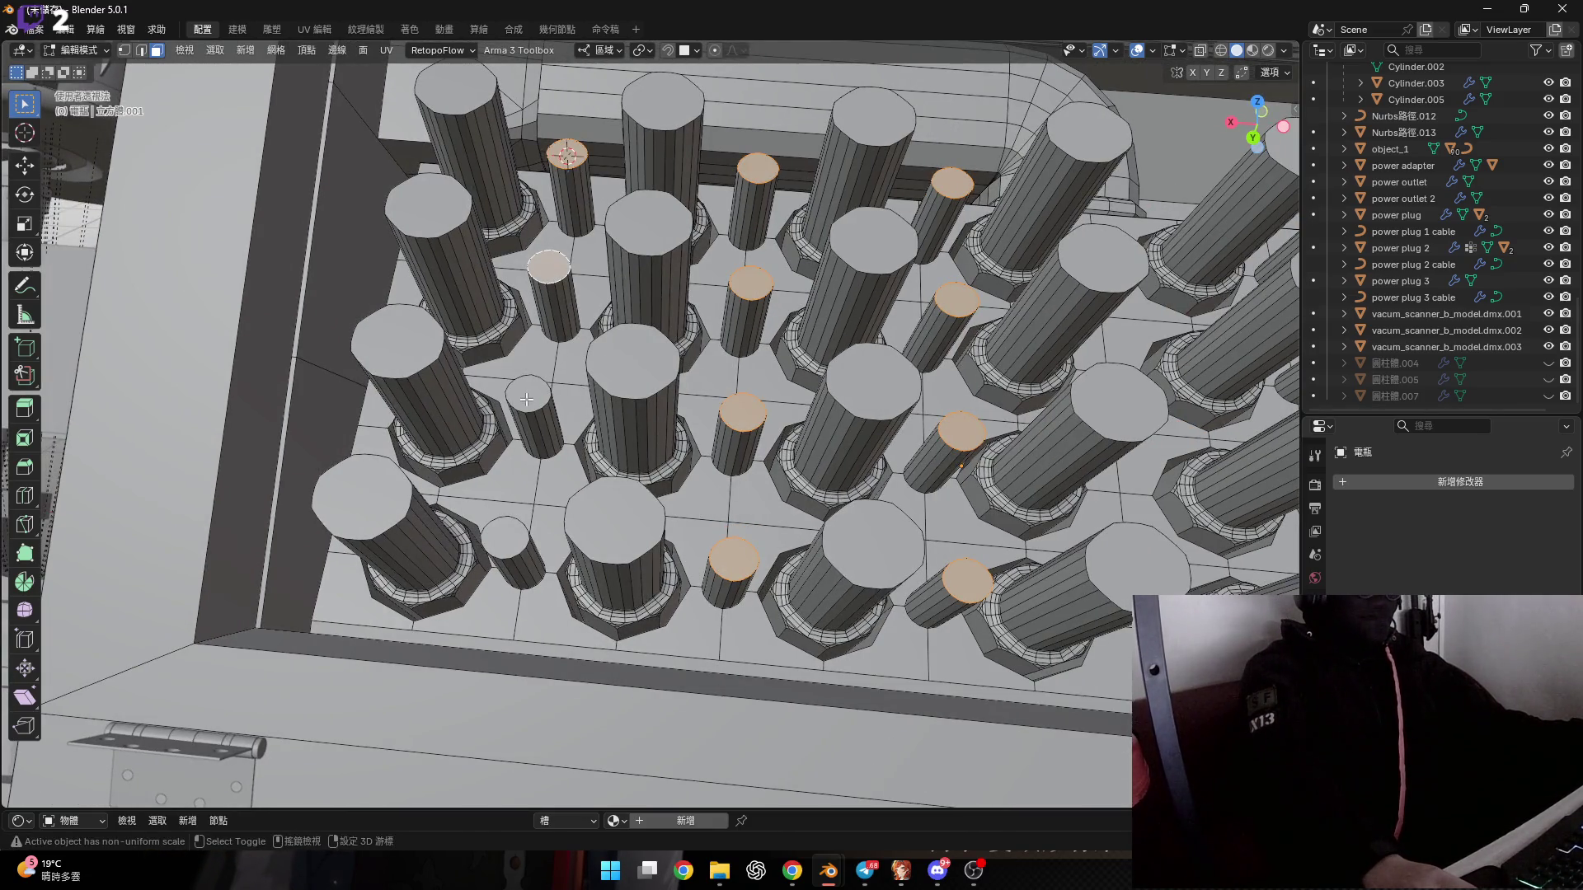
{"action": "left_click", "coordinate": [506, 540], "text": "shift"}
{"action": "scroll", "coordinate": [507, 540], "scroll_direction": "down", "scroll_amount": 4}
{"action": "mouse_move", "coordinate": [507, 540]}
{"action": "middle_mouse_down"}
{"action": "mouse_move", "coordinate": [716, 419]}
{"action": "mouse_move", "coordinate": [613, 411]}
{"action": "middle_mouse_up"}
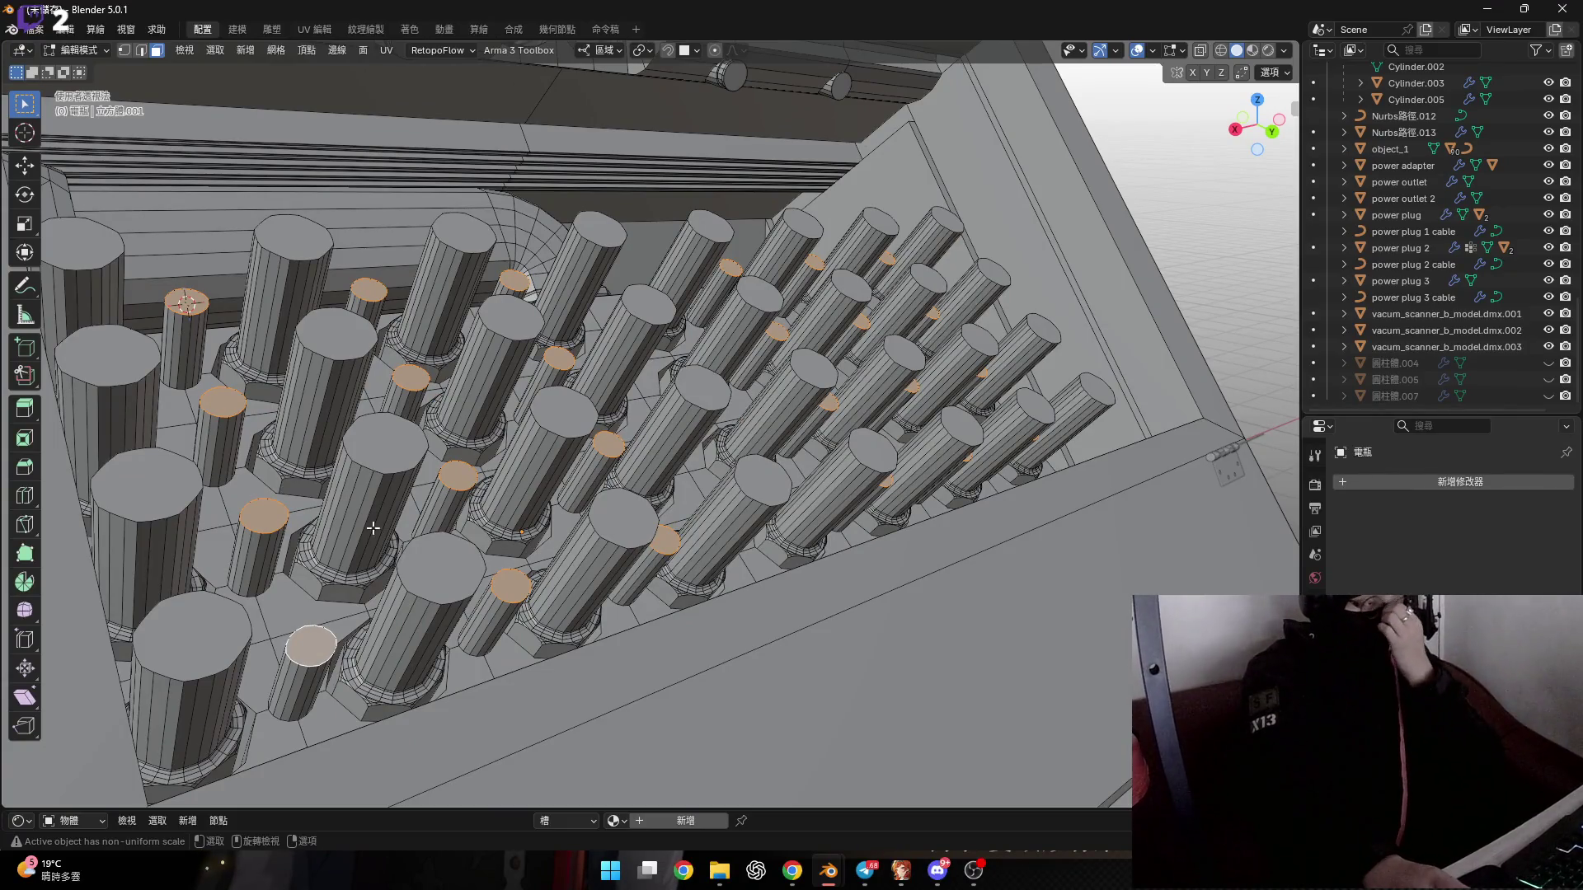
Reselect just two thin pins' top faces.
{"action": "scroll", "coordinate": [304, 568], "scroll_direction": "up", "scroll_amount": 2}
{"action": "scroll", "coordinate": [305, 568], "scroll_direction": "up", "scroll_amount": 2}
{"action": "left_click", "coordinate": [494, 657]}
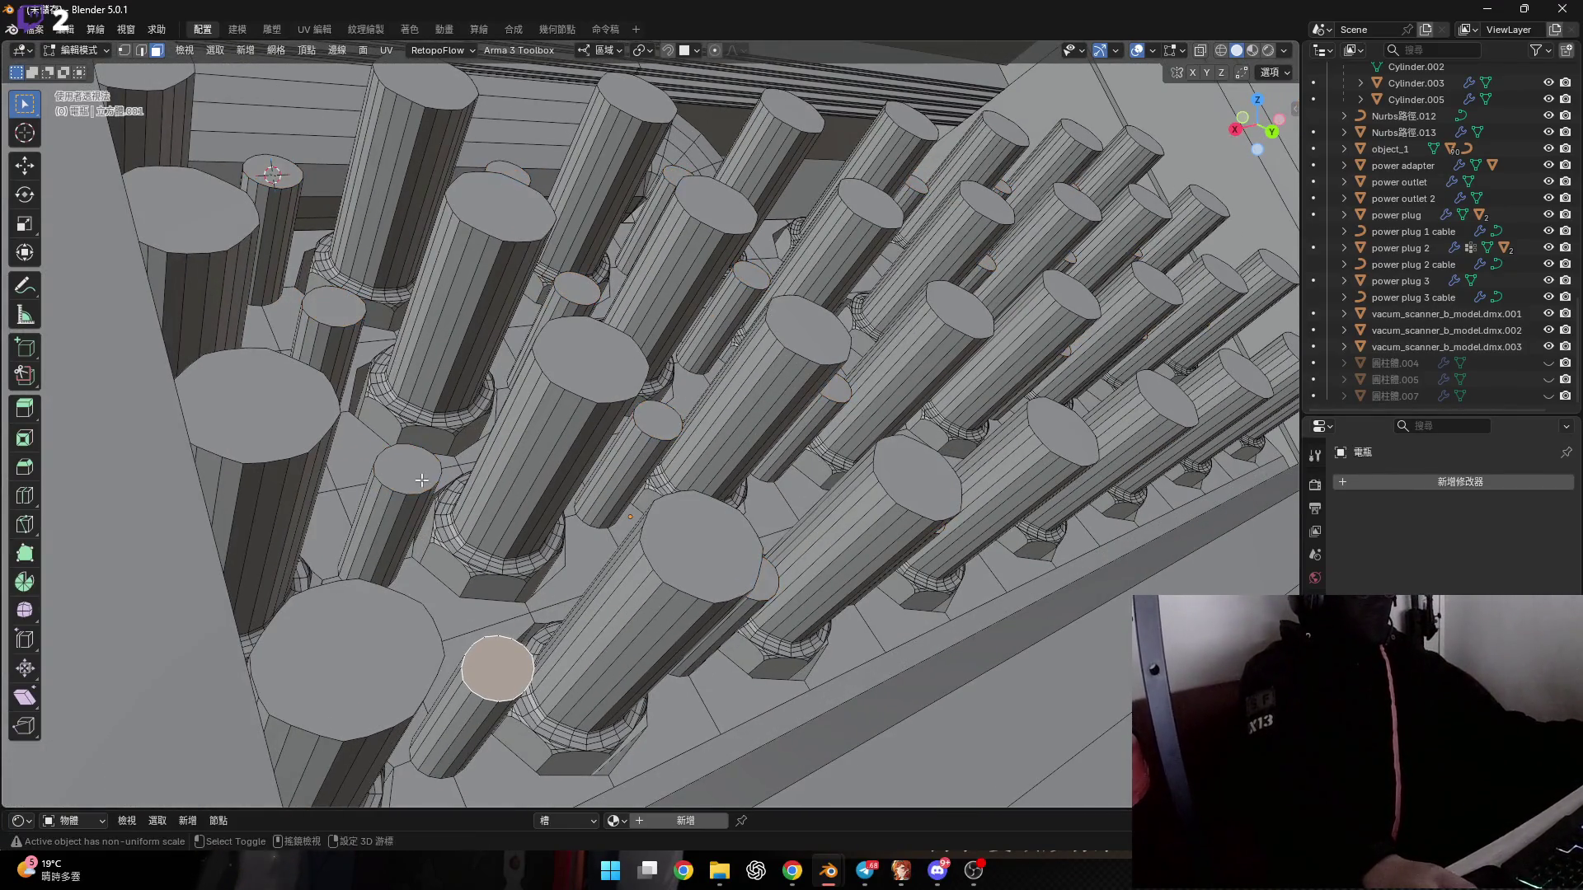
{"action": "left_click", "coordinate": [405, 474], "text": "shift"}
{"action": "scroll", "coordinate": [386, 504], "scroll_direction": "up", "scroll_amount": 1}
Bridge the two pin tops into a tube, adjust cuts and smoothness, then undo it and open Overlays.
{"action": "scroll", "coordinate": [386, 505], "scroll_direction": "up", "scroll_amount": 1}
{"action": "right_click", "coordinate": [443, 512]}
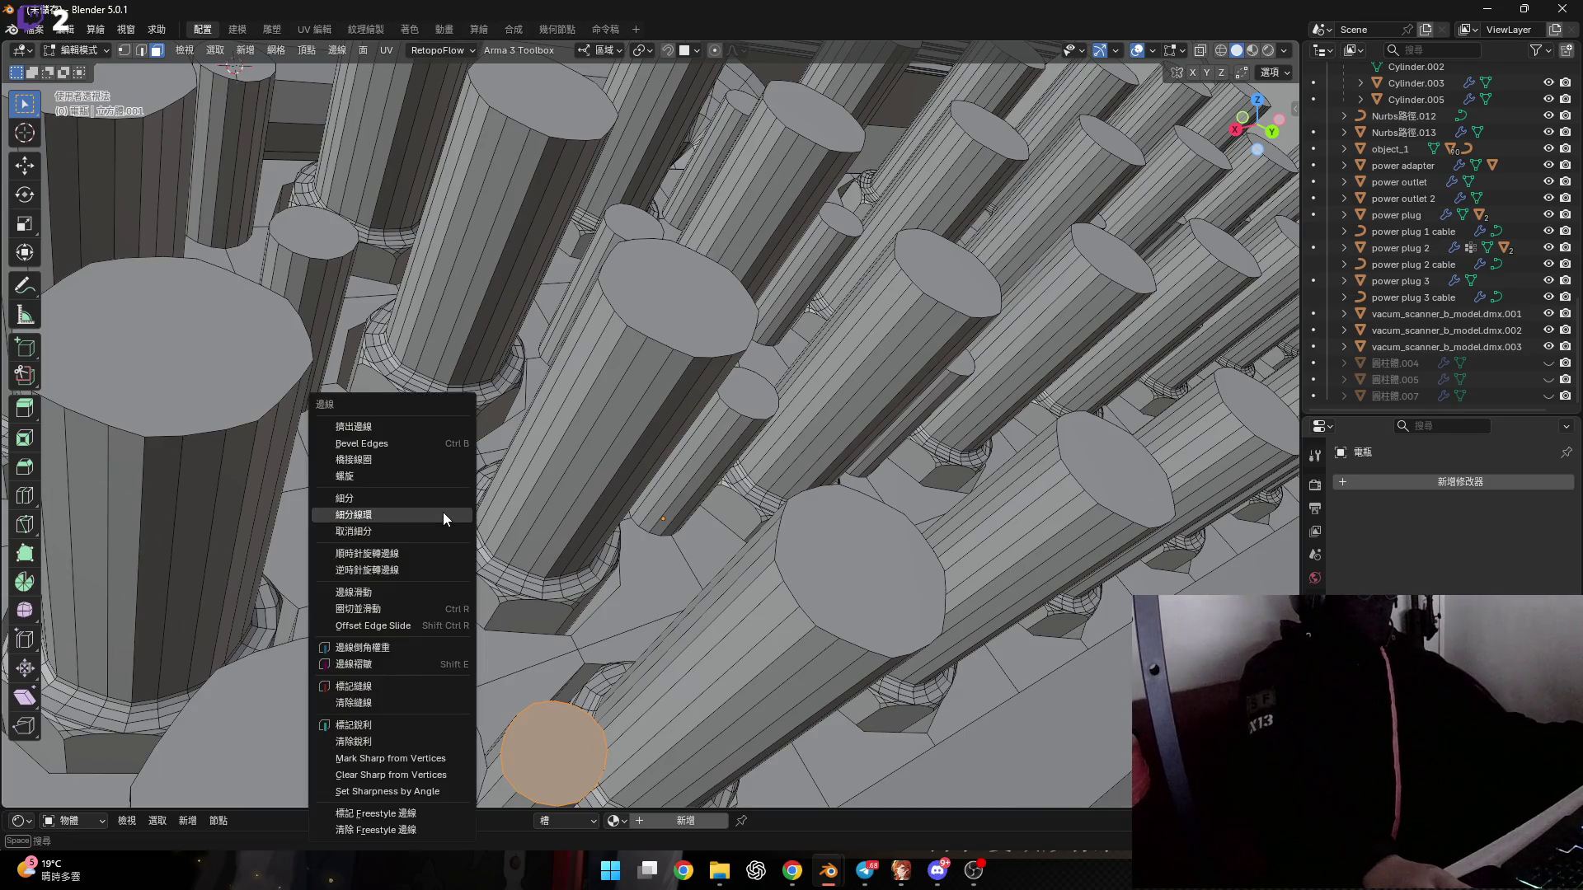
{"action": "left_click", "coordinate": [436, 459]}
{"action": "left_click", "coordinate": [71, 793]}
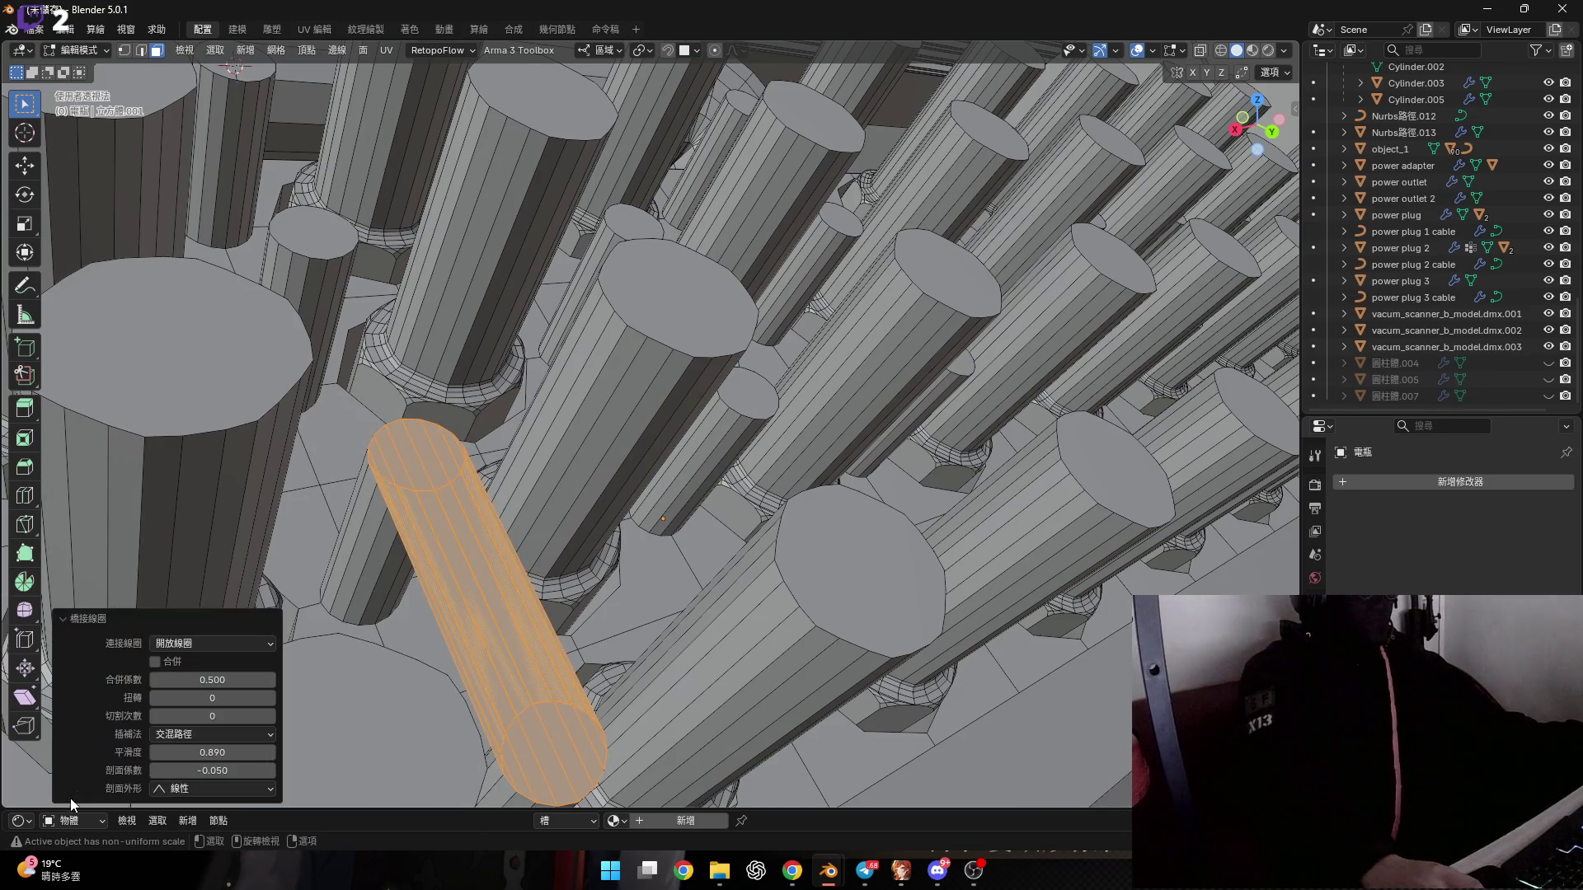
{"action": "mouse_move", "coordinate": [210, 716]}
{"action": "left_mouse_down"}
{"action": "mouse_move", "coordinate": [243, 715]}
{"action": "mouse_move", "coordinate": [244, 752]}
{"action": "left_mouse_up"}
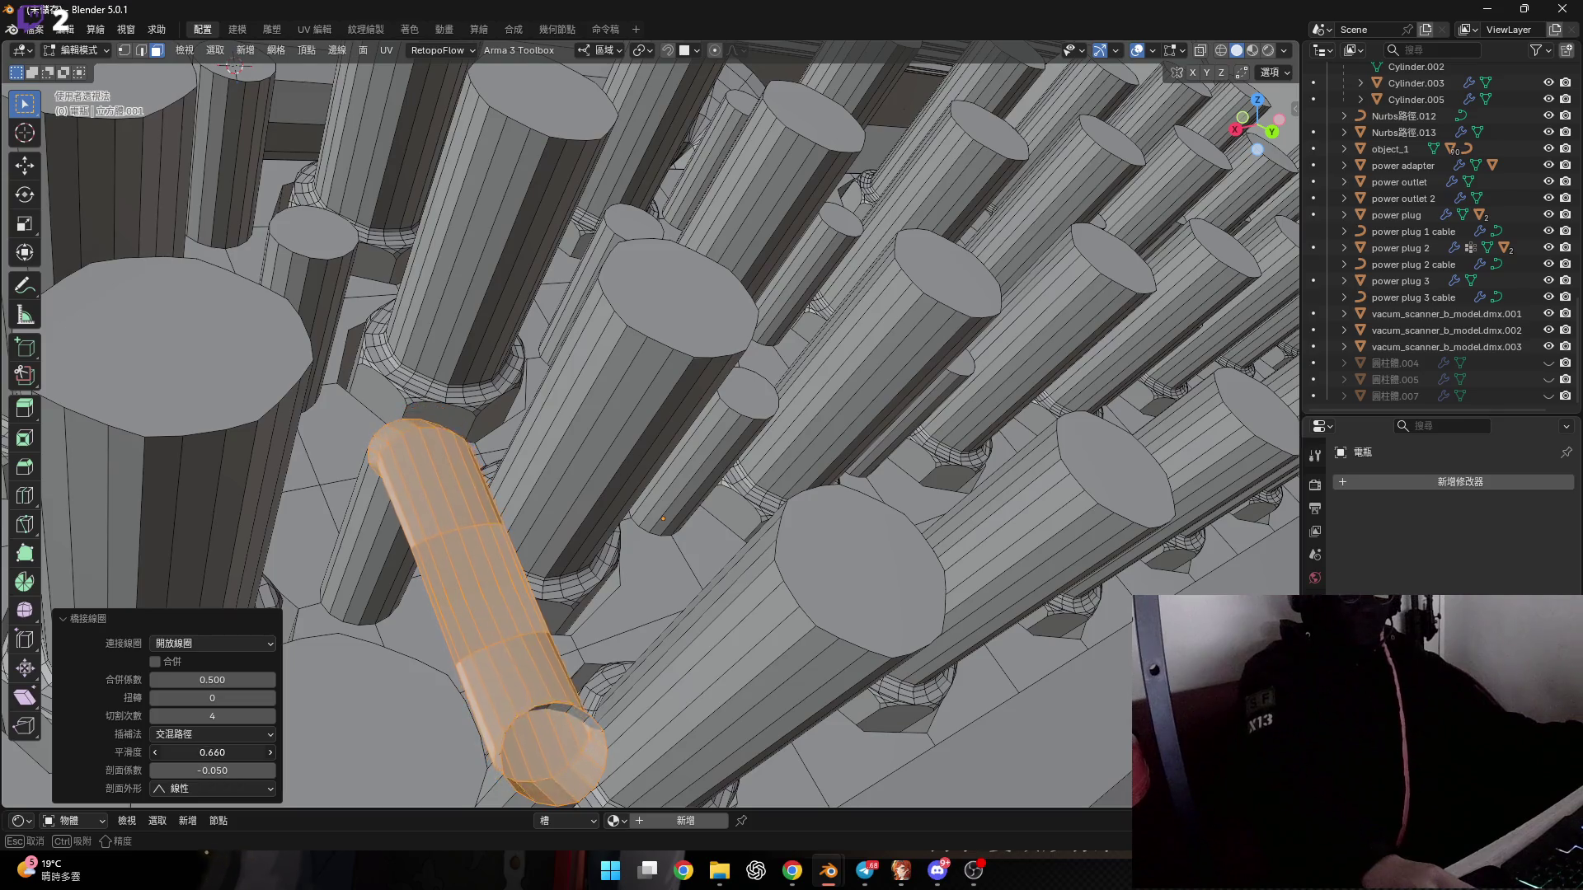
{"action": "left_click_drag", "start_coordinate": [244, 752], "coordinate": [207, 751]}
{"action": "middle_click_drag", "start_coordinate": [454, 577], "coordinate": [494, 527]}
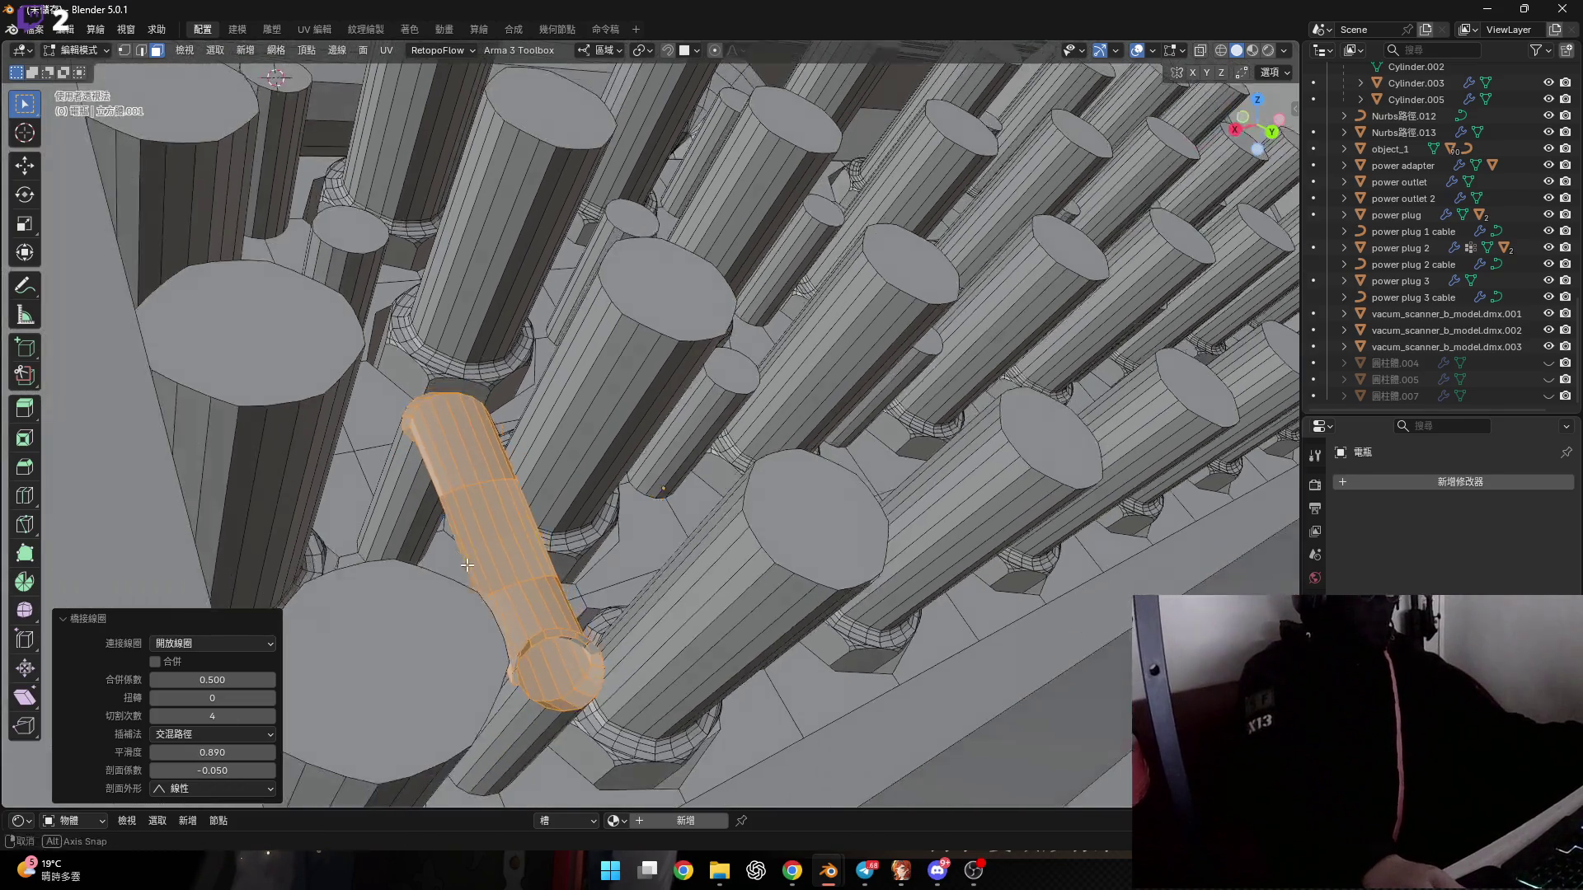
{"action": "key", "text": "ctrl+z"}
{"action": "left_click", "coordinate": [1154, 52]}
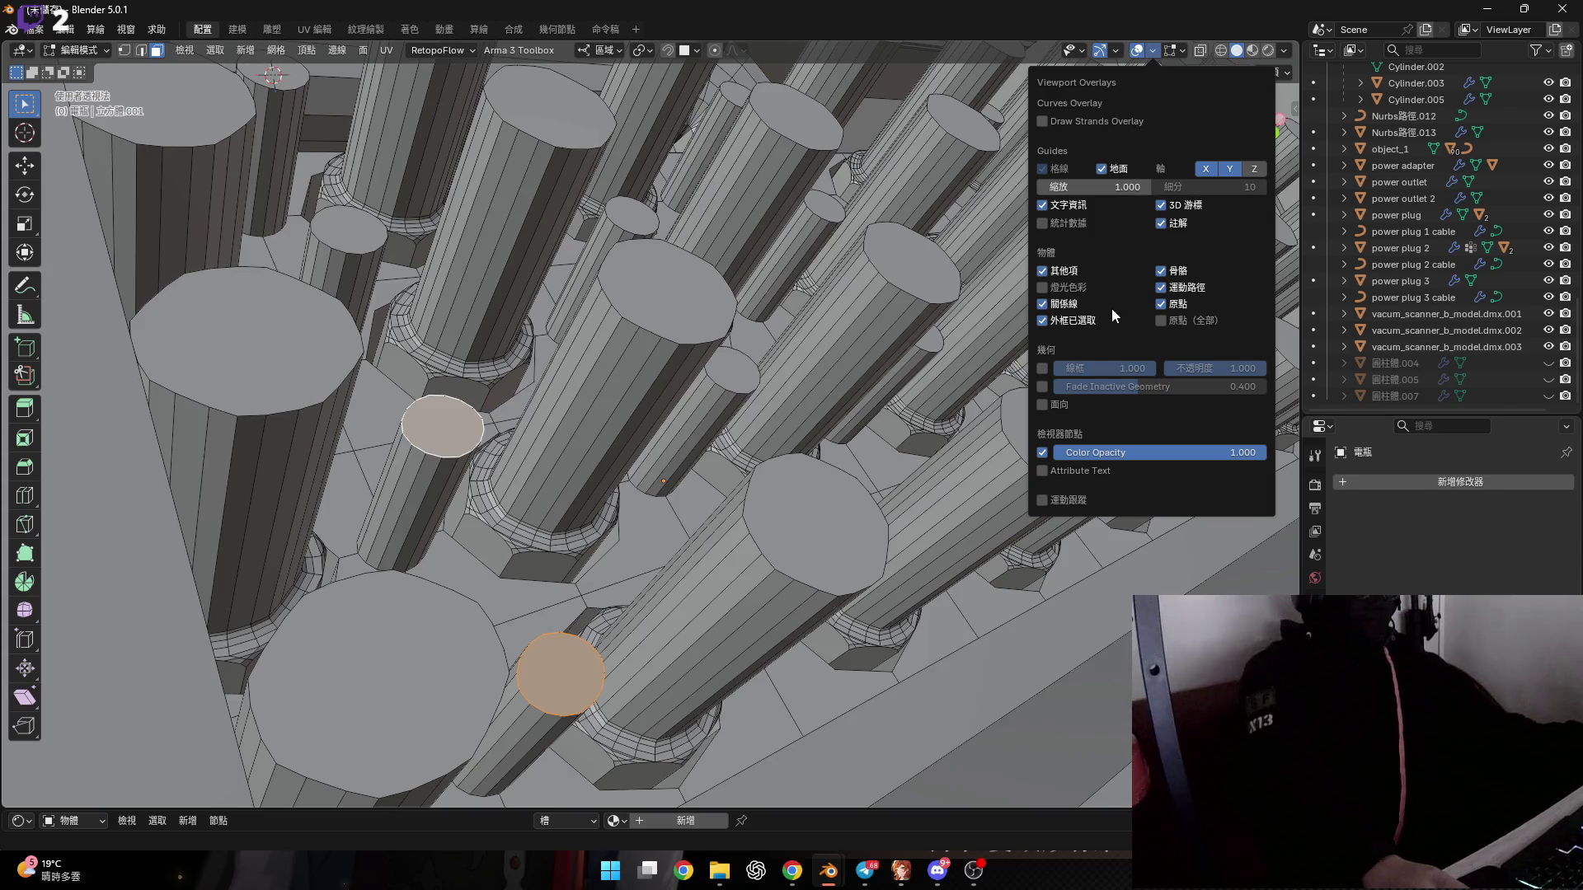
Enable the Face Orientation overlay and clear the mesh selection.
{"action": "left_click", "coordinate": [1041, 405]}
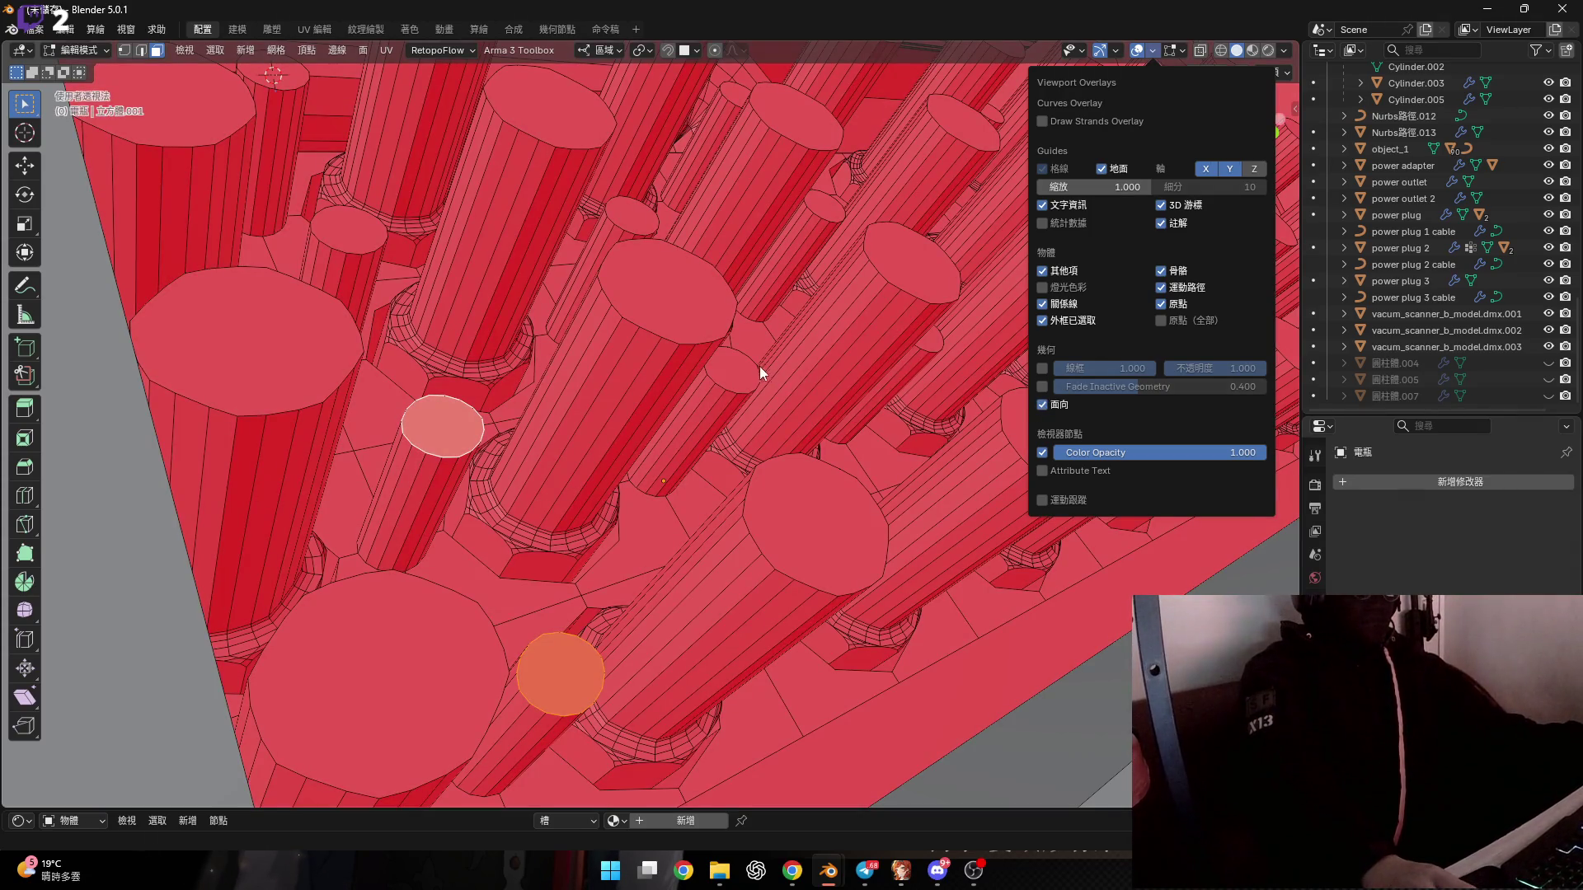
{"action": "scroll", "coordinate": [742, 371], "scroll_direction": "down", "scroll_amount": 5}
{"action": "scroll", "coordinate": [726, 375], "scroll_direction": "down", "scroll_amount": 5}
{"action": "mouse_move", "coordinate": [700, 380]}
{"action": "middle_mouse_down"}
{"action": "mouse_move", "coordinate": [648, 386]}
{"action": "mouse_move", "coordinate": [643, 405]}
{"action": "mouse_move", "coordinate": [818, 307]}
{"action": "mouse_move", "coordinate": [606, 362]}
{"action": "mouse_move", "coordinate": [766, 386]}
{"action": "mouse_move", "coordinate": [494, 467]}
{"action": "middle_mouse_up"}
{"action": "key", "text": "a"}
{"action": "key", "text": "alt+a"}
Select the small central pin's top face and recalculate its normal.
{"action": "scroll", "coordinate": [606, 363], "scroll_direction": "up", "scroll_amount": 3}
{"action": "scroll", "coordinate": [606, 363], "scroll_direction": "up", "scroll_amount": 2}
{"action": "scroll", "coordinate": [605, 363], "scroll_direction": "up", "scroll_amount": 2}
{"action": "scroll", "coordinate": [606, 363], "scroll_direction": "down", "scroll_amount": 5}
{"action": "scroll", "coordinate": [495, 468], "scroll_direction": "up", "scroll_amount": 3}
{"action": "scroll", "coordinate": [495, 468], "scroll_direction": "up", "scroll_amount": 1}
{"action": "scroll", "coordinate": [495, 467], "scroll_direction": "up", "scroll_amount": 2}
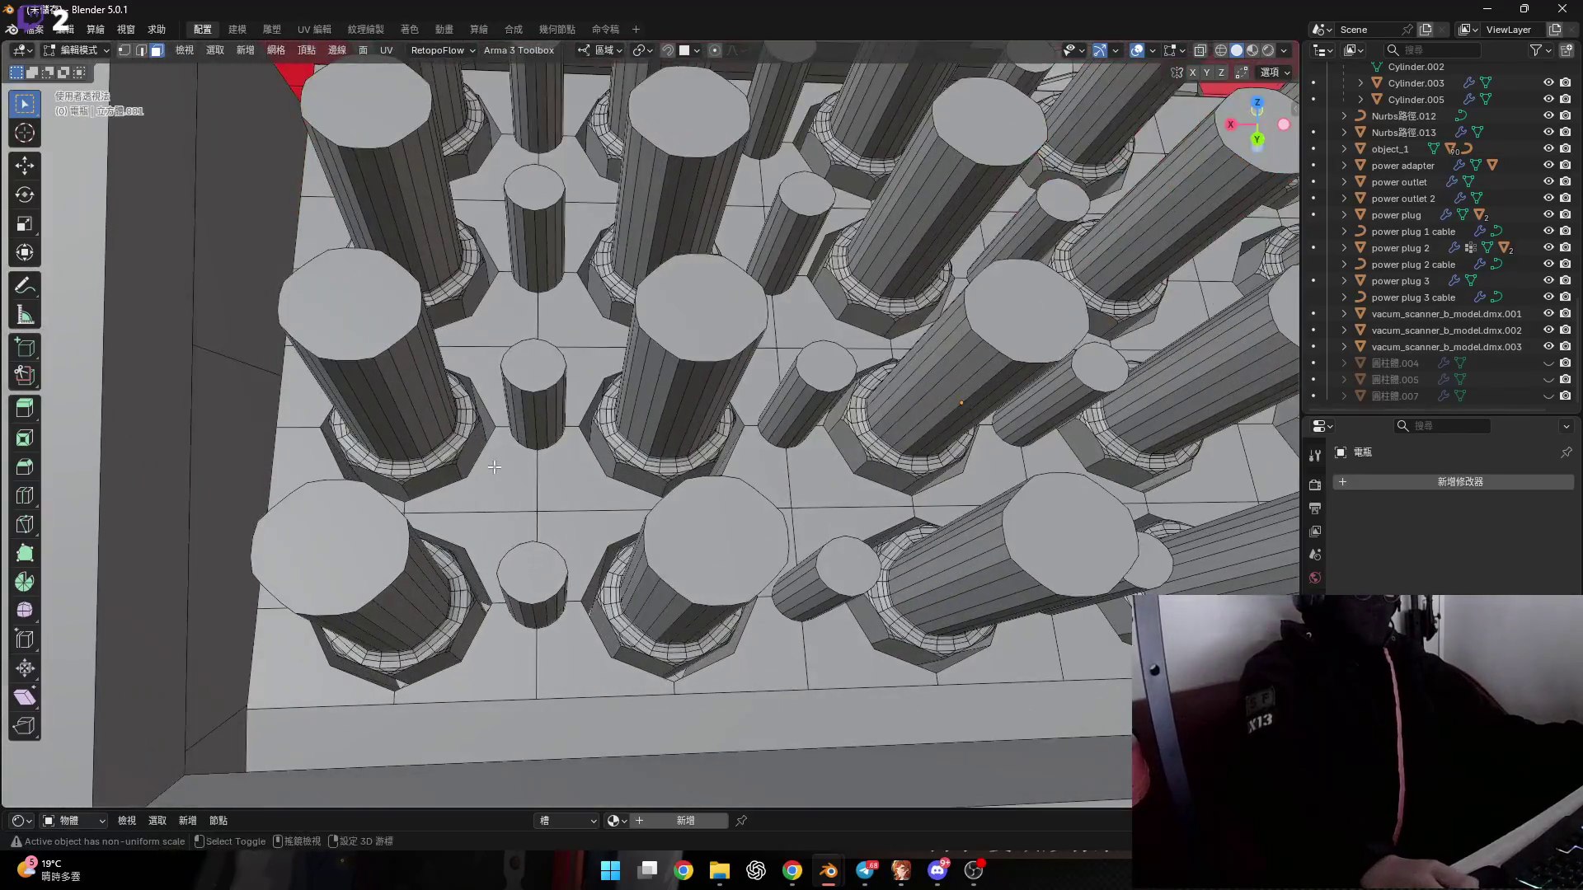
{"action": "scroll", "coordinate": [495, 561], "scroll_direction": "up", "scroll_amount": 3}
{"action": "left_click", "coordinate": [625, 551]}
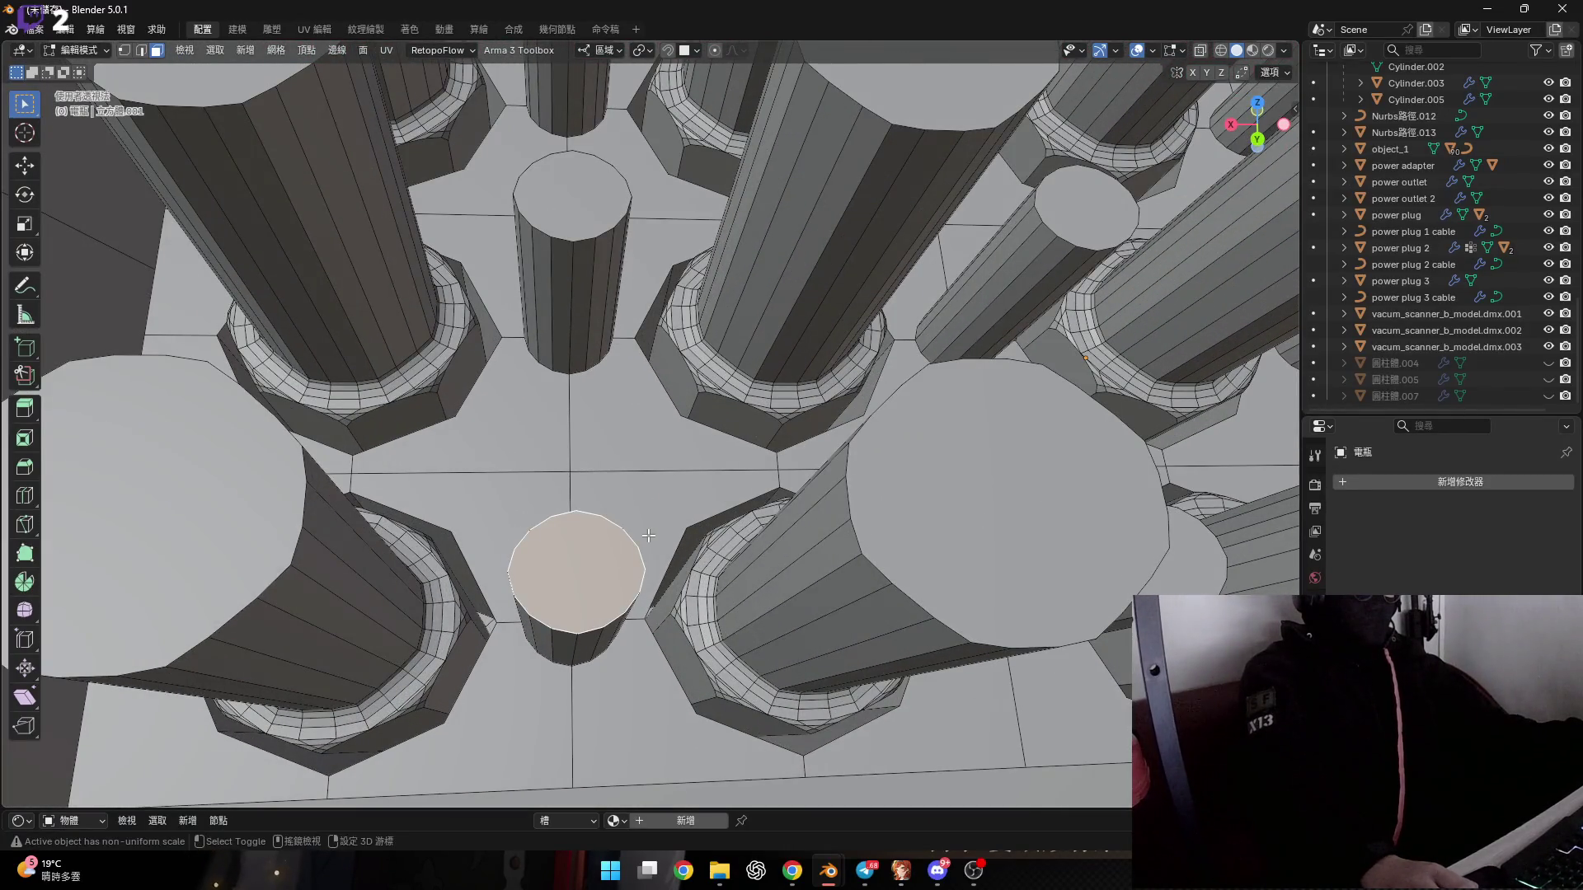
{"action": "key", "text": "shift+n"}
Try a 5-cut bridge to the upper pin top, undo it, and recalculate normals again.
{"action": "mouse_move", "coordinate": [621, 486]}
{"action": "middle_mouse_down"}
{"action": "mouse_move", "coordinate": [560, 313]}
{"action": "mouse_move", "coordinate": [734, 395]}
{"action": "mouse_move", "coordinate": [577, 495]}
{"action": "middle_mouse_up"}
{"action": "left_click", "coordinate": [547, 283], "text": "shift"}
{"action": "key", "text": "ctrl+e"}
{"action": "left_click", "coordinate": [734, 395]}
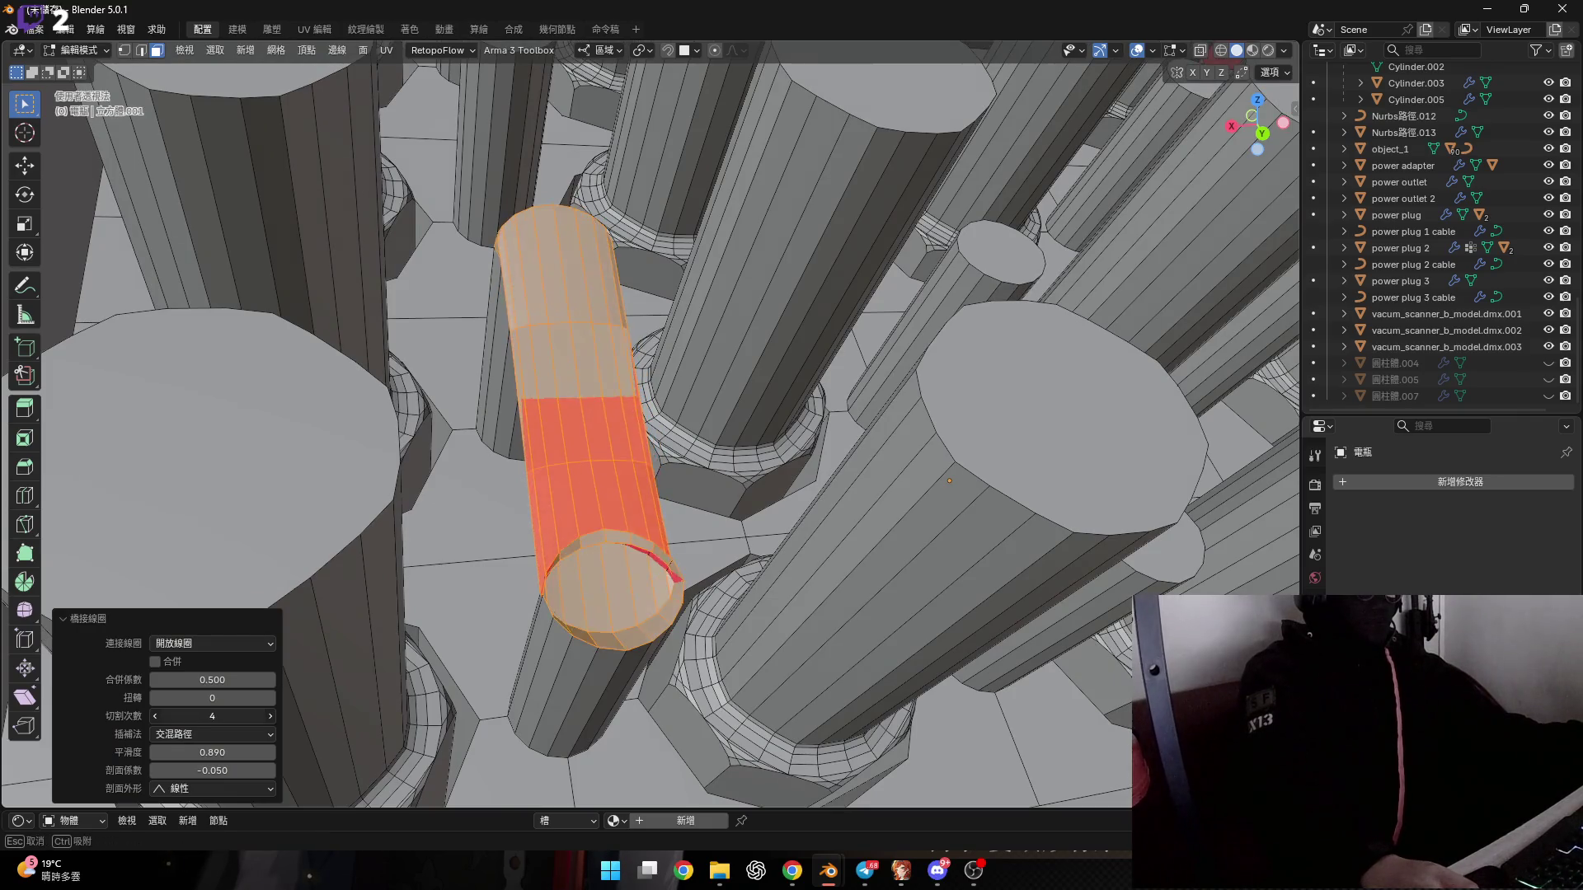
{"action": "left_click_drag", "start_coordinate": [211, 715], "coordinate": [223, 715]}
{"action": "mouse_move", "coordinate": [577, 544]}
{"action": "middle_mouse_down"}
{"action": "mouse_move", "coordinate": [598, 566]}
{"action": "mouse_move", "coordinate": [508, 558]}
{"action": "mouse_move", "coordinate": [529, 631]}
{"action": "middle_mouse_up"}
{"action": "key", "text": "ctrl+z"}
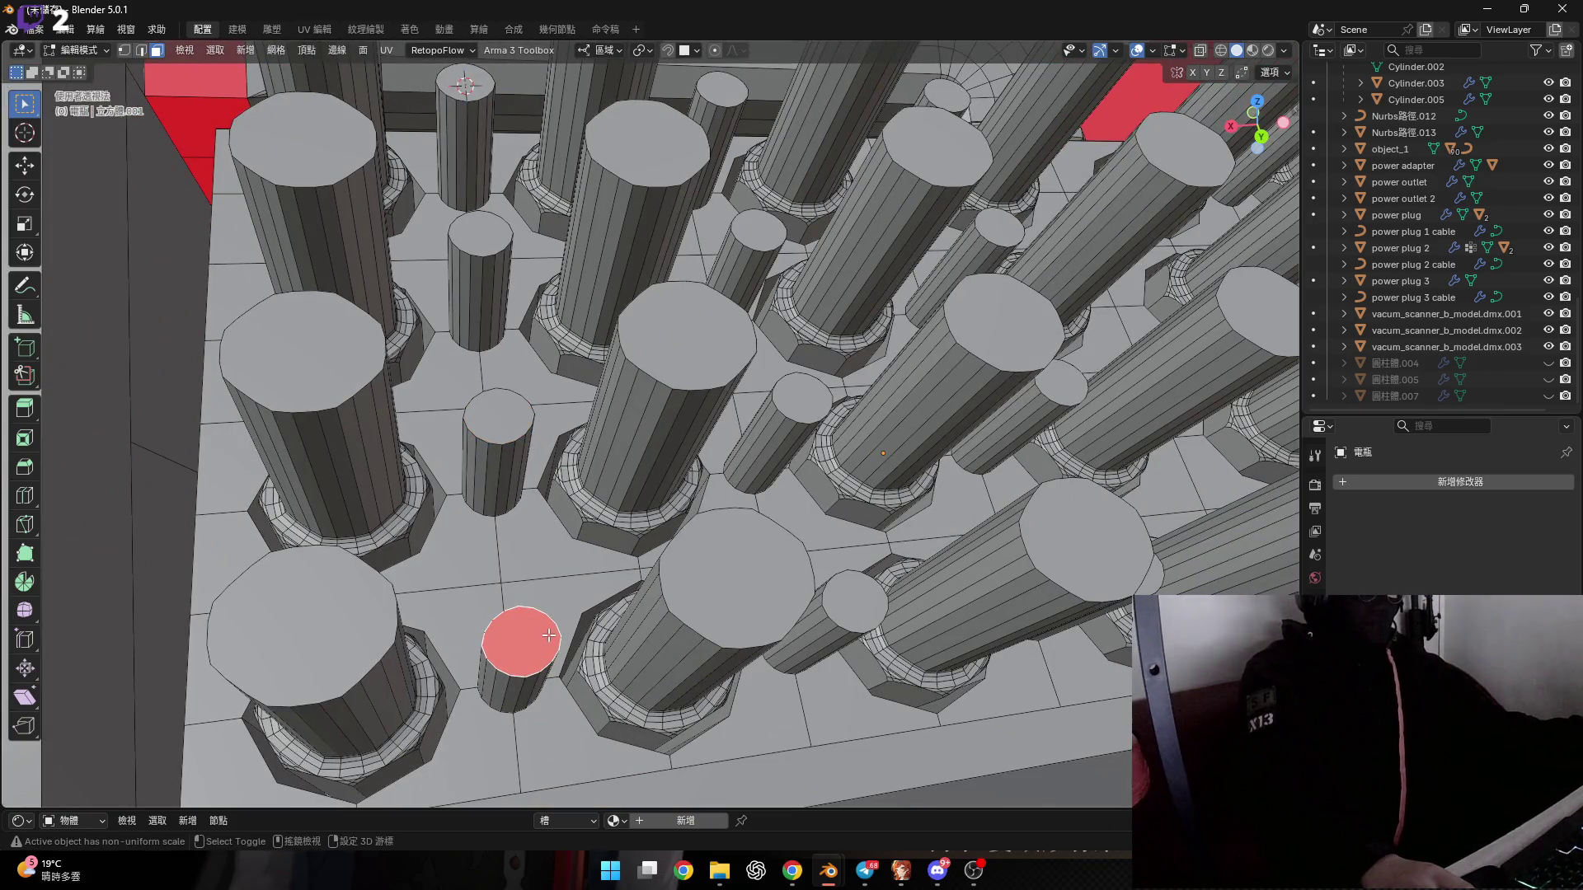
{"action": "key", "text": "shift+n"}
Turn Face Orientation off and orbit around the cylinders to inspect them.
{"action": "scroll", "coordinate": [543, 592], "scroll_direction": "down", "scroll_amount": 5}
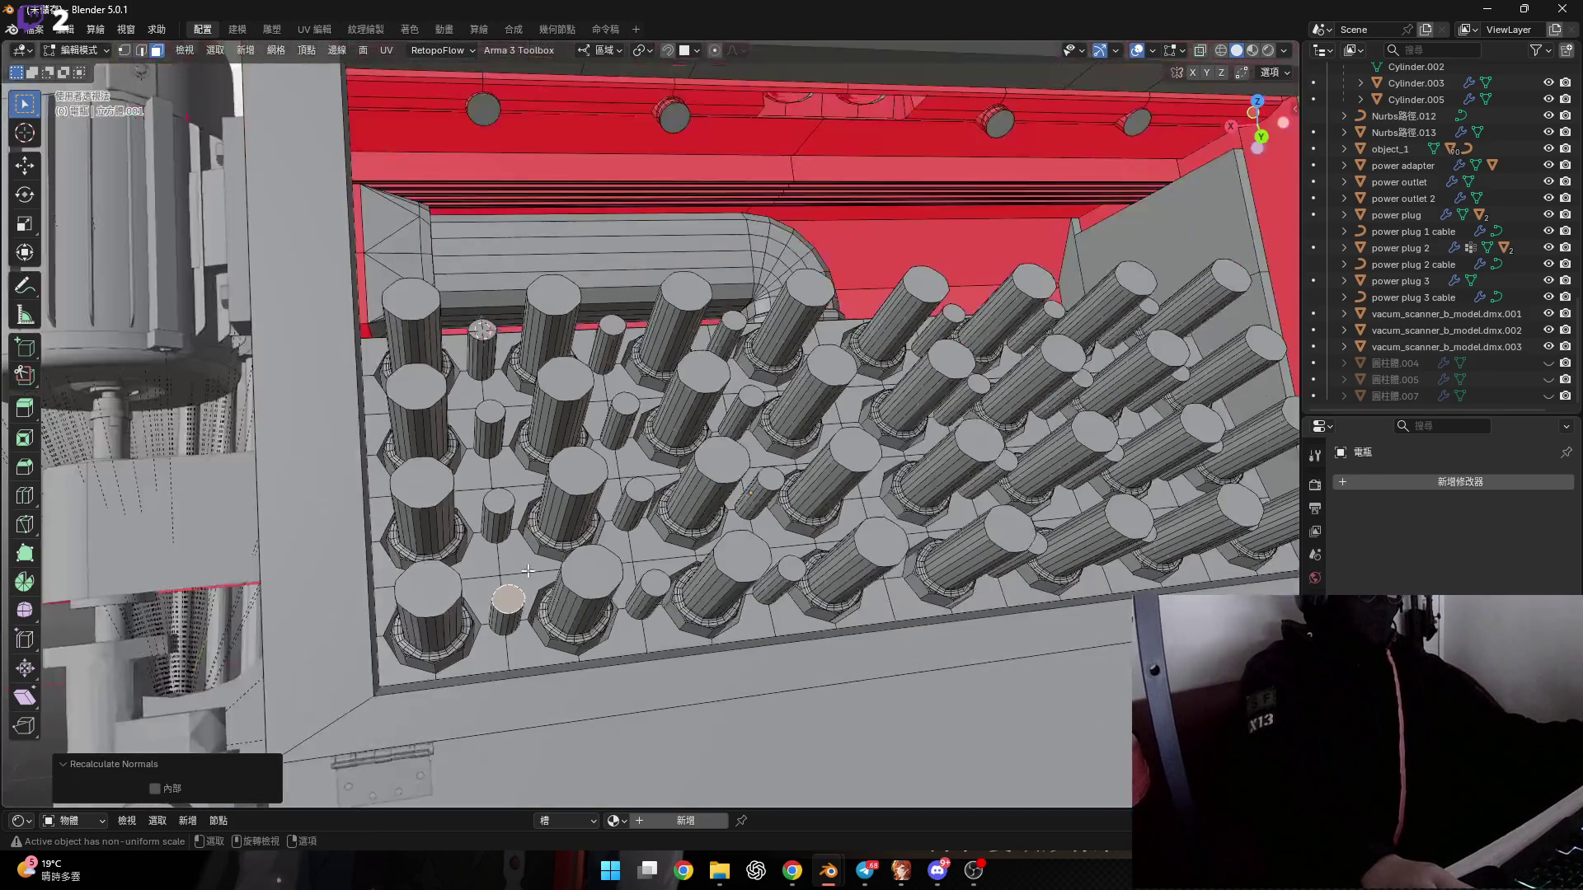
{"action": "left_click", "coordinate": [1153, 51]}
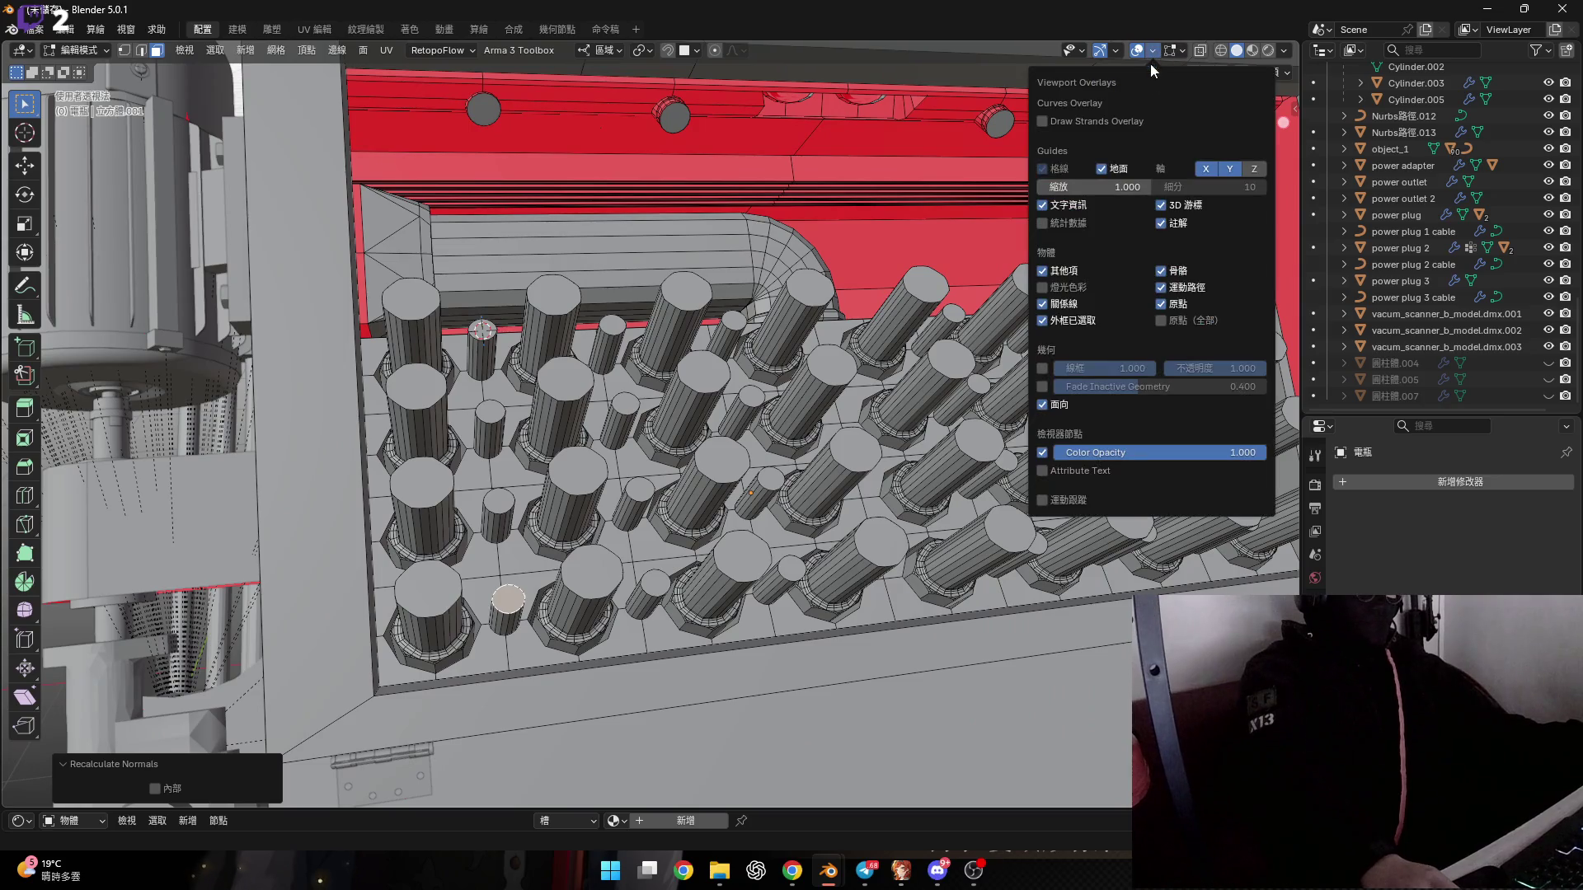
{"action": "left_click", "coordinate": [1042, 404]}
{"action": "middle_click_drag", "start_coordinate": [659, 462], "coordinate": [461, 488]}
{"action": "scroll", "coordinate": [458, 489], "scroll_direction": "up", "scroll_amount": 3}
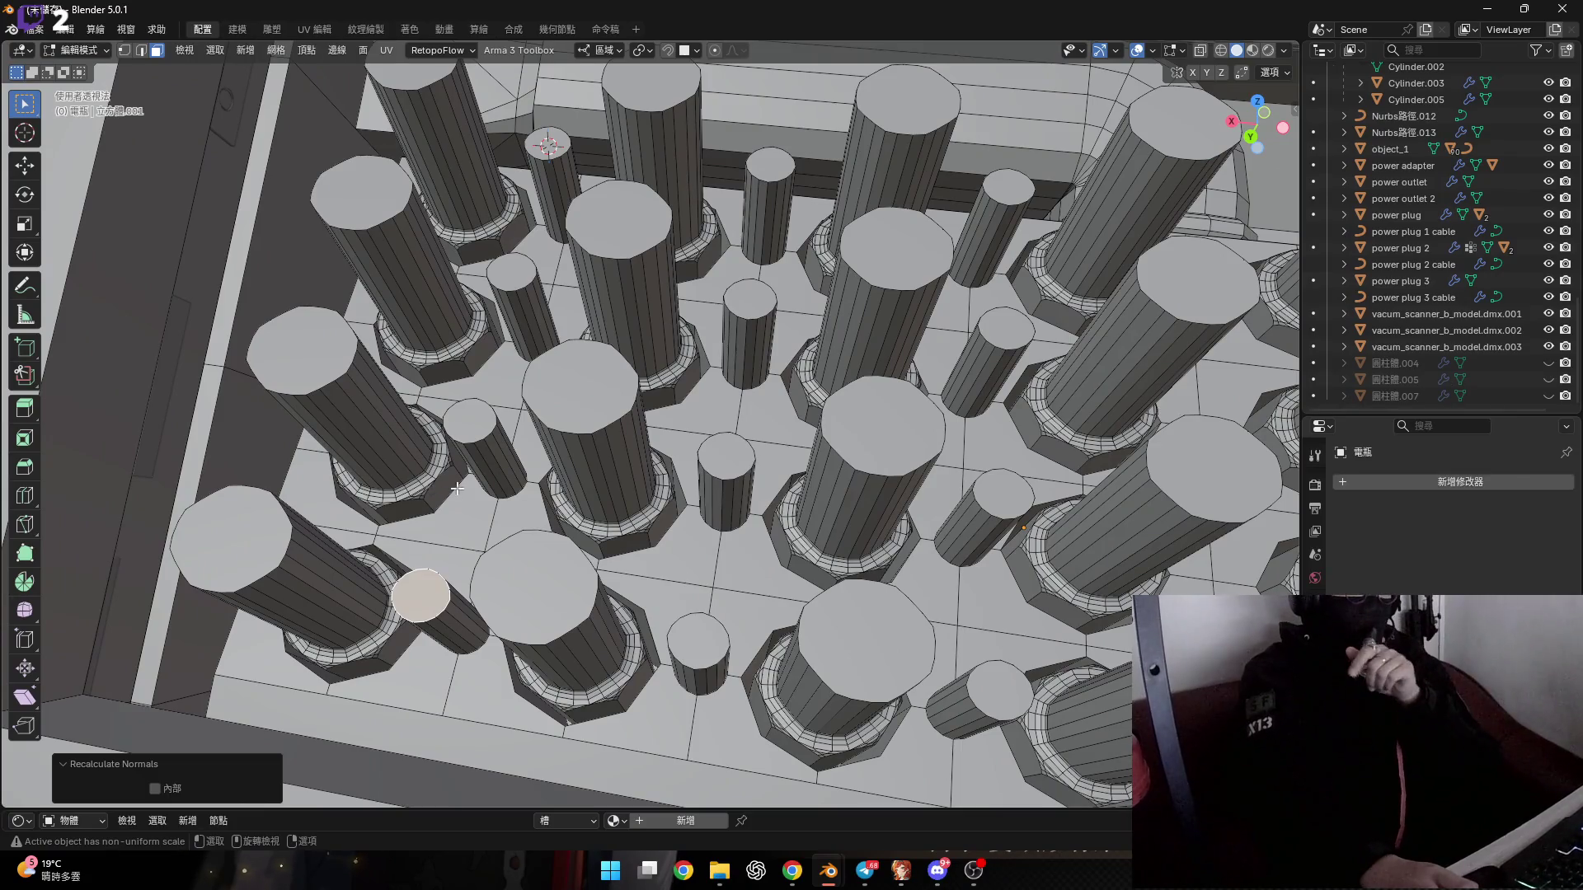
{"action": "scroll", "coordinate": [455, 500], "scroll_direction": "down", "scroll_amount": 4}
{"action": "middle_click_drag", "start_coordinate": [455, 500], "coordinate": [556, 488]}
{"action": "scroll", "coordinate": [518, 501], "scroll_direction": "up", "scroll_amount": 4}
{"action": "scroll", "coordinate": [533, 484], "scroll_direction": "down", "scroll_amount": 4}
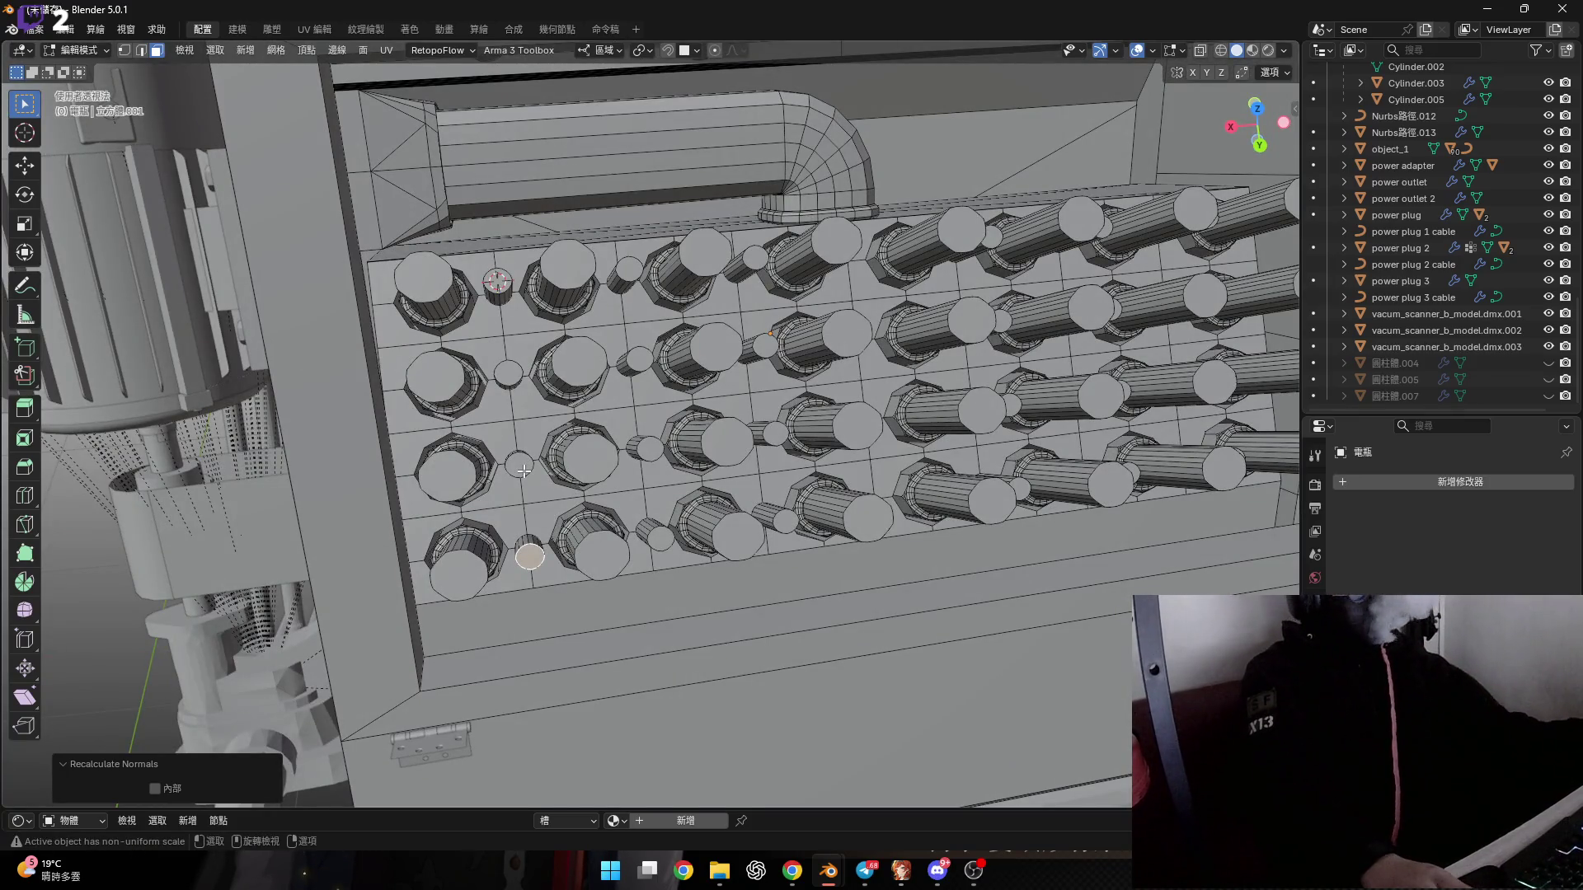
{"action": "scroll", "coordinate": [563, 528], "scroll_direction": "up", "scroll_amount": 3}
{"action": "mouse_move", "coordinate": [561, 531]}
{"action": "middle_mouse_down"}
{"action": "mouse_move", "coordinate": [473, 584]}
{"action": "mouse_move", "coordinate": [402, 560]}
{"action": "middle_mouse_up"}
{"action": "scroll", "coordinate": [542, 520], "scroll_direction": "down", "scroll_amount": 2}
{"action": "scroll", "coordinate": [472, 576], "scroll_direction": "down", "scroll_amount": 4}
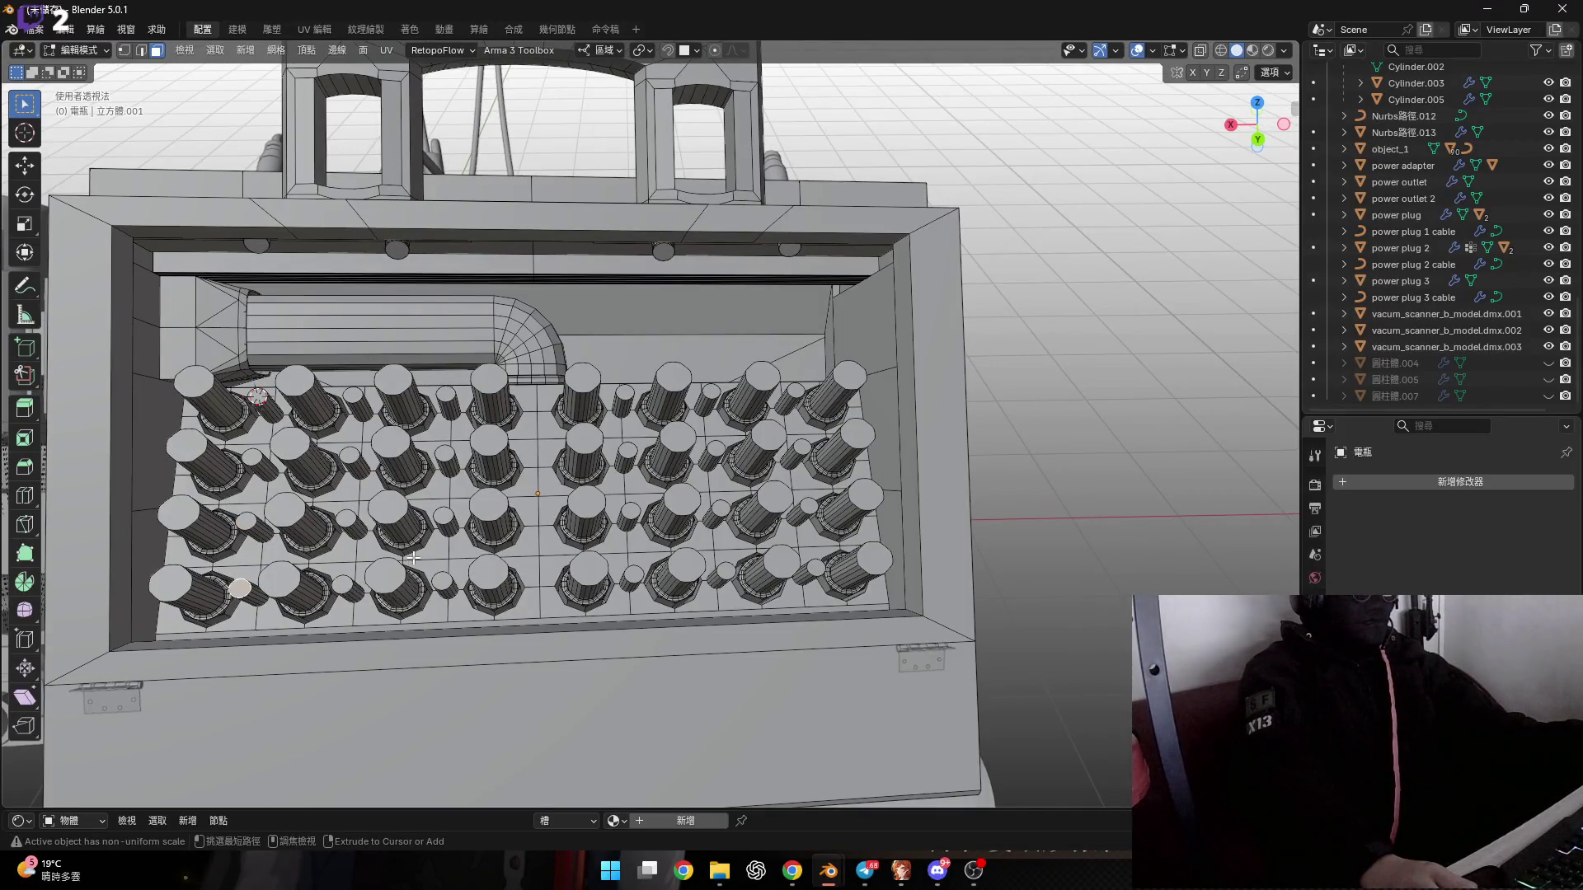
Select similar thin pin top faces, then undo and redo the raised right-half pins.
{"action": "key", "text": "a"}
{"action": "scroll", "coordinate": [418, 557], "scroll_direction": "up", "scroll_amount": 3}
{"action": "key", "text": "alt+a"}
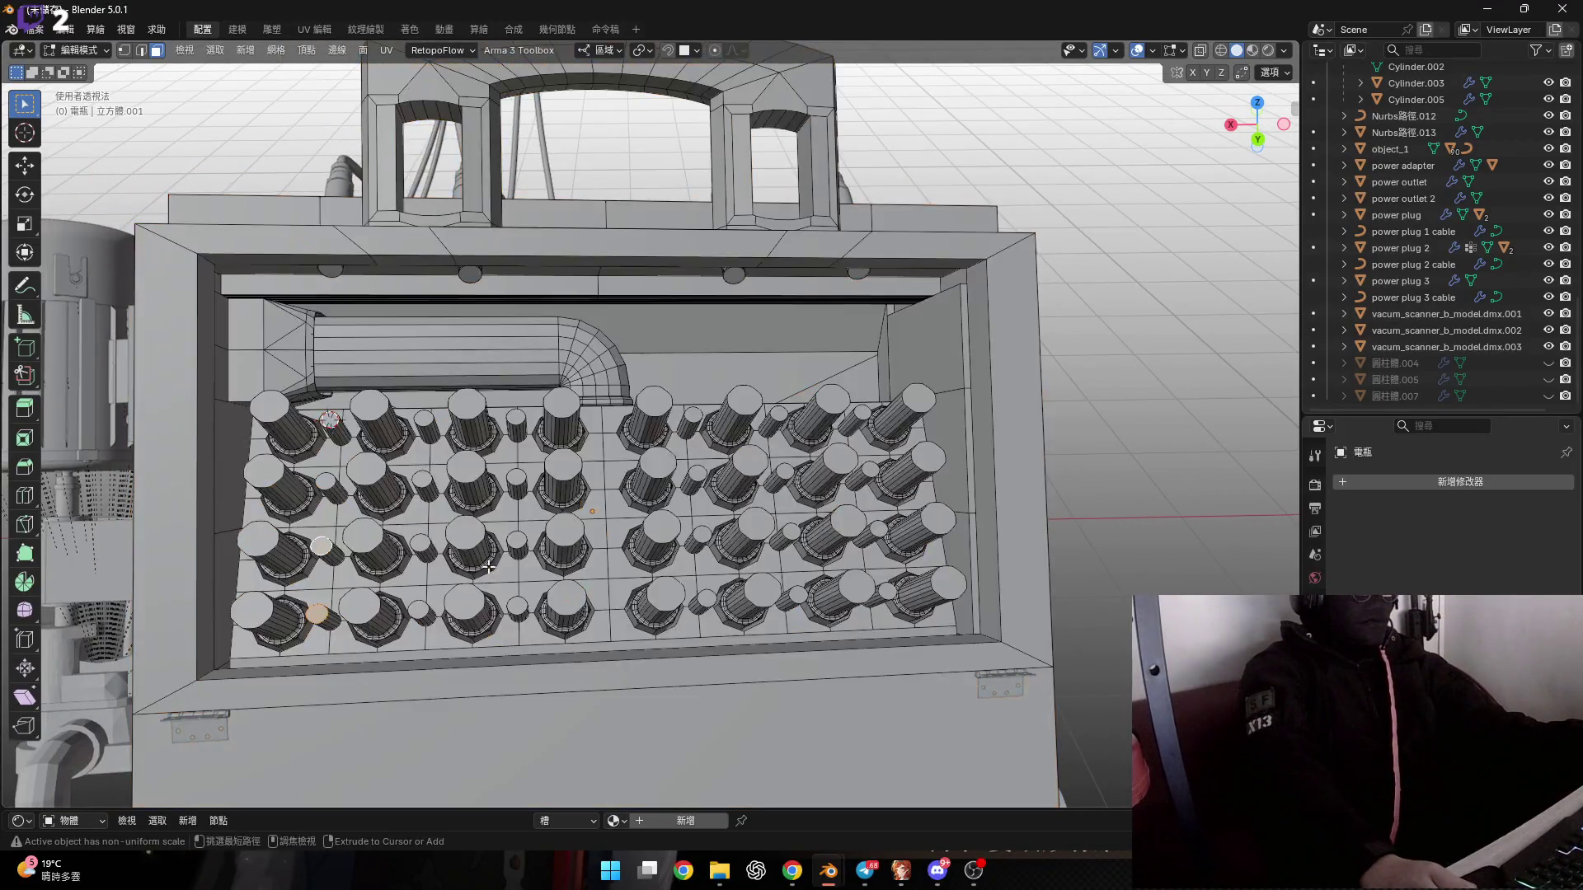
{"action": "key", "text": "shift+g"}
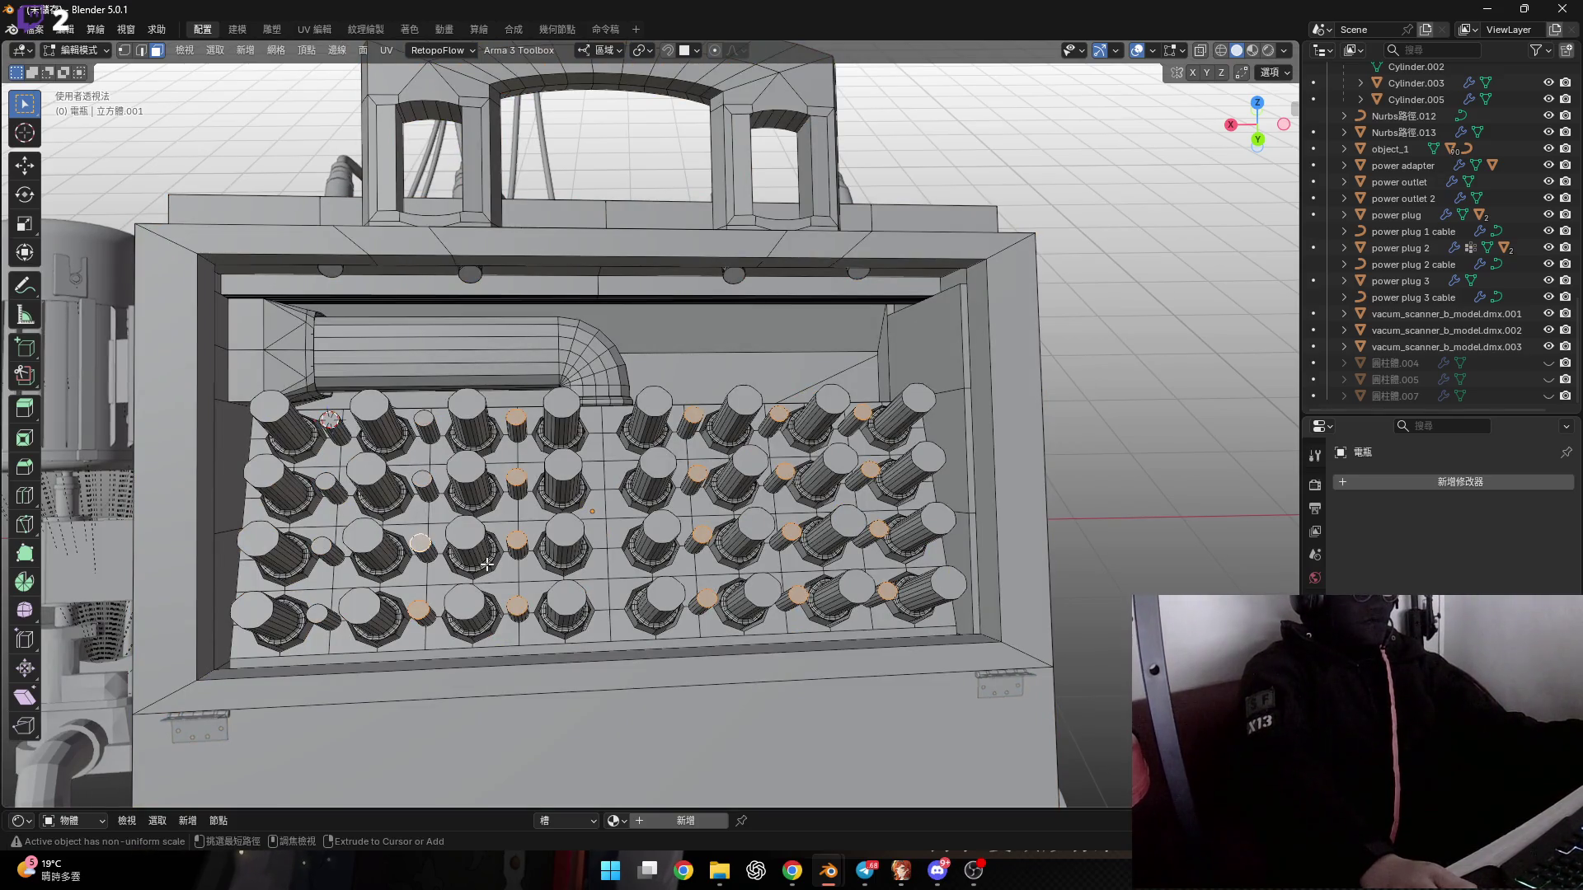
{"action": "key", "text": "ctrl+z"}
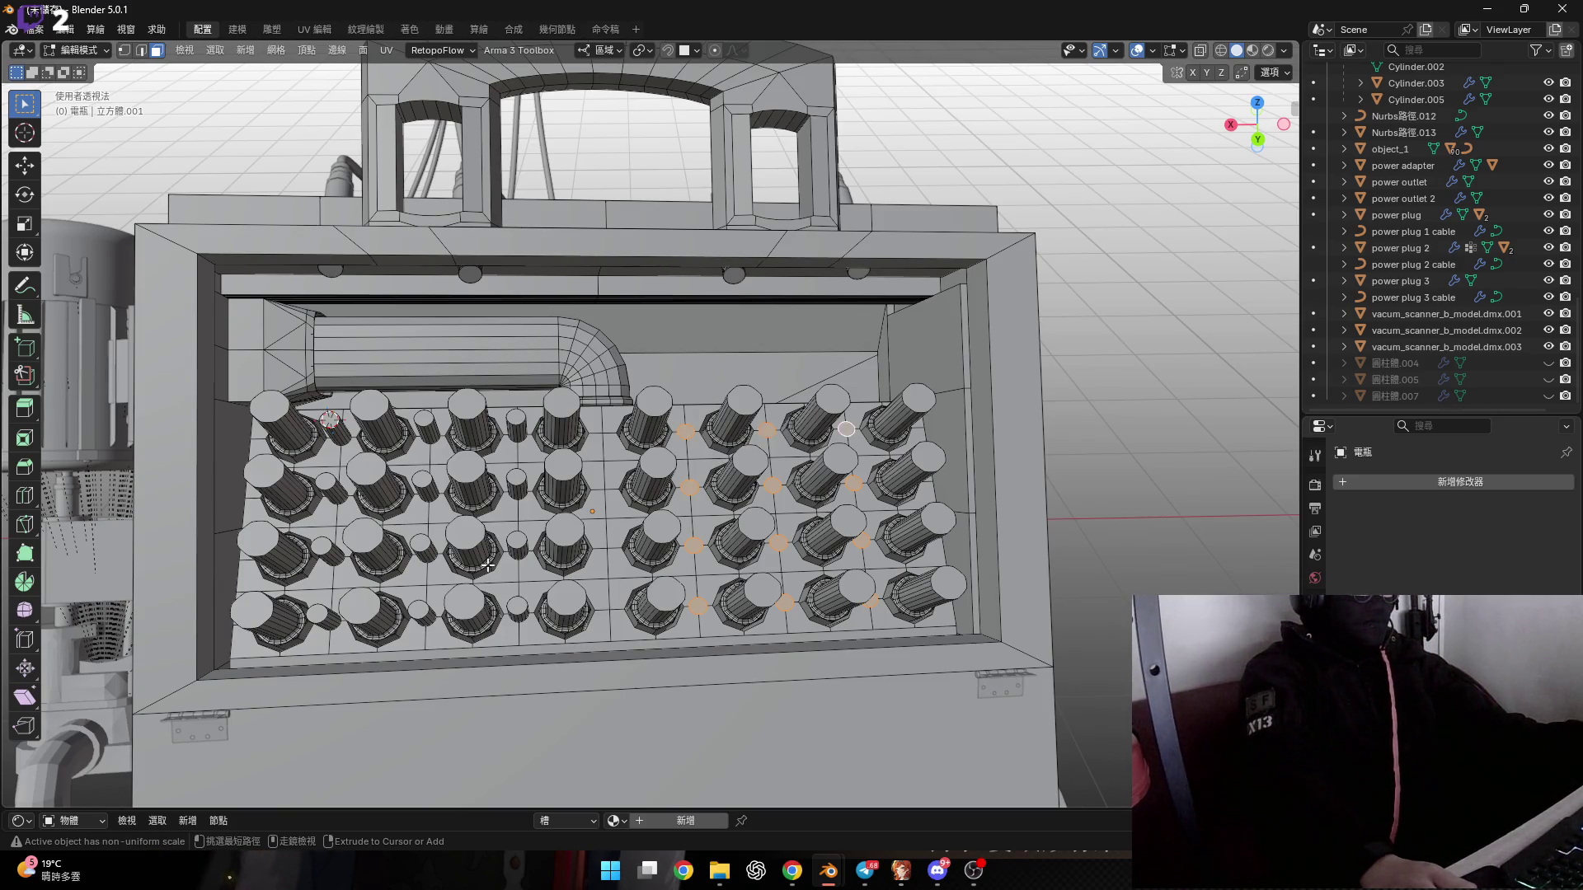
{"action": "key", "text": "ctrl+shift+z"}
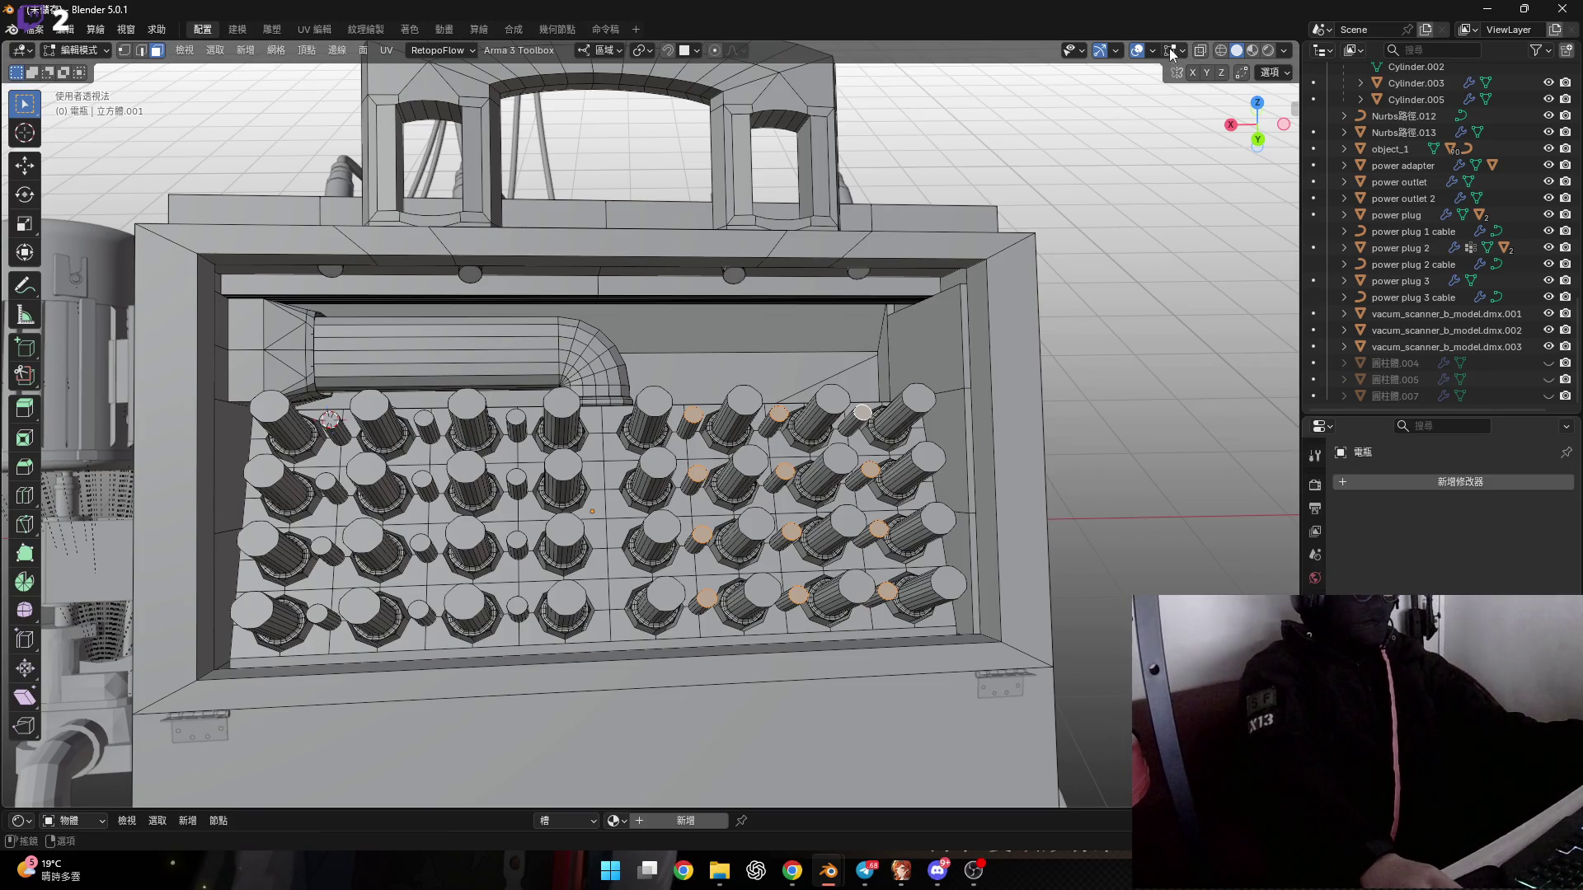
Re-enable Face Orientation and recalculate all mesh normals outward.
{"action": "left_click", "coordinate": [1152, 52]}
{"action": "left_click", "coordinate": [1043, 404]}
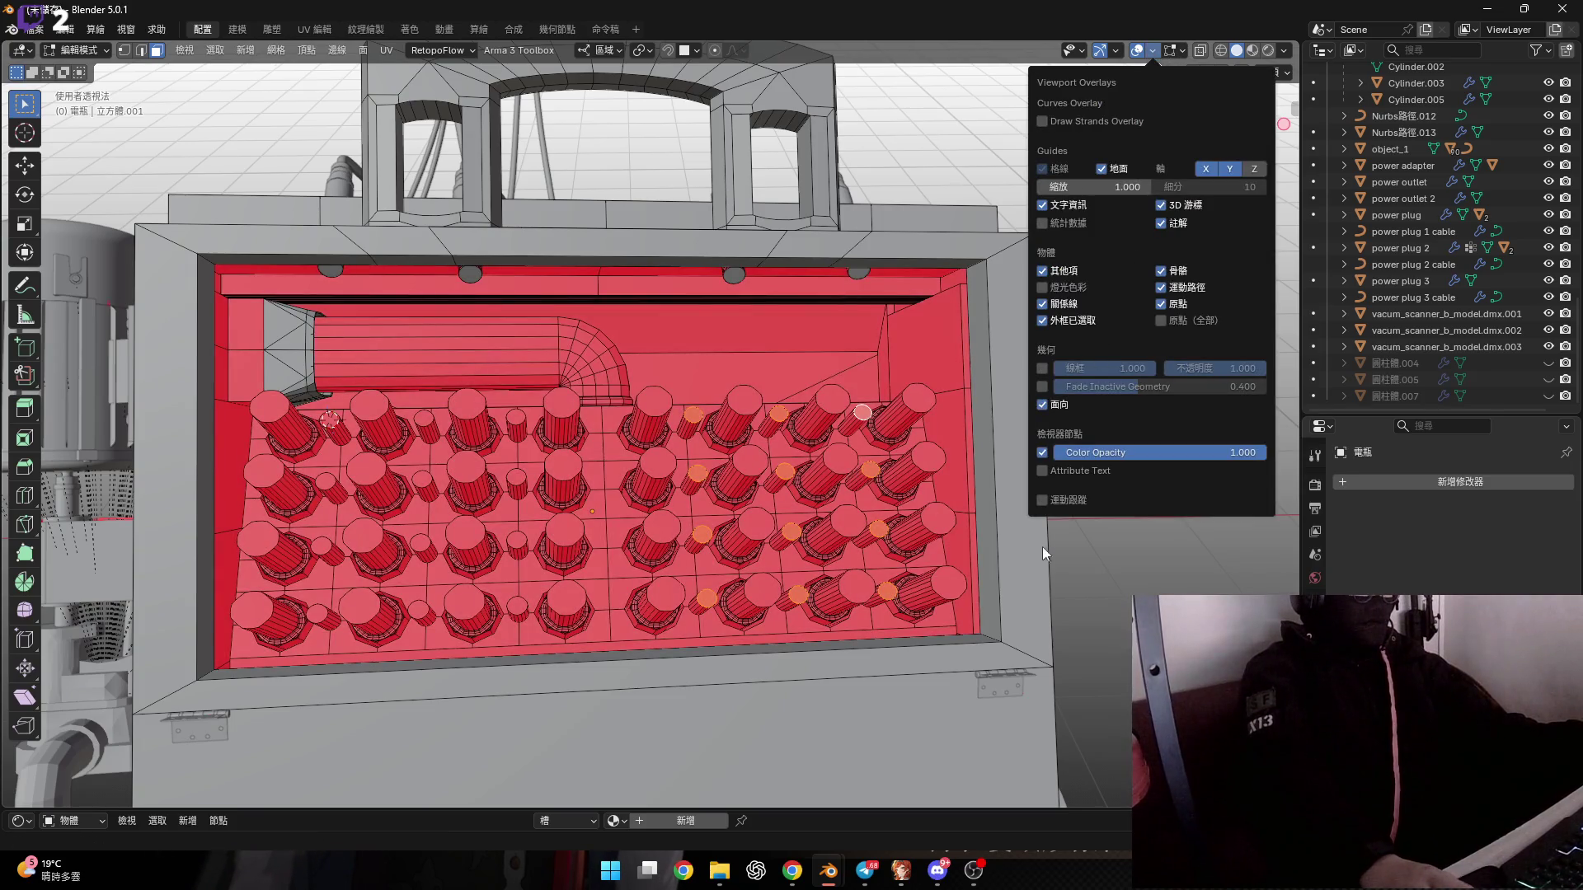
{"action": "key", "text": "a"}
{"action": "key", "text": "shift+n"}
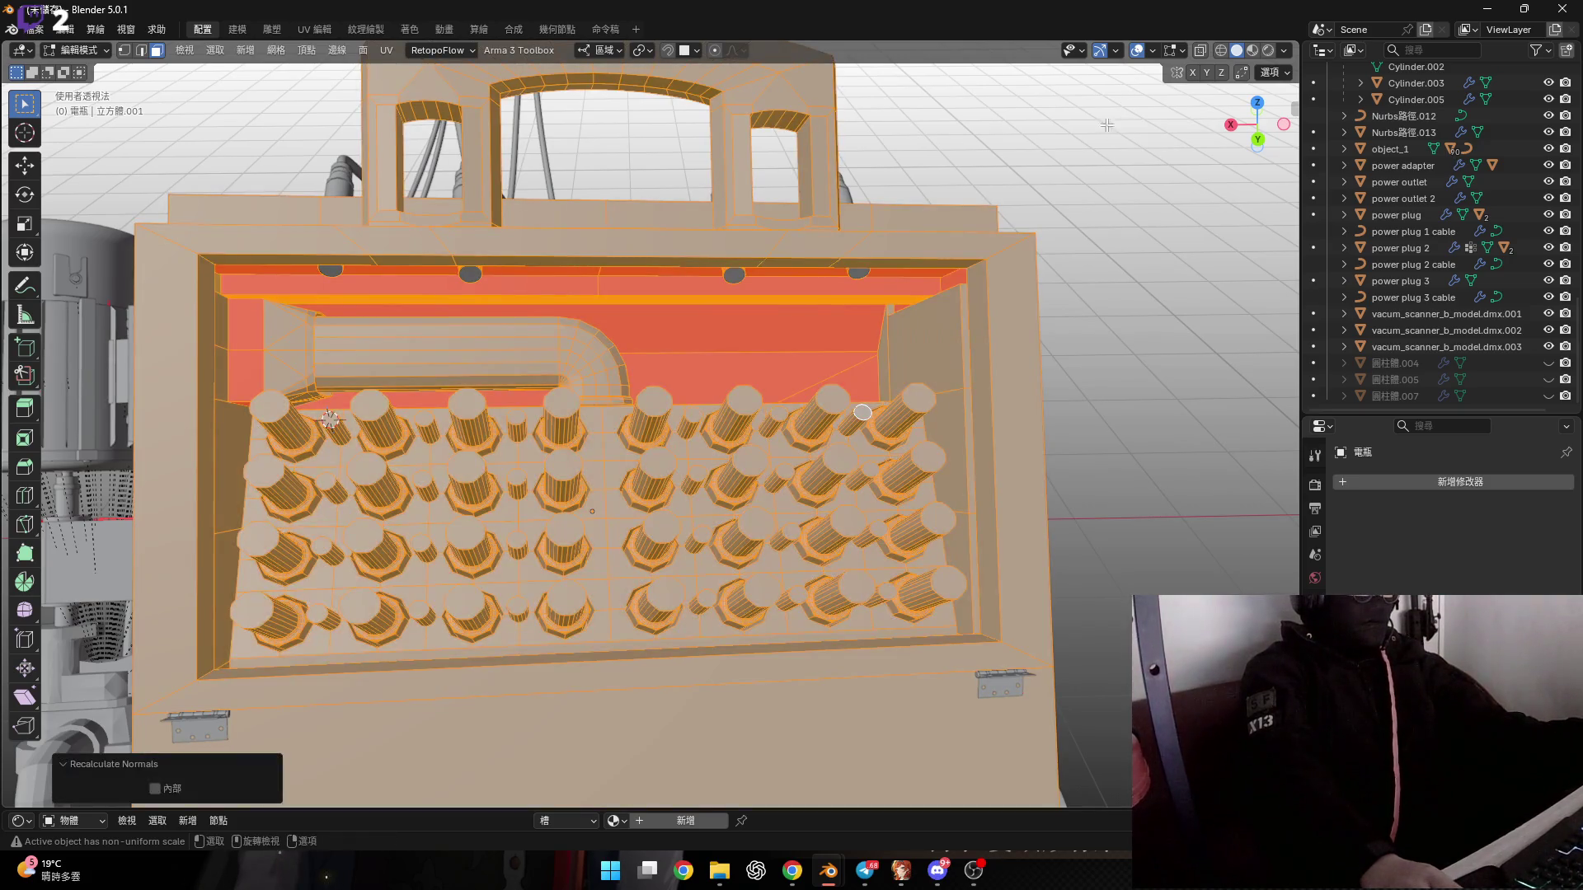
Turn Face Orientation off again and deselect everything.
{"action": "left_click", "coordinate": [1152, 52]}
{"action": "left_click", "coordinate": [1040, 408]}
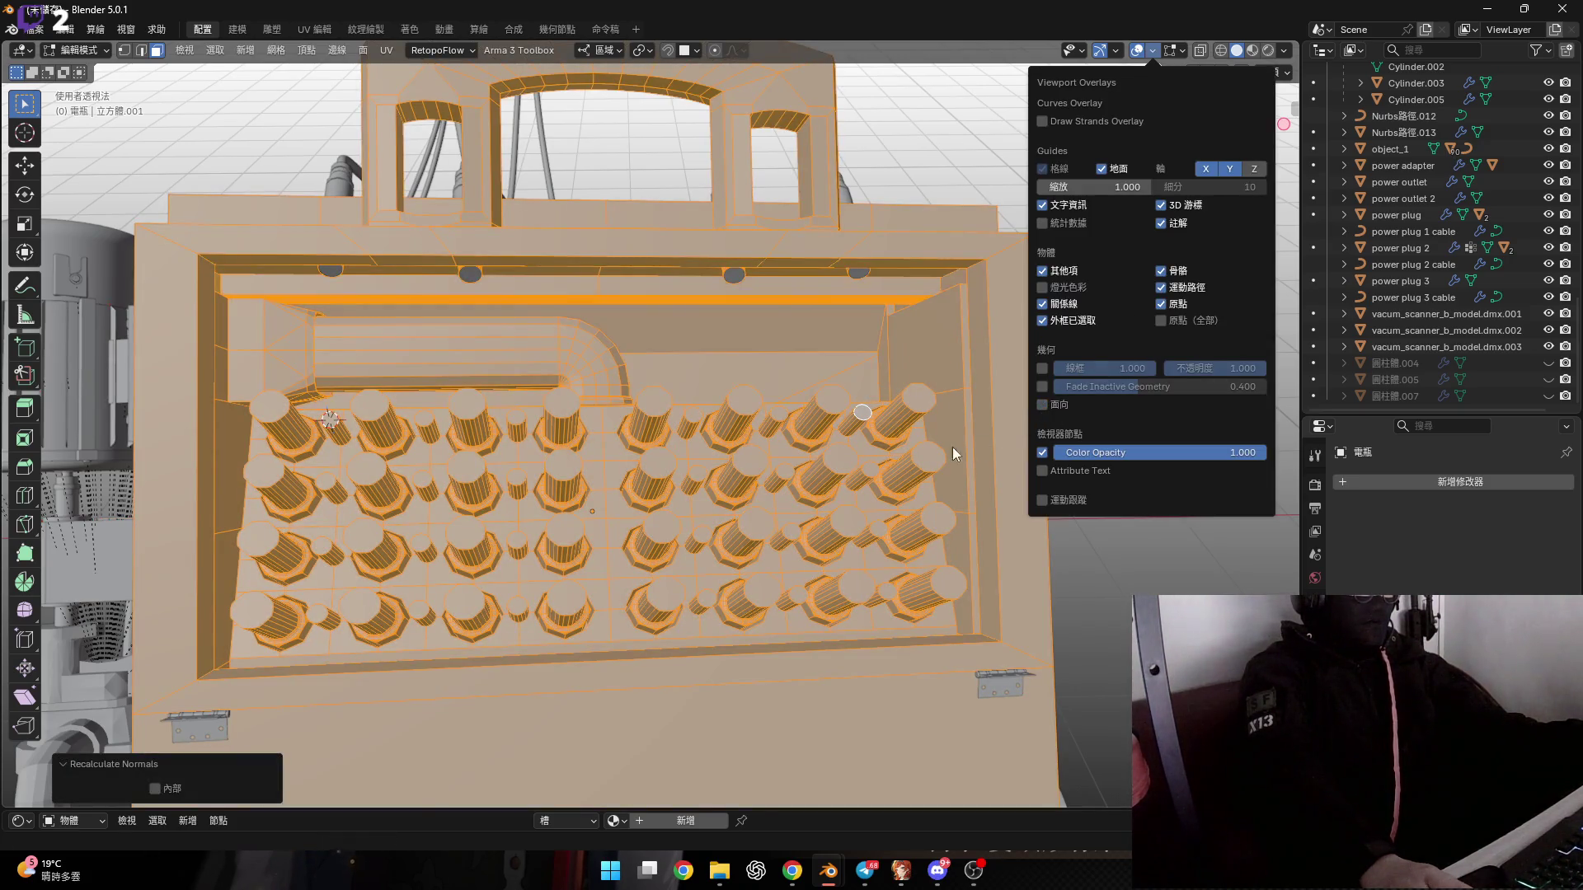
{"action": "scroll", "coordinate": [577, 453], "scroll_direction": "up", "scroll_amount": 3}
{"action": "key", "text": "alt+a"}
{"action": "mouse_move", "coordinate": [742, 412]}
{"action": "middle_mouse_down"}
{"action": "mouse_move", "coordinate": [784, 521]}
{"action": "mouse_move", "coordinate": [745, 528]}
{"action": "middle_mouse_up"}
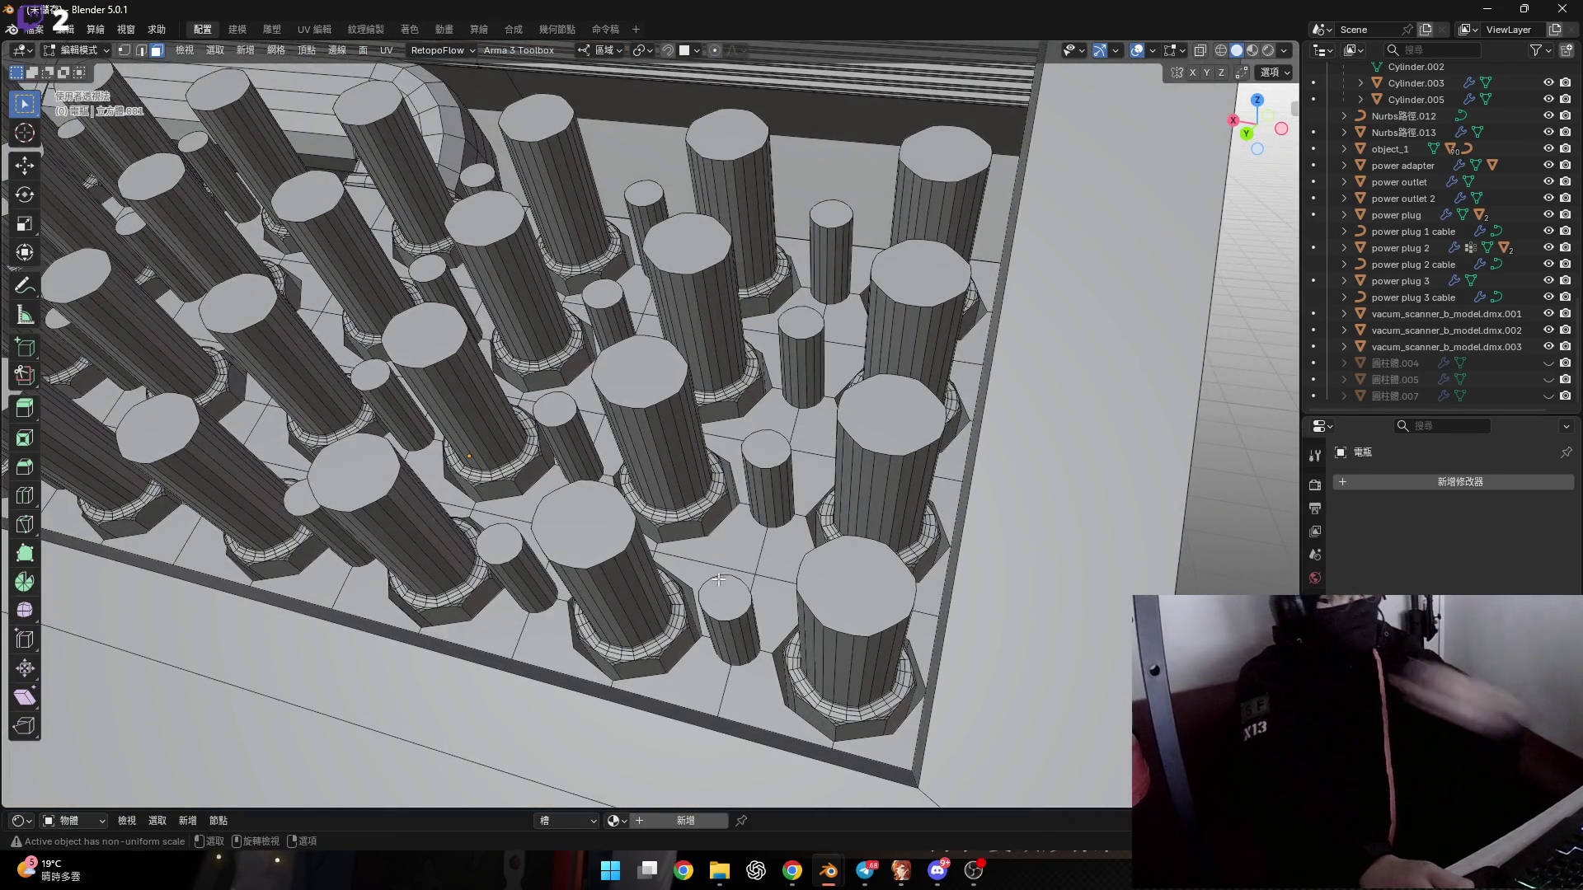
Select the top faces of the first two thin pins.
{"action": "middle_click_drag", "start_coordinate": [729, 591], "coordinate": [773, 584]}
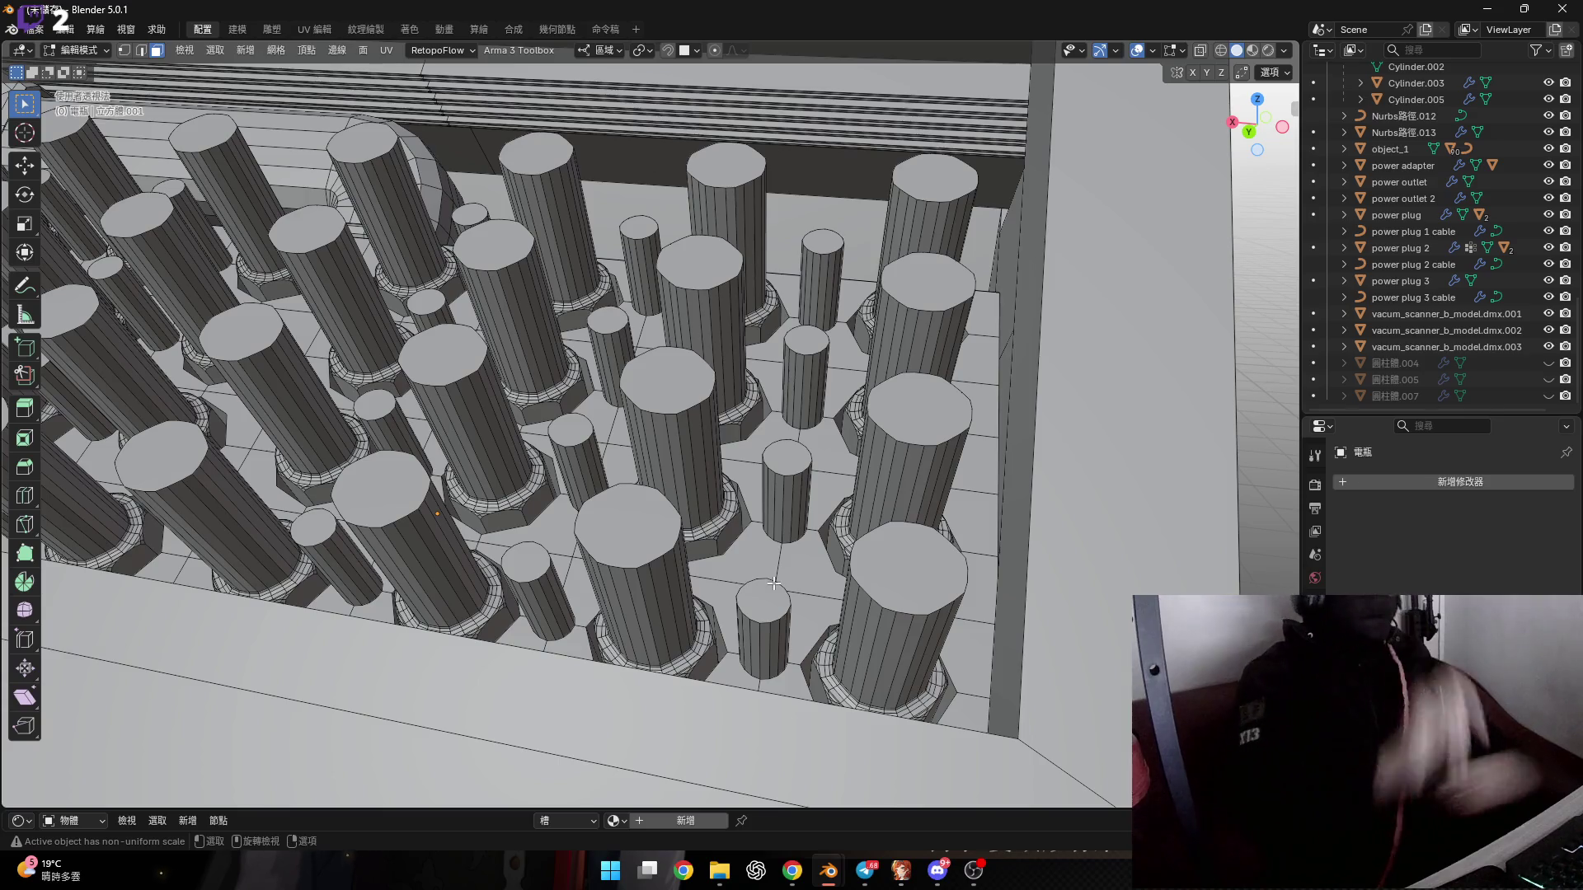
{"action": "scroll", "coordinate": [773, 583], "scroll_direction": "down", "scroll_amount": 5}
{"action": "scroll", "coordinate": [497, 431], "scroll_direction": "up", "scroll_amount": 5}
{"action": "scroll", "coordinate": [497, 431], "scroll_direction": "up", "scroll_amount": 5}
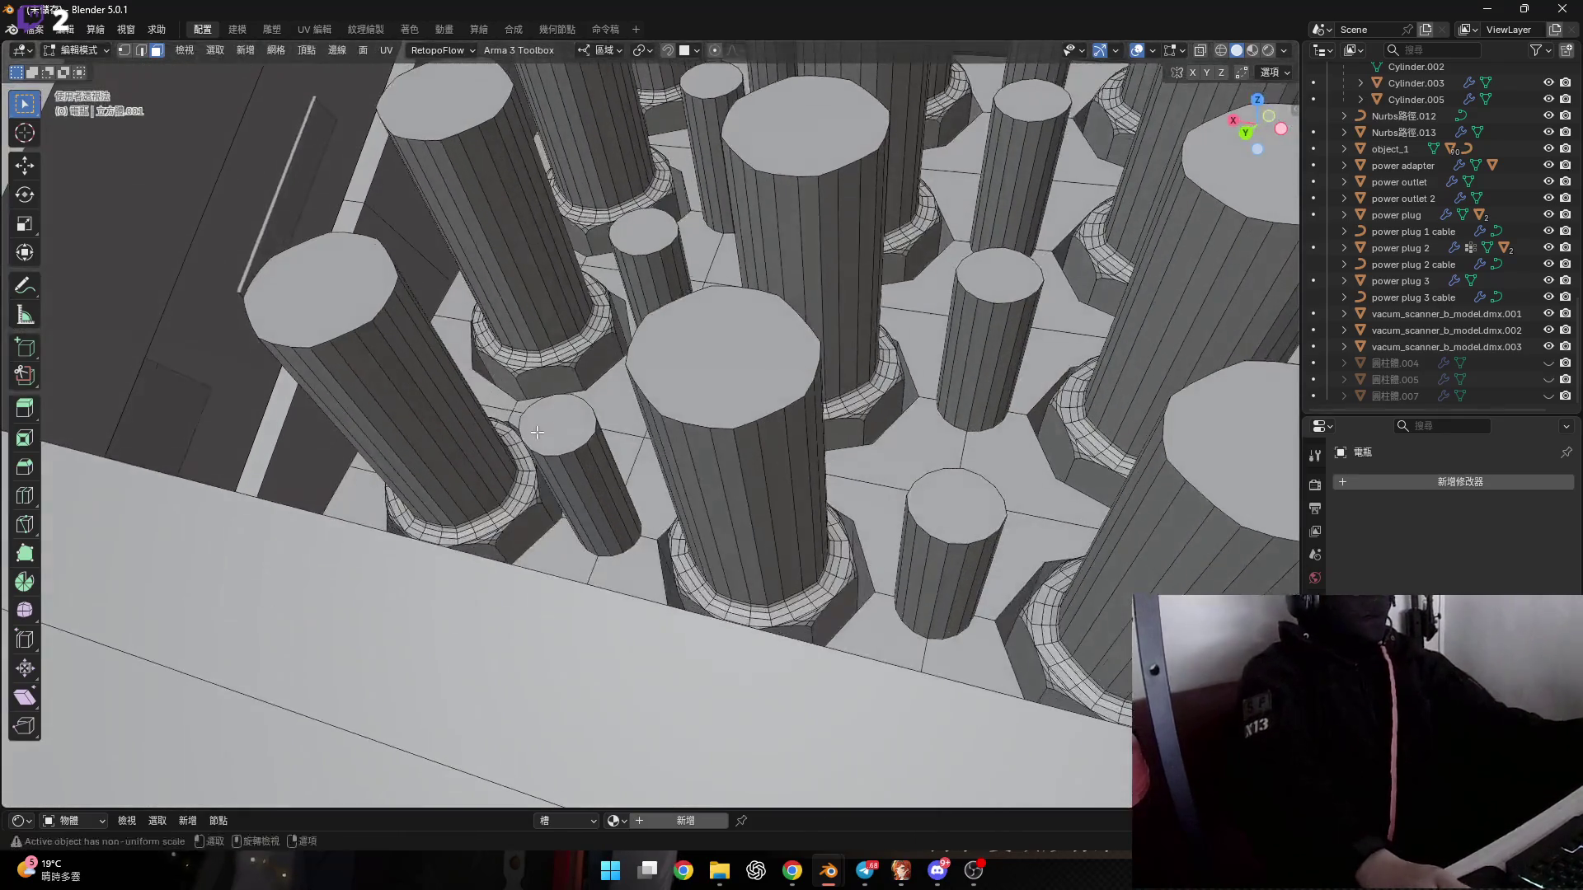
{"action": "left_click", "coordinate": [581, 411]}
{"action": "scroll", "coordinate": [587, 408], "scroll_direction": "up", "scroll_amount": 4}
{"action": "scroll", "coordinate": [587, 407], "scroll_direction": "up", "scroll_amount": 1}
{"action": "middle_click_drag", "start_coordinate": [587, 408], "coordinate": [590, 388]}
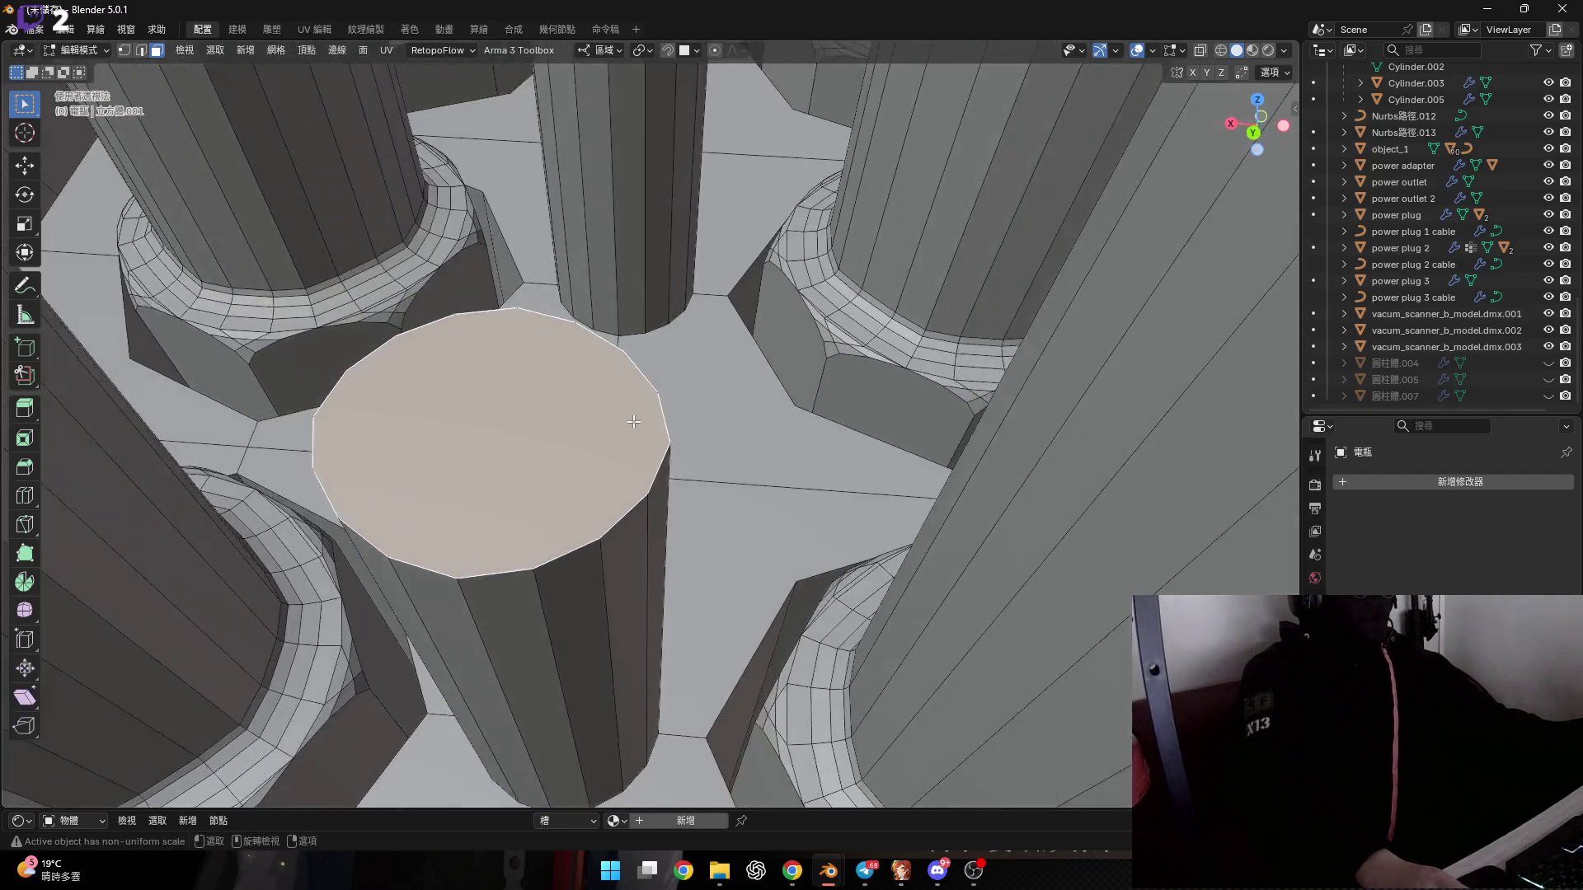
{"action": "middle_click_drag", "start_coordinate": [591, 388], "coordinate": [614, 470]}
{"action": "scroll", "coordinate": [613, 470], "scroll_direction": "down", "scroll_amount": 3}
{"action": "scroll", "coordinate": [613, 470], "scroll_direction": "down", "scroll_amount": 4}
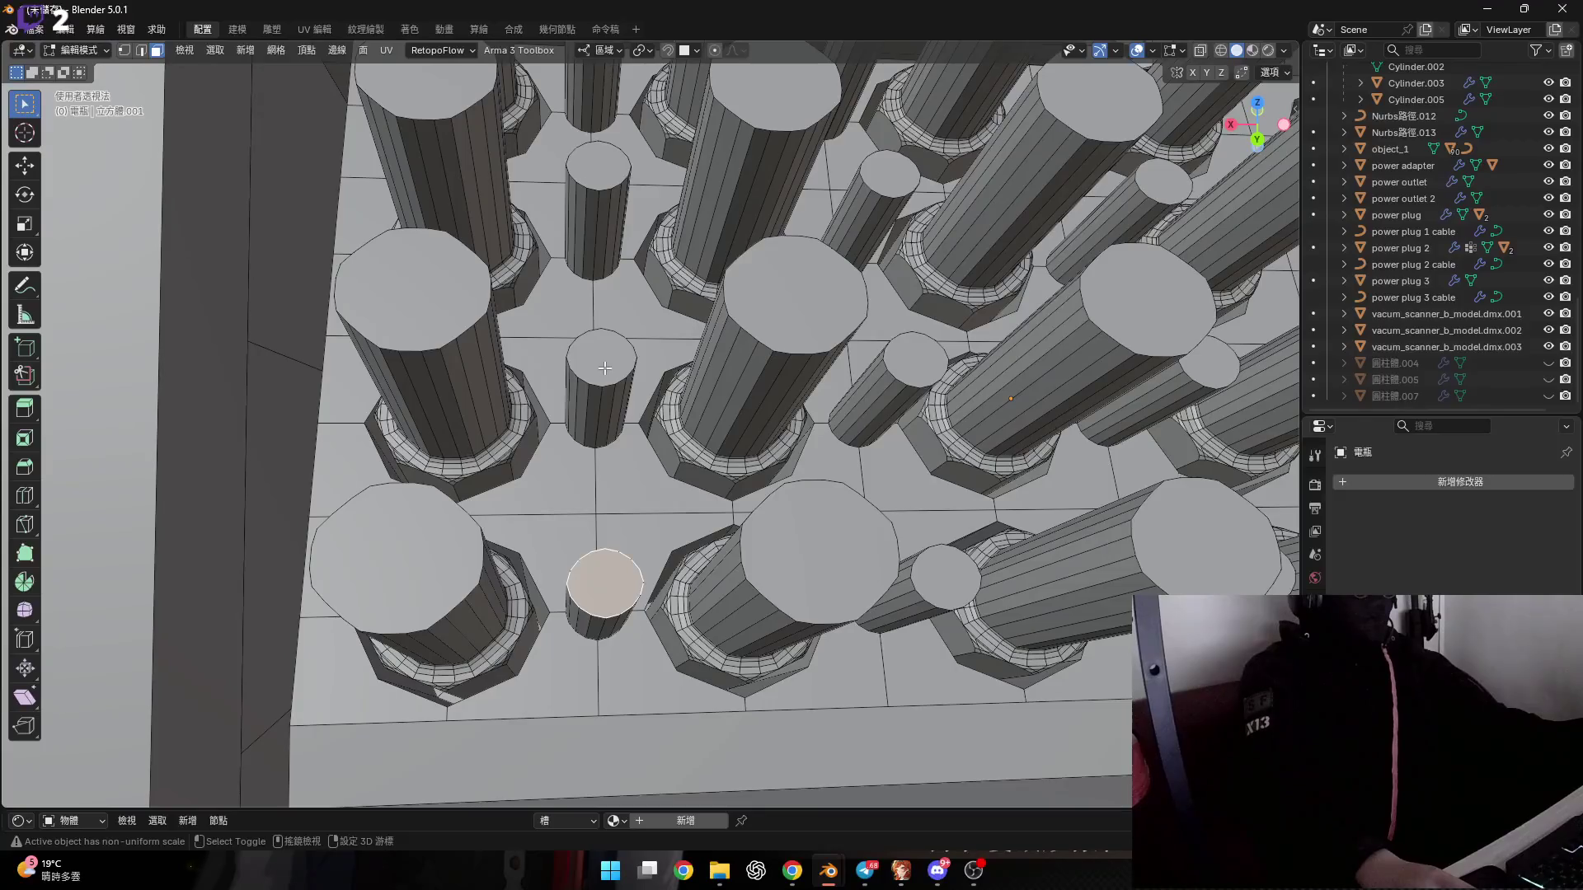
{"action": "scroll", "coordinate": [605, 369], "scroll_direction": "down", "scroll_amount": 3}
{"action": "left_click", "coordinate": [583, 438], "text": "shift"}
Add the remaining thin pin tops across the grid to the selection.
{"action": "right_click", "coordinate": [583, 251], "text": "shift"}
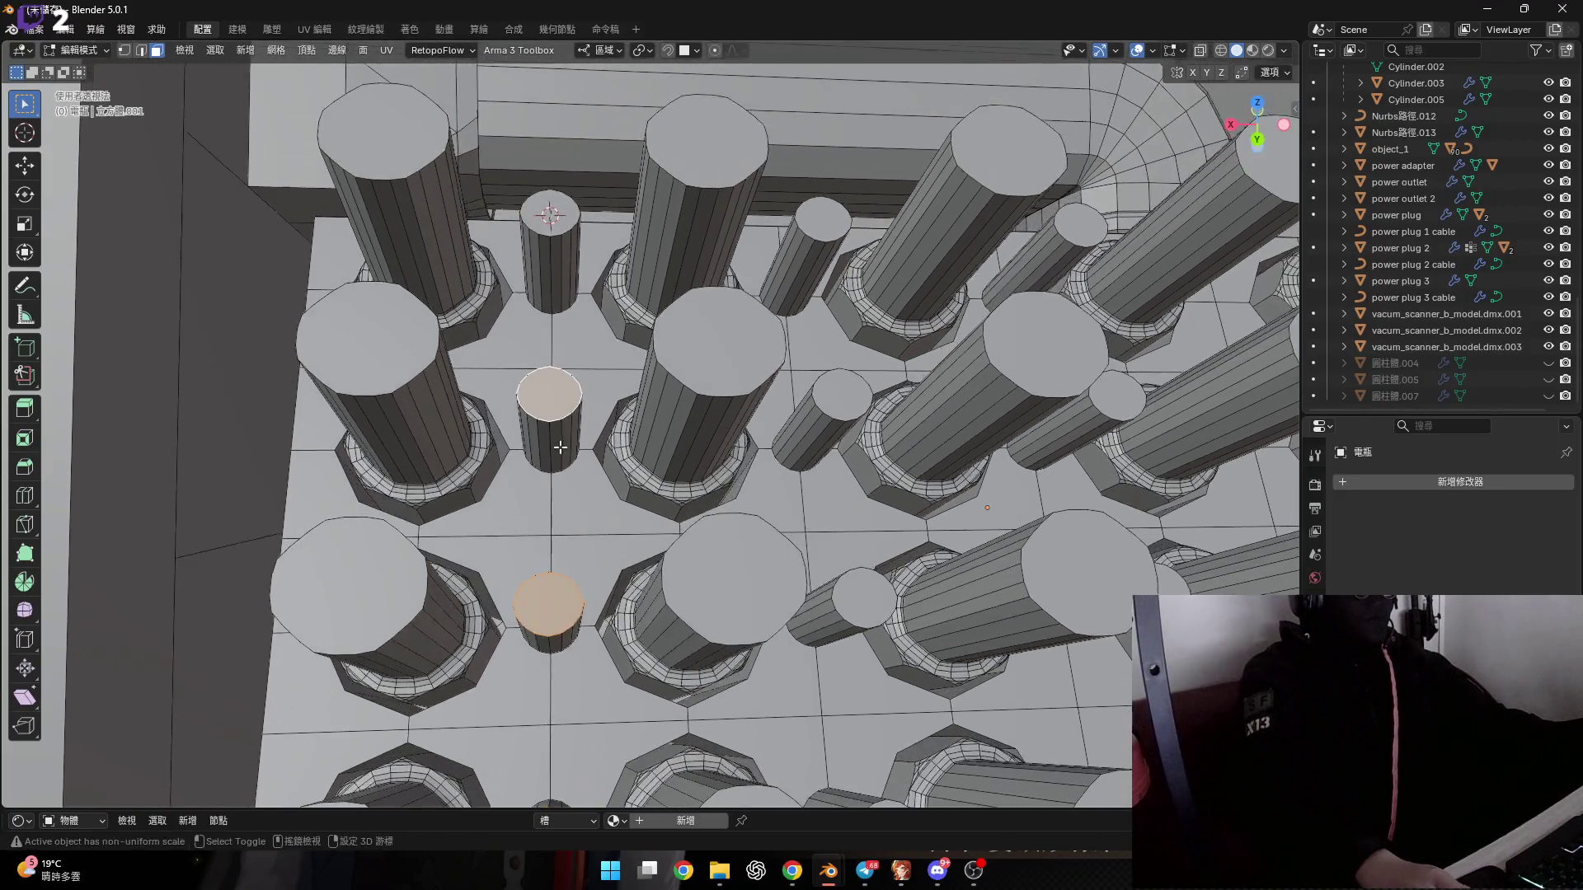
{"action": "middle_click_drag", "start_coordinate": [570, 274], "coordinate": [626, 285]}
{"action": "left_click", "coordinate": [746, 618], "text": "shift"}
{"action": "left_click", "coordinate": [730, 398], "text": "shift"}
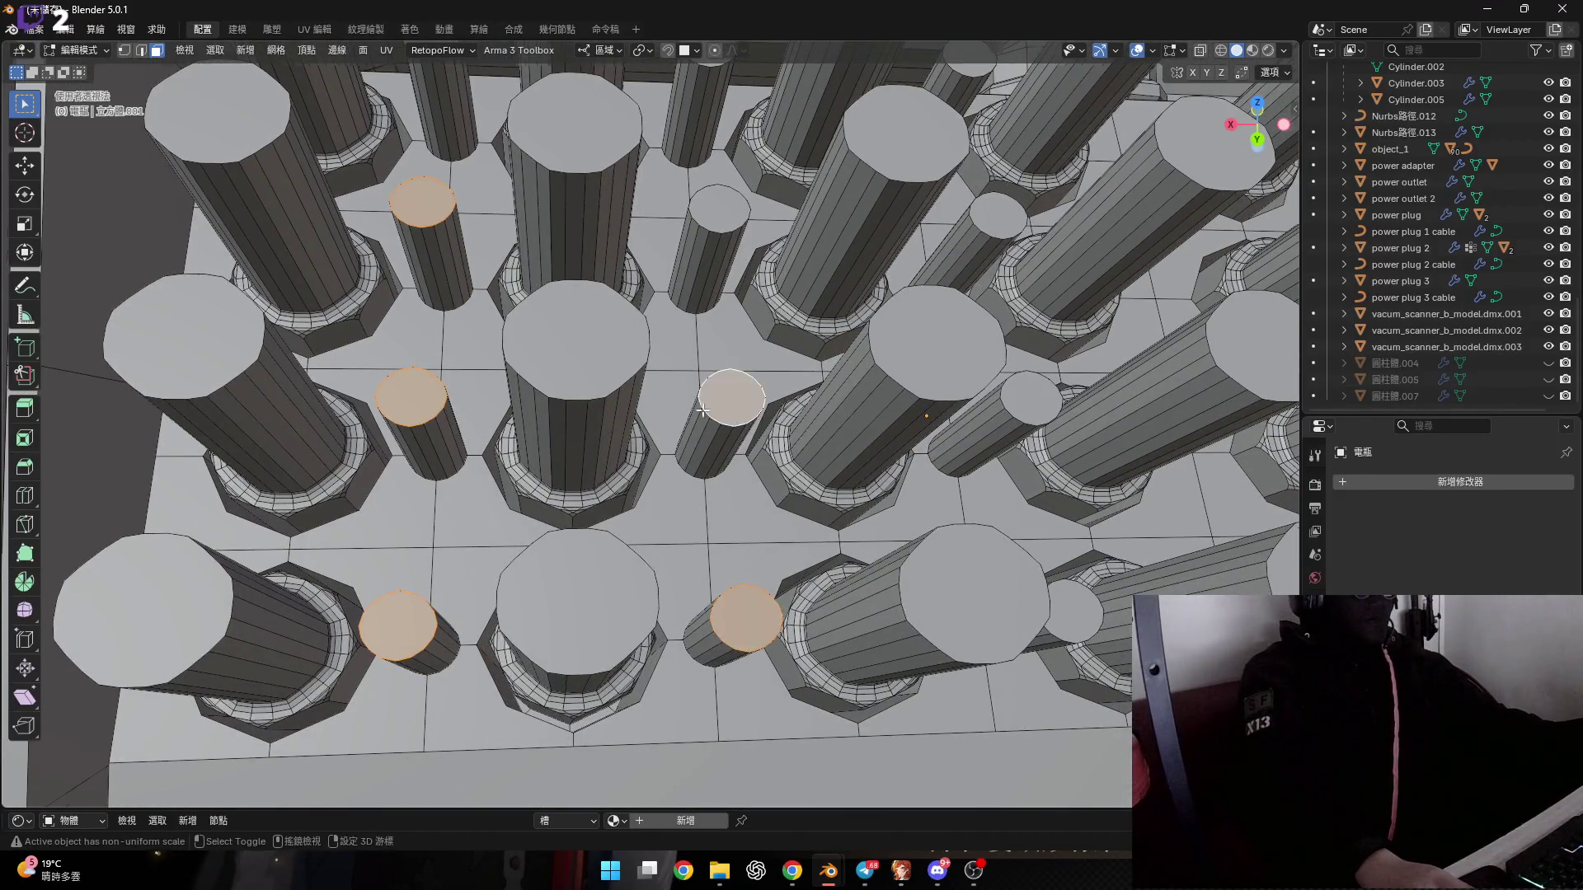
{"action": "middle_click_drag", "start_coordinate": [730, 398], "coordinate": [678, 409]}
{"action": "left_click", "coordinate": [679, 410], "text": "shift"}
{"action": "left_click", "coordinate": [678, 410], "text": "shift"}
{"action": "left_click", "coordinate": [664, 208], "text": "shift"}
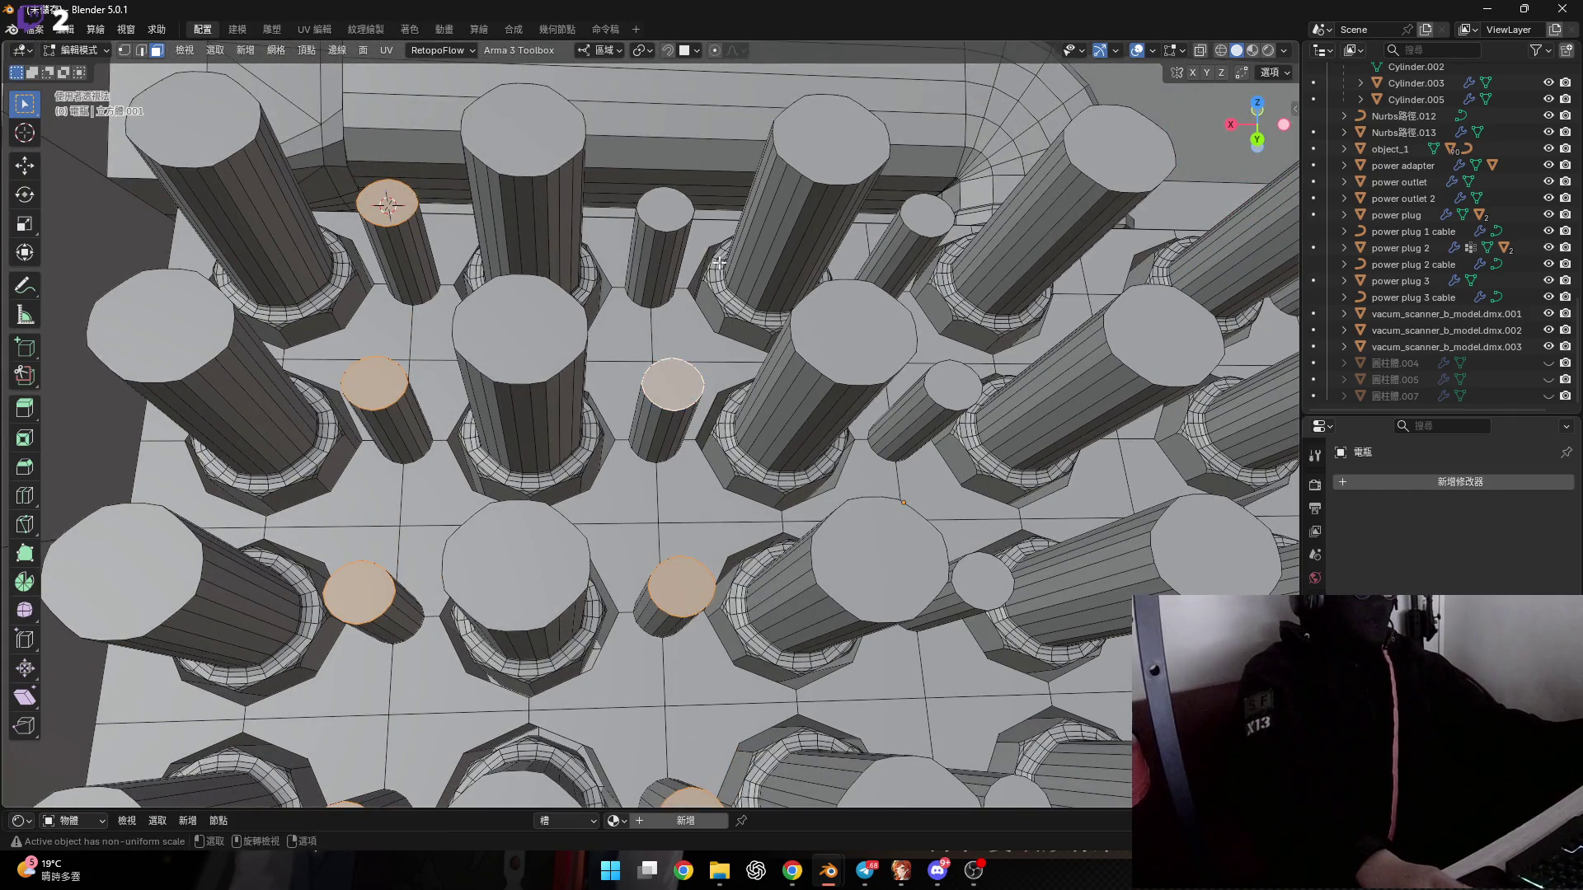
{"action": "middle_click_drag", "start_coordinate": [667, 213], "coordinate": [530, 176], "text": "shift"}
{"action": "left_click", "coordinate": [793, 181], "text": "shift"}
{"action": "left_click", "coordinate": [809, 366], "text": "shift"}
{"action": "middle_click_drag", "start_coordinate": [809, 365], "coordinate": [727, 198], "text": "shift"}
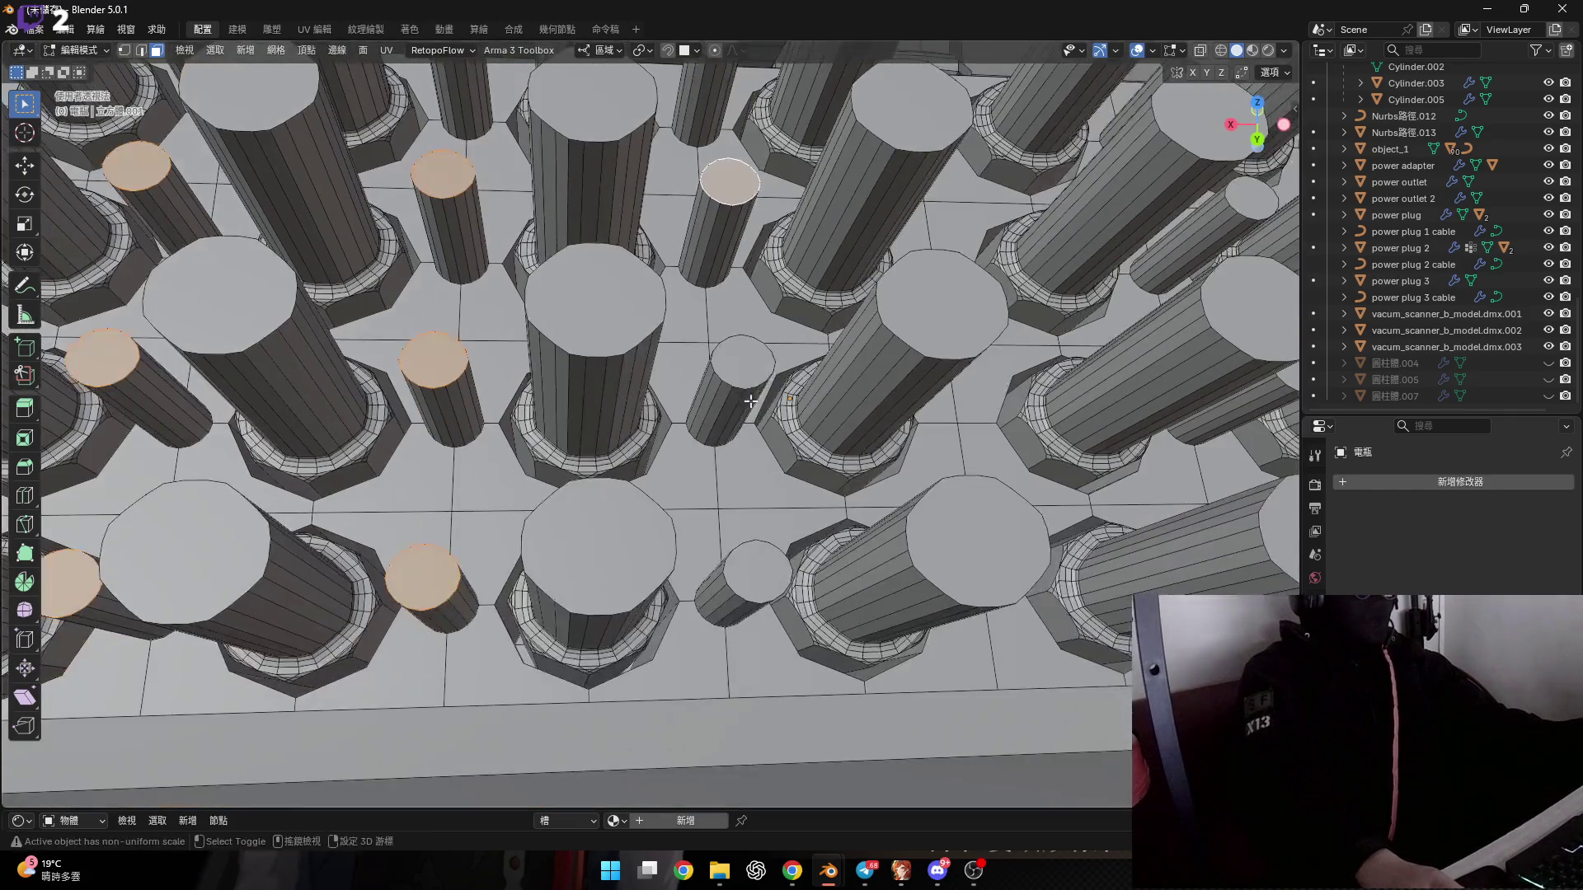
{"action": "left_click", "coordinate": [744, 581], "text": "shift"}
{"action": "middle_click_drag", "start_coordinate": [744, 581], "coordinate": [792, 413]}
Try a Z move on the pin tops, cancel it, and undo them back to flat circles.
{"action": "key", "text": "g"}
{"action": "key", "text": "z"}
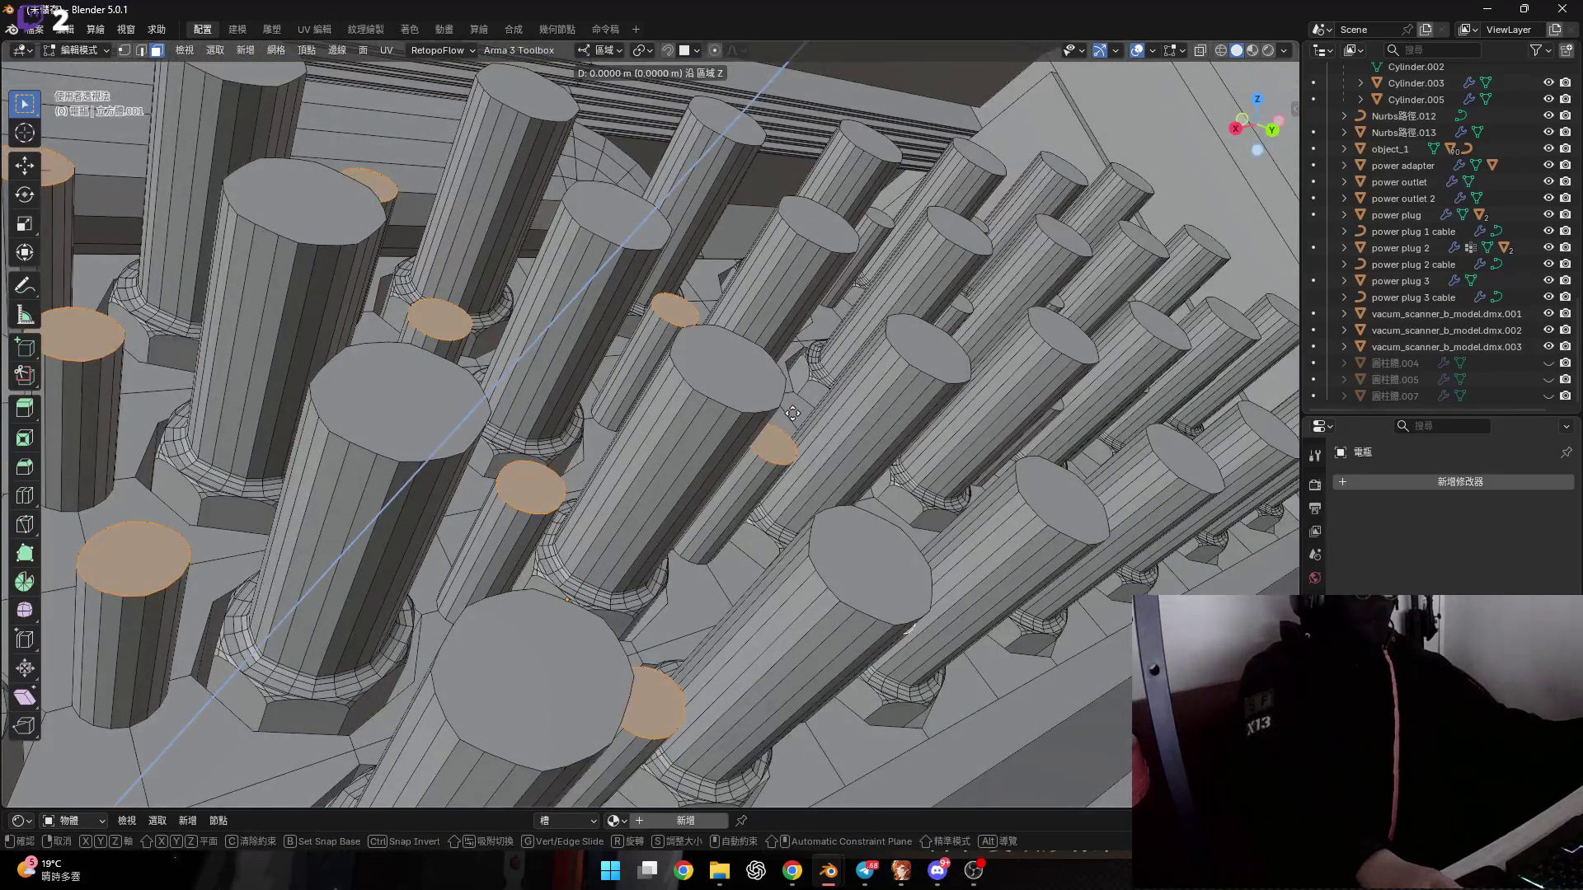
{"action": "key", "text": "x"}
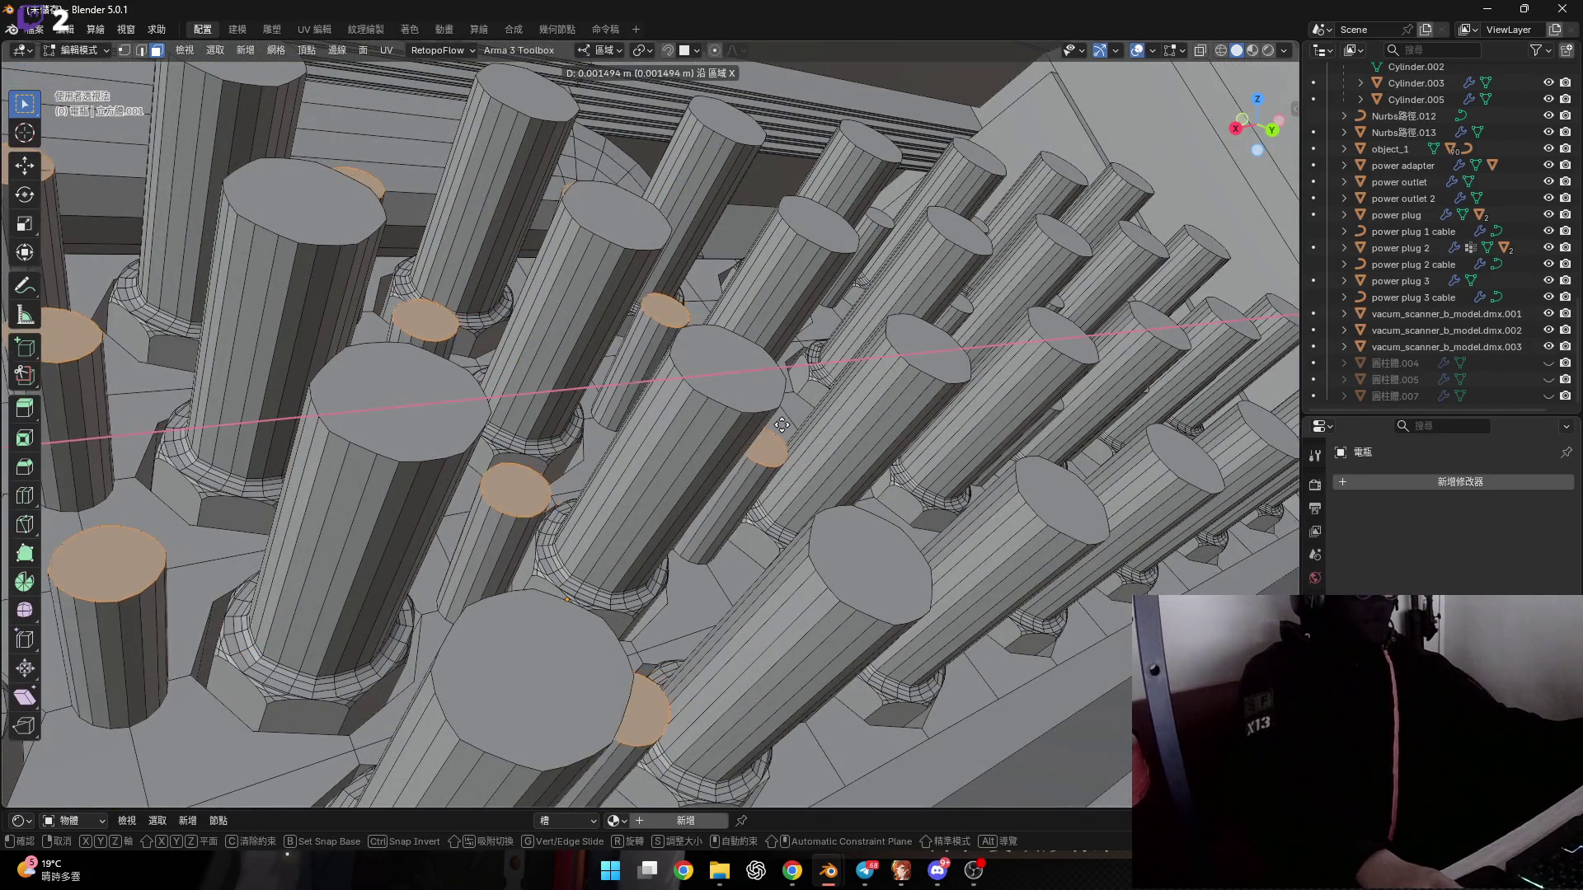
{"action": "key", "text": "Escape"}
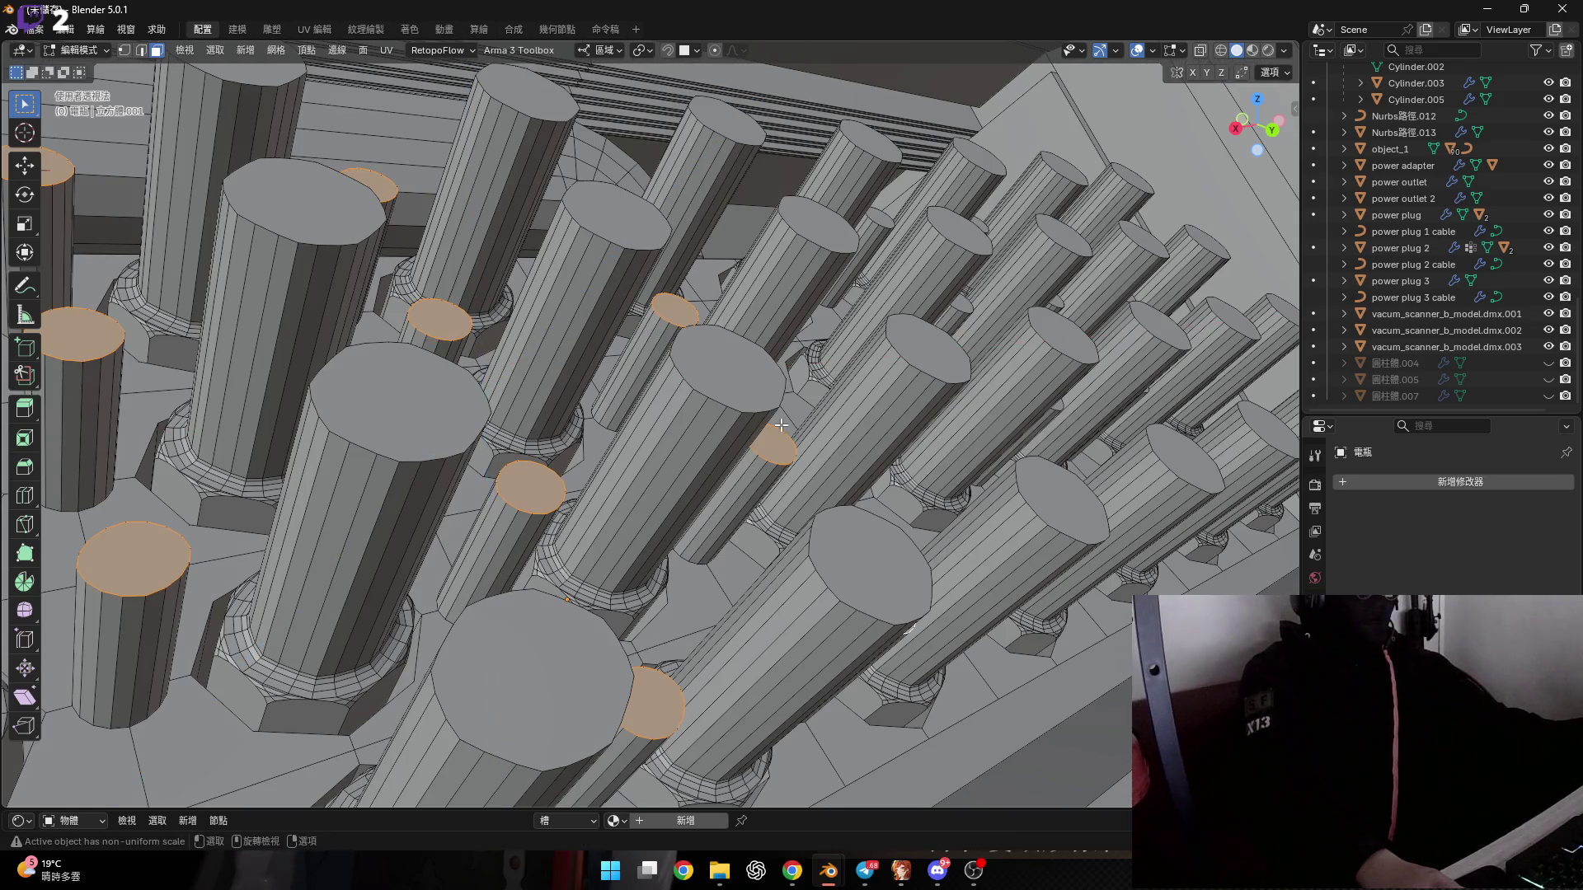
{"action": "scroll", "coordinate": [767, 431], "scroll_direction": "down", "scroll_amount": 6}
{"action": "mouse_move", "coordinate": [763, 432]}
{"action": "middle_mouse_down"}
{"action": "mouse_move", "coordinate": [653, 432]}
{"action": "mouse_move", "coordinate": [660, 459]}
{"action": "mouse_move", "coordinate": [606, 412]}
{"action": "middle_mouse_up"}
{"action": "key", "text": "ctrl+z"}
{"action": "key", "text": "ctrl+z"}
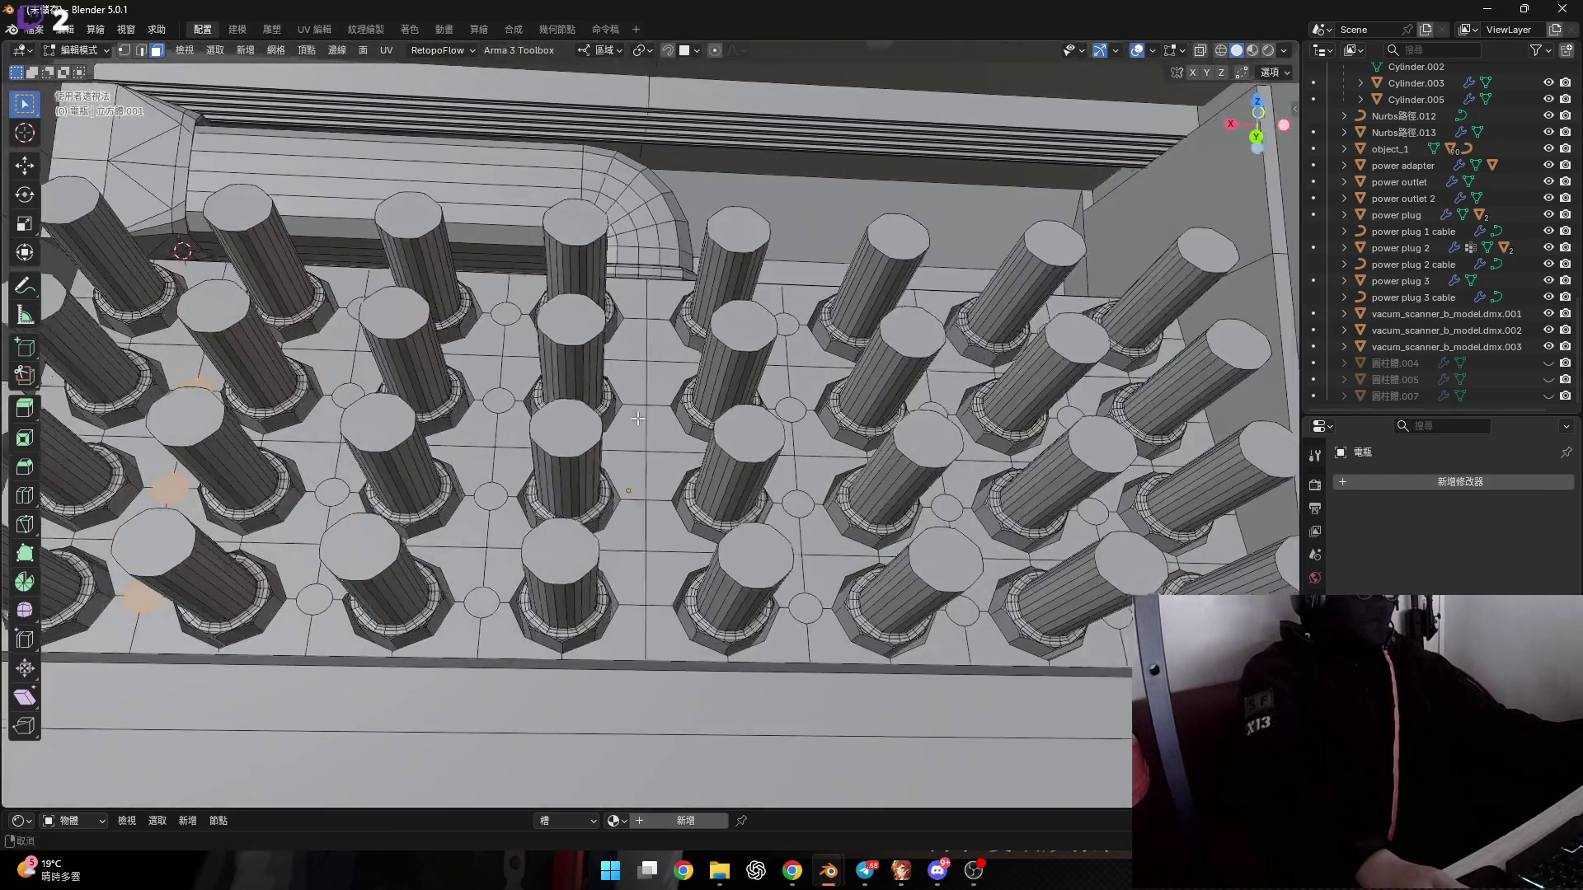
Clear the mesh selection and frame the whole box.
{"action": "scroll", "coordinate": [606, 413], "scroll_direction": "up", "scroll_amount": 3}
{"action": "key", "text": "a"}
{"action": "left_click", "coordinate": [1152, 51]}
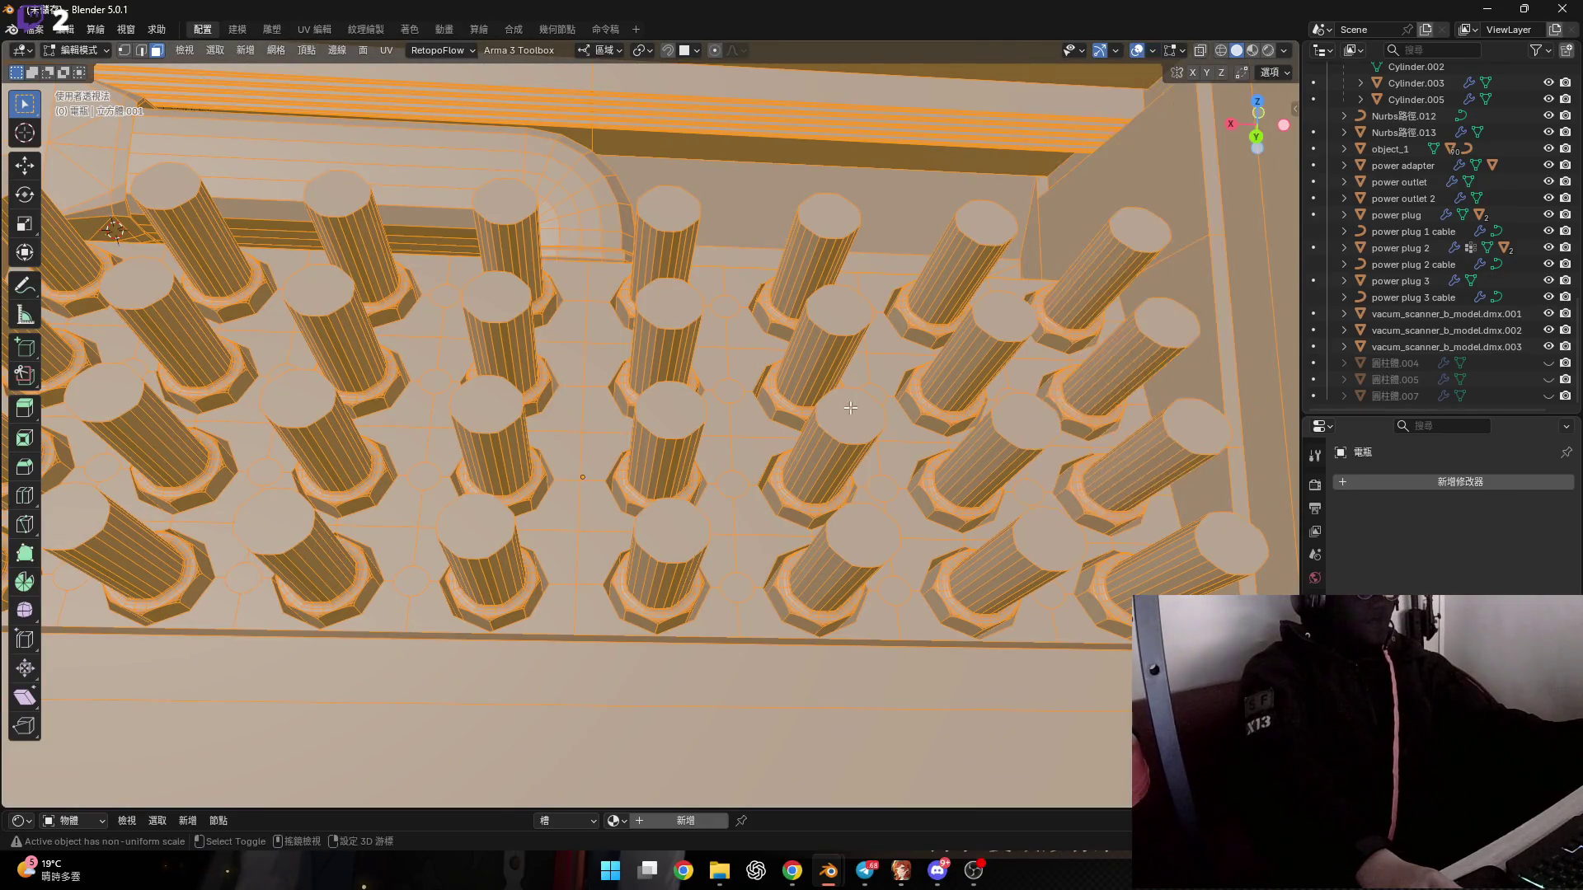
{"action": "scroll", "coordinate": [842, 406], "scroll_direction": "down", "scroll_amount": 2}
{"action": "scroll", "coordinate": [843, 407], "scroll_direction": "down", "scroll_amount": 4}
{"action": "key", "text": "alt+a"}
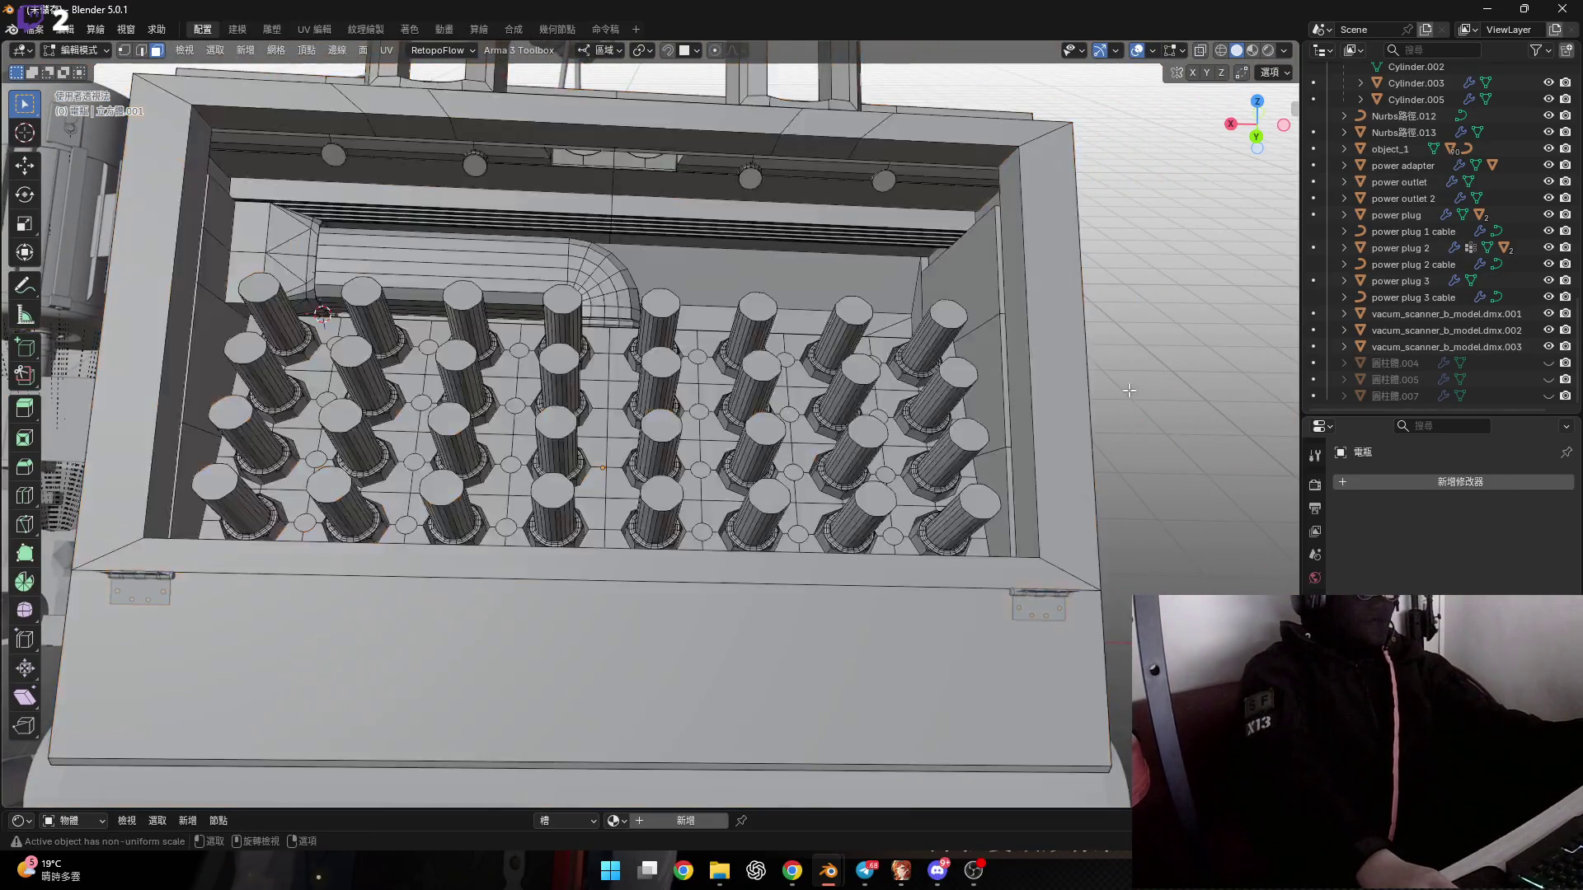
{"action": "middle_click_drag", "start_coordinate": [174, 487], "coordinate": [361, 484], "text": "shift"}
{"action": "scroll", "coordinate": [361, 484], "scroll_direction": "up", "scroll_amount": 4}
{"action": "scroll", "coordinate": [495, 412], "scroll_direction": "up", "scroll_amount": 4}
Extrude the first four floor circles along their normals into short nubs.
{"action": "left_click", "coordinate": [572, 680]}
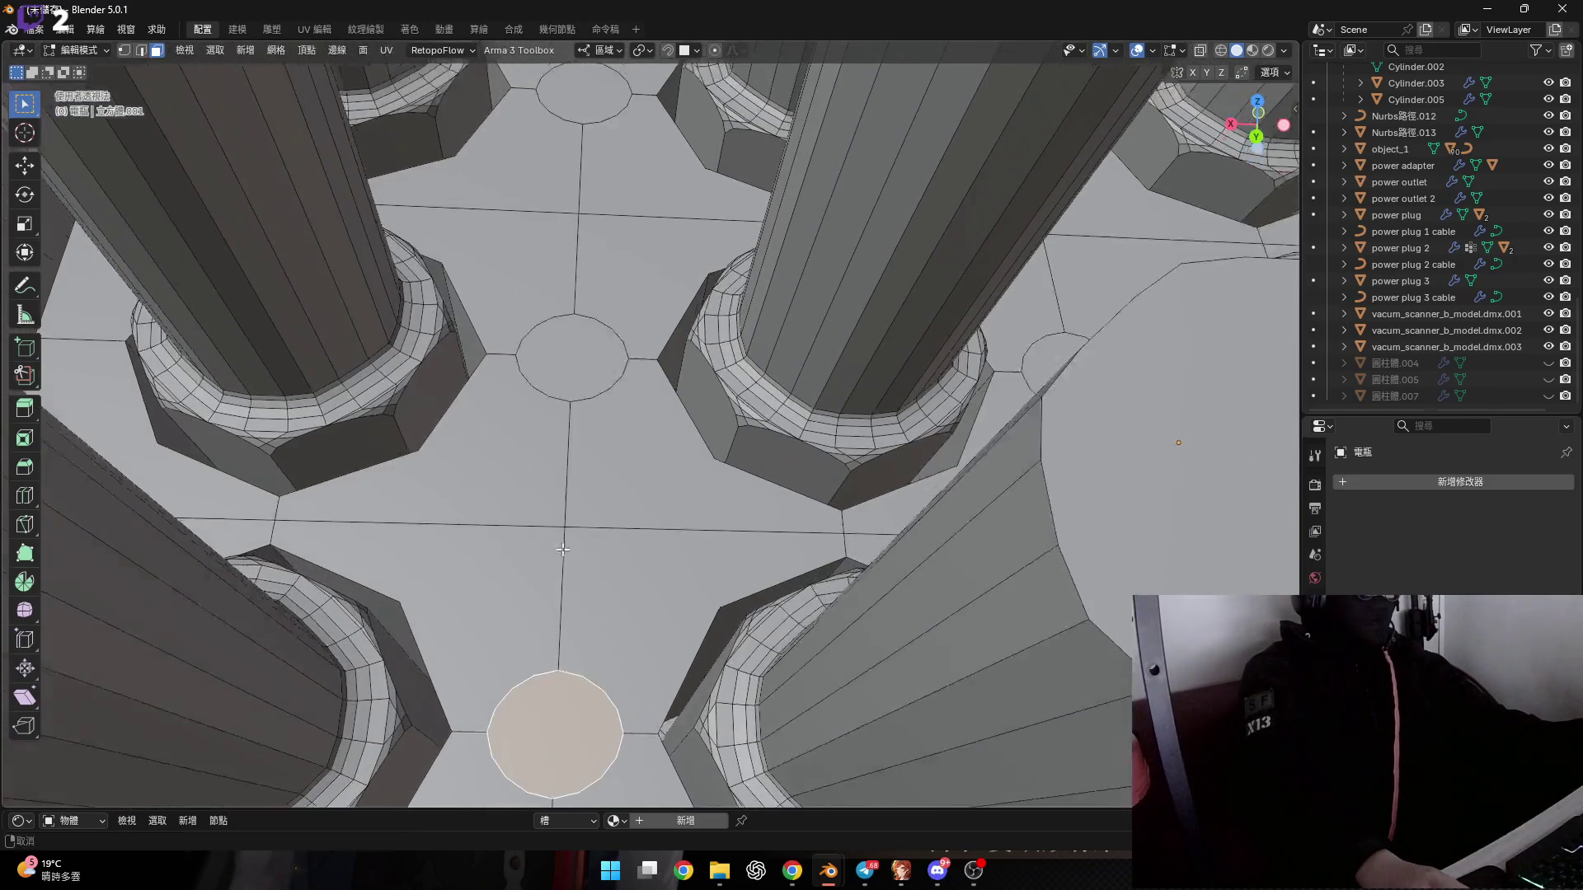
{"action": "scroll", "coordinate": [567, 350], "scroll_direction": "up", "scroll_amount": 1}
{"action": "left_click", "coordinate": [567, 351], "text": "shift"}
{"action": "scroll", "coordinate": [567, 351], "scroll_direction": "down", "scroll_amount": 1}
{"action": "middle_click_drag", "start_coordinate": [536, 314], "coordinate": [544, 470], "text": "shift"}
{"action": "left_click", "coordinate": [567, 225], "text": "shift"}
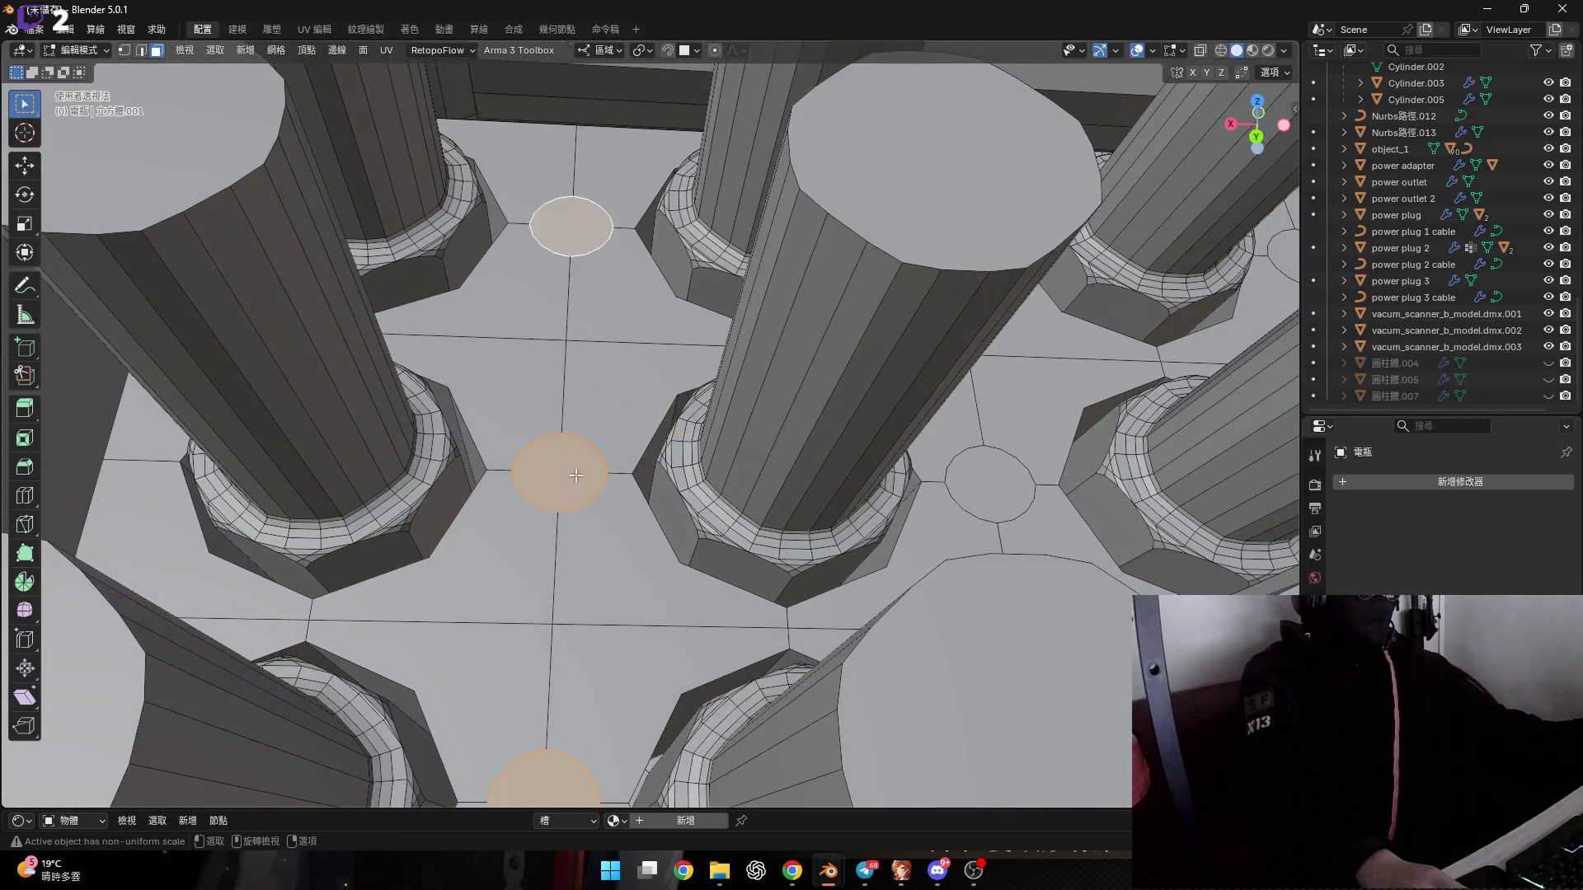
{"action": "scroll", "coordinate": [567, 224], "scroll_direction": "down", "scroll_amount": 3}
{"action": "left_click", "coordinate": [558, 207], "text": "shift"}
{"action": "middle_click_drag", "start_coordinate": [558, 373], "coordinate": [581, 383]}
{"action": "scroll", "coordinate": [581, 384], "scroll_direction": "up", "scroll_amount": 3}
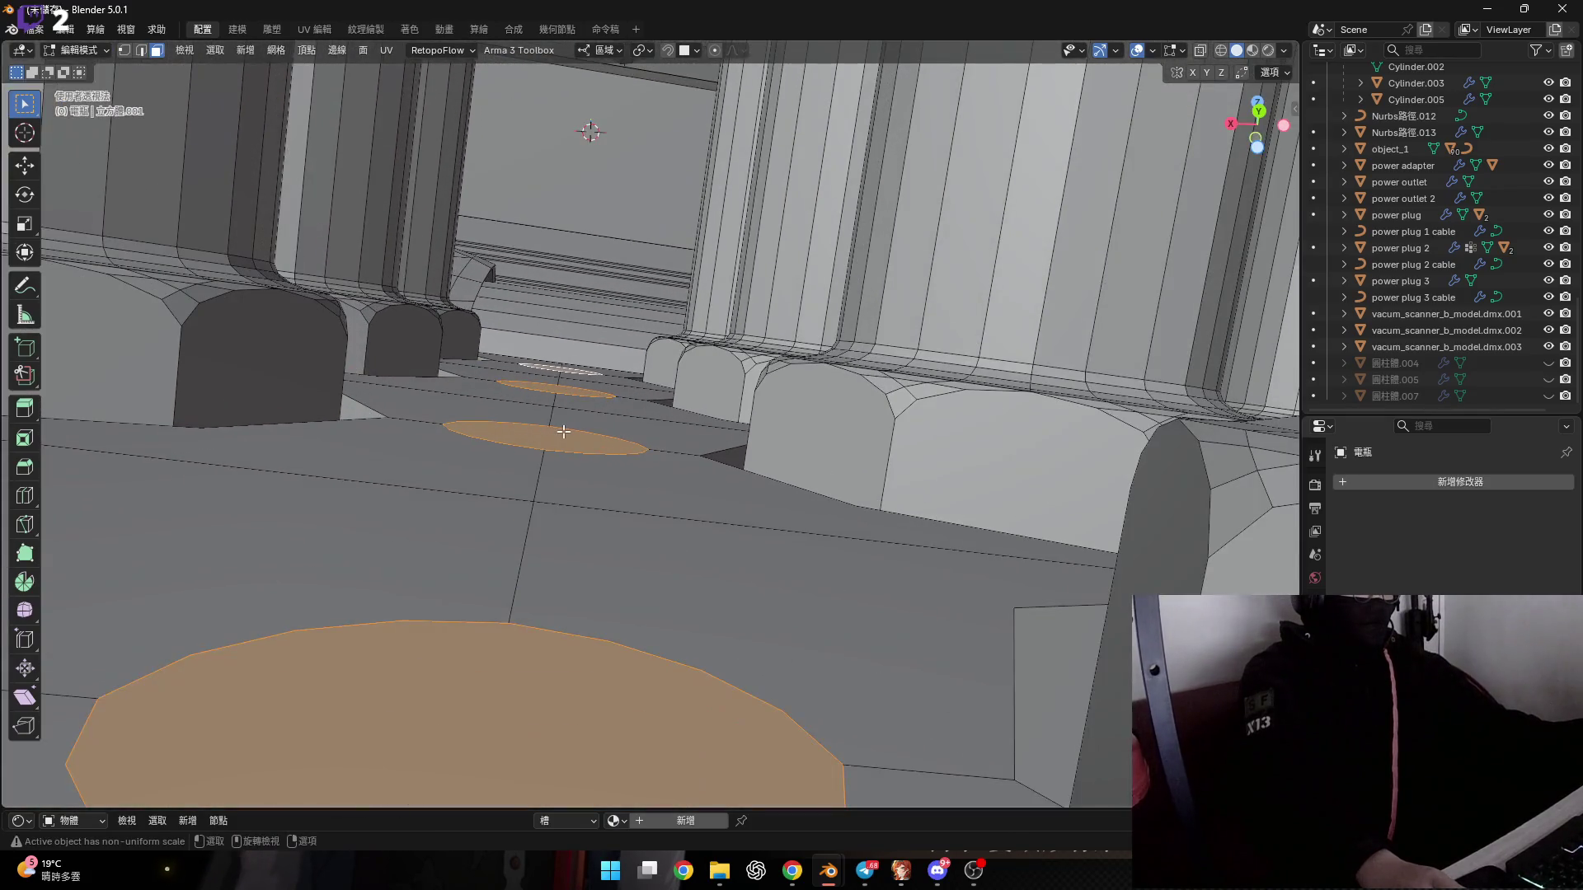
{"action": "key", "text": "e"}
{"action": "left_click", "coordinate": [594, 343]}
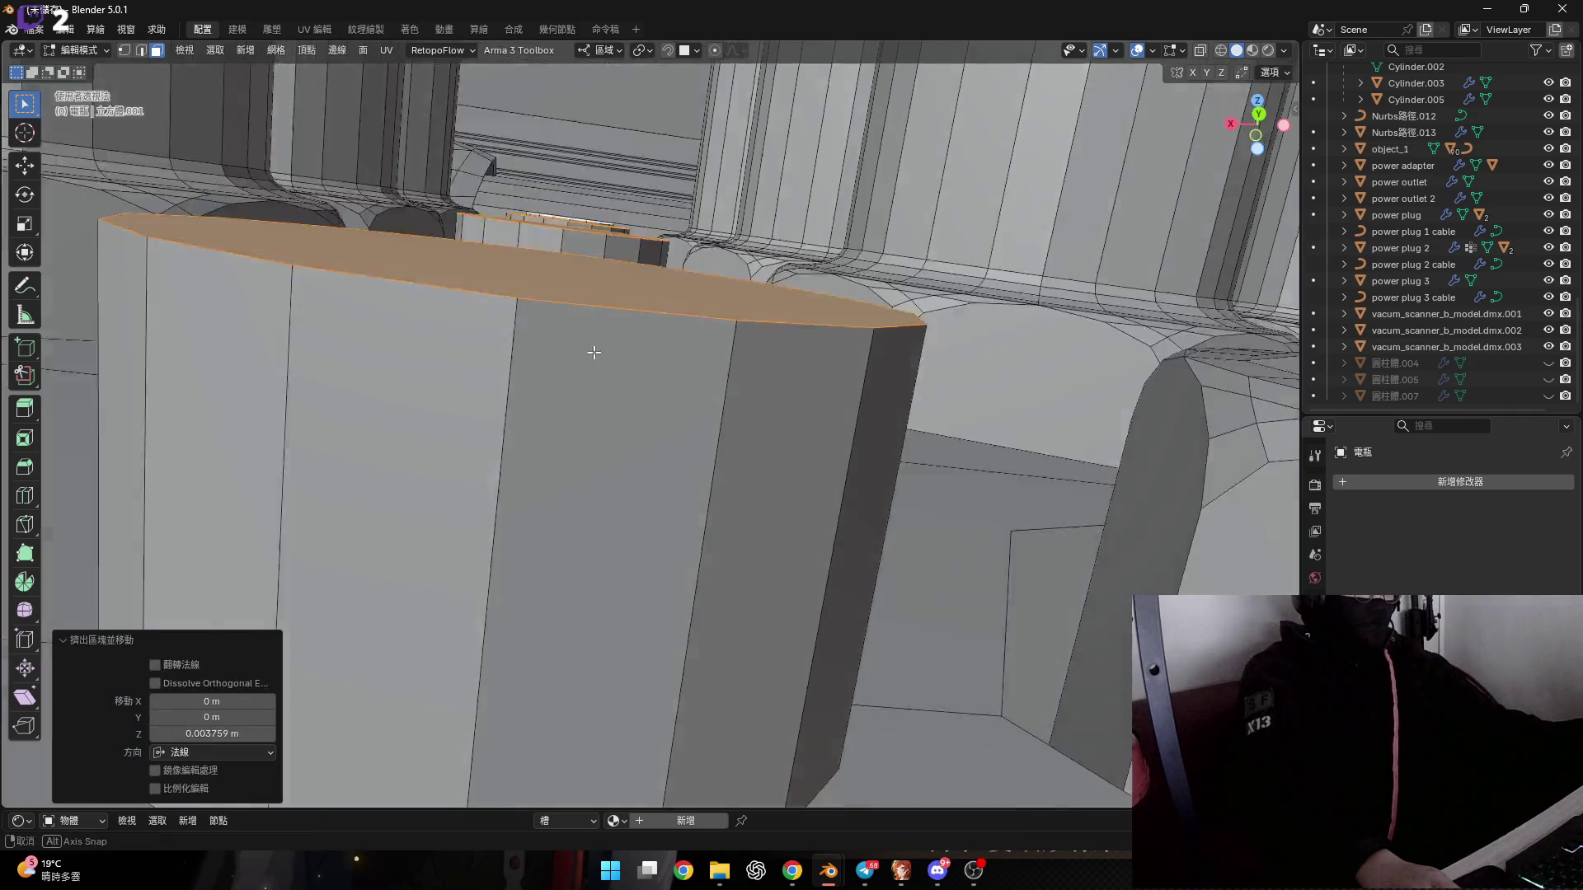
Raise three more floor circles 0.002 m along Z.
{"action": "middle_click_drag", "start_coordinate": [594, 353], "coordinate": [600, 377]}
{"action": "scroll", "coordinate": [599, 377], "scroll_direction": "down", "scroll_amount": 5}
{"action": "mouse_move", "coordinate": [548, 445]}
{"action": "middle_mouse_down"}
{"action": "mouse_move", "coordinate": [550, 483]}
{"action": "mouse_move", "coordinate": [396, 330]}
{"action": "mouse_move", "coordinate": [357, 238]}
{"action": "middle_mouse_up"}
{"action": "scroll", "coordinate": [550, 483], "scroll_direction": "down", "scroll_amount": 4}
{"action": "left_click", "coordinate": [354, 367], "text": "shift"}
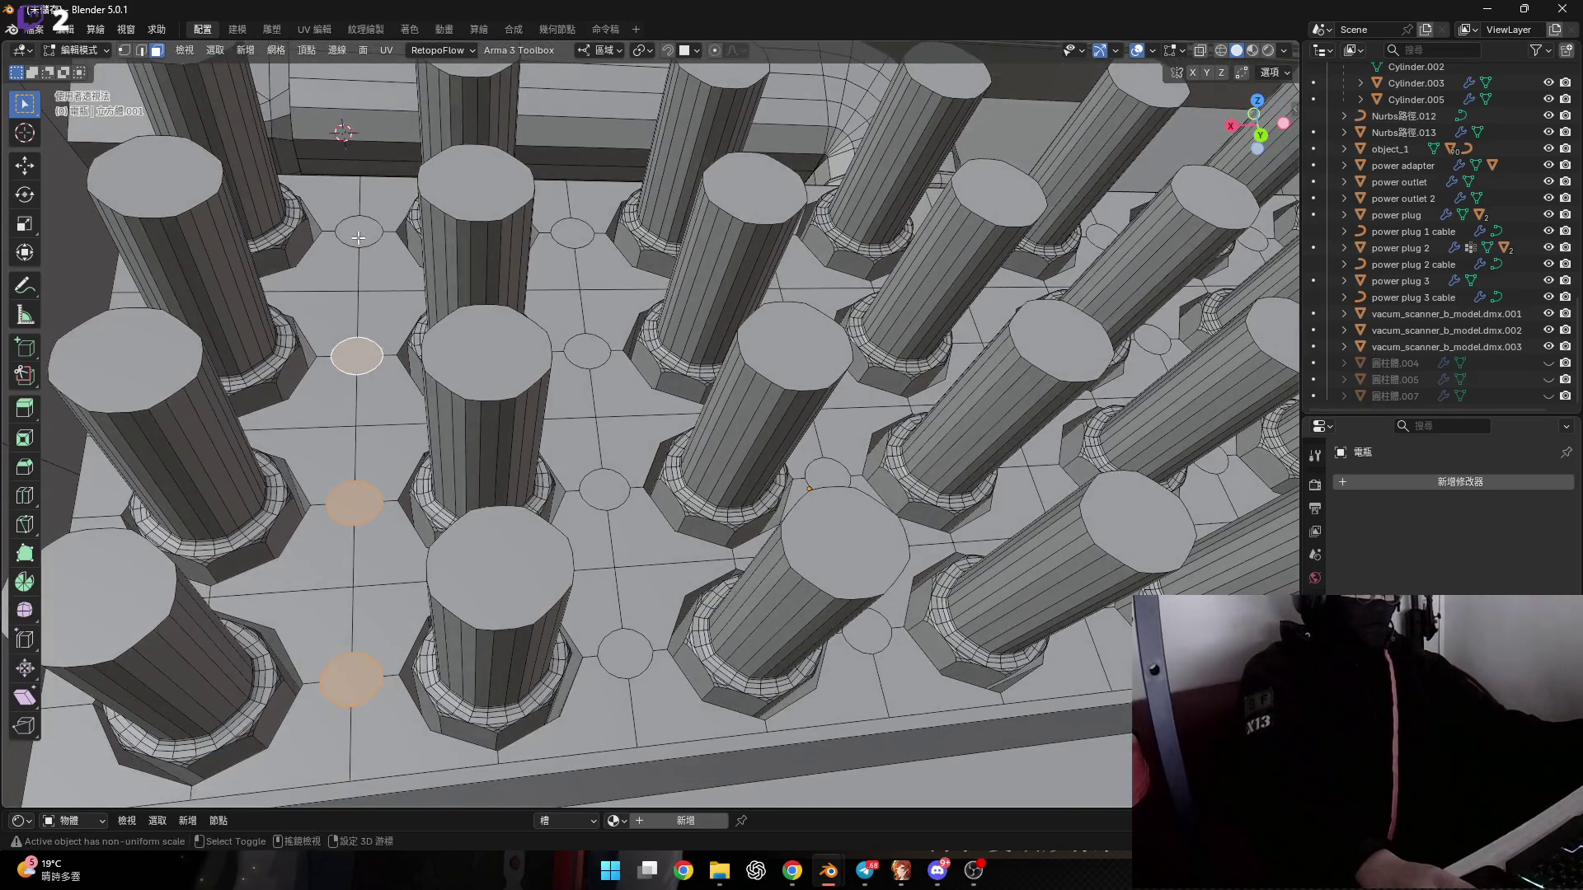
{"action": "left_click", "coordinate": [575, 239], "text": "shift"}
{"action": "middle_click_drag", "start_coordinate": [575, 239], "coordinate": [510, 562], "text": "shift"}
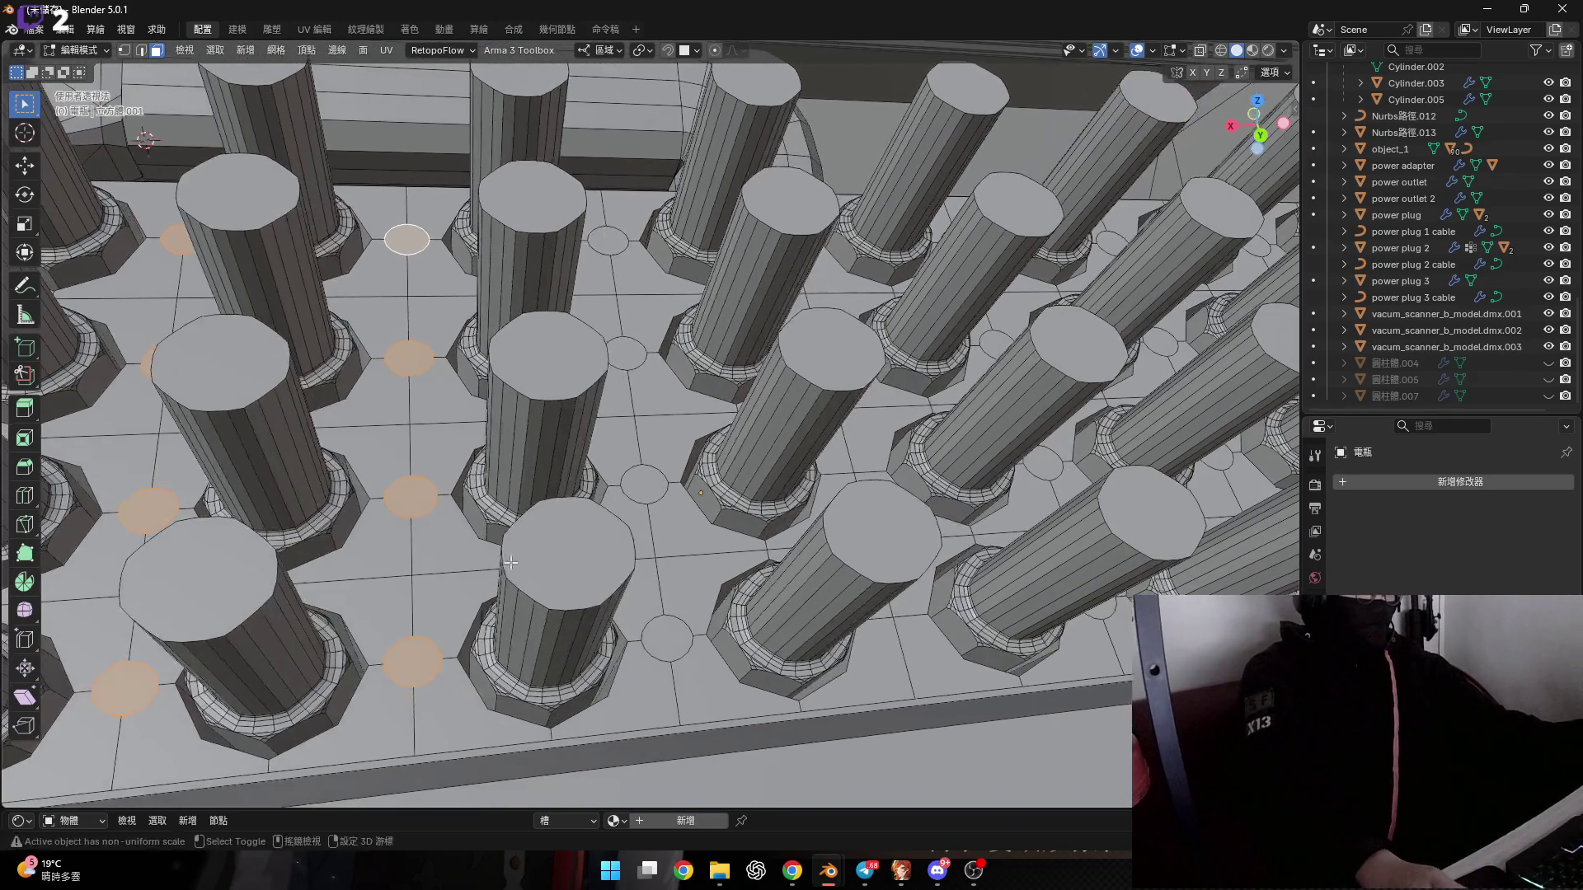
{"action": "left_click", "coordinate": [613, 244], "text": "shift"}
{"action": "scroll", "coordinate": [613, 244], "scroll_direction": "down", "scroll_amount": 3}
{"action": "scroll", "coordinate": [555, 510], "scroll_direction": "up", "scroll_amount": 5}
{"action": "middle_click_drag", "start_coordinate": [554, 510], "coordinate": [577, 477]}
{"action": "key", "text": "g"}
{"action": "key", "text": "z"}
{"action": "key", "text": "z"}
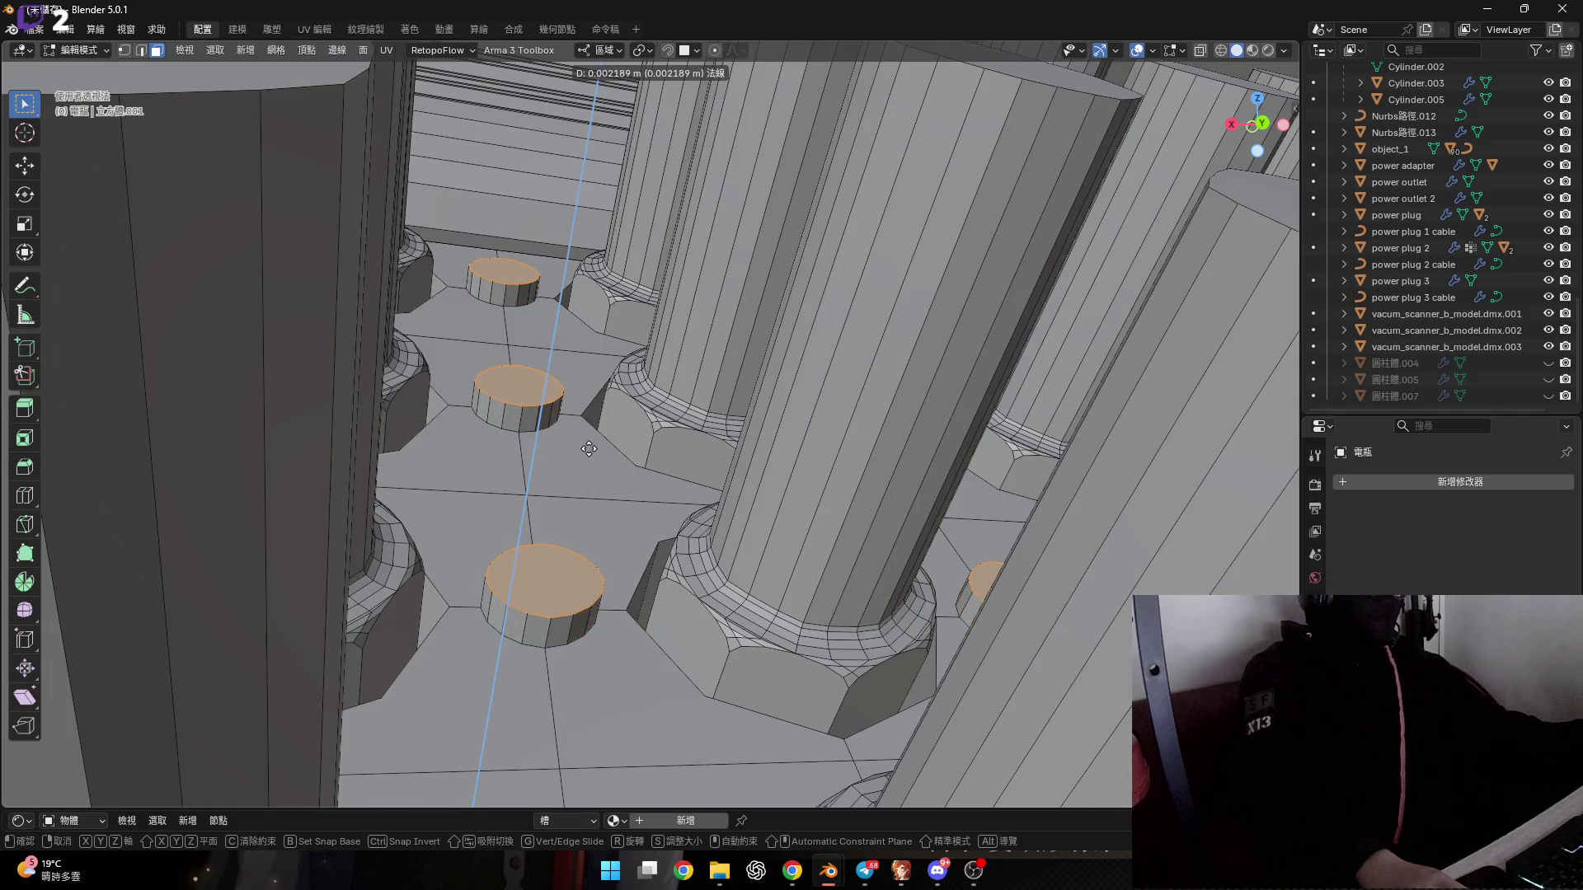
{"action": "type", "text": "0.00"}
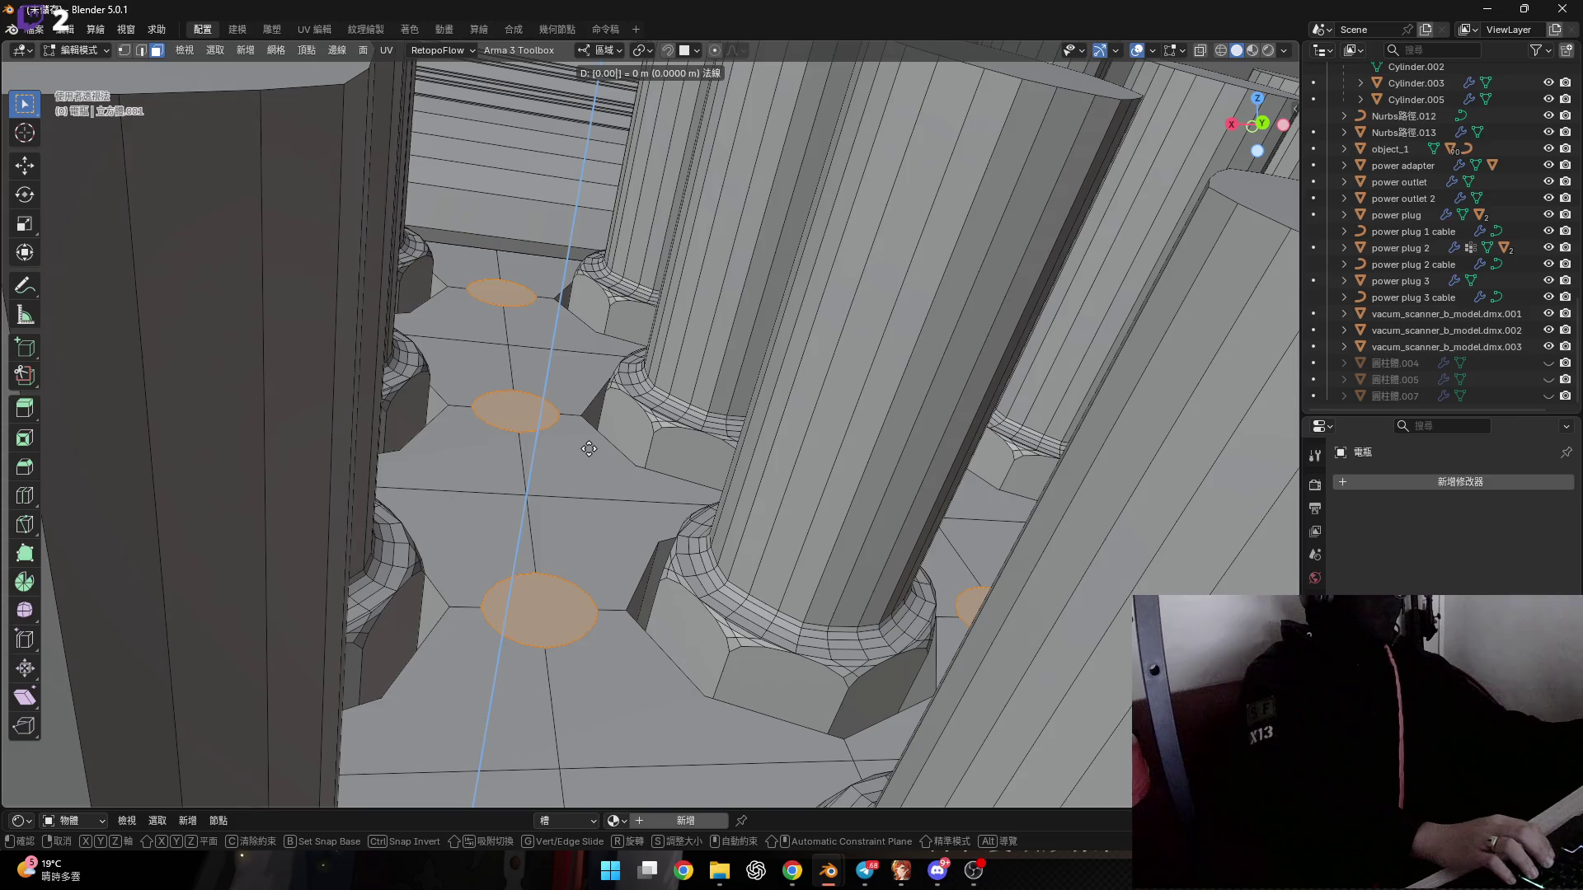
{"action": "type", "text": "2"}
{"action": "key", "text": "Return"}
Extrude the last four floor circles into matching short nubs.
{"action": "mouse_move", "coordinate": [588, 448]}
{"action": "middle_mouse_down"}
{"action": "mouse_move", "coordinate": [586, 532]}
{"action": "mouse_move", "coordinate": [490, 432]}
{"action": "middle_mouse_up"}
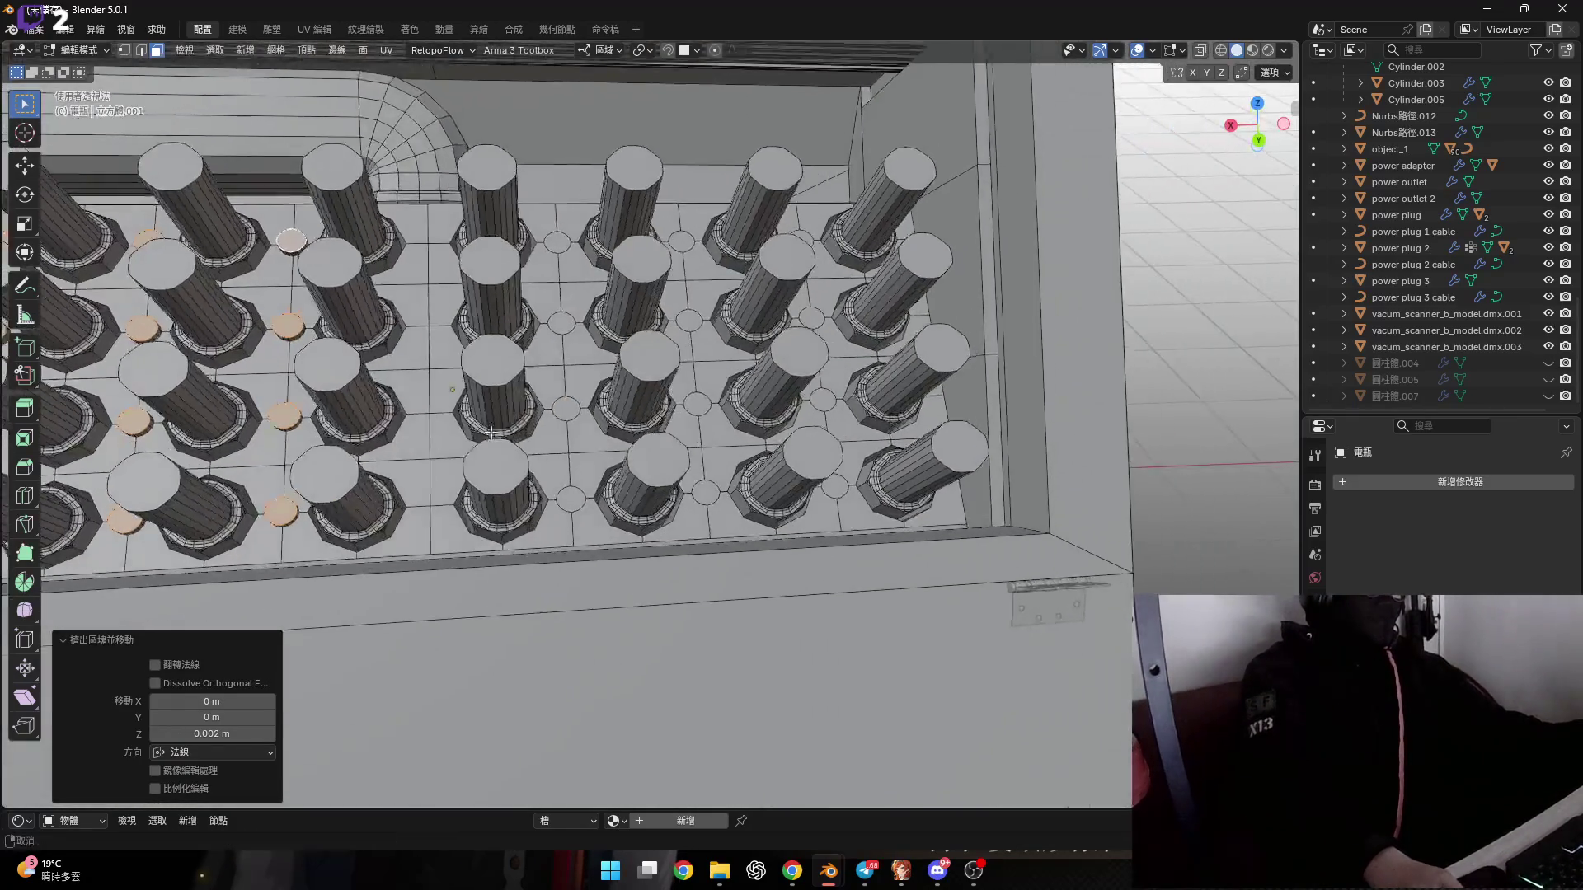
{"action": "scroll", "coordinate": [491, 432], "scroll_direction": "up", "scroll_amount": 4}
{"action": "left_click", "coordinate": [537, 566], "text": "shift"}
{"action": "left_click", "coordinate": [530, 379], "text": "shift"}
{"action": "middle_click_drag", "start_coordinate": [530, 378], "coordinate": [413, 405], "text": "shift"}
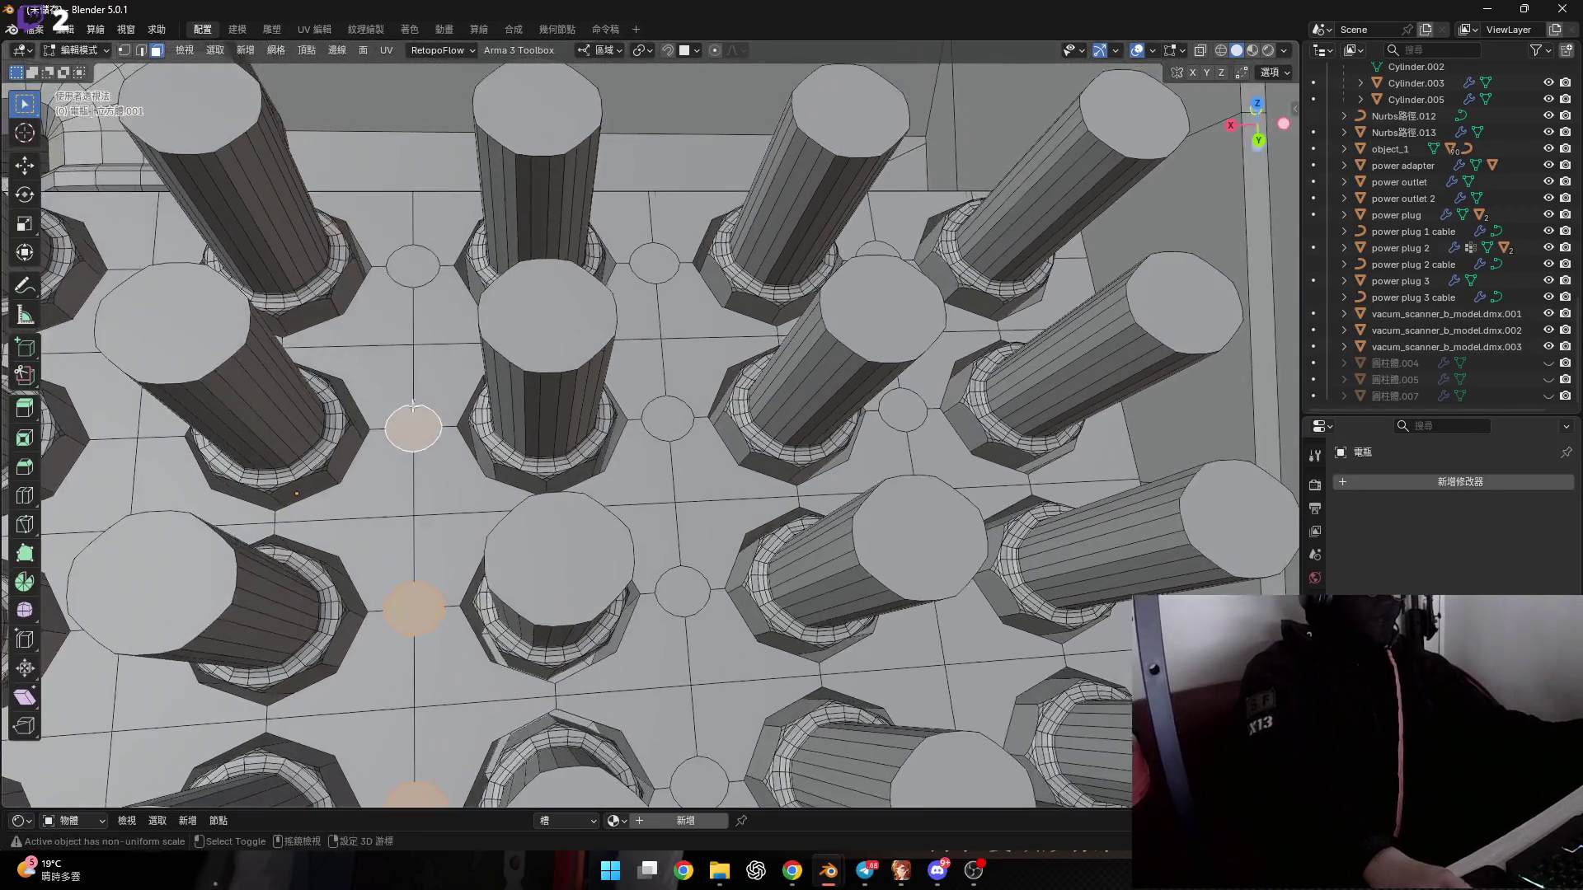
{"action": "left_click", "coordinate": [693, 574], "text": "shift"}
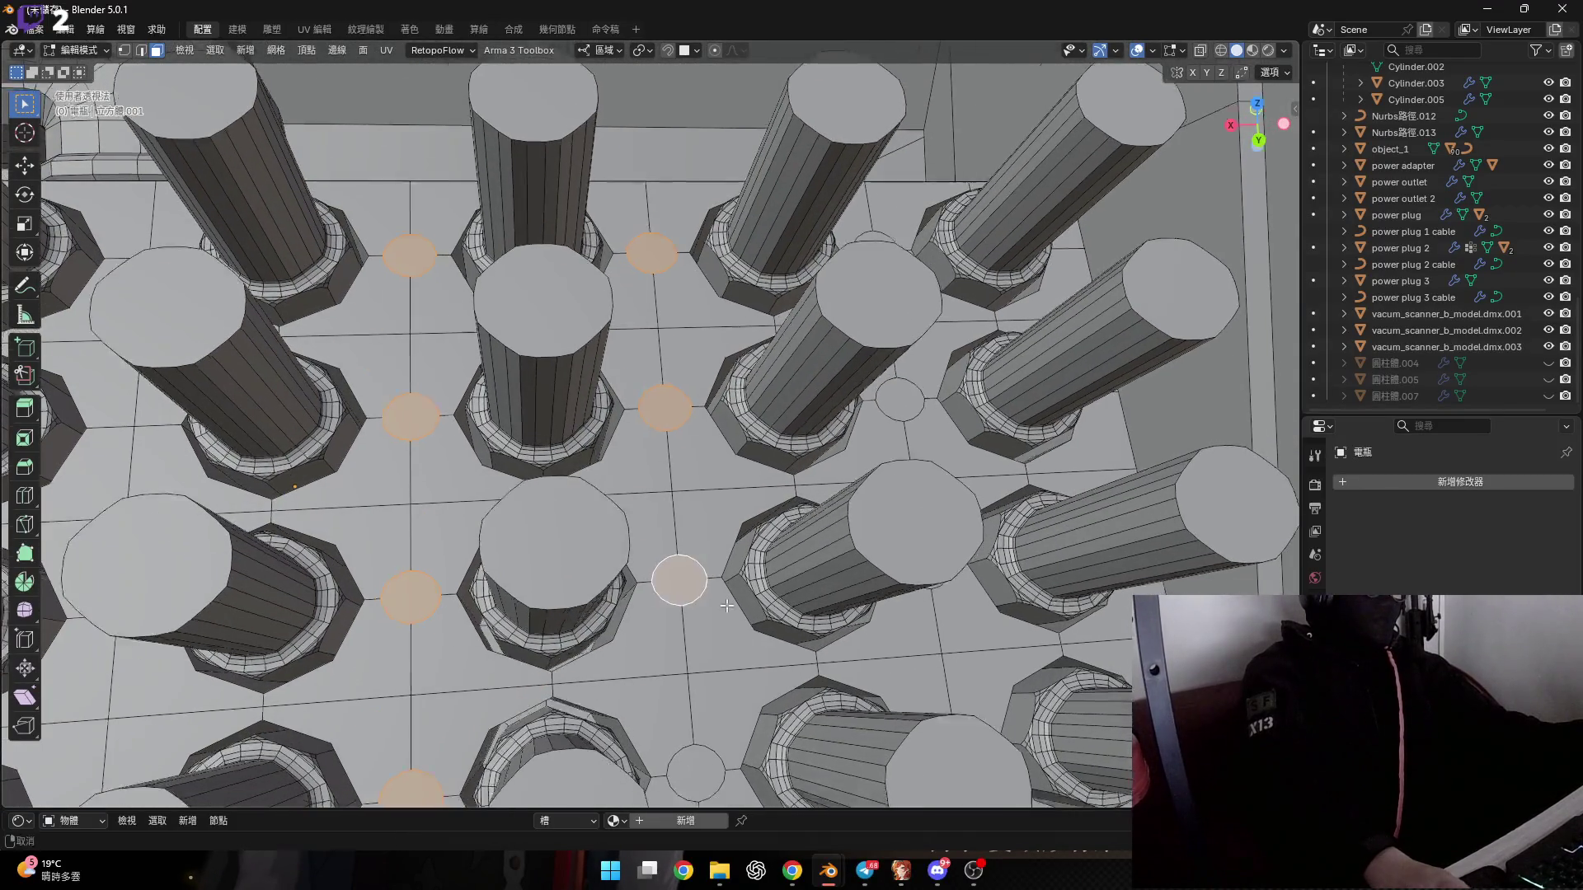
{"action": "mouse_move", "coordinate": [693, 573]}
{"action": "middle_mouse_down", "text": "shift"}
{"action": "mouse_move", "coordinate": [589, 518]}
{"action": "mouse_move", "coordinate": [585, 628]}
{"action": "middle_mouse_up", "text": "shift"}
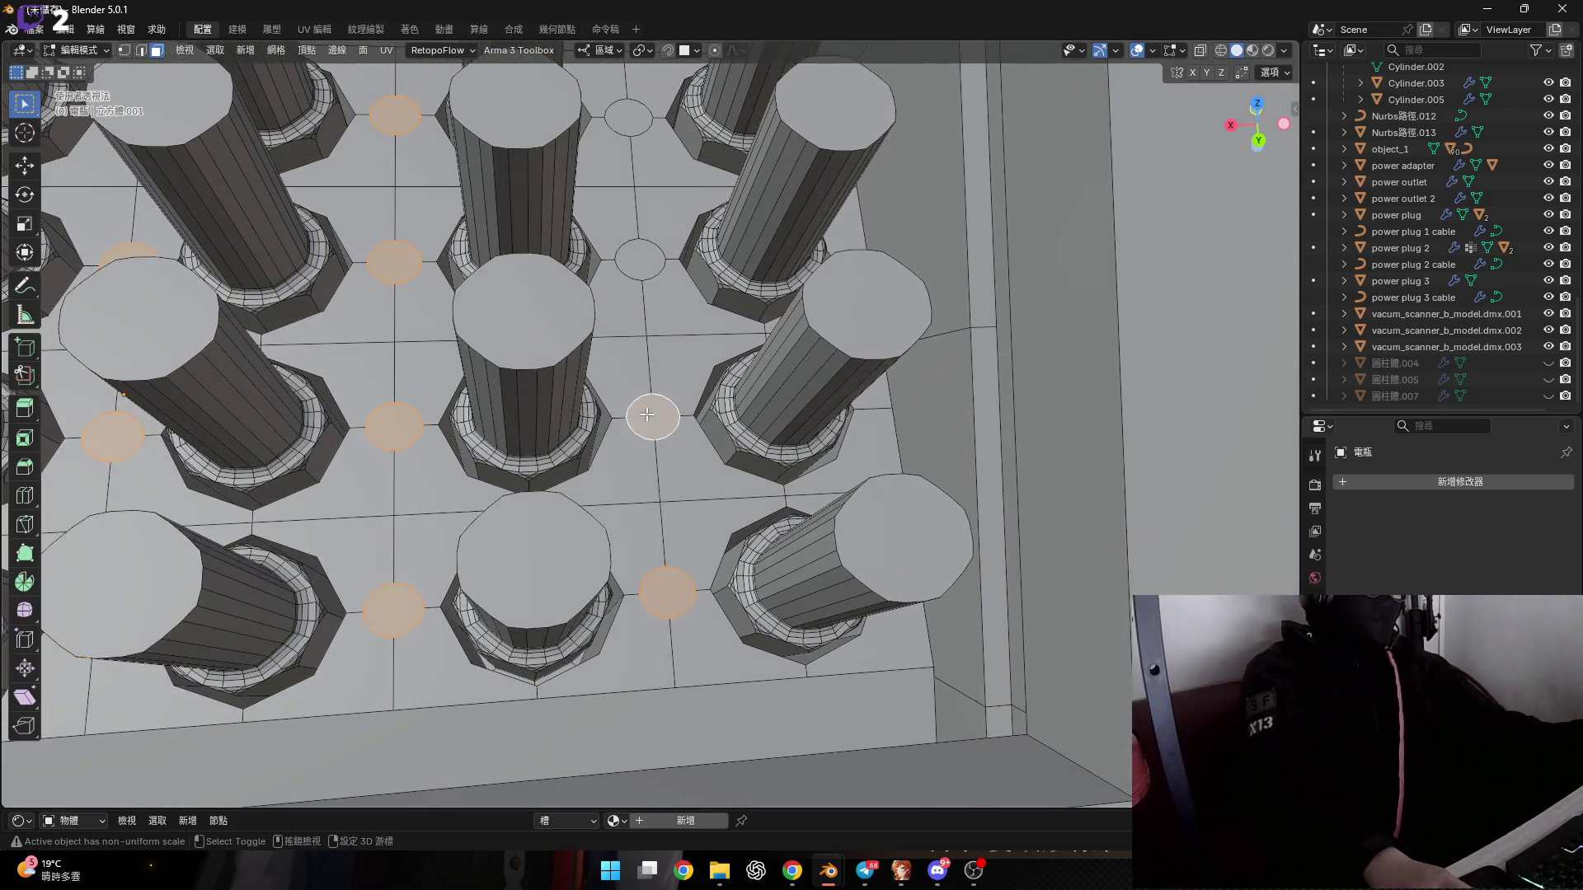
{"action": "middle_click_drag", "start_coordinate": [647, 415], "coordinate": [612, 505], "text": "shift"}
{"action": "left_click", "coordinate": [590, 315], "text": "shift"}
{"action": "middle_click_drag", "start_coordinate": [590, 316], "coordinate": [739, 429]}
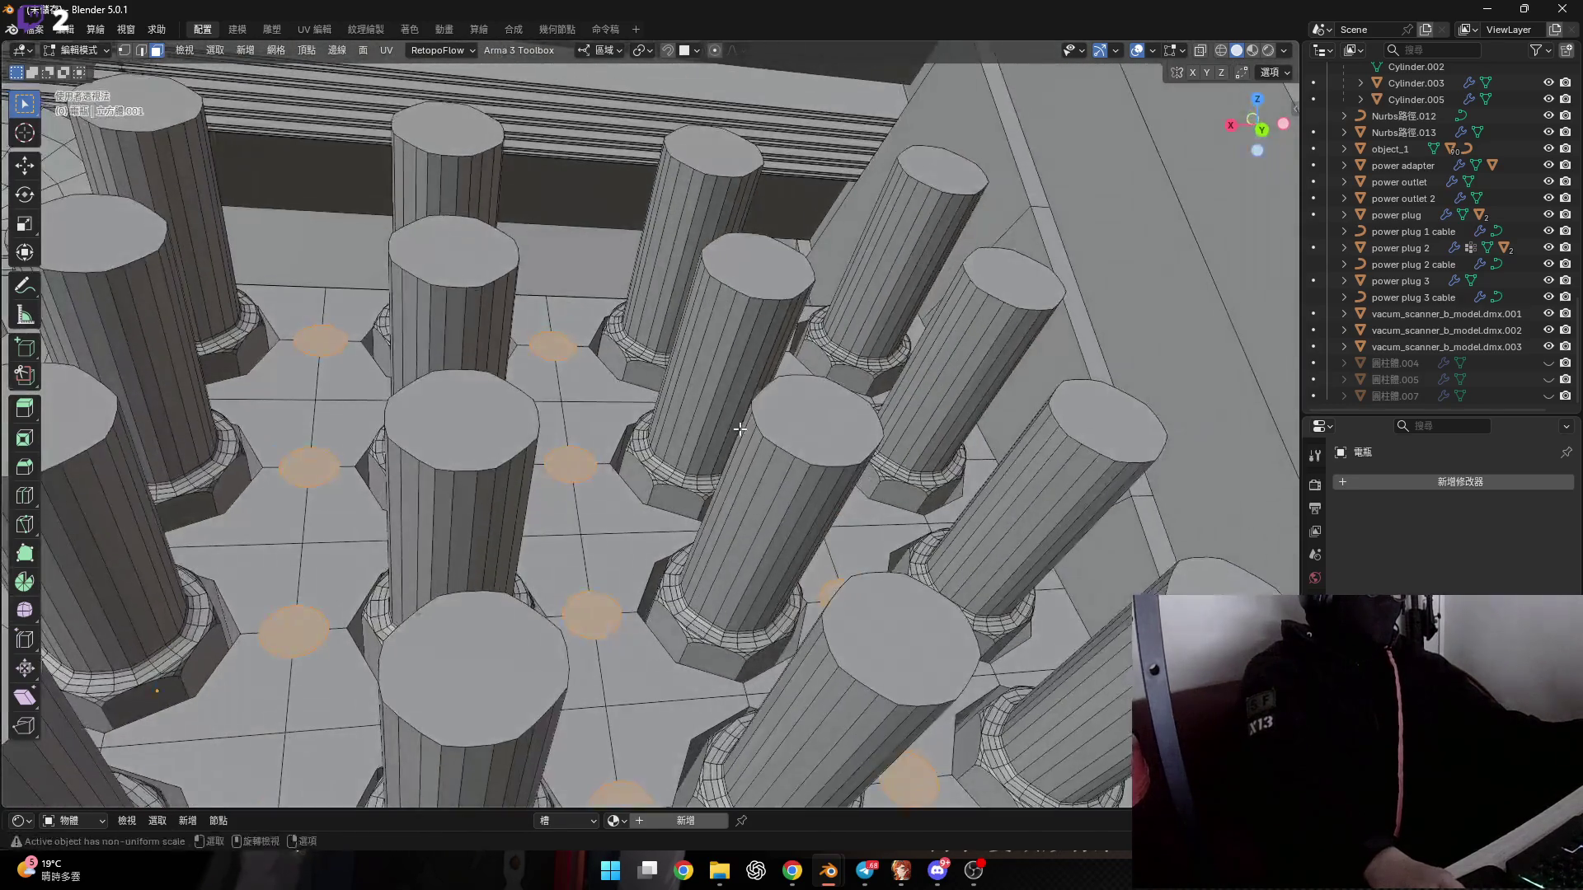
{"action": "key", "text": "e"}
{"action": "left_click", "coordinate": [739, 429]}
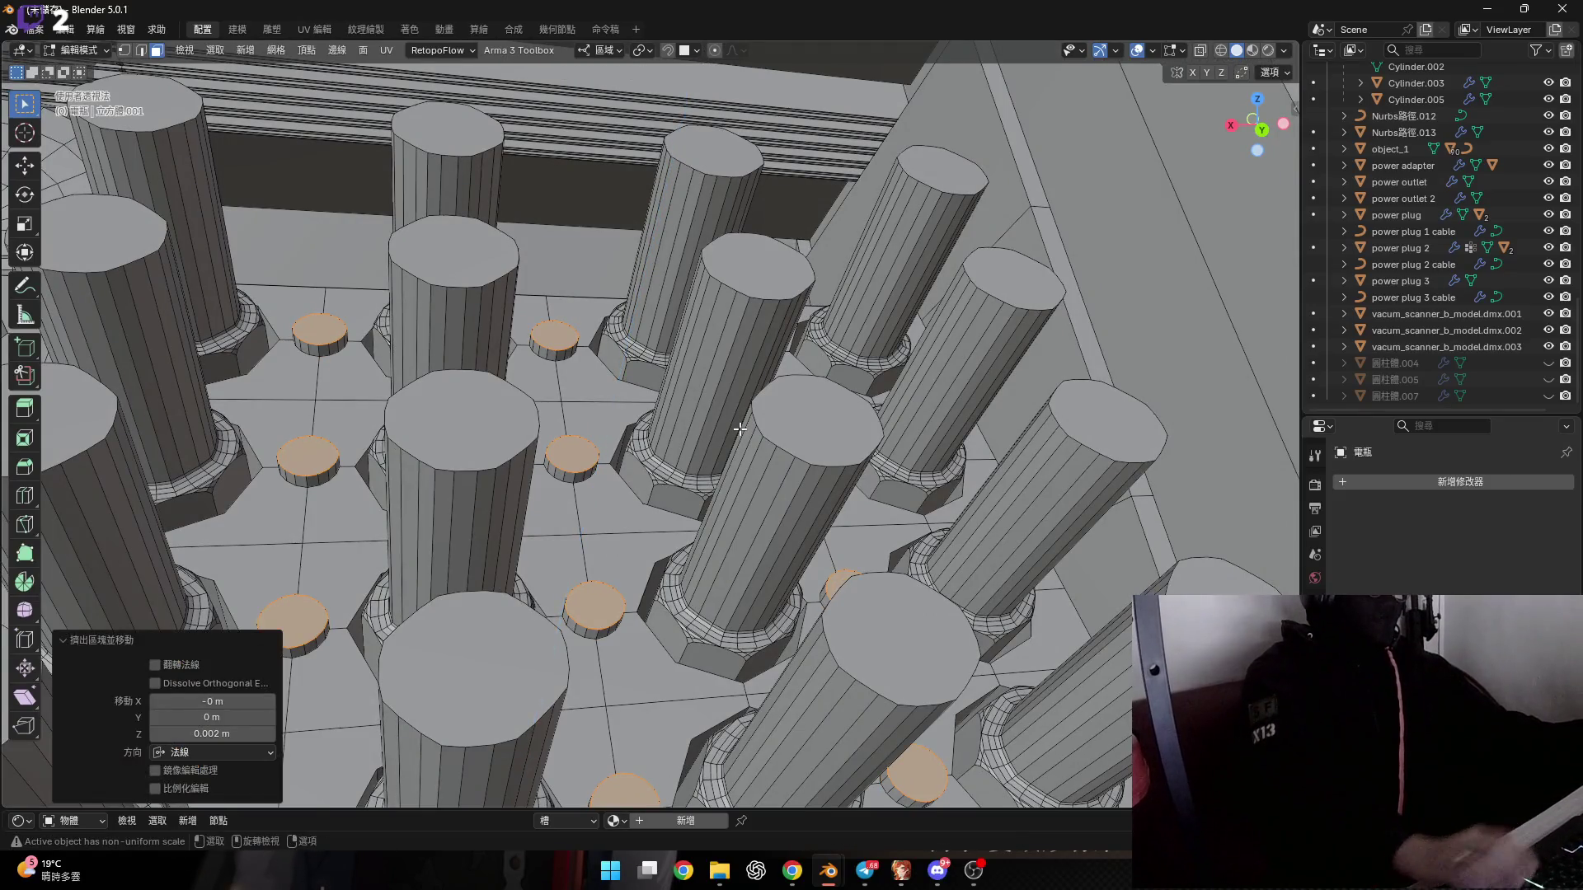
{"action": "scroll", "coordinate": [739, 428], "scroll_direction": "down", "scroll_amount": 5}
{"action": "scroll", "coordinate": [584, 588], "scroll_direction": "up", "scroll_amount": 4}
{"action": "scroll", "coordinate": [584, 588], "scroll_direction": "up", "scroll_amount": 10}
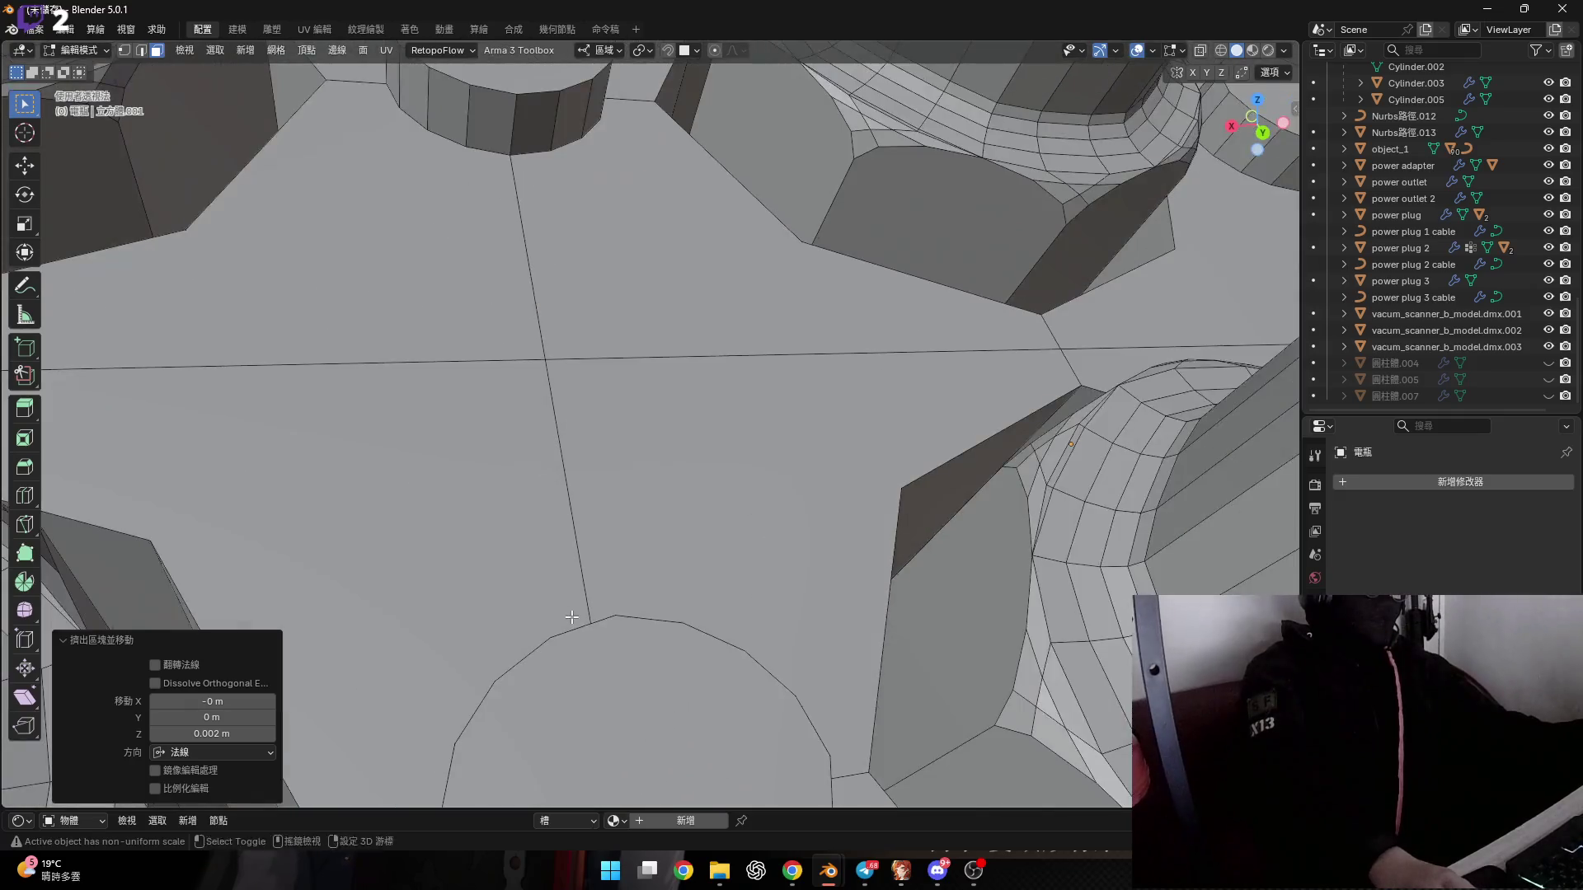
{"action": "middle_click_drag", "start_coordinate": [571, 616], "coordinate": [575, 464]}
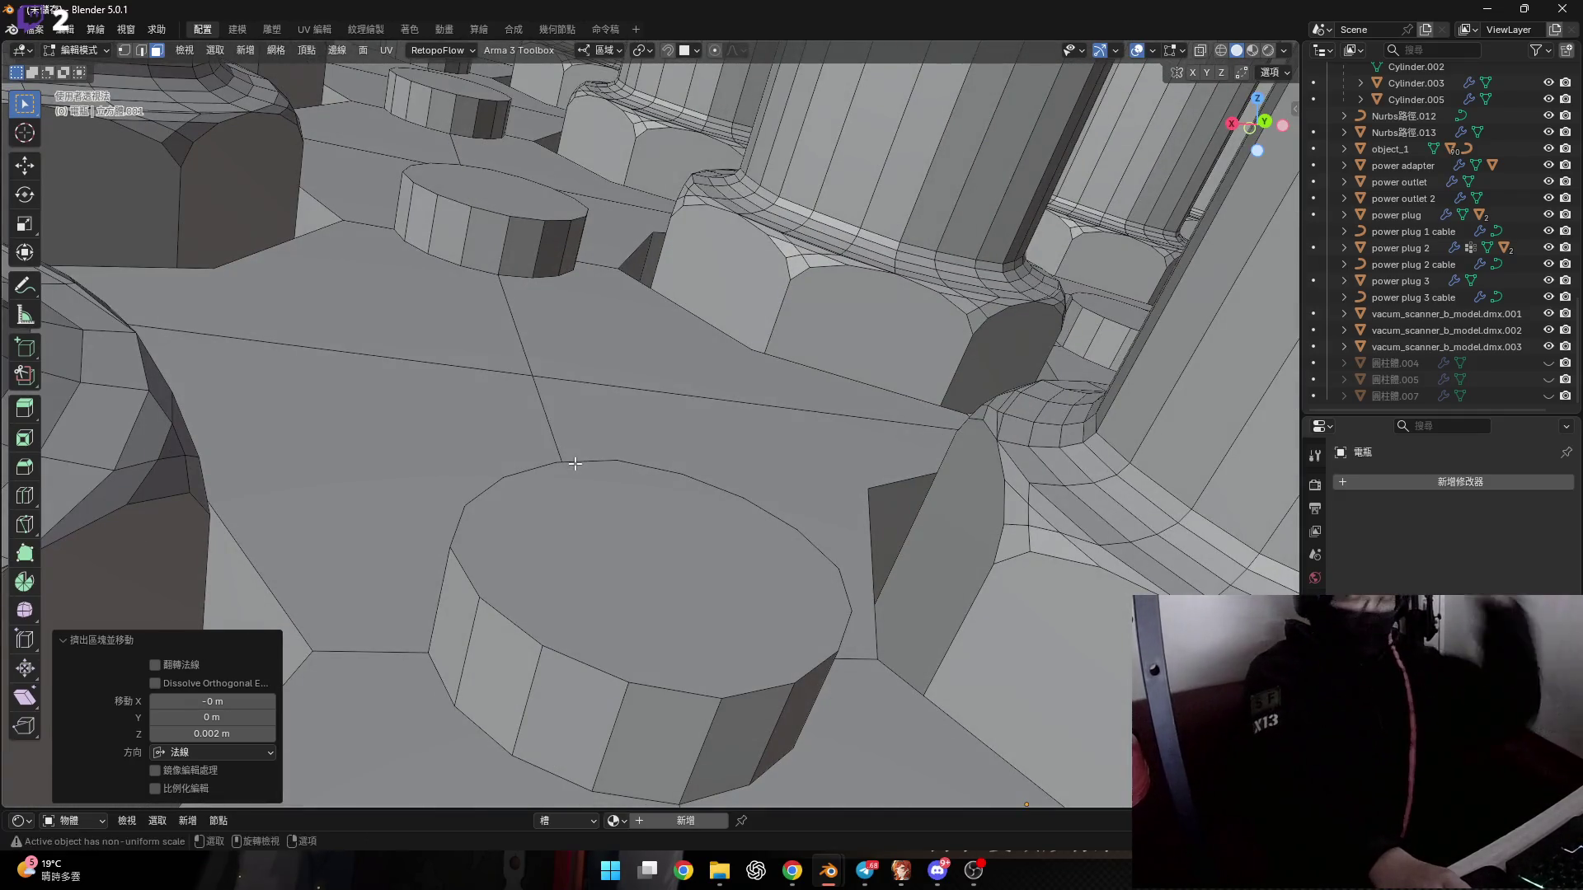
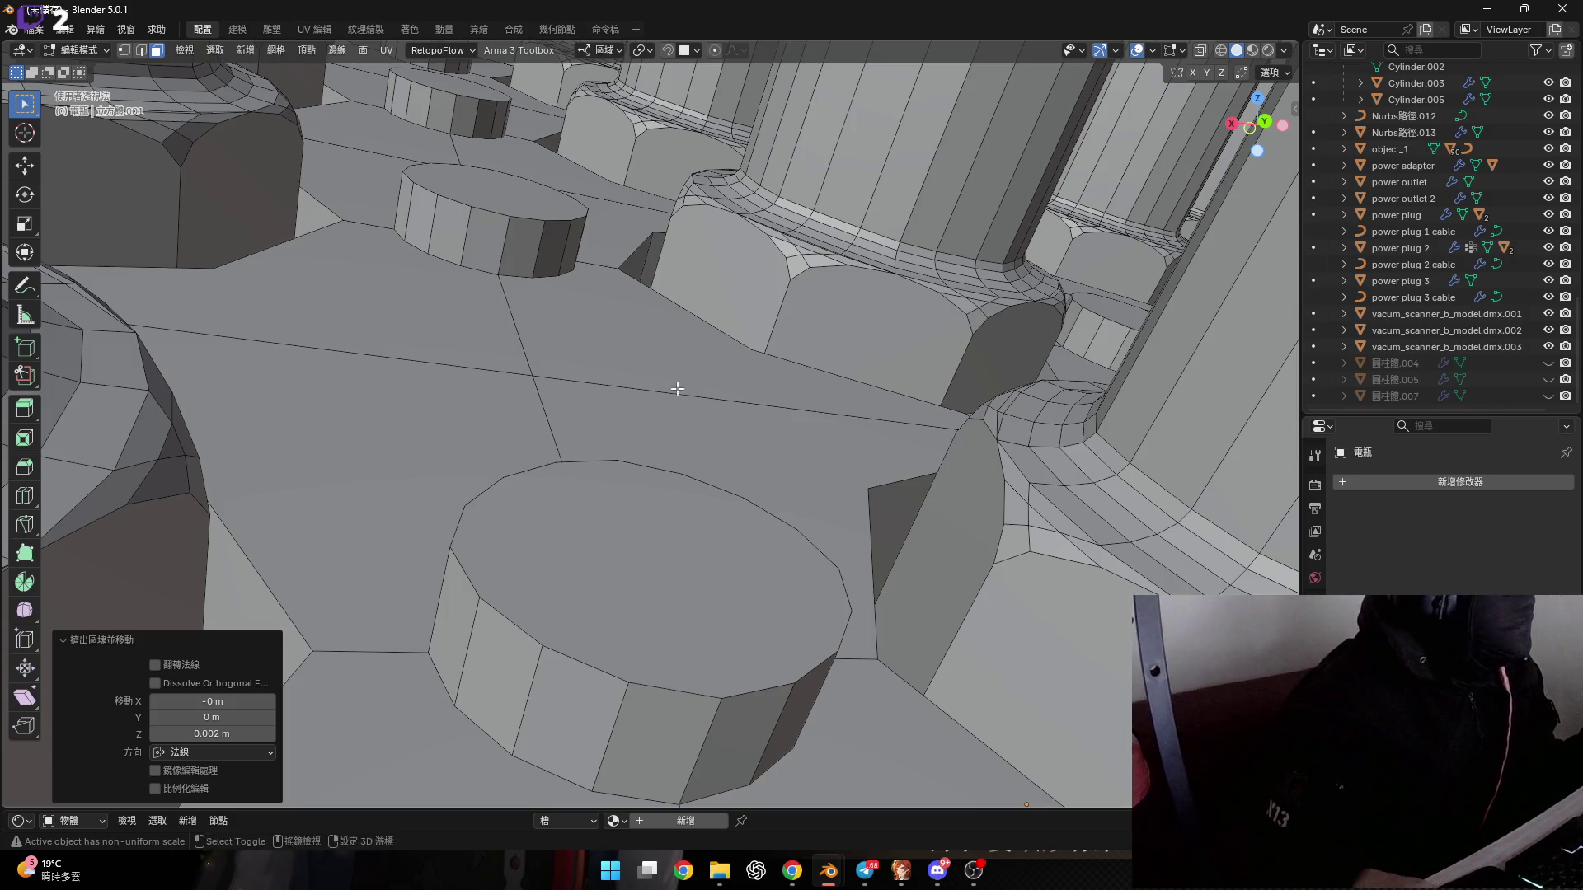
Select the short stub's circular top cap in edge mode and inspect it from above.
{"action": "middle_click_drag", "start_coordinate": [677, 389], "coordinate": [585, 544]}
{"action": "key", "text": "2"}
{"action": "scroll", "coordinate": [565, 463], "scroll_direction": "up", "scroll_amount": 2}
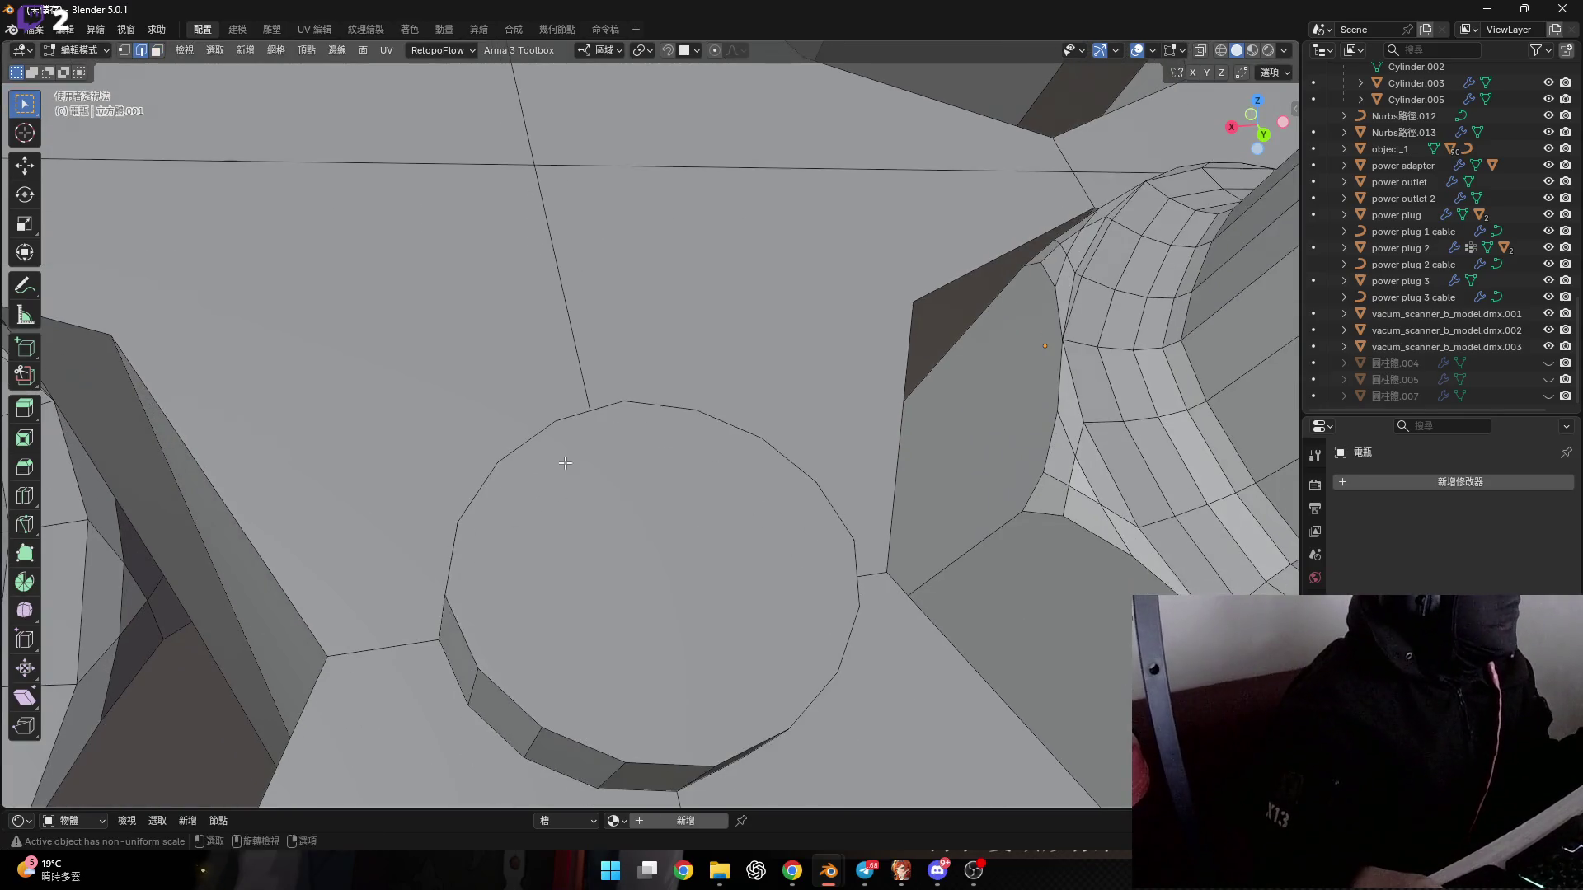
{"action": "left_click", "coordinate": [565, 463], "text": "alt"}
{"action": "mouse_move", "coordinate": [565, 463]}
{"action": "middle_mouse_down"}
{"action": "mouse_move", "coordinate": [656, 521]}
{"action": "mouse_move", "coordinate": [479, 399]}
{"action": "middle_mouse_up"}
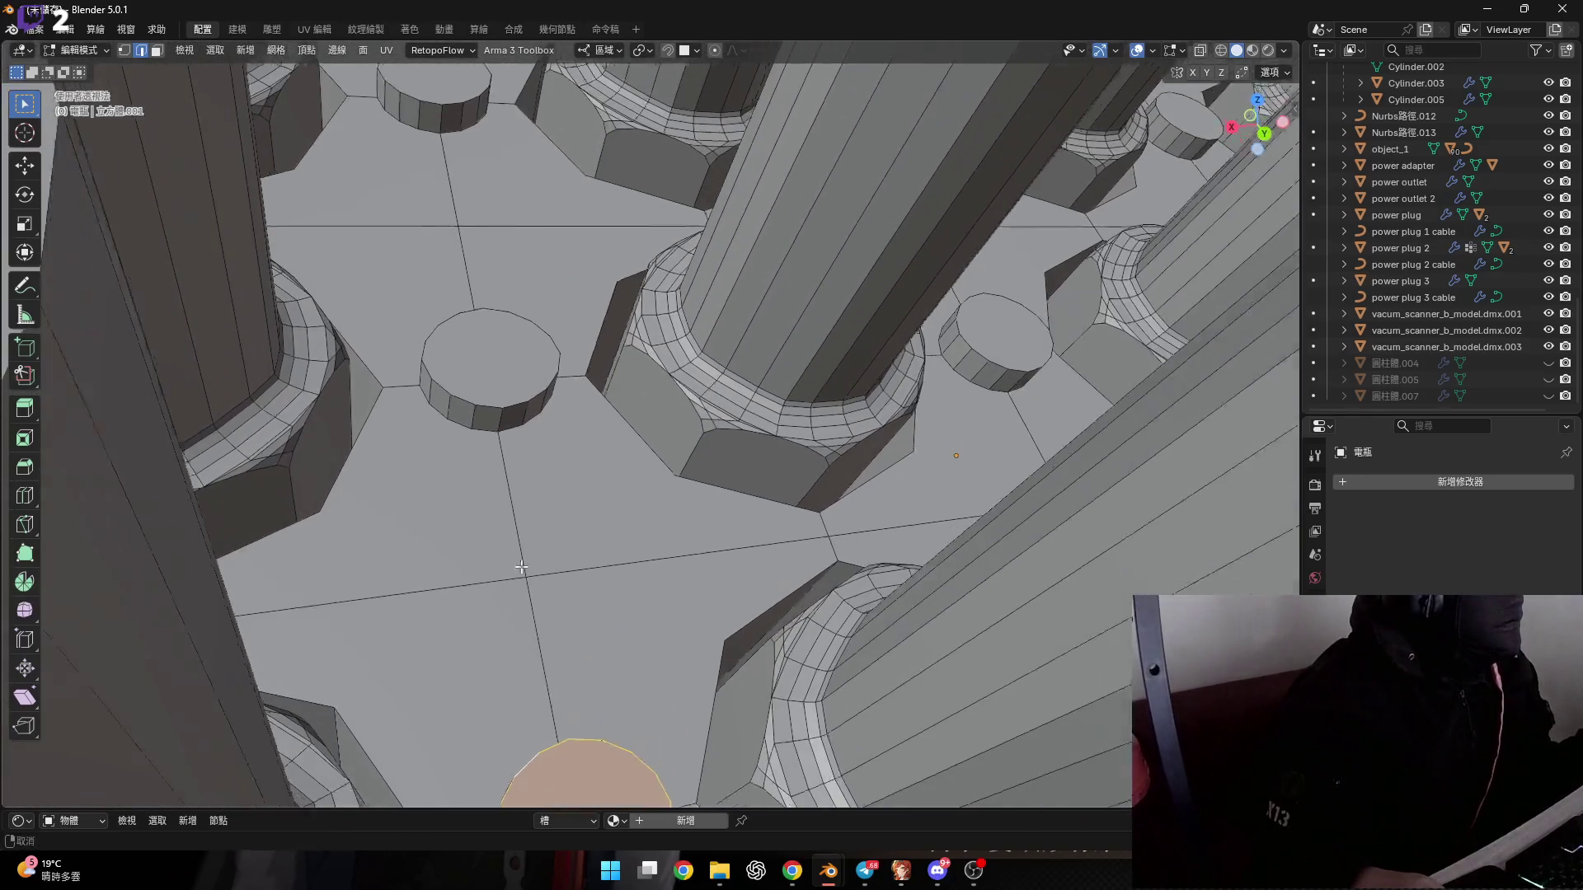
{"action": "mouse_move", "coordinate": [479, 399]}
{"action": "middle_mouse_down"}
{"action": "mouse_move", "coordinate": [509, 398]}
{"action": "mouse_move", "coordinate": [565, 588]}
{"action": "middle_mouse_up"}
{"action": "scroll", "coordinate": [509, 398], "scroll_direction": "down", "scroll_amount": 3}
{"action": "scroll", "coordinate": [565, 589], "scroll_direction": "up", "scroll_amount": 3}
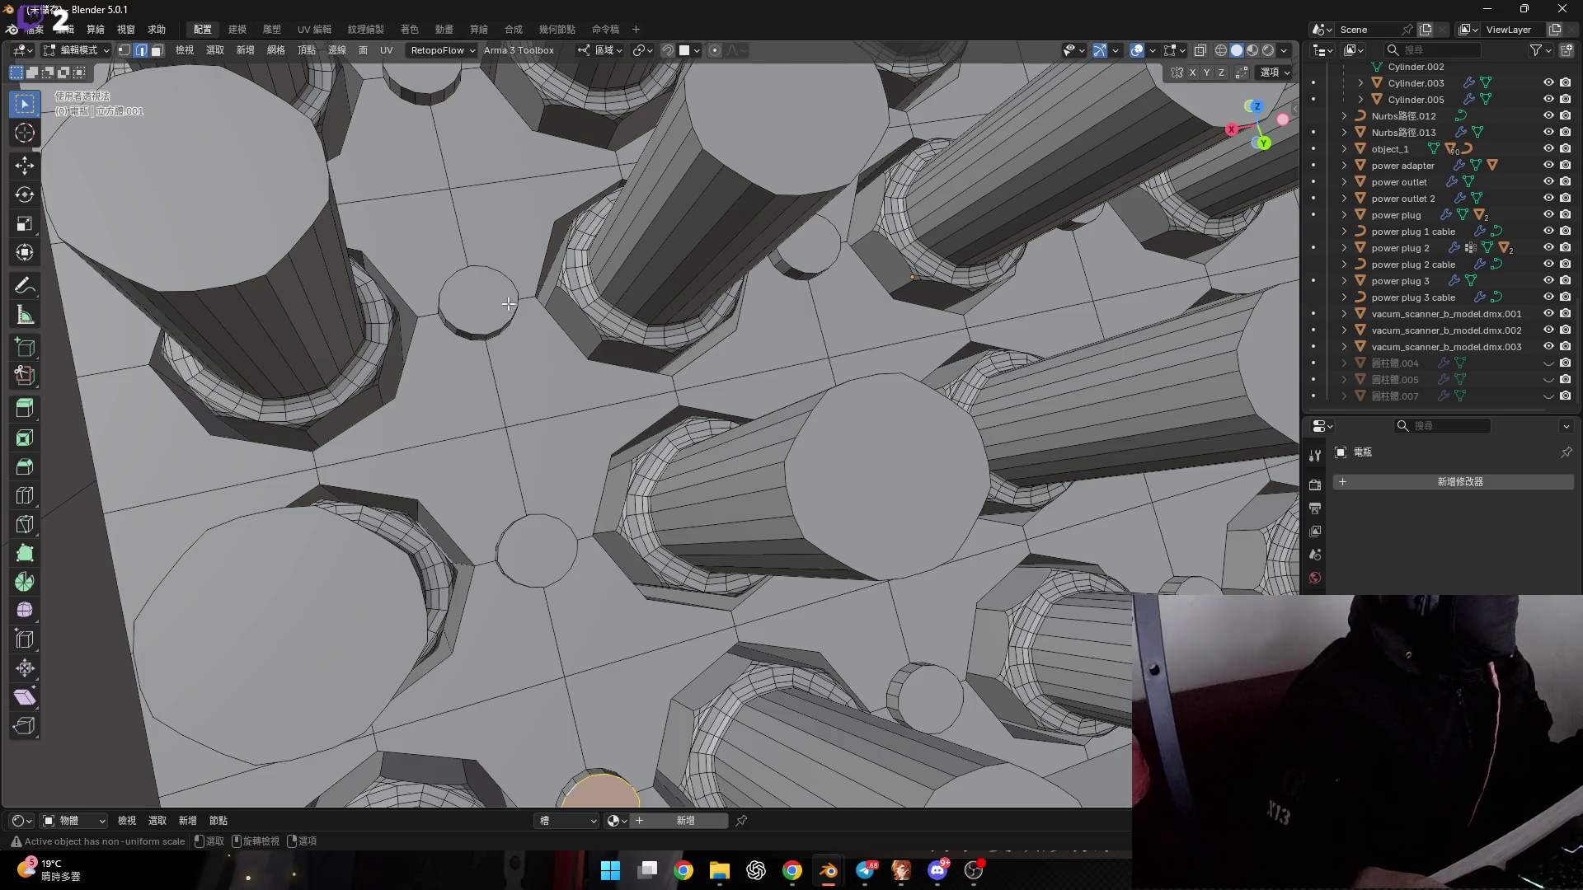
{"action": "scroll", "coordinate": [509, 304], "scroll_direction": "down", "scroll_amount": 3}
{"action": "mouse_move", "coordinate": [508, 304]}
{"action": "middle_mouse_down"}
{"action": "mouse_move", "coordinate": [530, 244]}
{"action": "mouse_move", "coordinate": [522, 501]}
{"action": "mouse_move", "coordinate": [547, 607]}
{"action": "mouse_move", "coordinate": [685, 653]}
{"action": "mouse_move", "coordinate": [685, 617]}
{"action": "mouse_move", "coordinate": [576, 640]}
{"action": "mouse_move", "coordinate": [526, 577]}
{"action": "middle_mouse_up"}
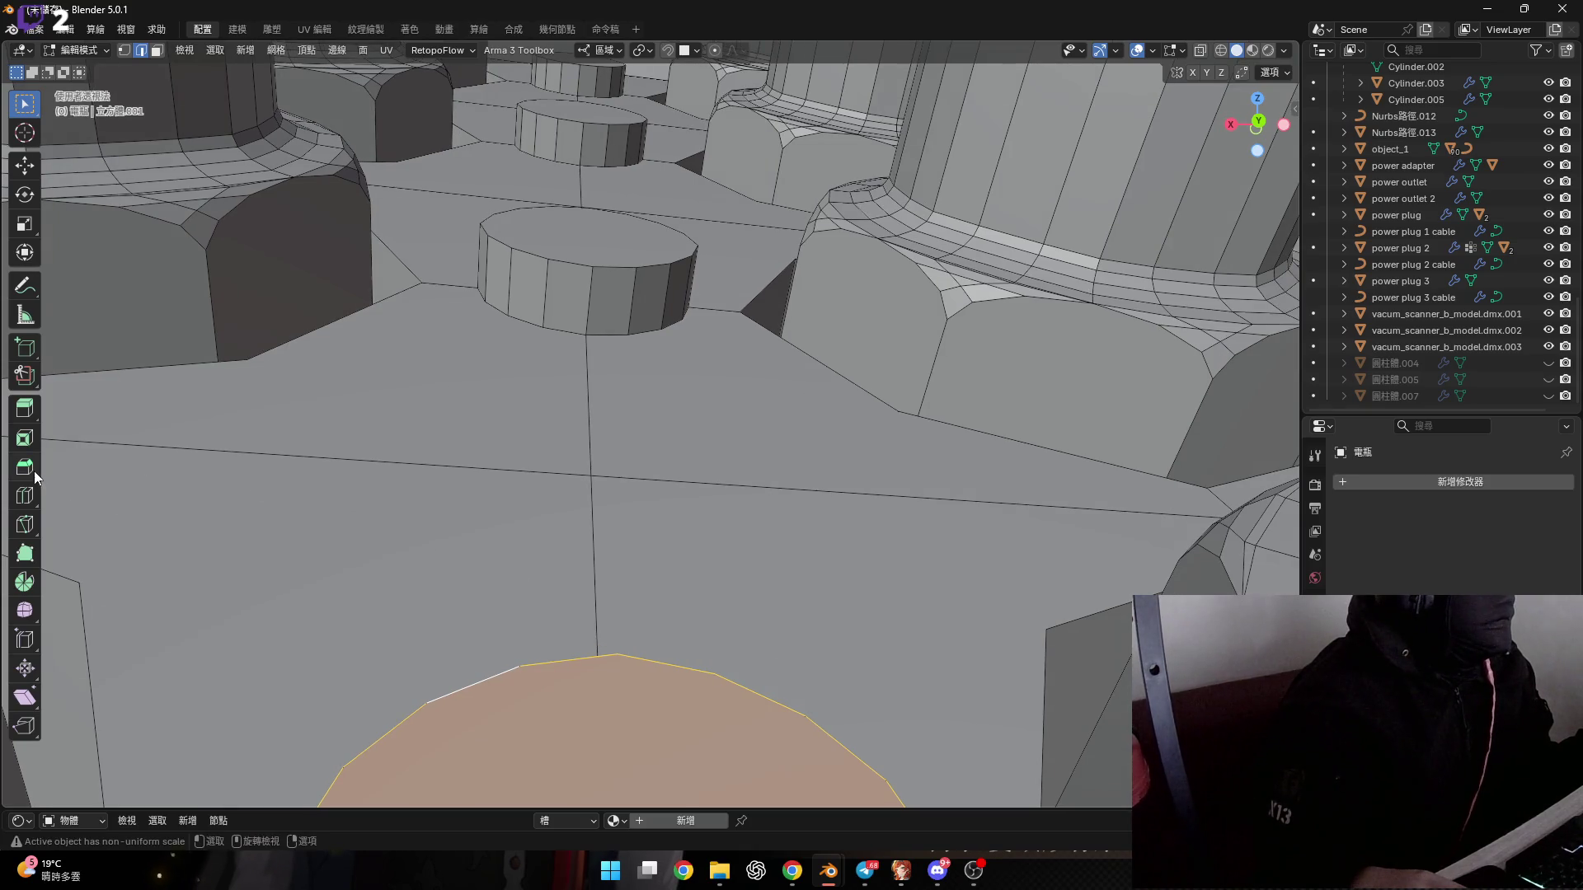
{"action": "mouse_move", "coordinate": [636, 625]}
{"action": "middle_mouse_down"}
{"action": "mouse_move", "coordinate": [566, 618]}
{"action": "mouse_move", "coordinate": [601, 533]}
{"action": "mouse_move", "coordinate": [604, 563]}
{"action": "middle_mouse_up"}
Snap the 3D cursor to the stub's top rim vertex.
{"action": "left_click", "coordinate": [548, 495]}
{"action": "key", "text": "shift+s"}
{"action": "left_click", "coordinate": [586, 636]}
Spin the first stub's top cap -90° in 5 steps around the 3D cursor.
{"action": "left_click", "coordinate": [565, 531]}
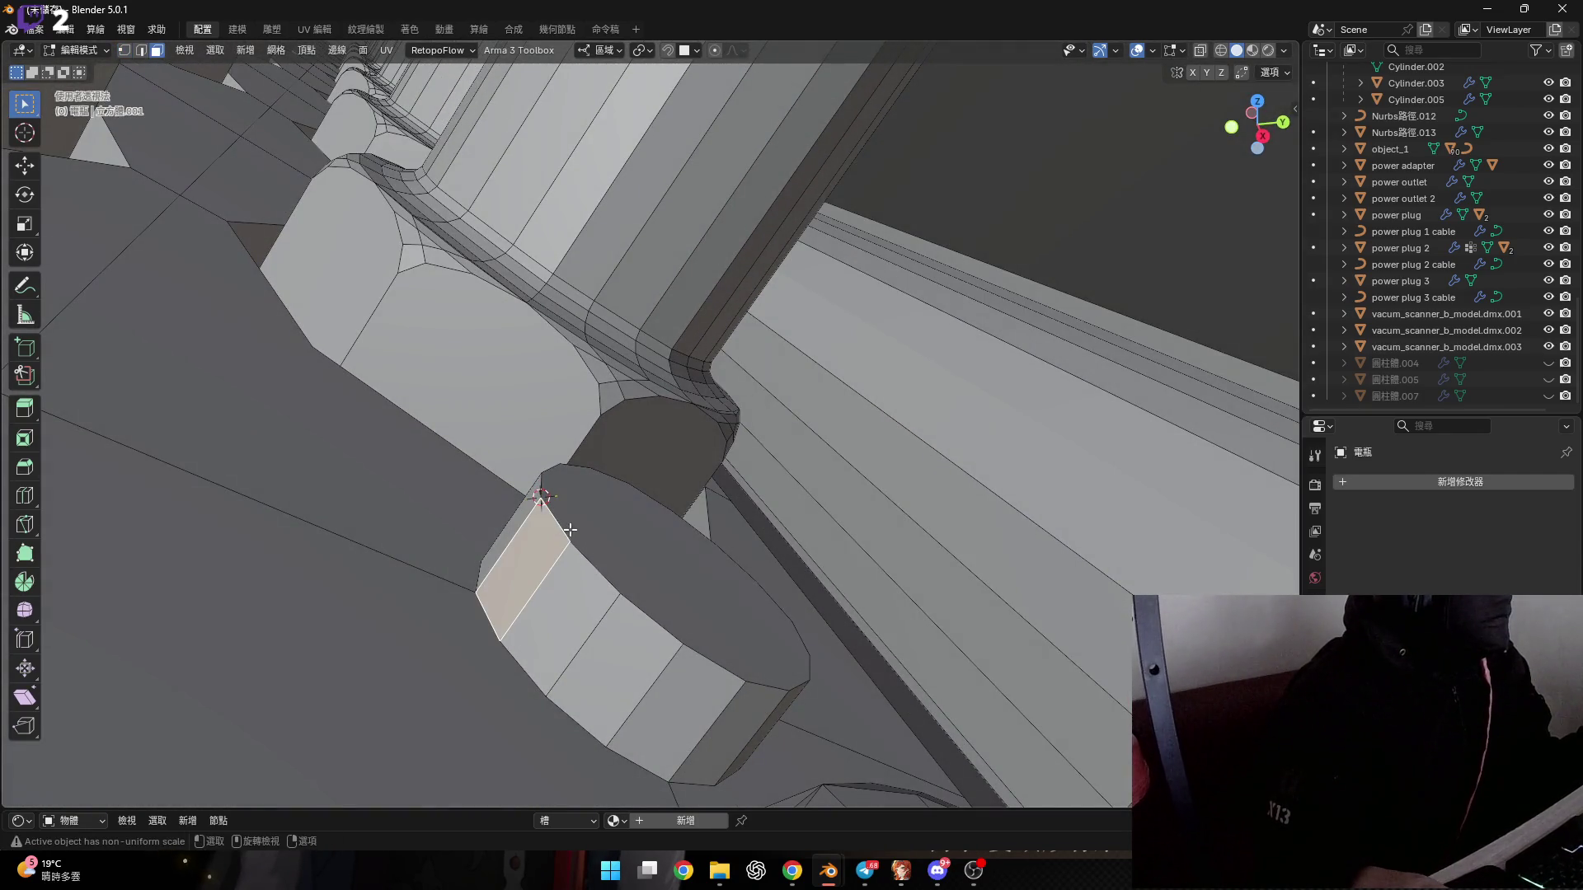
{"action": "key", "text": "2"}
{"action": "left_click", "coordinate": [561, 526], "text": "alt"}
{"action": "left_click", "coordinate": [24, 582]}
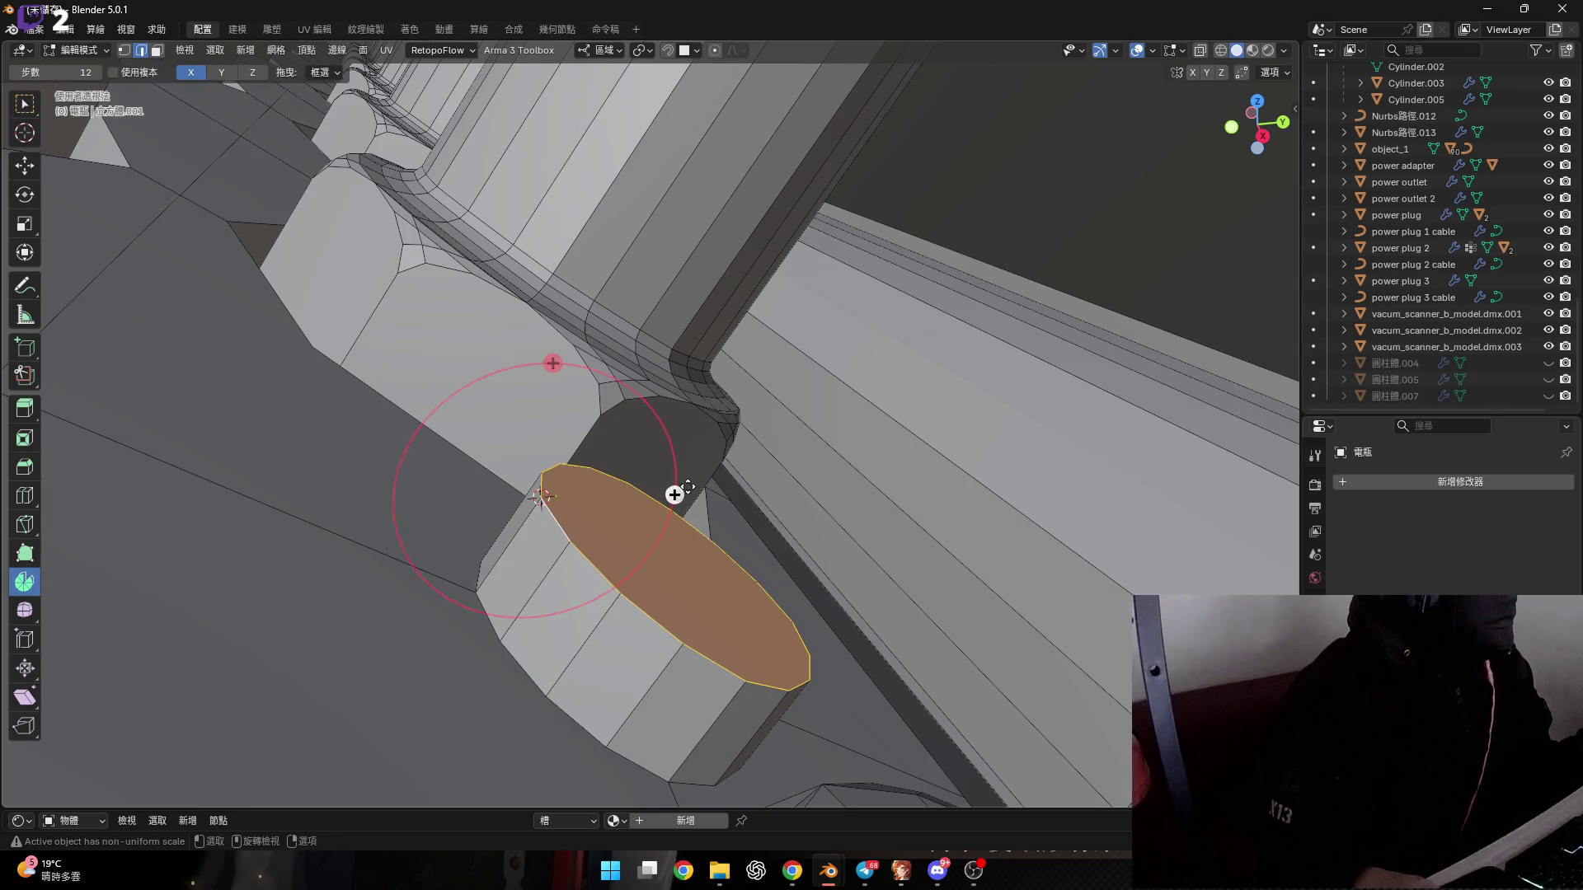
{"action": "mouse_move", "coordinate": [672, 495]}
{"action": "middle_mouse_down"}
{"action": "mouse_move", "coordinate": [653, 414]}
{"action": "mouse_move", "coordinate": [607, 498]}
{"action": "mouse_move", "coordinate": [619, 519]}
{"action": "mouse_move", "coordinate": [710, 502]}
{"action": "middle_mouse_up"}
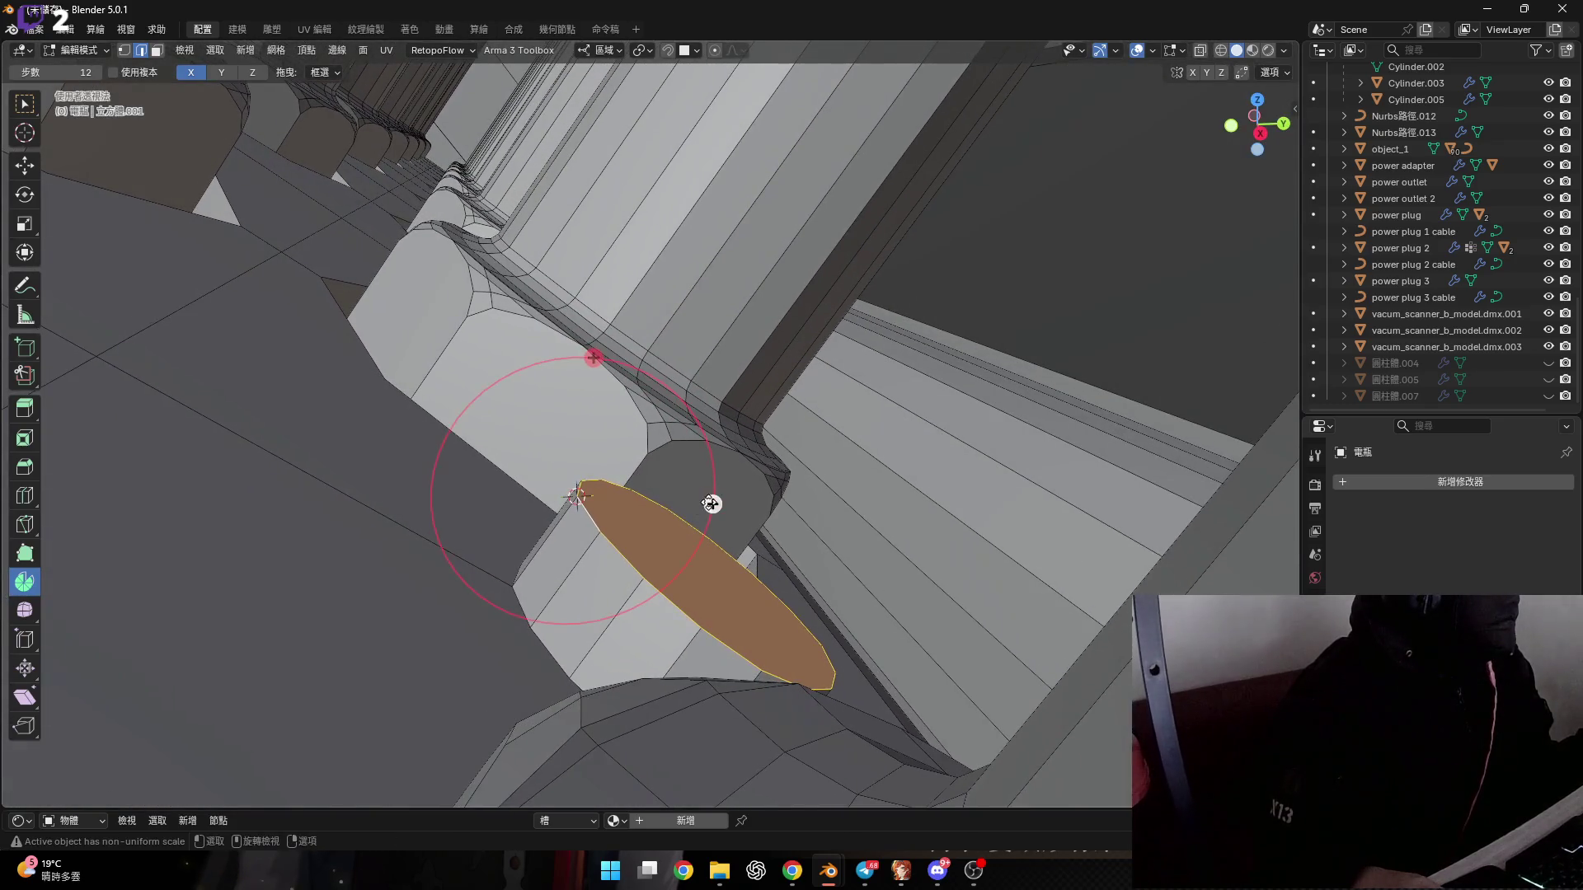
{"action": "mouse_move", "coordinate": [709, 502]}
{"action": "left_mouse_down"}
{"action": "mouse_move", "coordinate": [658, 374]}
{"action": "mouse_move", "coordinate": [607, 342]}
{"action": "left_mouse_up"}
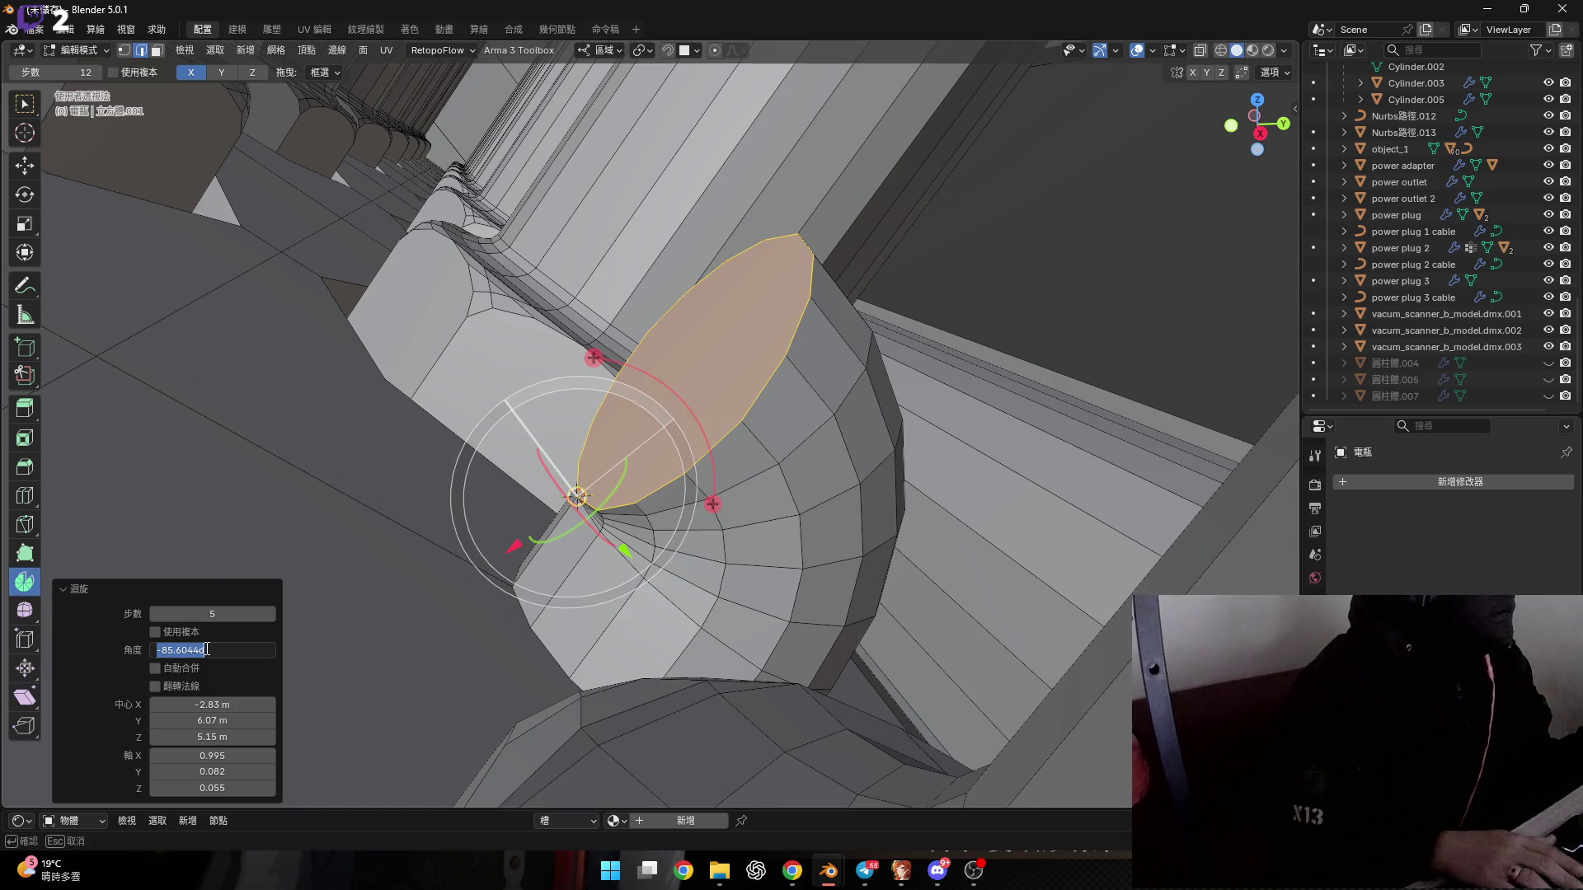
{"action": "key", "text": "Return"}
{"action": "mouse_move", "coordinate": [528, 528]}
{"action": "middle_mouse_down"}
{"action": "mouse_move", "coordinate": [597, 479]}
{"action": "mouse_move", "coordinate": [436, 274]}
{"action": "mouse_move", "coordinate": [539, 345]}
{"action": "mouse_move", "coordinate": [535, 365]}
{"action": "middle_mouse_up"}
Select the second stub's top cap and spin it 90° into another elbow.
{"action": "left_click", "coordinate": [539, 345]}
{"action": "key", "text": "1"}
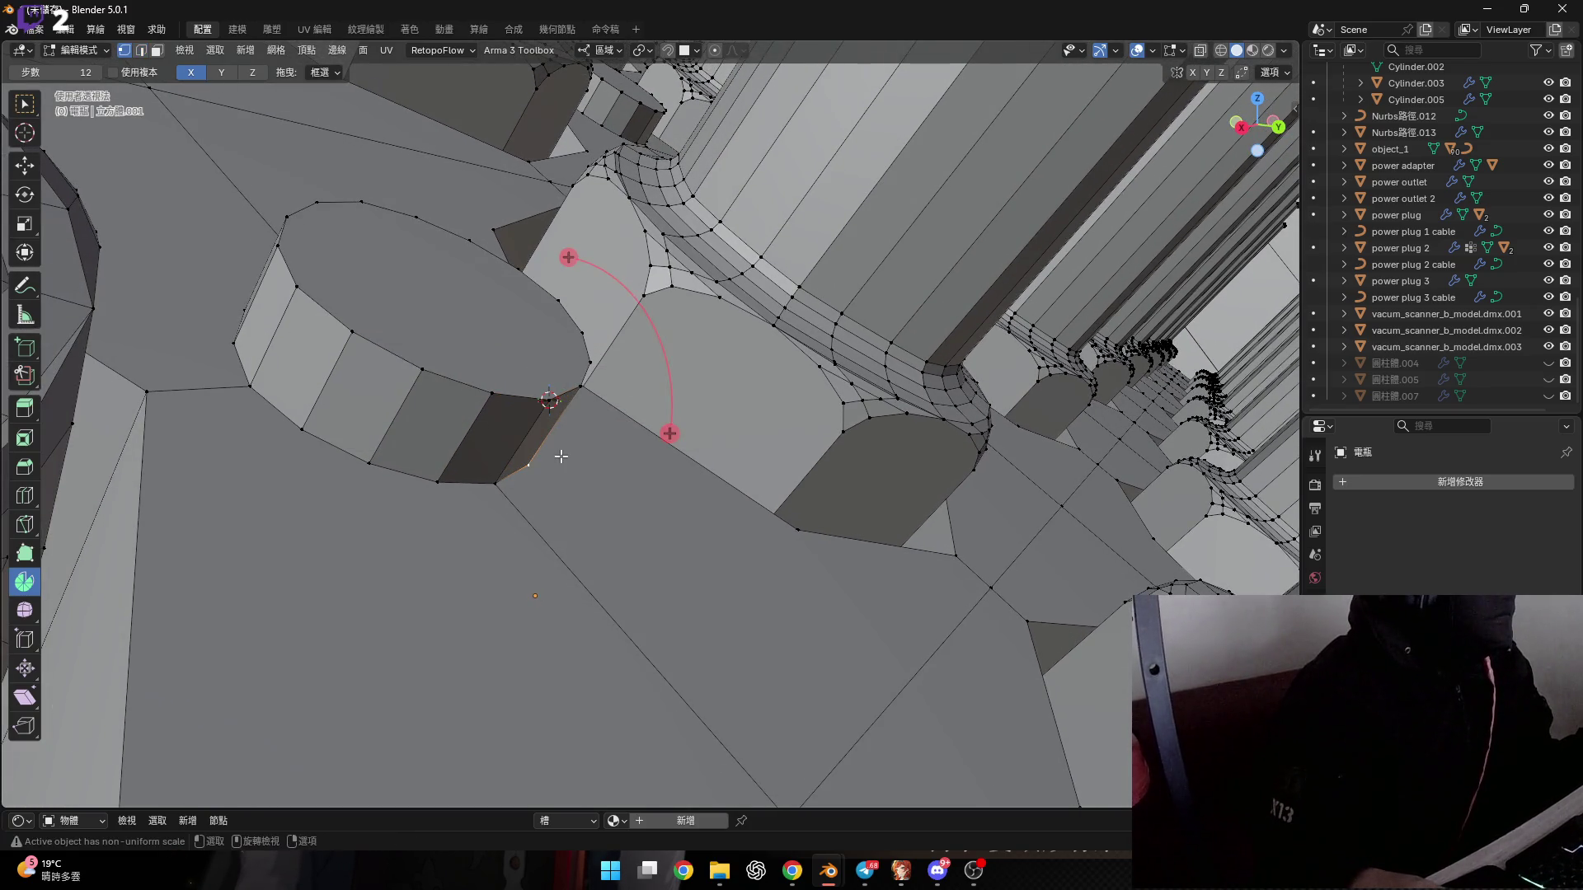
{"action": "key", "text": "3"}
{"action": "left_click", "coordinate": [522, 361]}
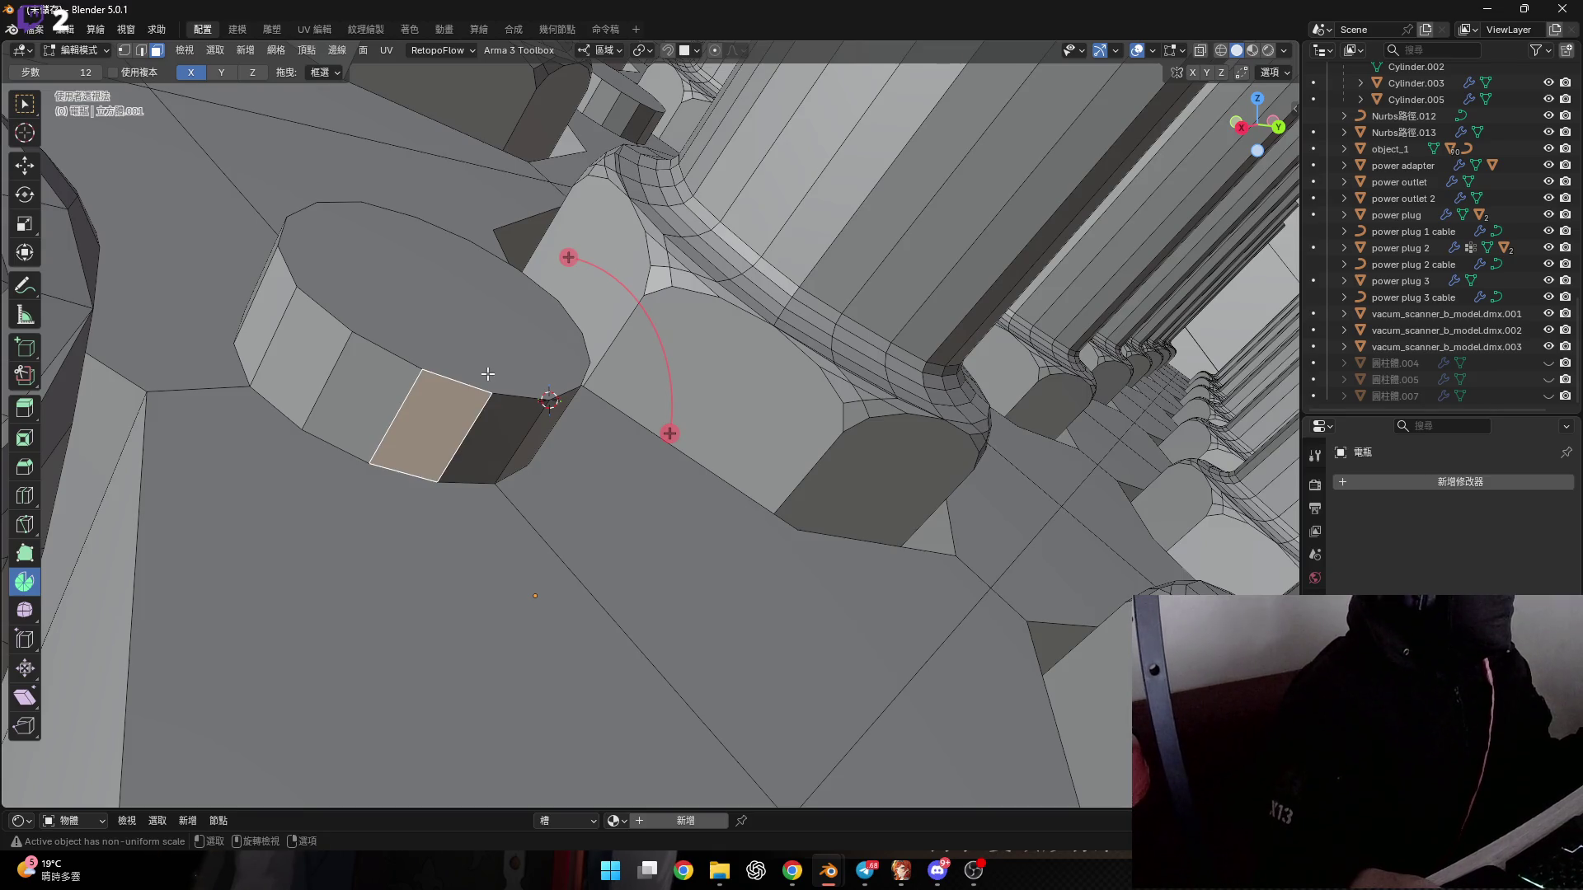
{"action": "key", "text": "2"}
{"action": "left_click", "coordinate": [477, 338]}
{"action": "key", "text": "3"}
{"action": "left_click", "coordinate": [488, 335]}
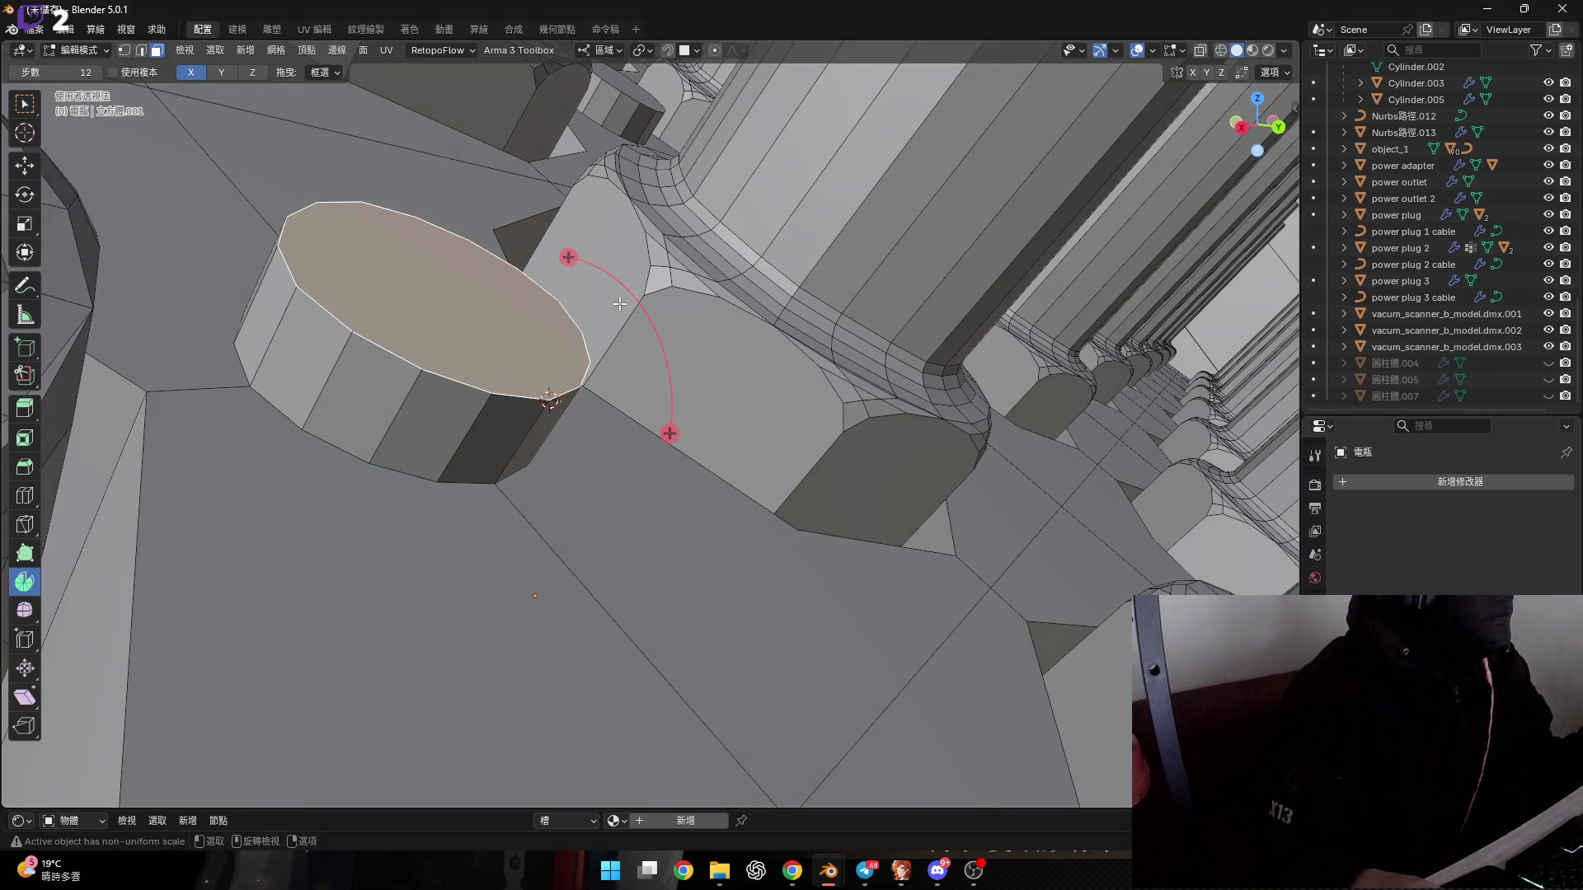
{"action": "left_click_drag", "start_coordinate": [670, 476], "coordinate": [651, 272]}
{"action": "type", "text": "90"}
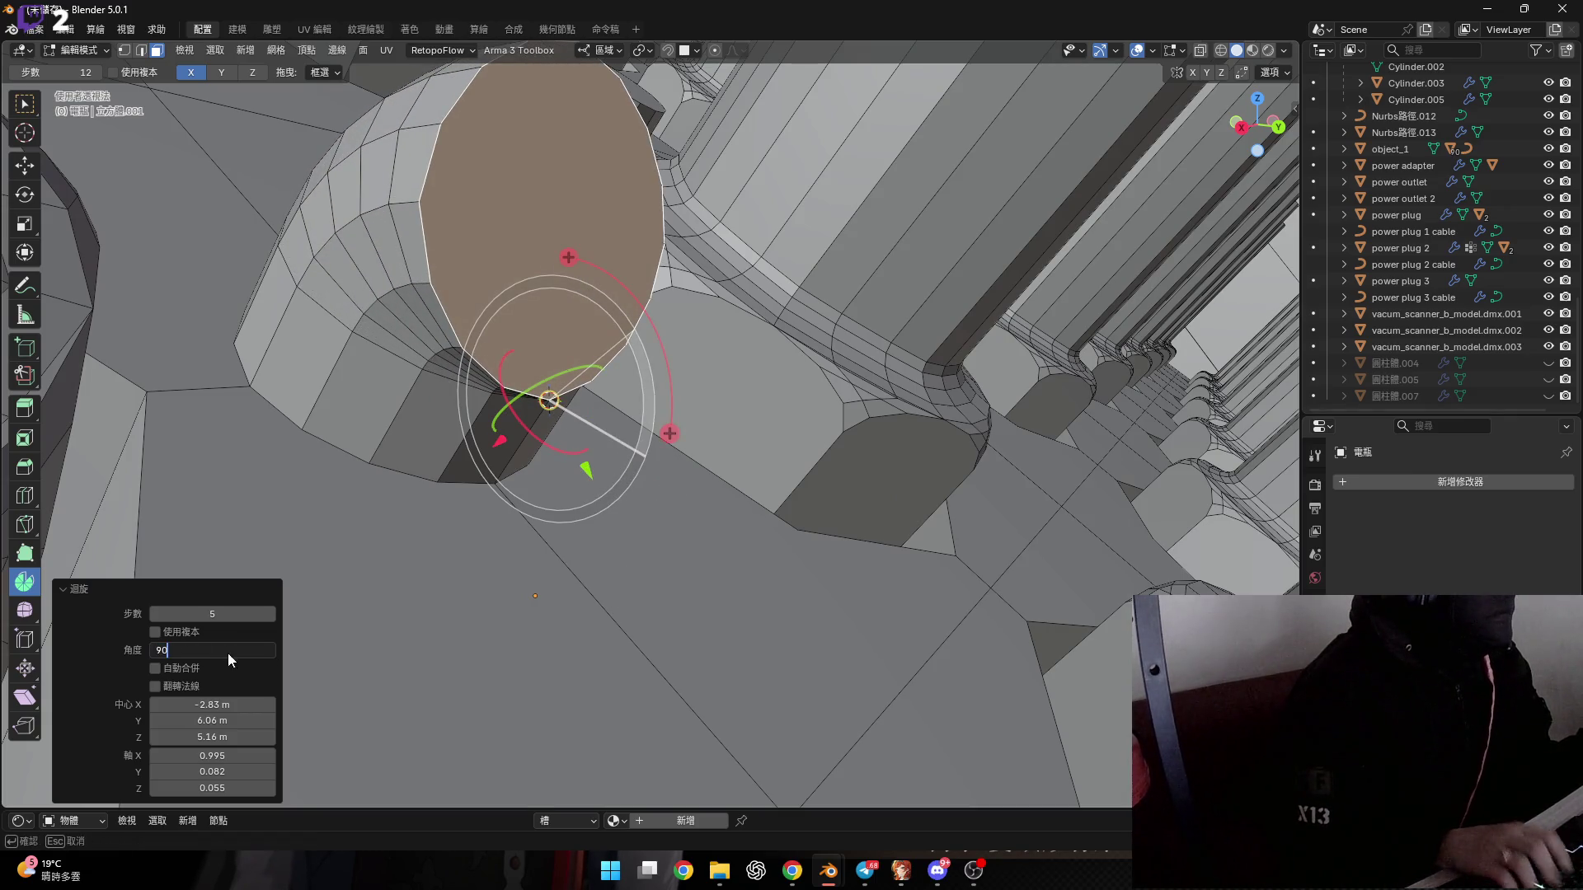
{"action": "key", "text": "Return"}
{"action": "mouse_move", "coordinate": [412, 412]}
{"action": "middle_mouse_down"}
{"action": "mouse_move", "coordinate": [451, 288]}
{"action": "mouse_move", "coordinate": [529, 365]}
{"action": "middle_mouse_up"}
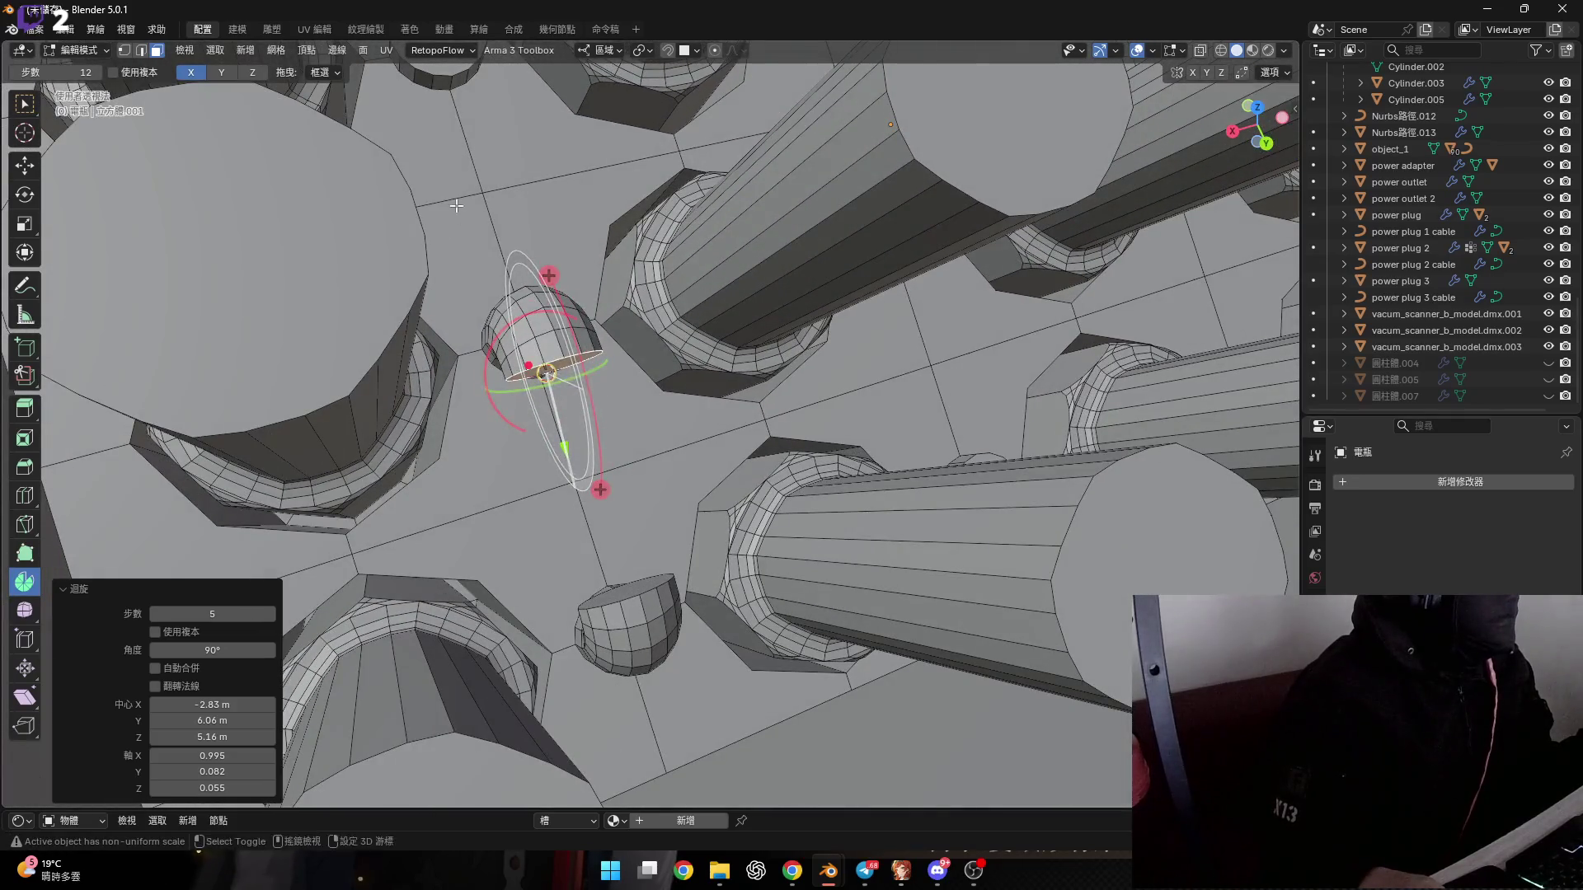
Select an edge loop across the curved stub and snap the 3D cursor to its vertex.
{"action": "middle_click_drag", "start_coordinate": [455, 205], "coordinate": [495, 314]}
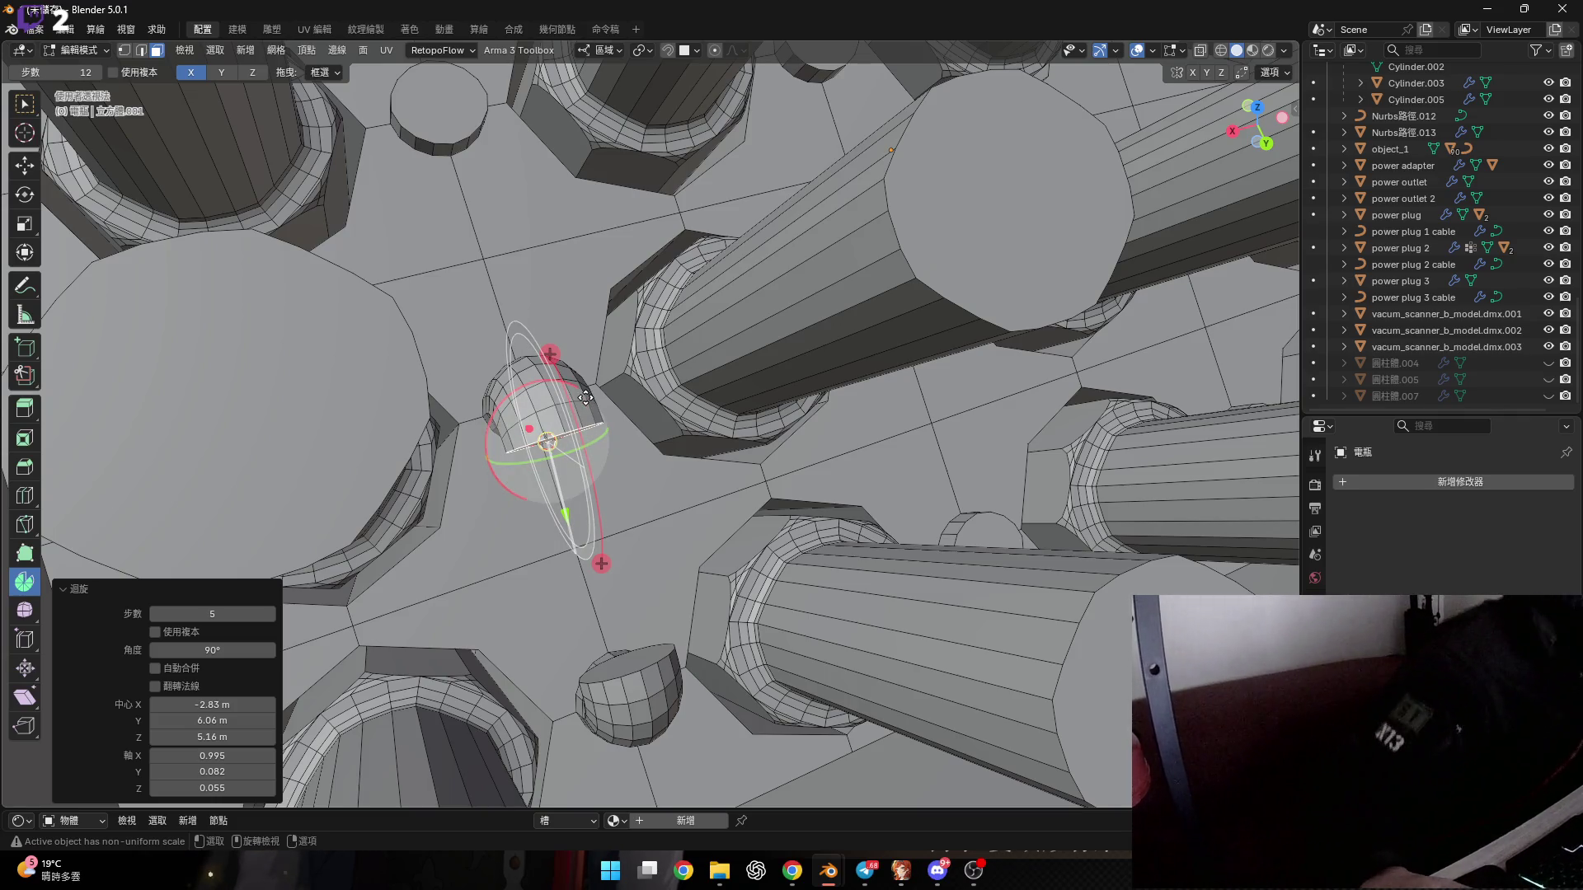
{"action": "key", "text": "KP_Decimal"}
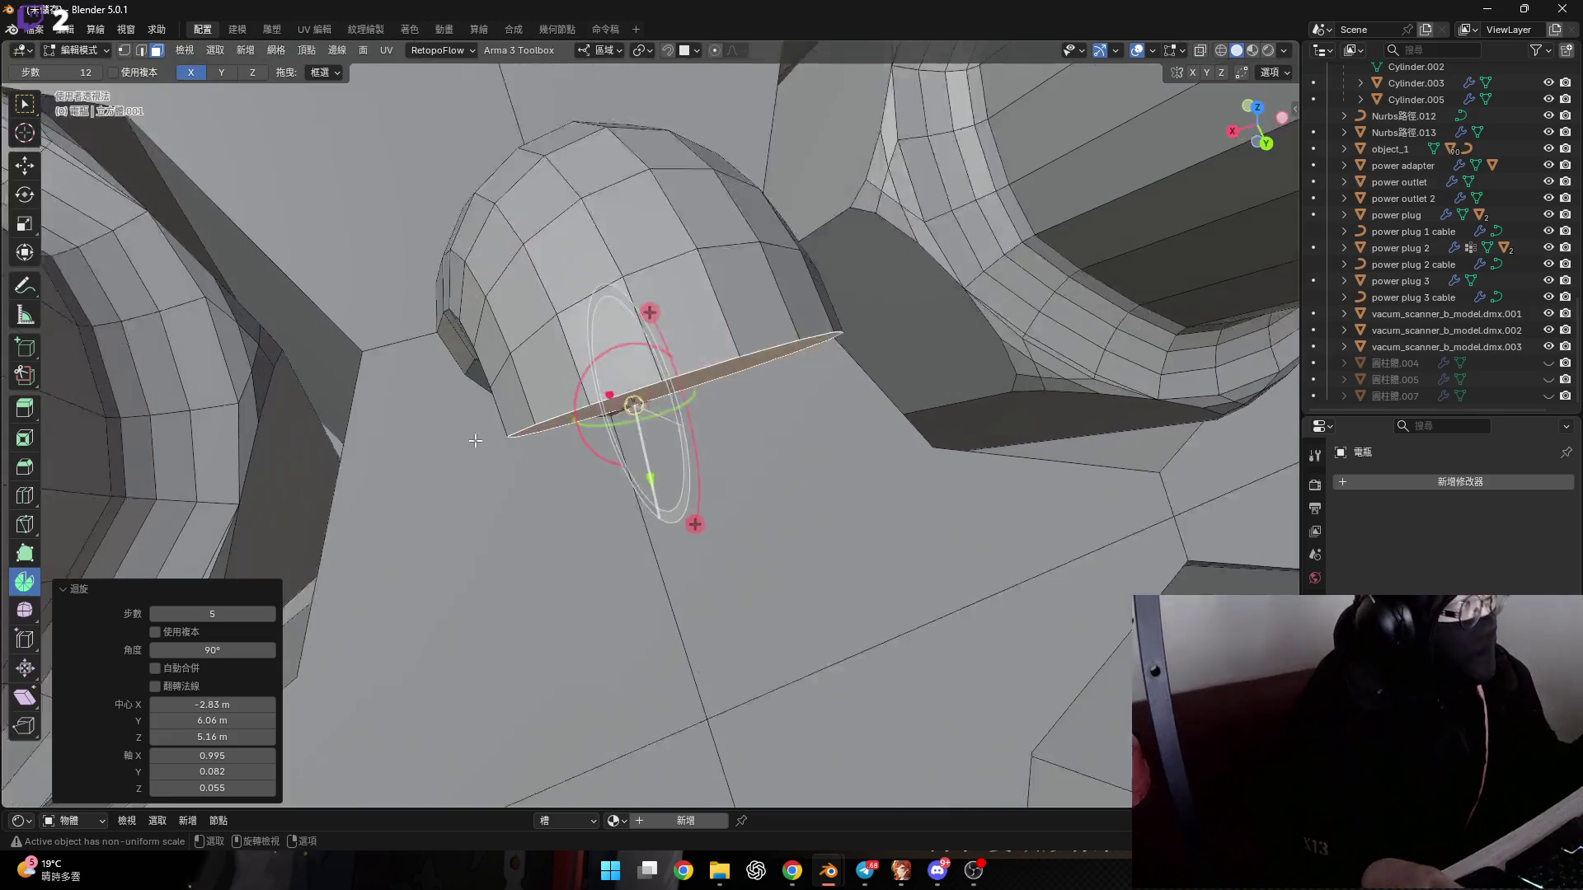
{"action": "mouse_move", "coordinate": [514, 461]}
{"action": "middle_mouse_down"}
{"action": "mouse_move", "coordinate": [502, 388]}
{"action": "mouse_move", "coordinate": [441, 414]}
{"action": "mouse_move", "coordinate": [525, 482]}
{"action": "mouse_move", "coordinate": [484, 428]}
{"action": "middle_mouse_up"}
{"action": "left_click", "coordinate": [525, 482], "text": "alt"}
{"action": "key", "text": "2"}
{"action": "scroll", "coordinate": [528, 476], "scroll_direction": "up", "scroll_amount": 3}
{"action": "left_click", "coordinate": [485, 427]}
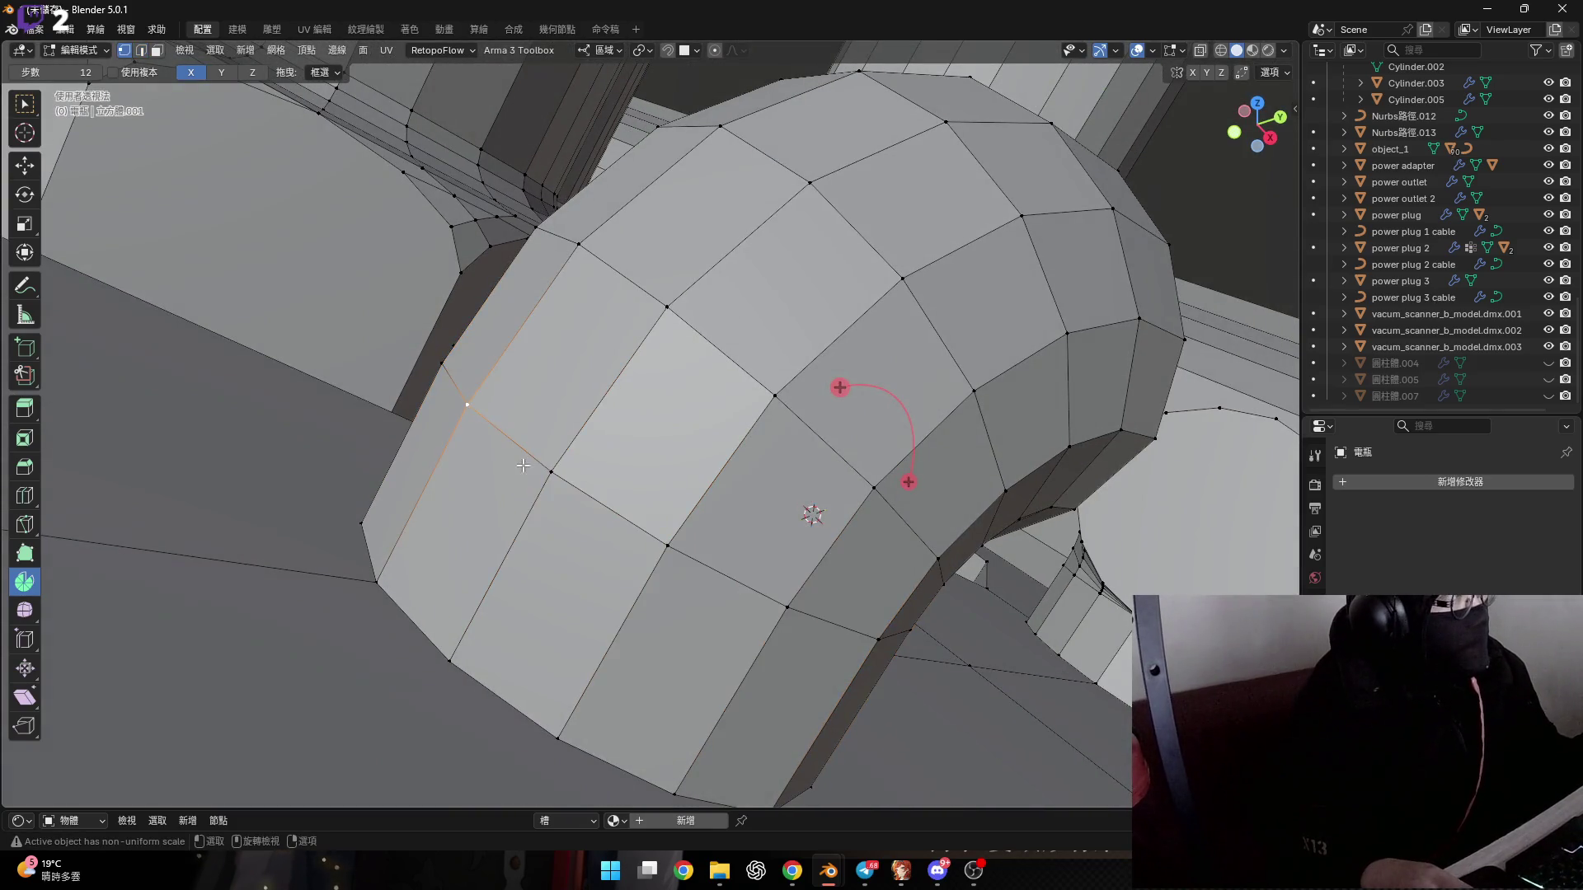
{"action": "key", "text": "shift+s"}
{"action": "left_click", "coordinate": [527, 499]}
Spin the selected edges around the cursor into a new curved section.
{"action": "middle_click_drag", "start_coordinate": [527, 499], "coordinate": [555, 493]}
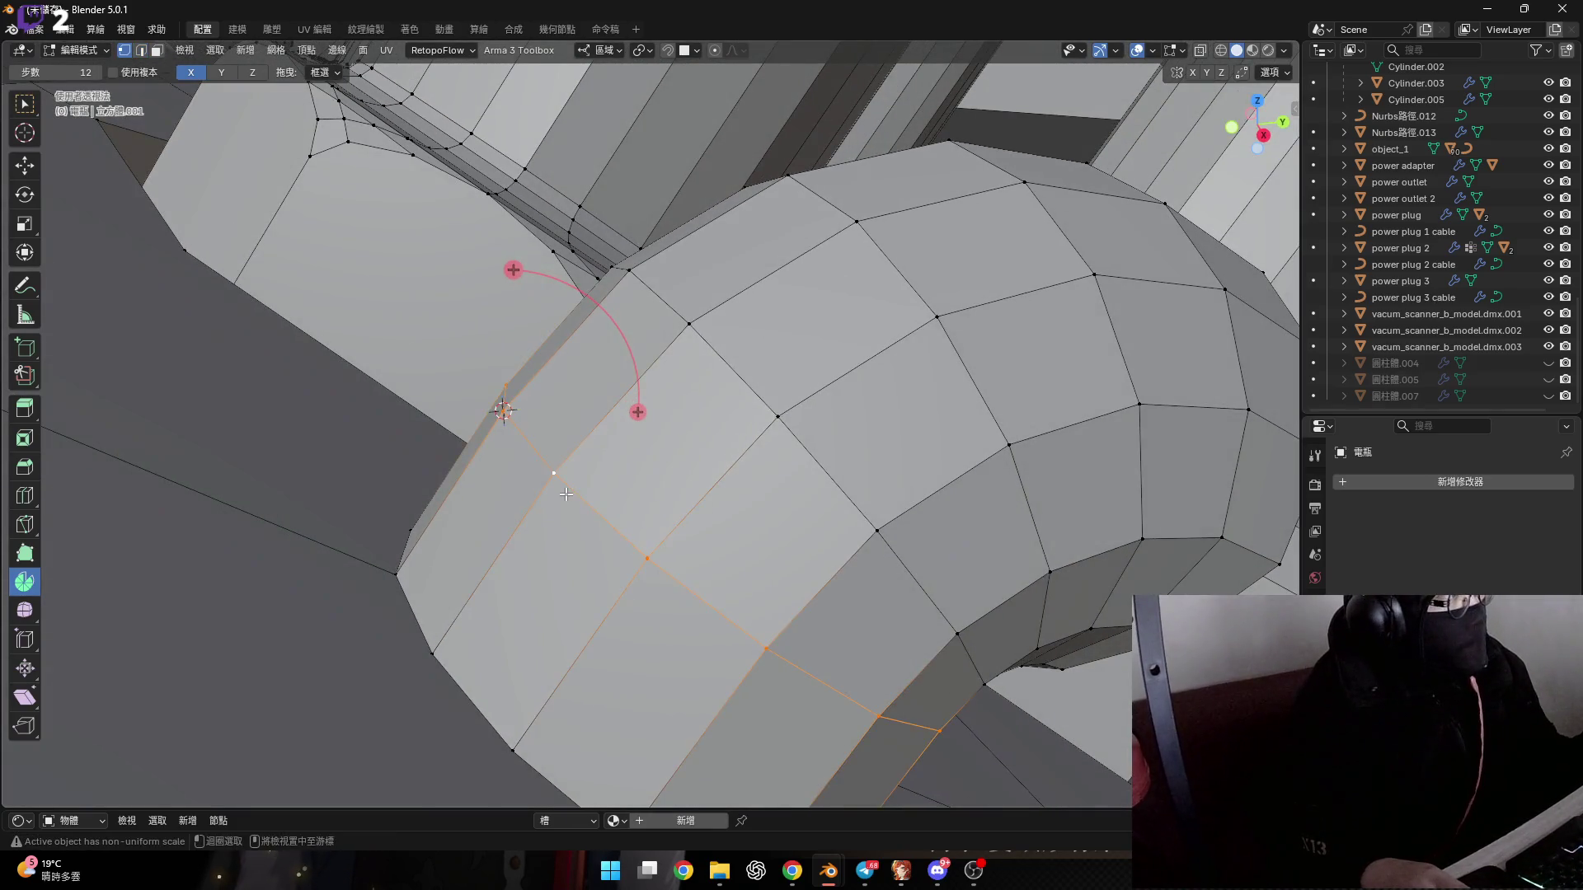
{"action": "left_click_drag", "start_coordinate": [639, 412], "coordinate": [466, 273]}
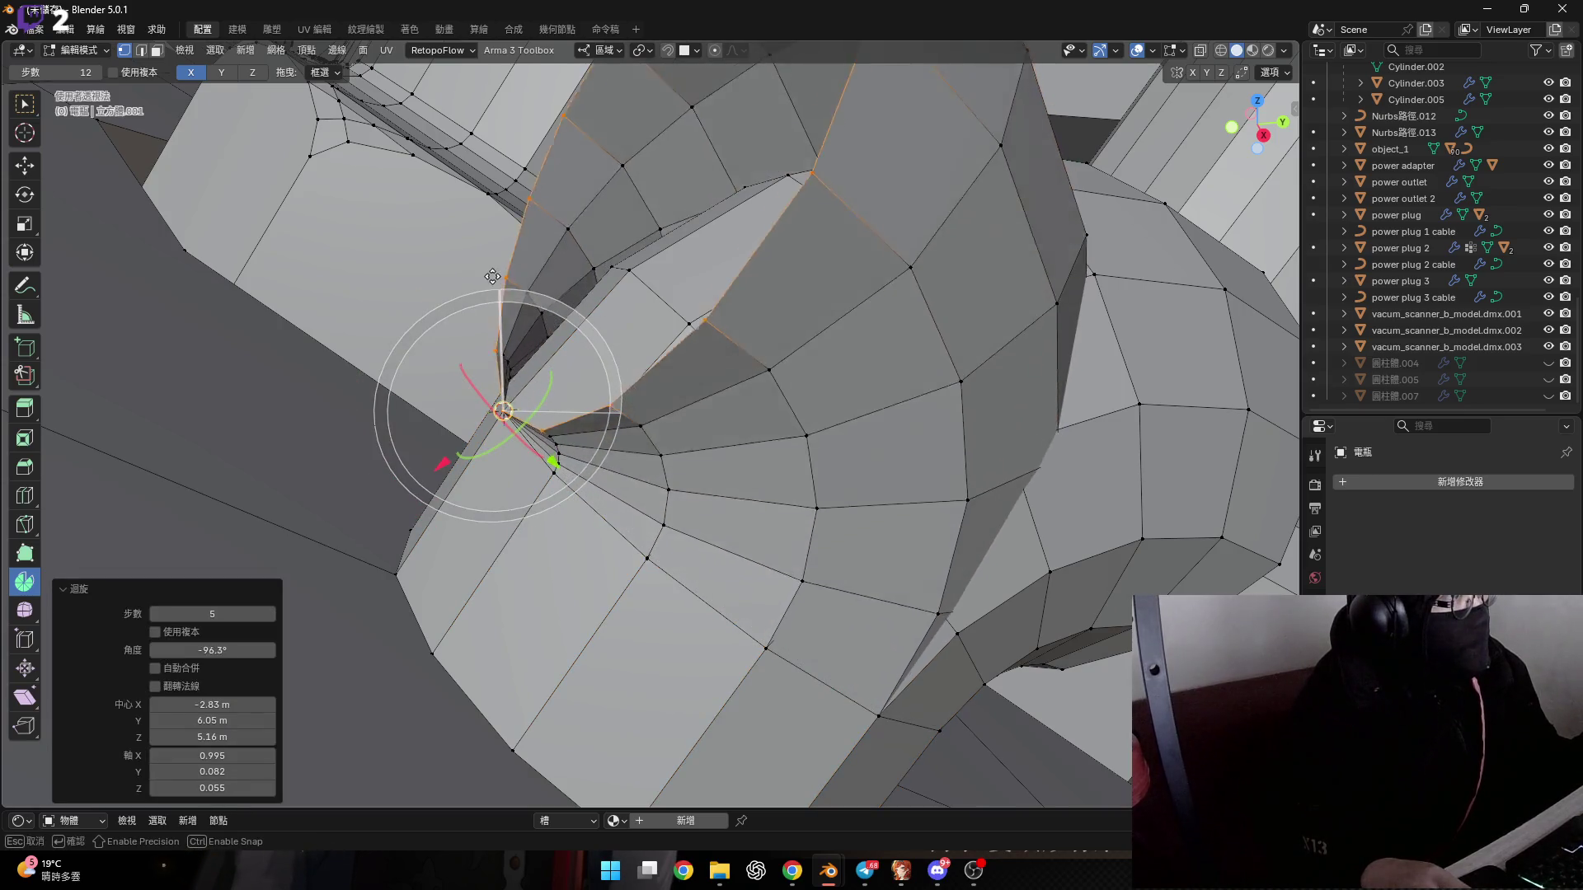
{"action": "middle_click_drag", "start_coordinate": [591, 507], "coordinate": [524, 561]}
{"action": "type", "text": "-90"}
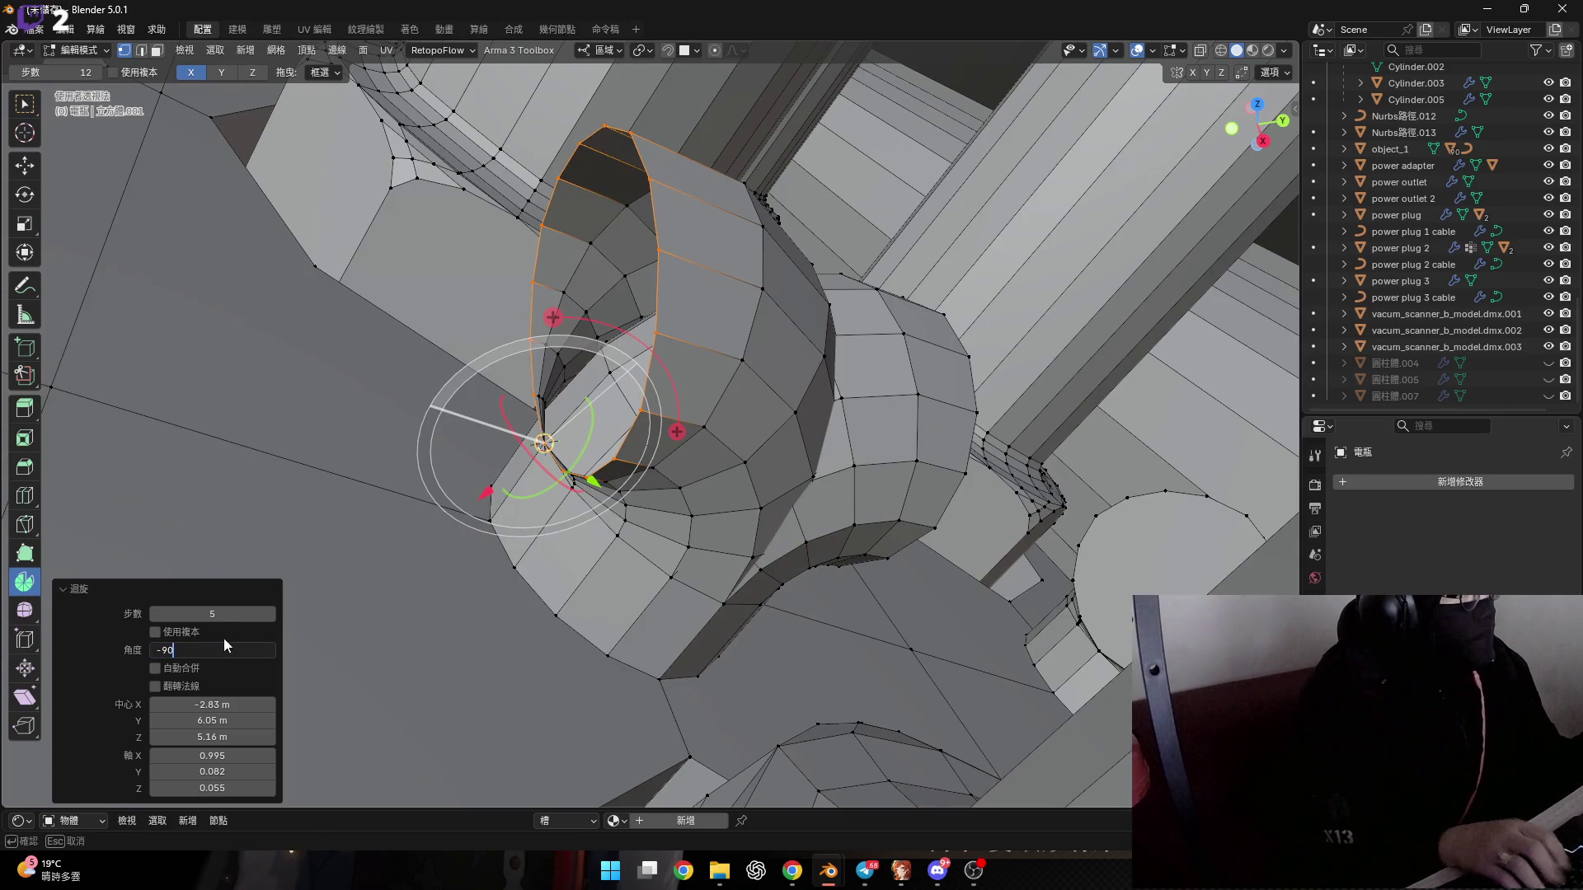
{"action": "key", "text": "Return"}
{"action": "mouse_move", "coordinate": [330, 536]}
{"action": "middle_mouse_down"}
{"action": "mouse_move", "coordinate": [455, 457]}
{"action": "mouse_move", "coordinate": [695, 490]}
{"action": "mouse_move", "coordinate": [1244, 99]}
{"action": "middle_mouse_up"}
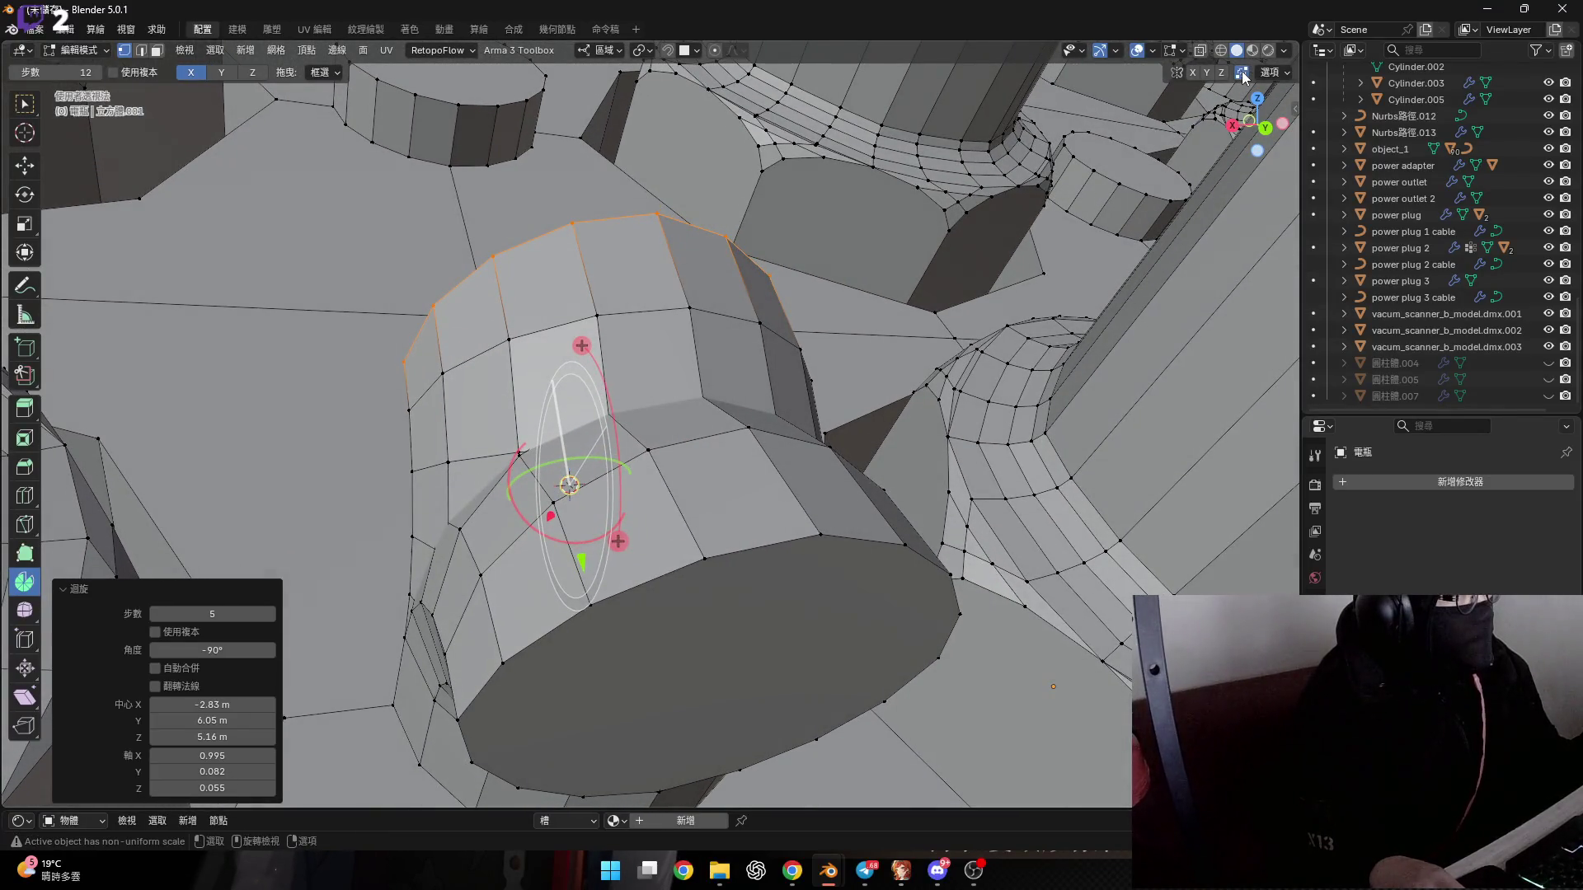
Correct the spin by typing -90 into the Angle field.
{"action": "middle_click_drag", "start_coordinate": [649, 370], "coordinate": [319, 549]}
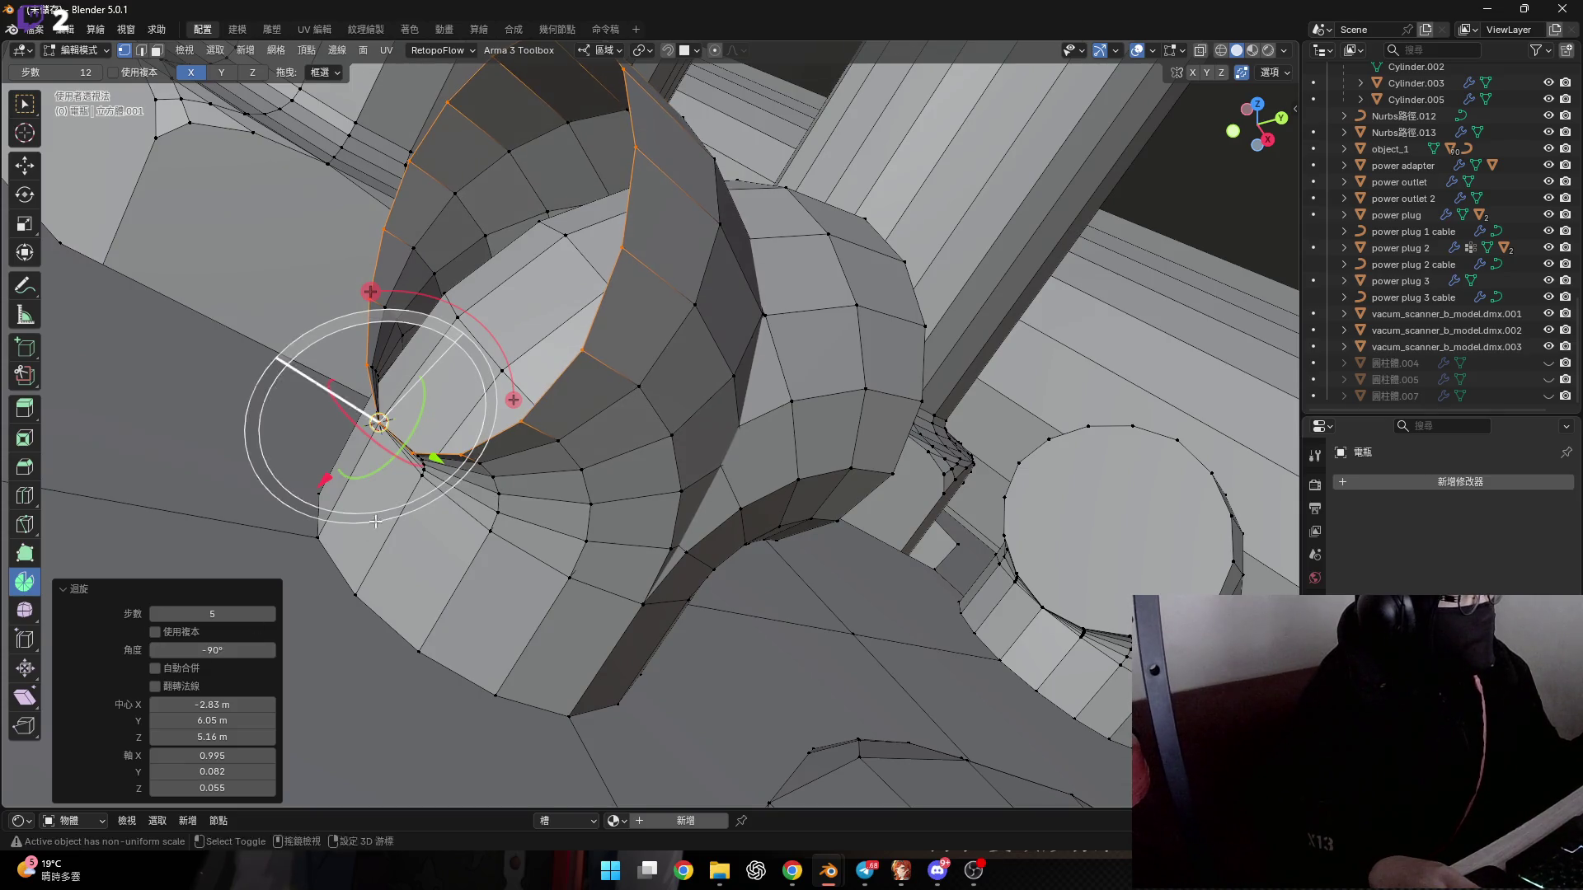
{"action": "middle_click_drag", "start_coordinate": [376, 521], "coordinate": [225, 674]}
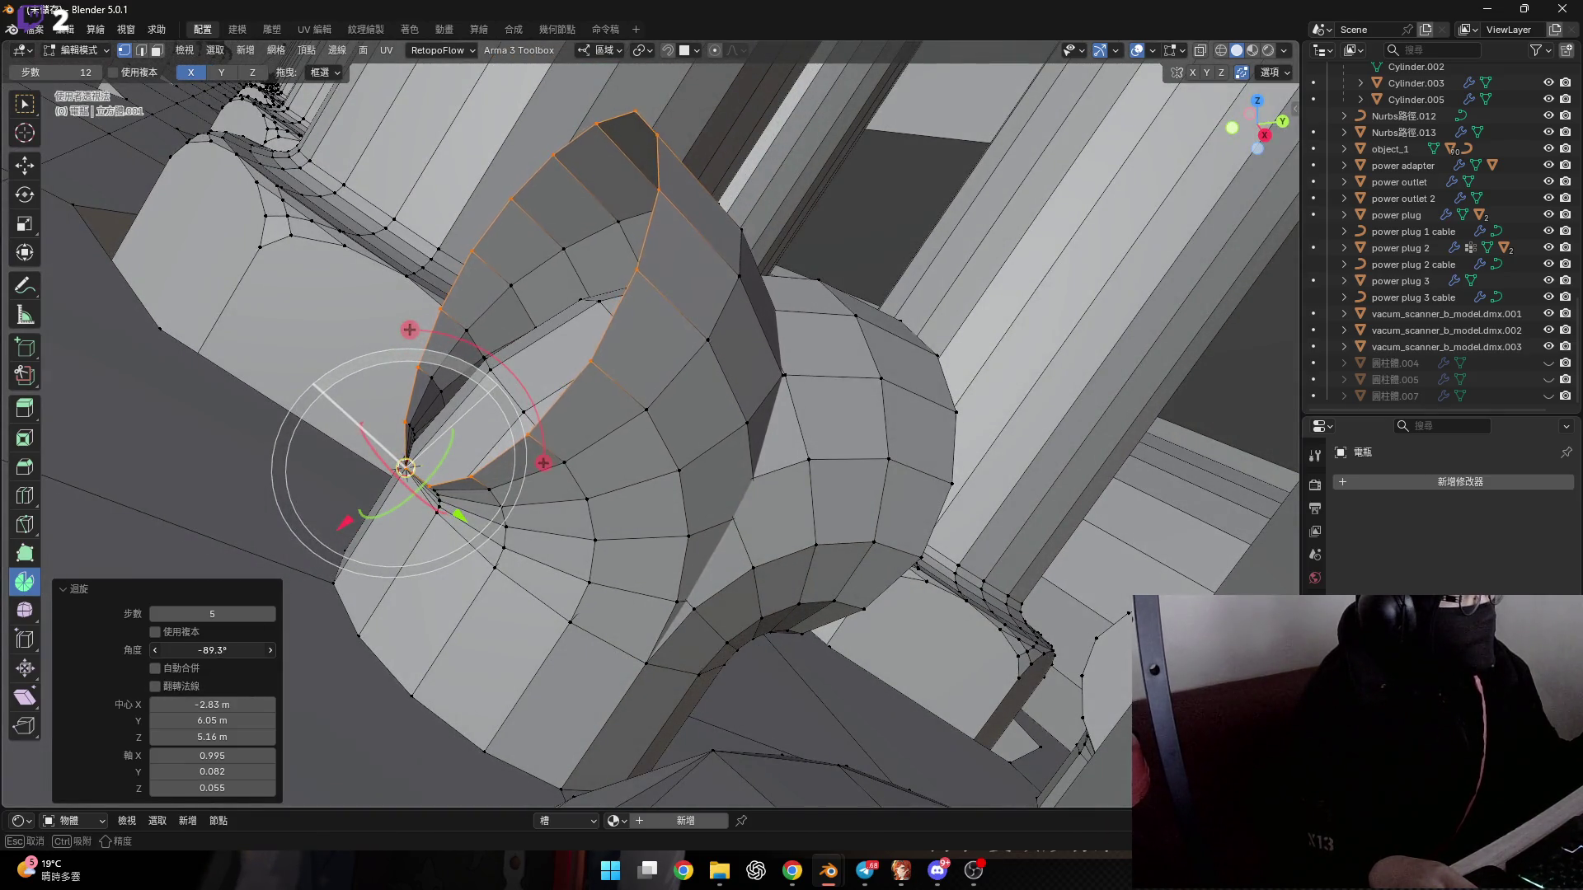
{"action": "left_click_drag", "start_coordinate": [211, 649], "coordinate": [208, 652]}
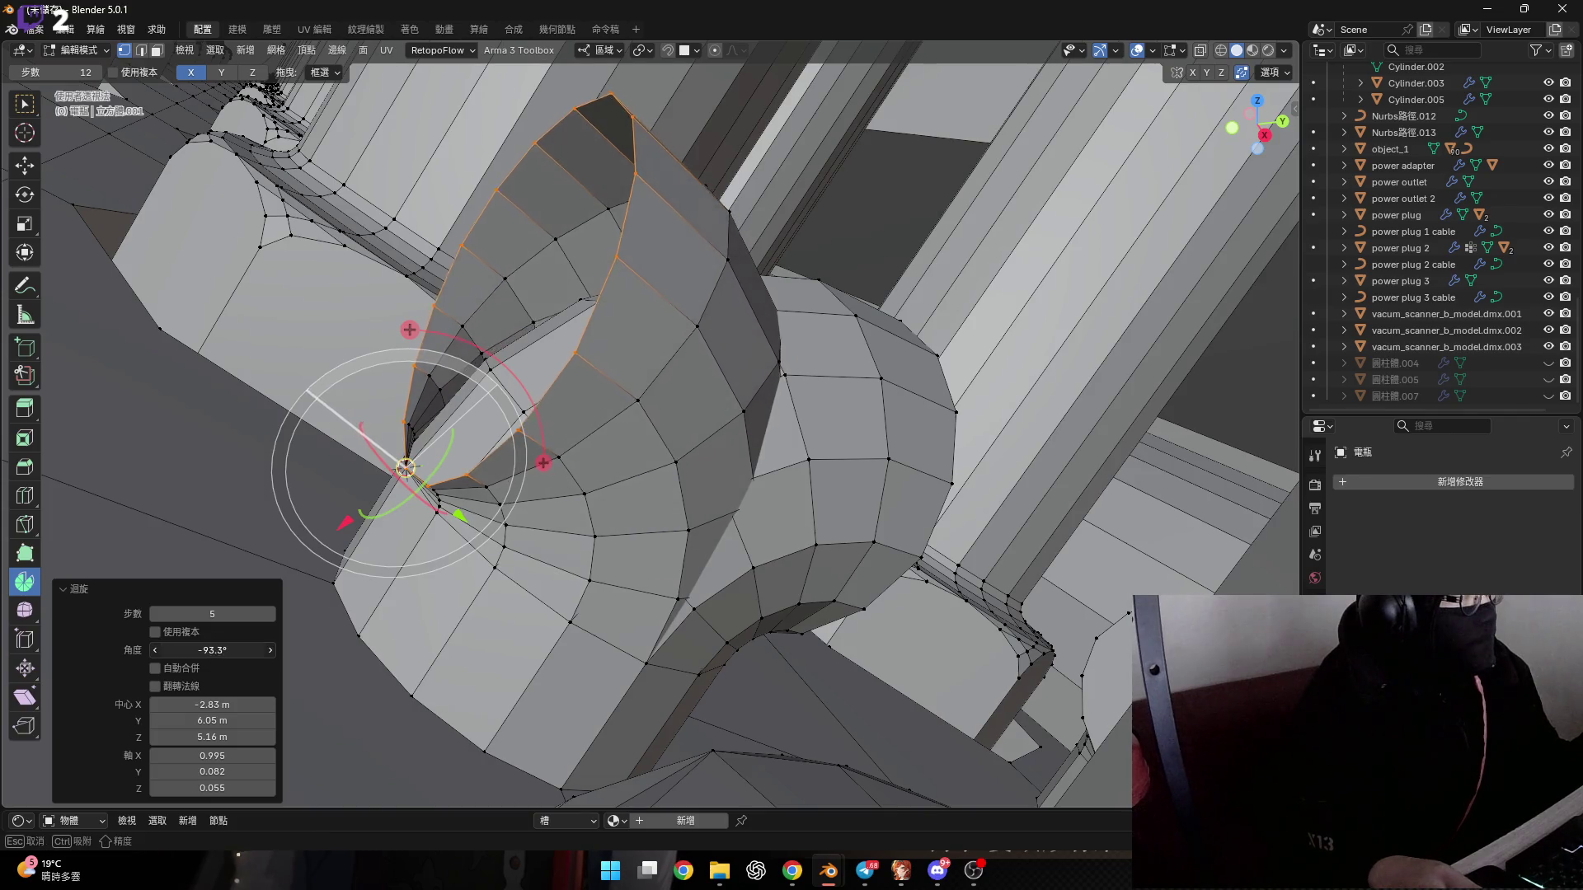
{"action": "mouse_move", "coordinate": [429, 626]}
{"action": "middle_mouse_down"}
{"action": "mouse_move", "coordinate": [629, 633]}
{"action": "mouse_move", "coordinate": [270, 668]}
{"action": "middle_mouse_up"}
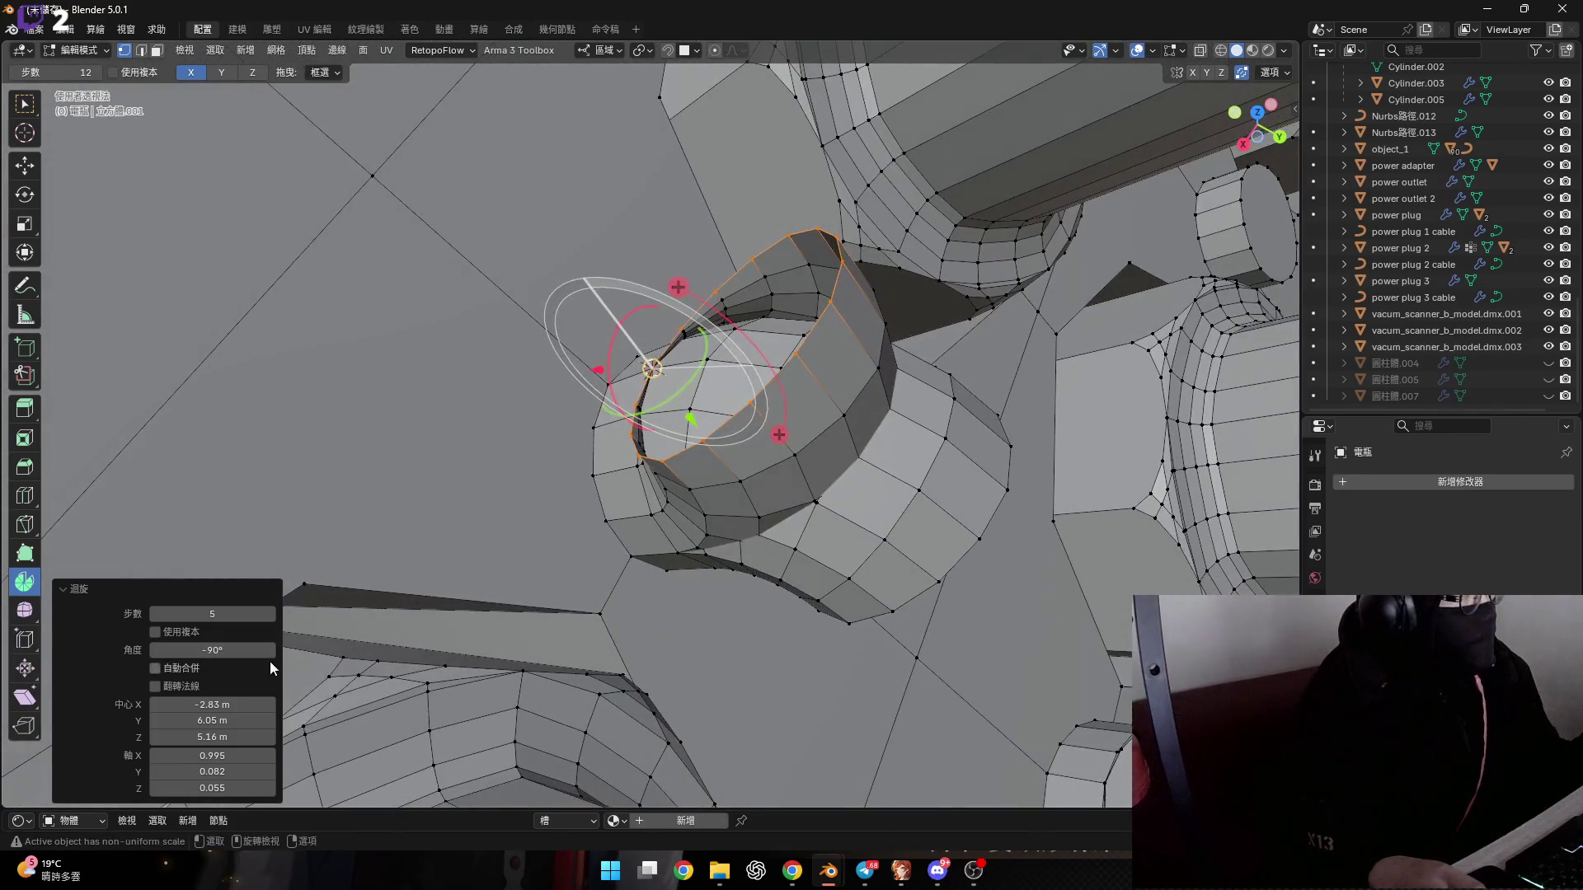
{"action": "left_click", "coordinate": [236, 653]}
{"action": "type", "text": "-"}
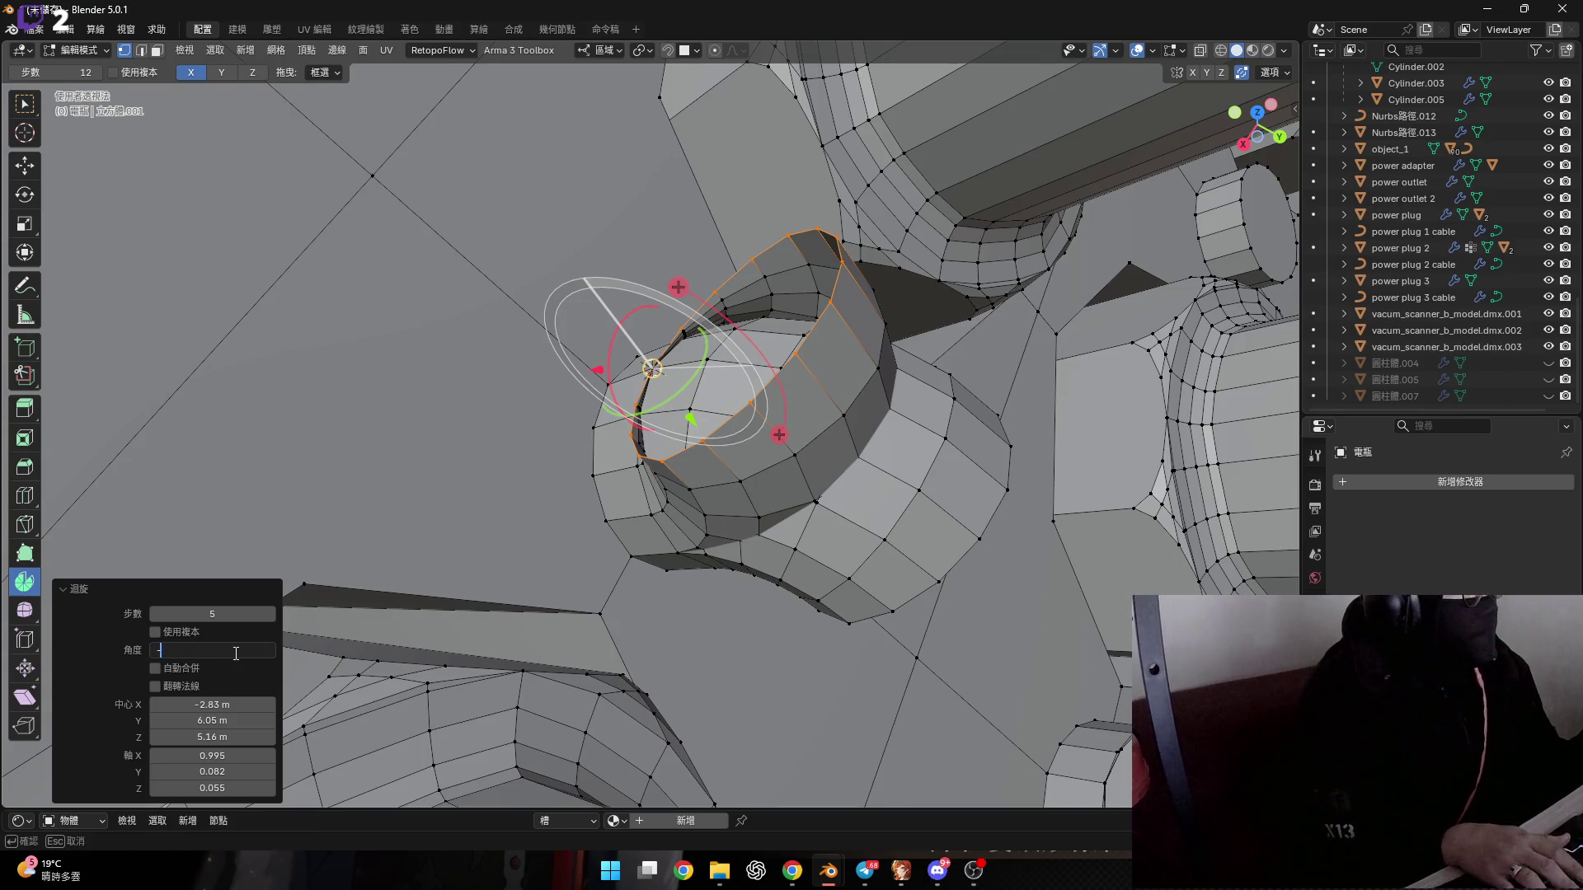
{"action": "type", "text": "90"}
{"action": "key", "text": "Return"}
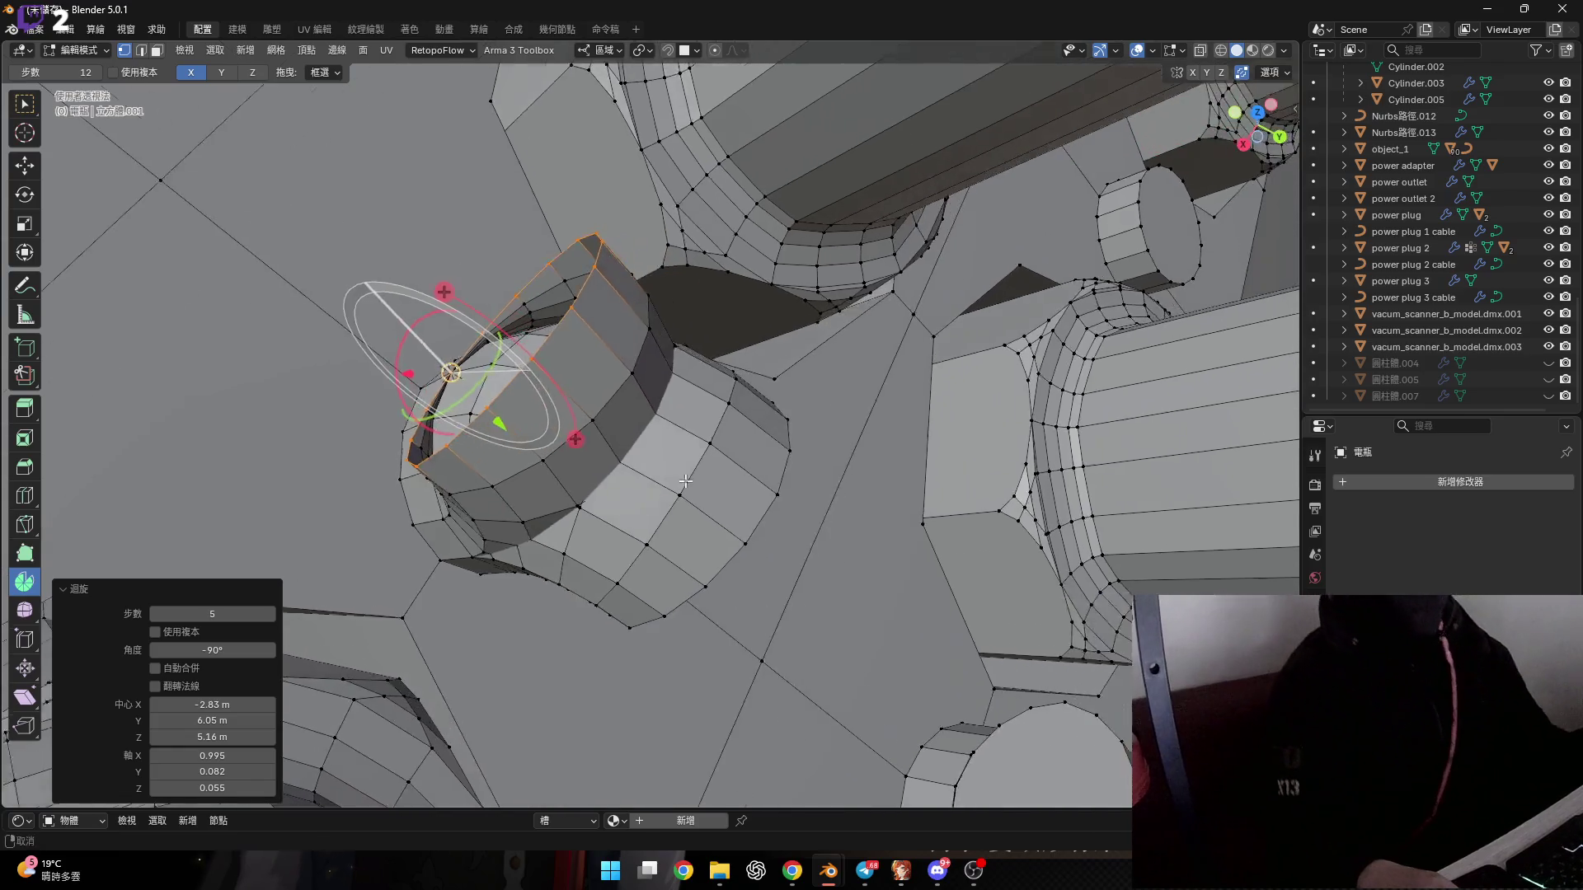
{"action": "mouse_move", "coordinate": [844, 567]}
{"action": "middle_mouse_down"}
{"action": "mouse_move", "coordinate": [749, 495]}
{"action": "mouse_move", "coordinate": [885, 406]}
{"action": "mouse_move", "coordinate": [604, 526]}
{"action": "mouse_move", "coordinate": [678, 445]}
{"action": "mouse_move", "coordinate": [445, 348]}
{"action": "mouse_move", "coordinate": [537, 378]}
{"action": "middle_mouse_up"}
Snap the 3D cursor to the selected rim vertex and undo a mistaken spin start.
{"action": "key", "text": "shift+s"}
{"action": "left_click", "coordinate": [550, 469]}
{"action": "middle_click_drag", "start_coordinate": [741, 379], "coordinate": [837, 424], "text": "shift"}
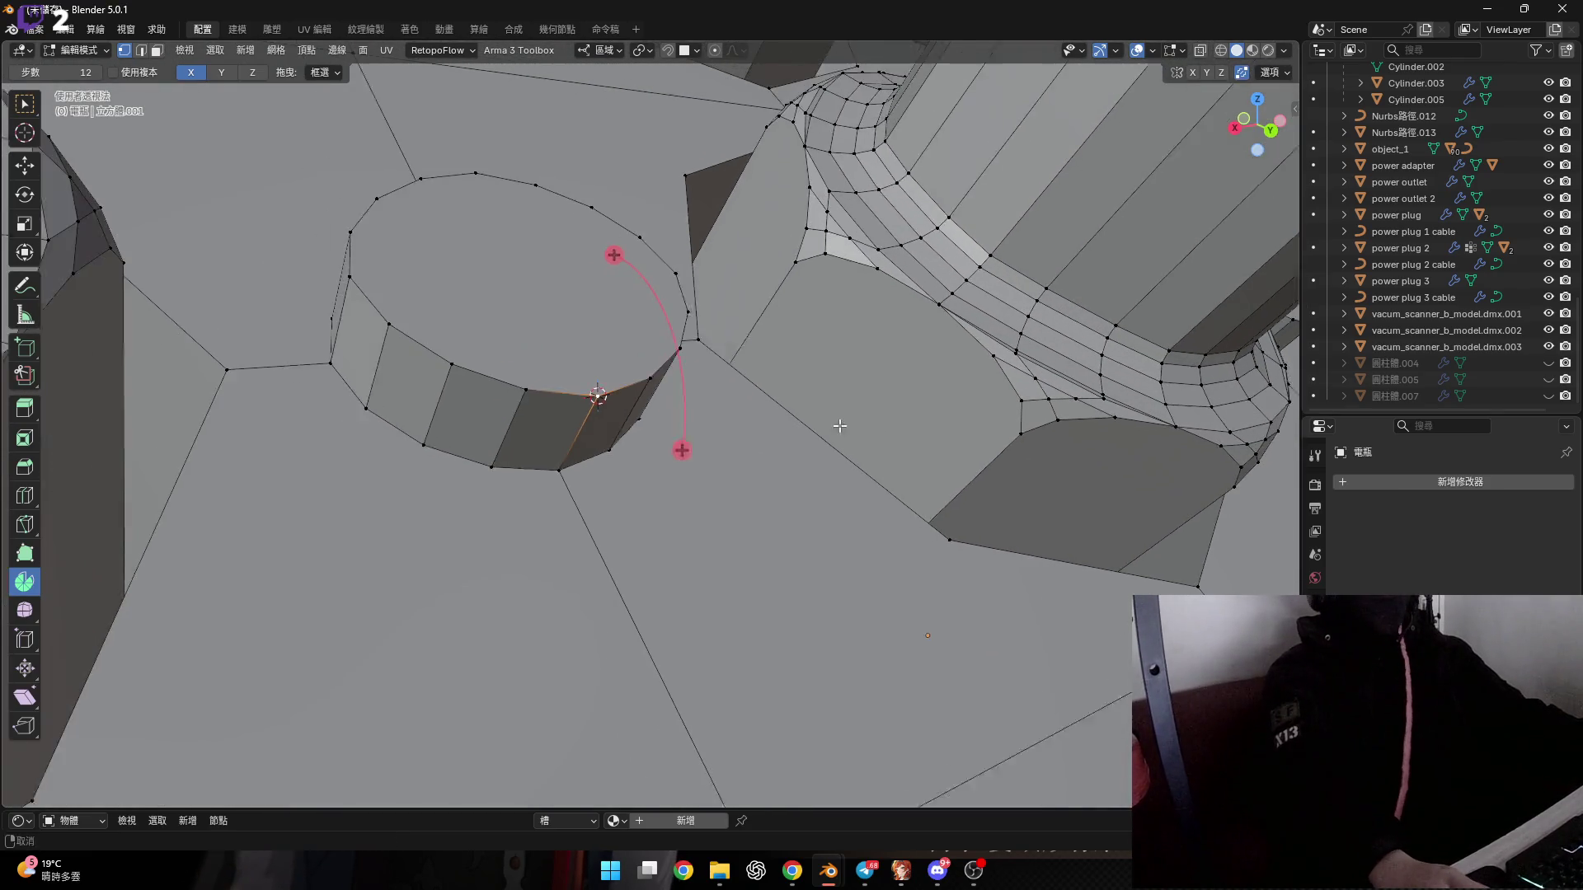
{"action": "left_click", "coordinate": [700, 457]}
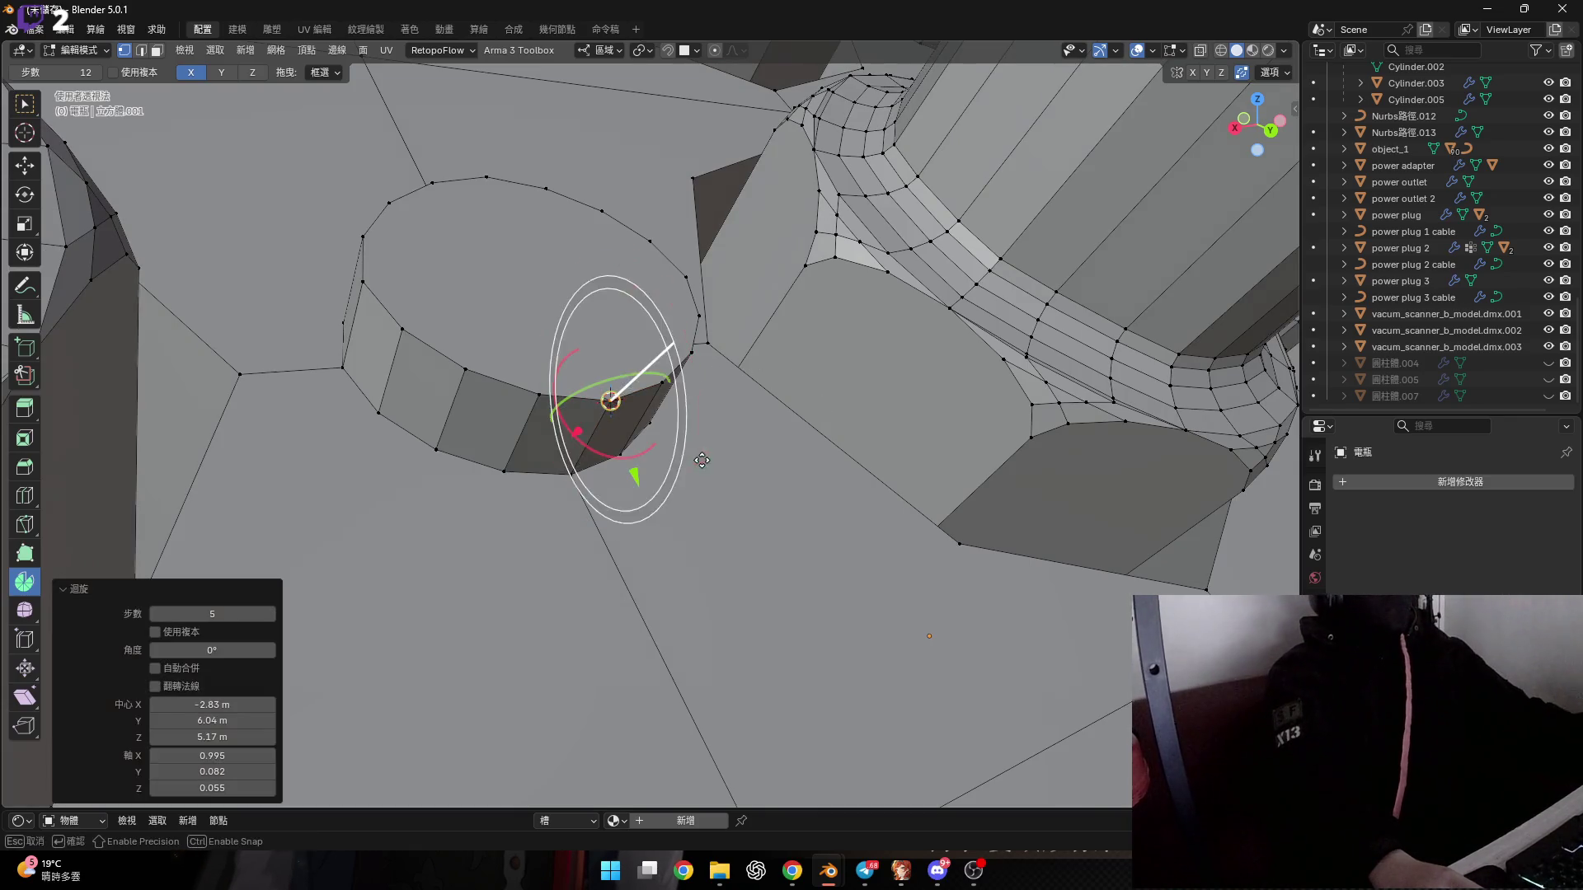
{"action": "key", "text": "2"}
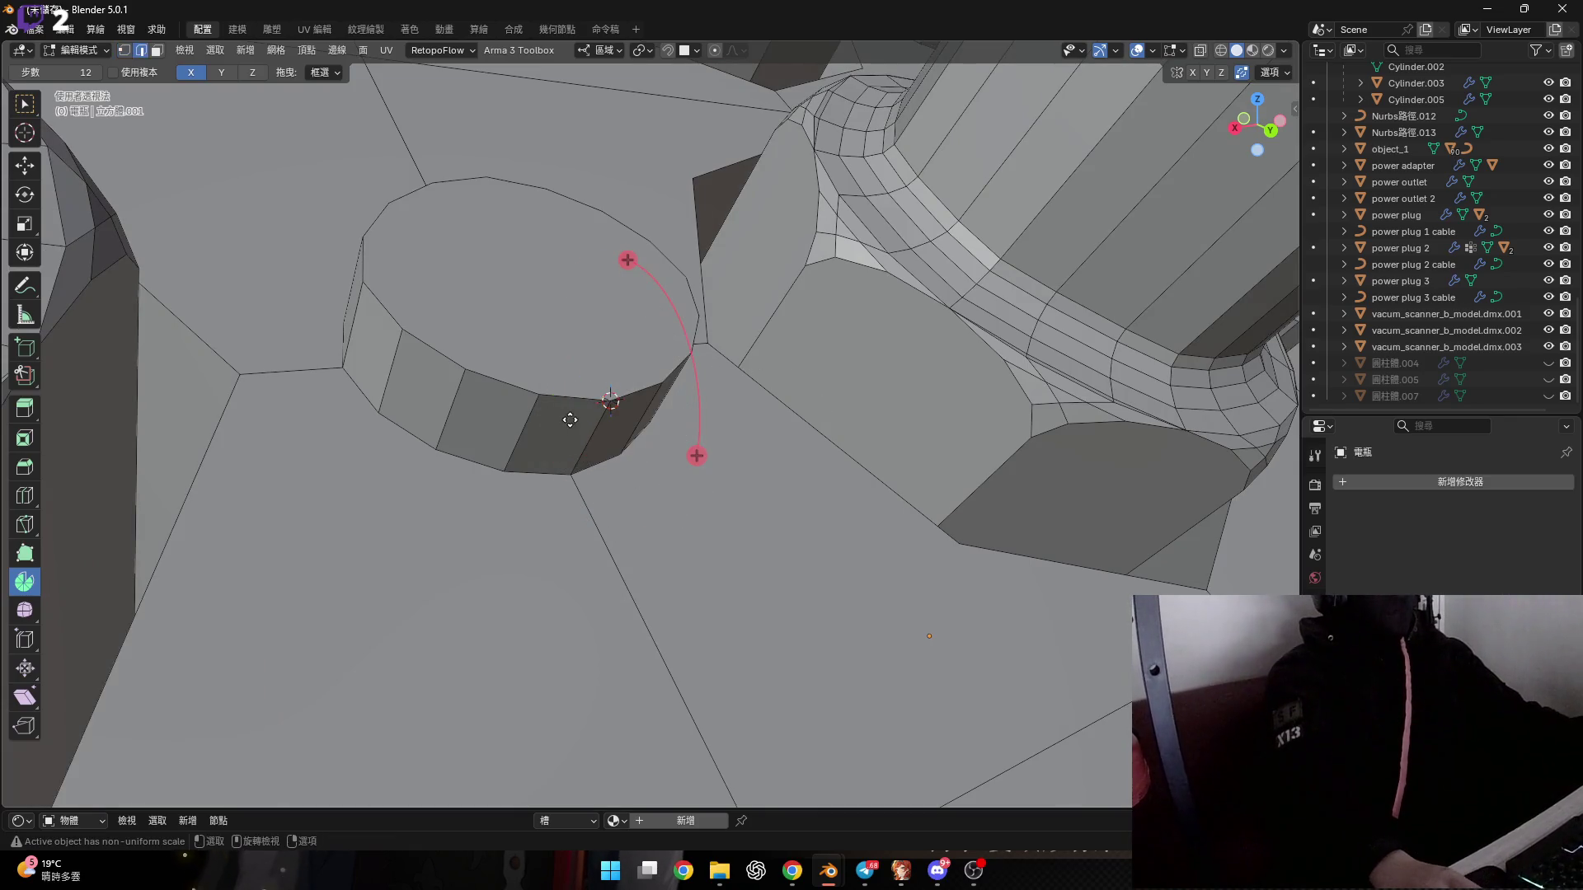
{"action": "mouse_move", "coordinate": [608, 405]}
{"action": "middle_mouse_down", "text": "shift"}
{"action": "mouse_move", "coordinate": [579, 392]}
{"action": "mouse_move", "coordinate": [514, 287]}
{"action": "mouse_move", "coordinate": [561, 403]}
{"action": "middle_mouse_up", "text": "shift"}
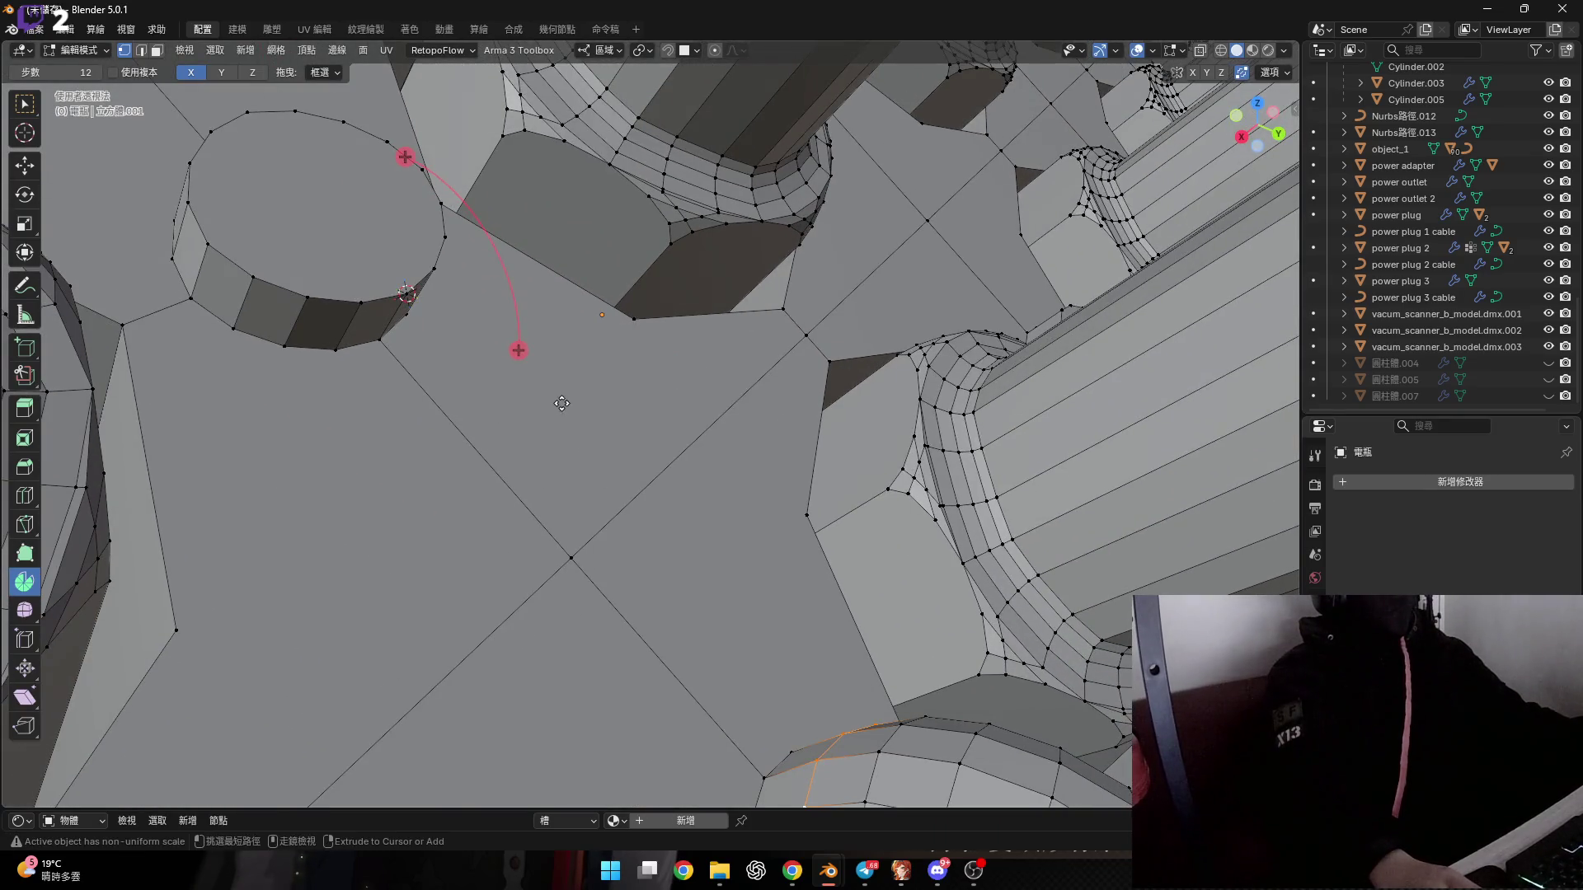
{"action": "key", "text": "ctrl+z"}
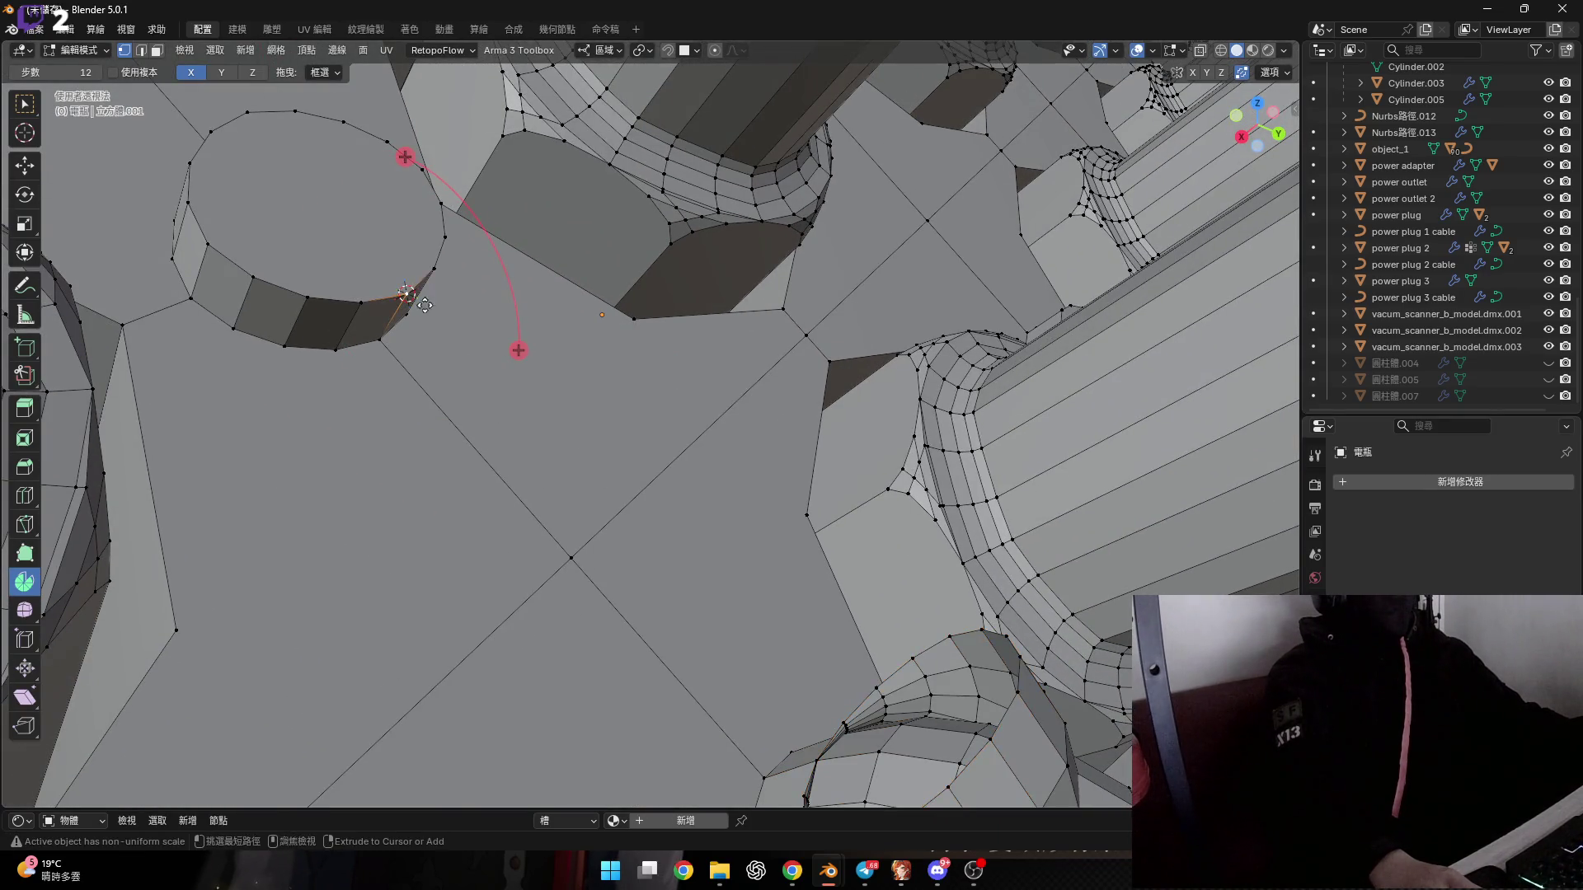
Select the cylinder cap's rim loop and spin it 90° around the cursor.
{"action": "middle_click_drag", "start_coordinate": [425, 305], "coordinate": [437, 330], "text": "ctrl"}
{"action": "left_click", "coordinate": [375, 341], "text": "alt"}
{"action": "scroll", "coordinate": [375, 340], "scroll_direction": "up", "scroll_amount": 3}
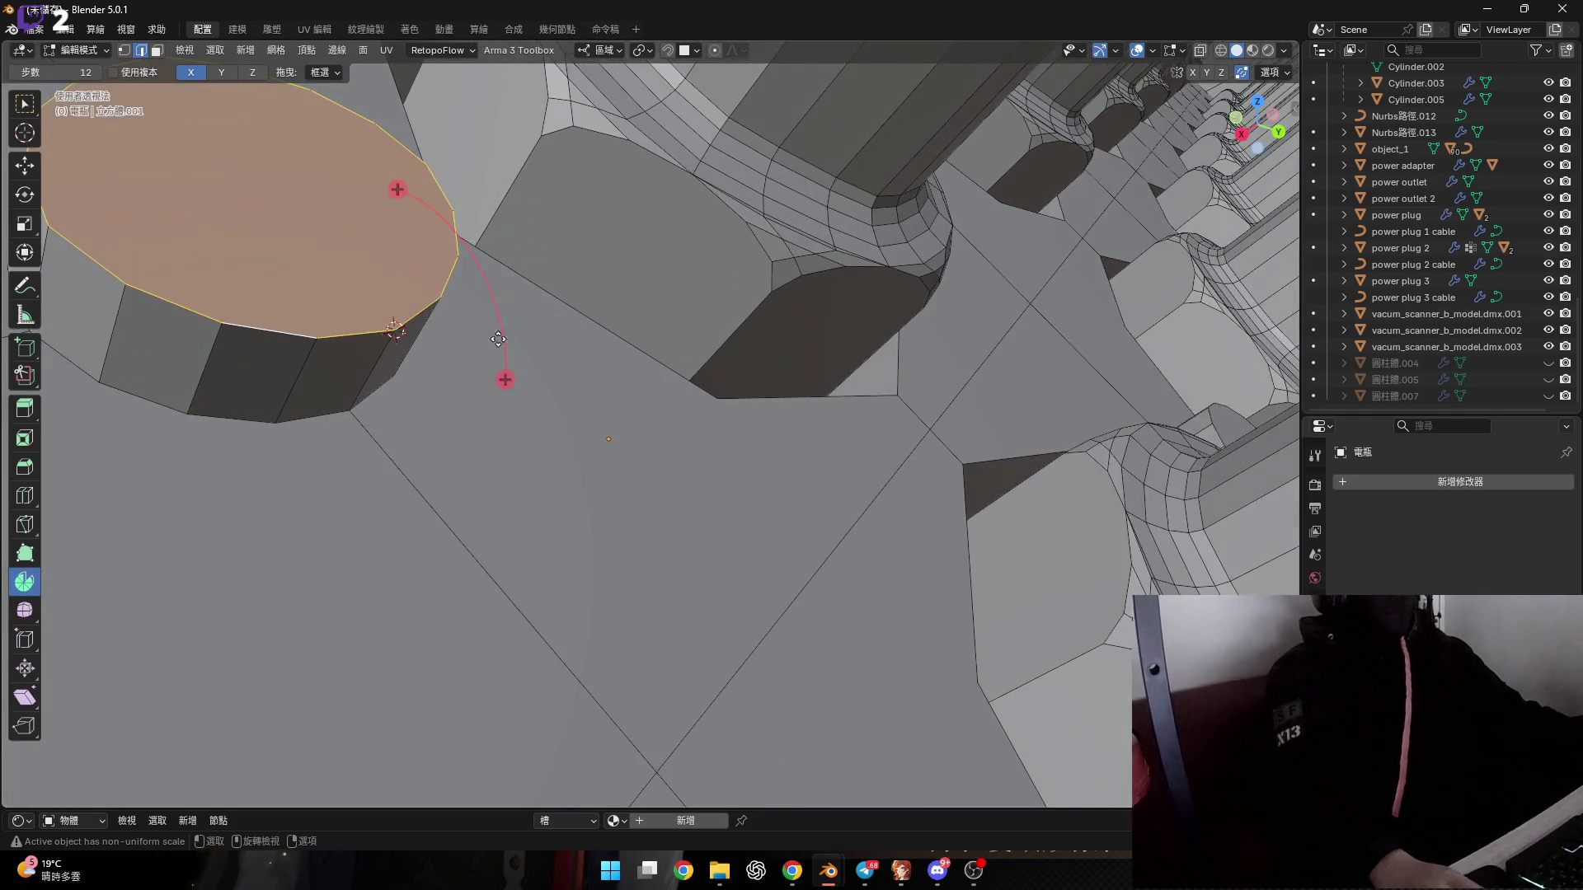
{"action": "left_click_drag", "start_coordinate": [504, 379], "coordinate": [461, 412]}
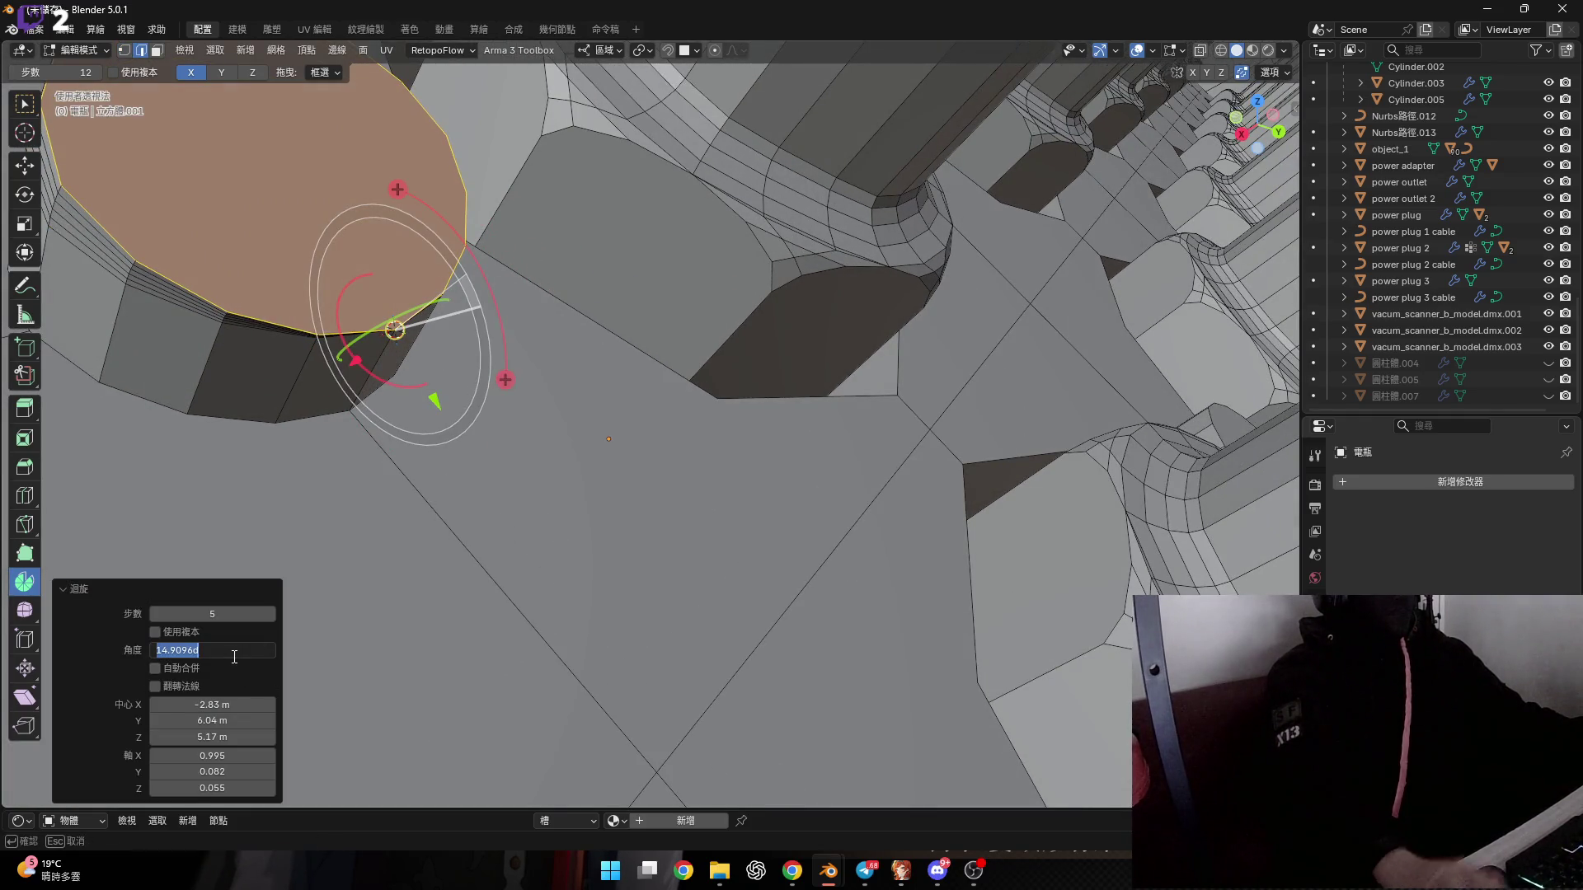
{"action": "type", "text": "90"}
{"action": "key", "text": "Return"}
{"action": "mouse_move", "coordinate": [371, 618]}
{"action": "middle_mouse_down"}
{"action": "mouse_move", "coordinate": [513, 628]}
{"action": "mouse_move", "coordinate": [447, 458]}
{"action": "mouse_move", "coordinate": [516, 571]}
{"action": "middle_mouse_up"}
{"action": "scroll", "coordinate": [495, 577], "scroll_direction": "up", "scroll_amount": 5}
Select the edge loop around a stub cap and spin it -90° around the pivot.
{"action": "key", "text": "1"}
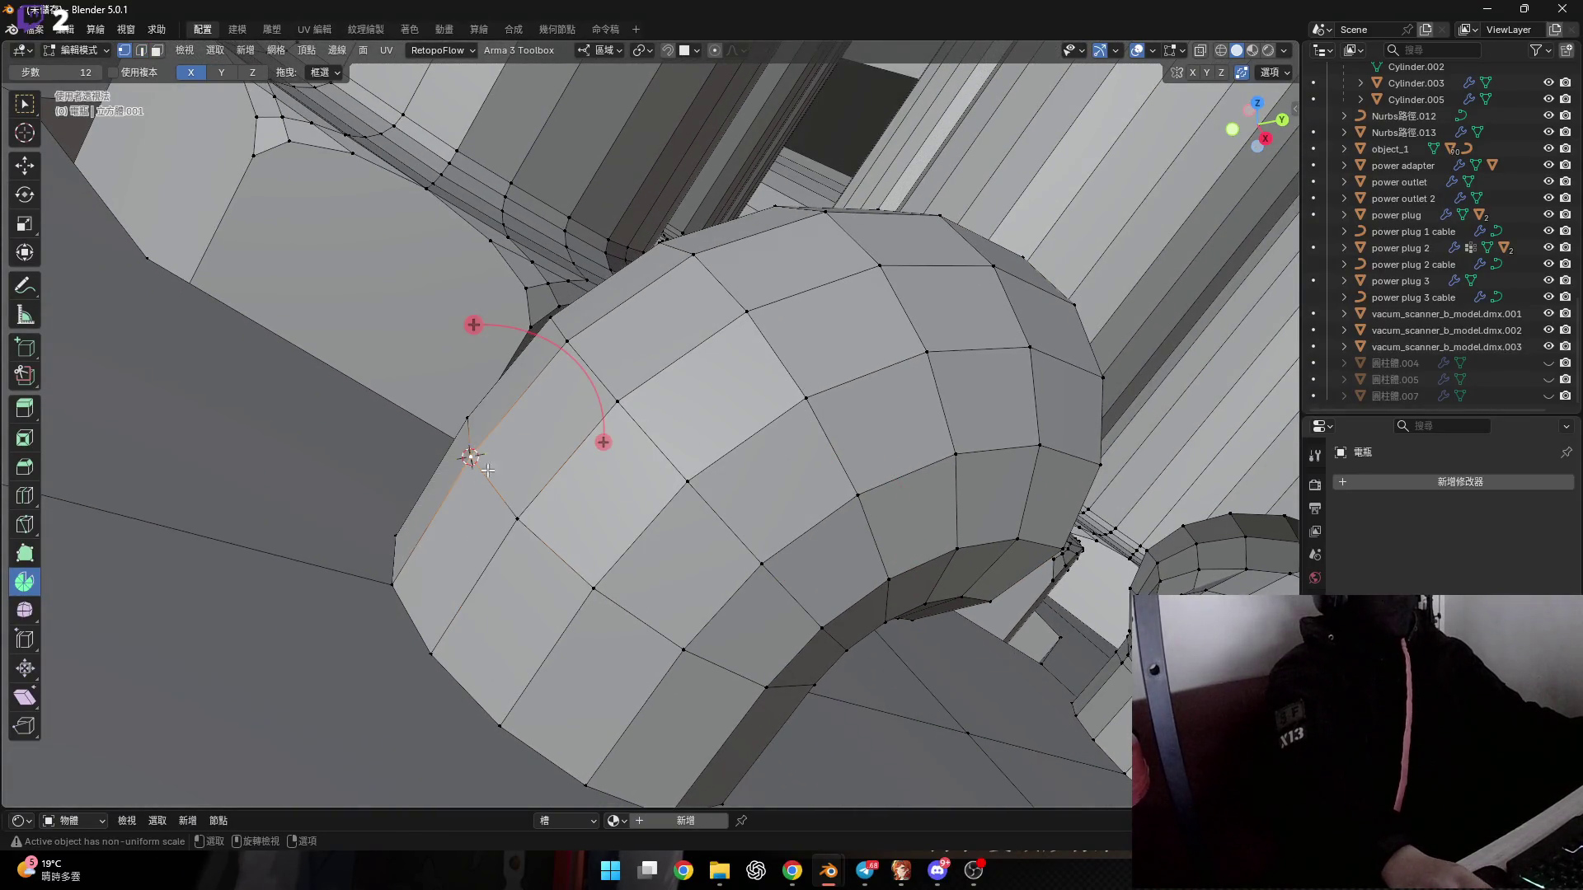
{"action": "middle_click_drag", "start_coordinate": [488, 470], "coordinate": [493, 610]}
{"action": "key", "text": "2"}
{"action": "left_click", "coordinate": [507, 511], "text": "alt"}
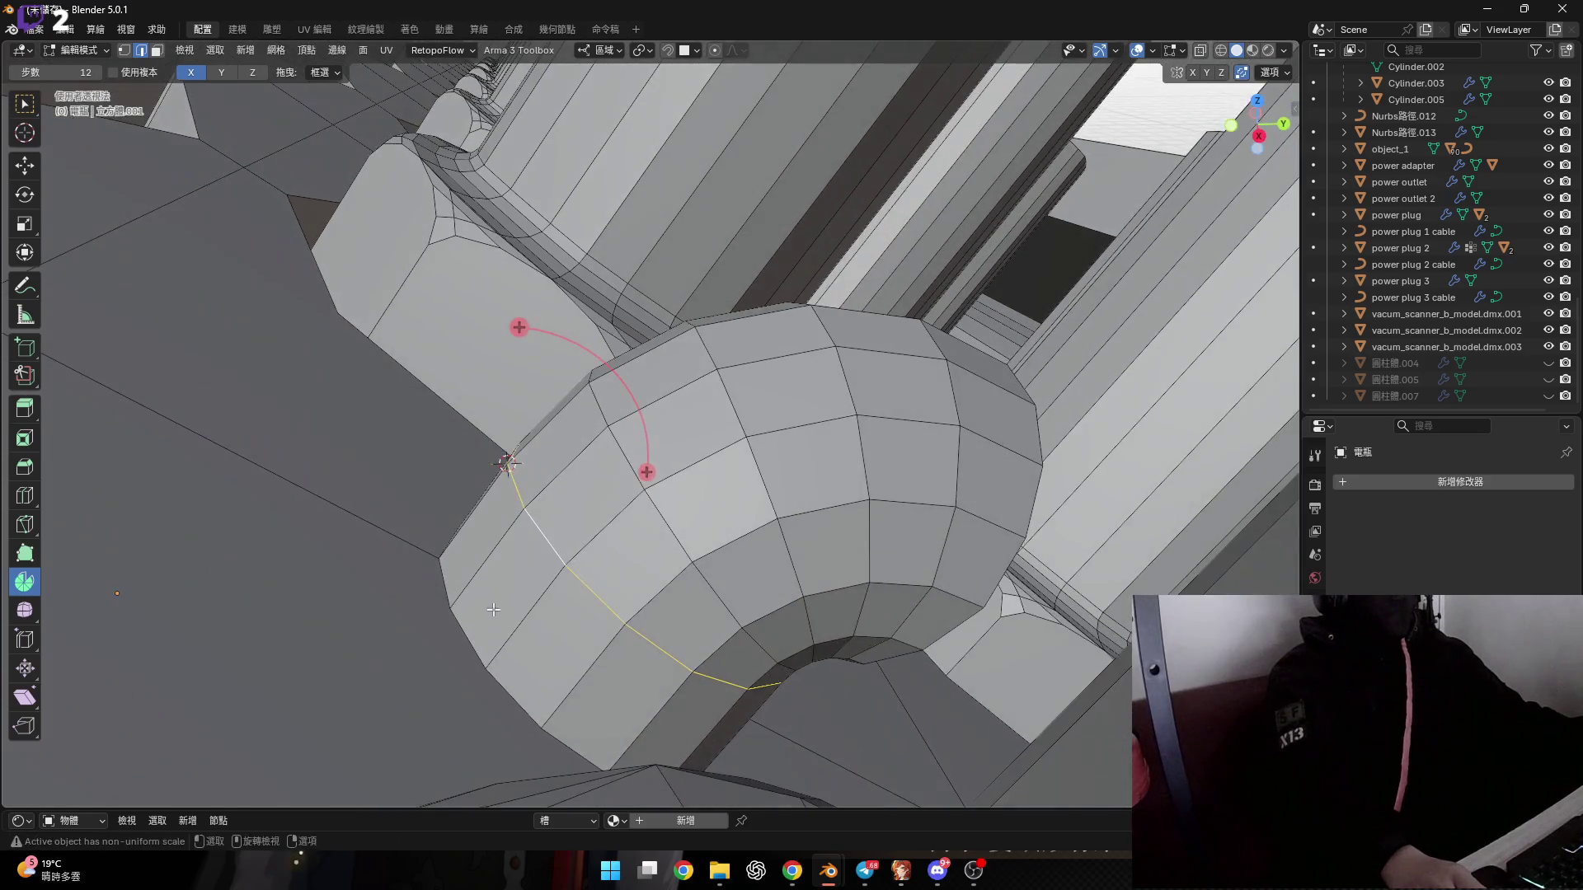
{"action": "left_click_drag", "start_coordinate": [493, 610], "coordinate": [442, 596]}
{"action": "type", "text": "-9"}
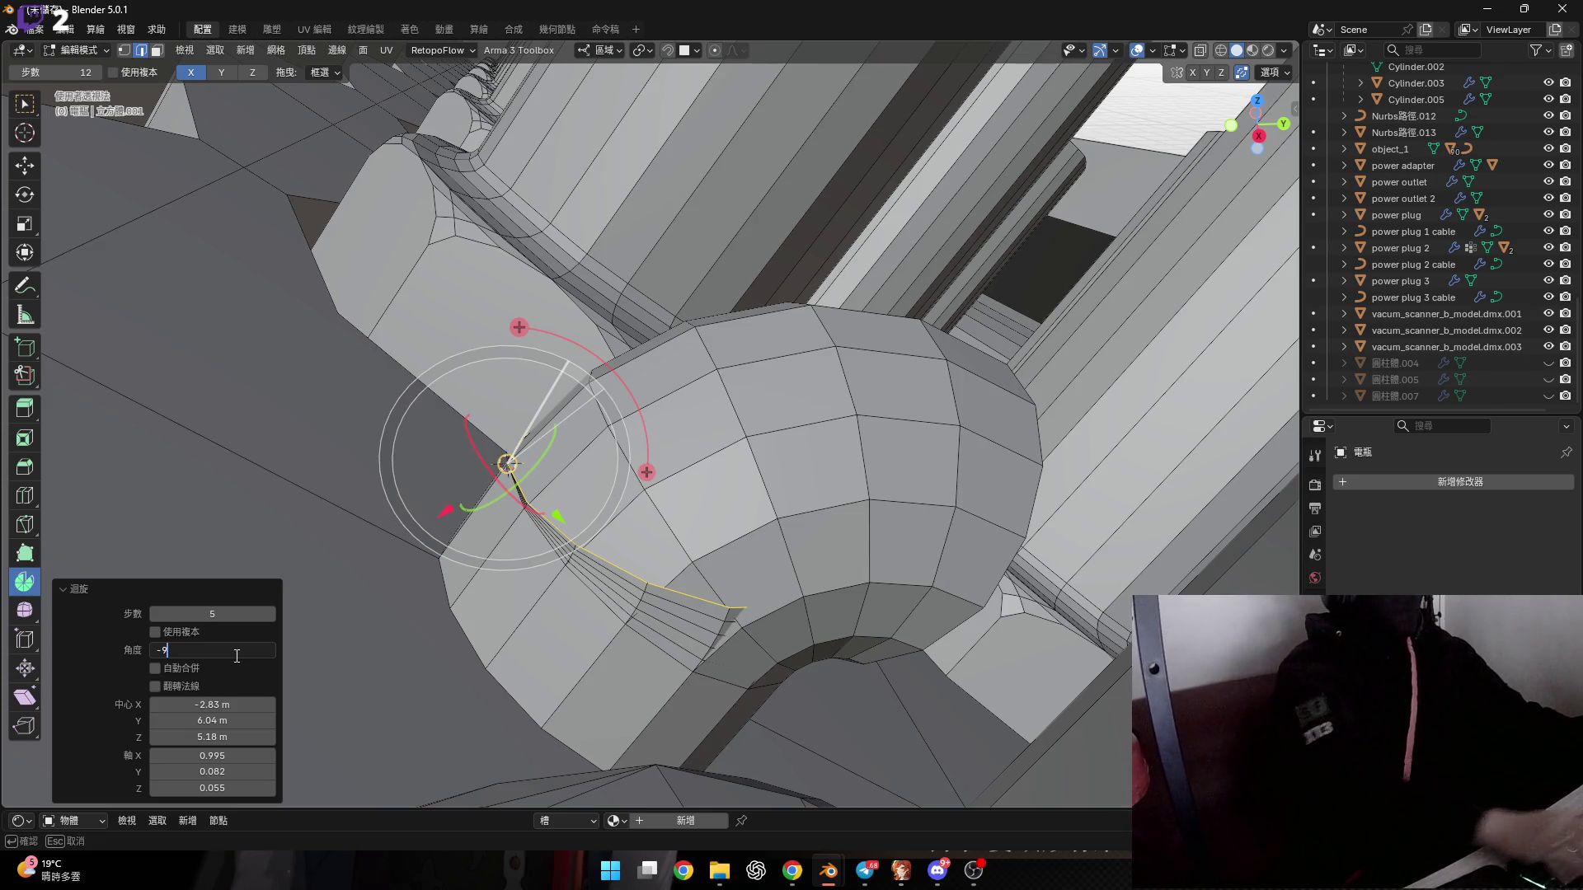
{"action": "type", "text": "0"}
{"action": "key", "text": "Return"}
Snap the cursor to the next stub's rim vertex and spin its top loop 90°.
{"action": "mouse_move", "coordinate": [679, 321]}
{"action": "middle_mouse_down"}
{"action": "mouse_move", "coordinate": [482, 357]}
{"action": "mouse_move", "coordinate": [565, 399]}
{"action": "mouse_move", "coordinate": [629, 400]}
{"action": "middle_mouse_up"}
{"action": "key", "text": "1"}
{"action": "left_click", "coordinate": [565, 399]}
{"action": "key", "text": "shift+s"}
{"action": "left_click", "coordinate": [635, 495]}
{"action": "middle_click_drag", "start_coordinate": [634, 495], "coordinate": [567, 413]}
{"action": "key", "text": "2"}
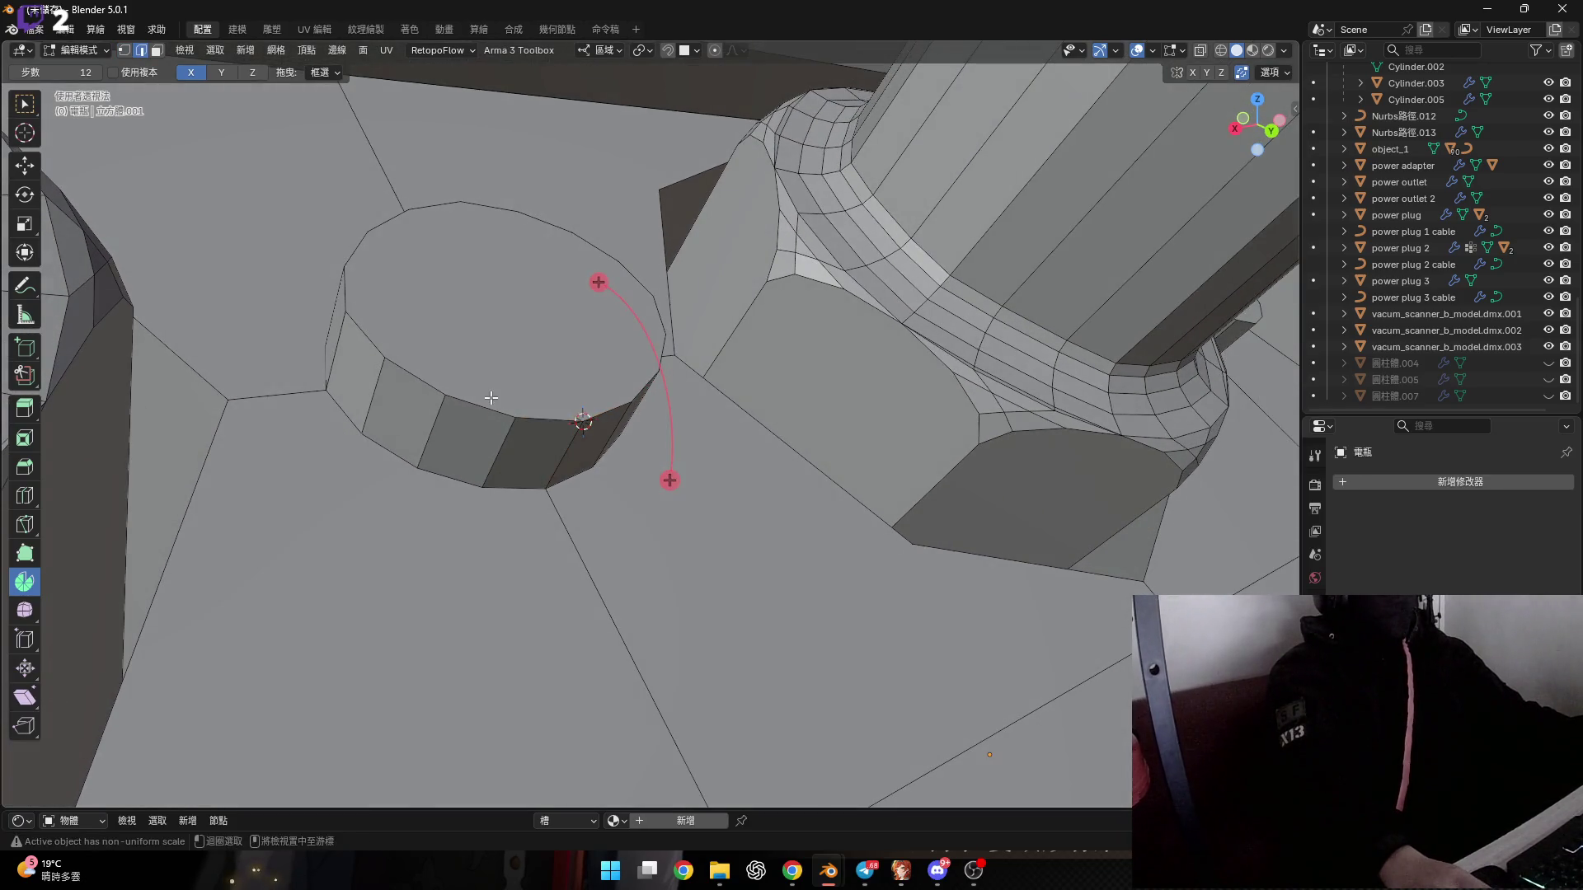
{"action": "left_click", "coordinate": [567, 413], "text": "alt"}
{"action": "left_click_drag", "start_coordinate": [670, 457], "coordinate": [669, 480]}
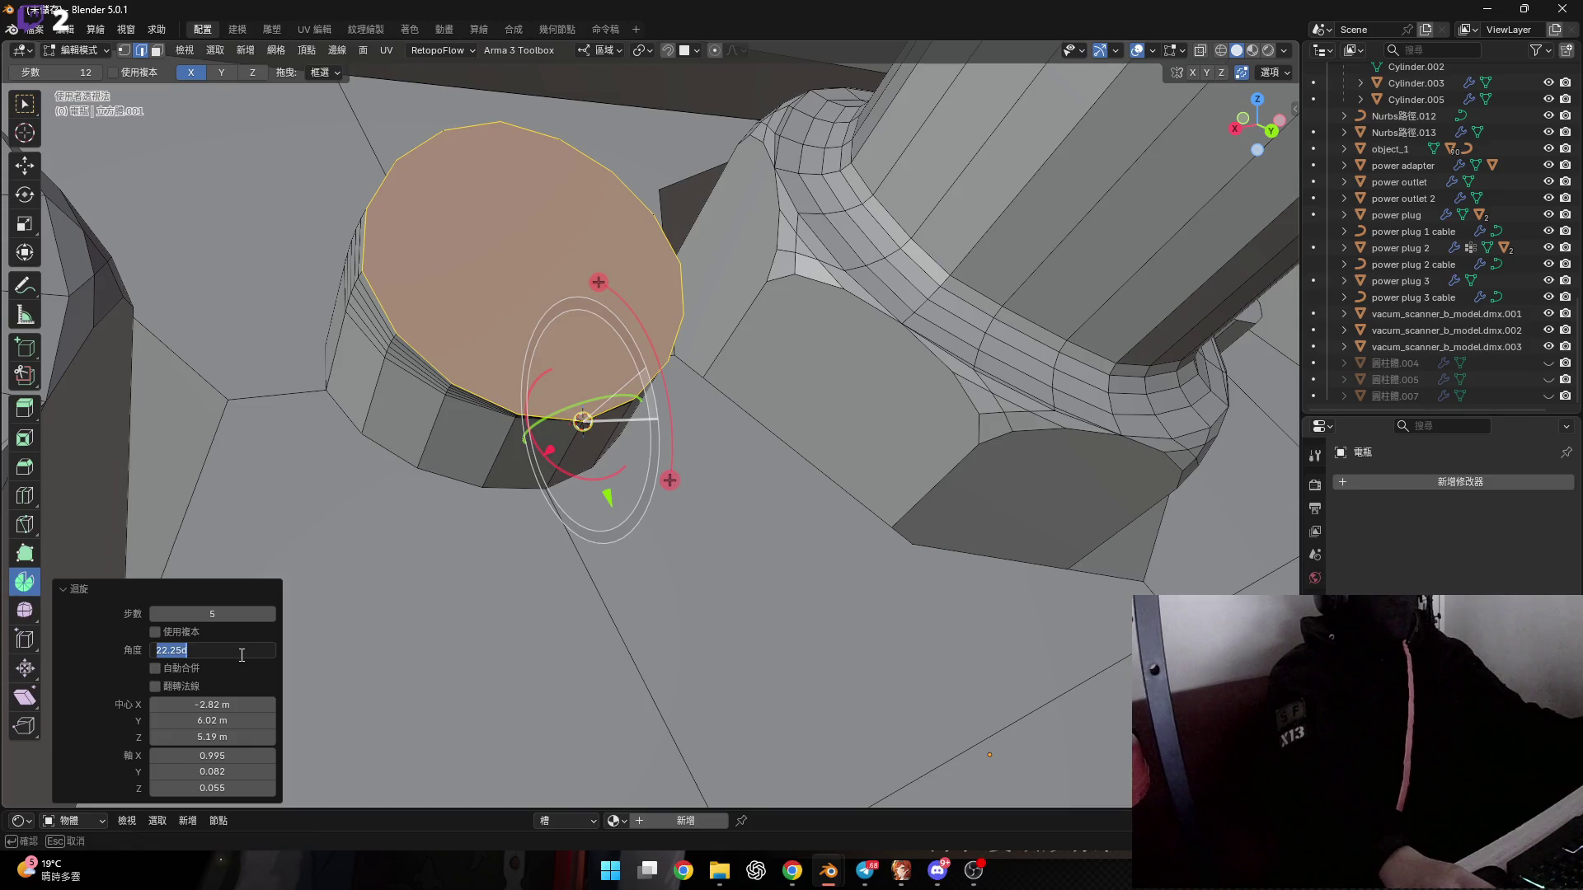
{"action": "type", "text": "0"}
{"action": "key", "text": "Return"}
{"action": "mouse_move", "coordinate": [583, 424]}
{"action": "middle_mouse_down"}
{"action": "mouse_move", "coordinate": [704, 365]}
{"action": "mouse_move", "coordinate": [706, 459]}
{"action": "middle_mouse_up"}
{"action": "scroll", "coordinate": [704, 365], "scroll_direction": "up", "scroll_amount": 5}
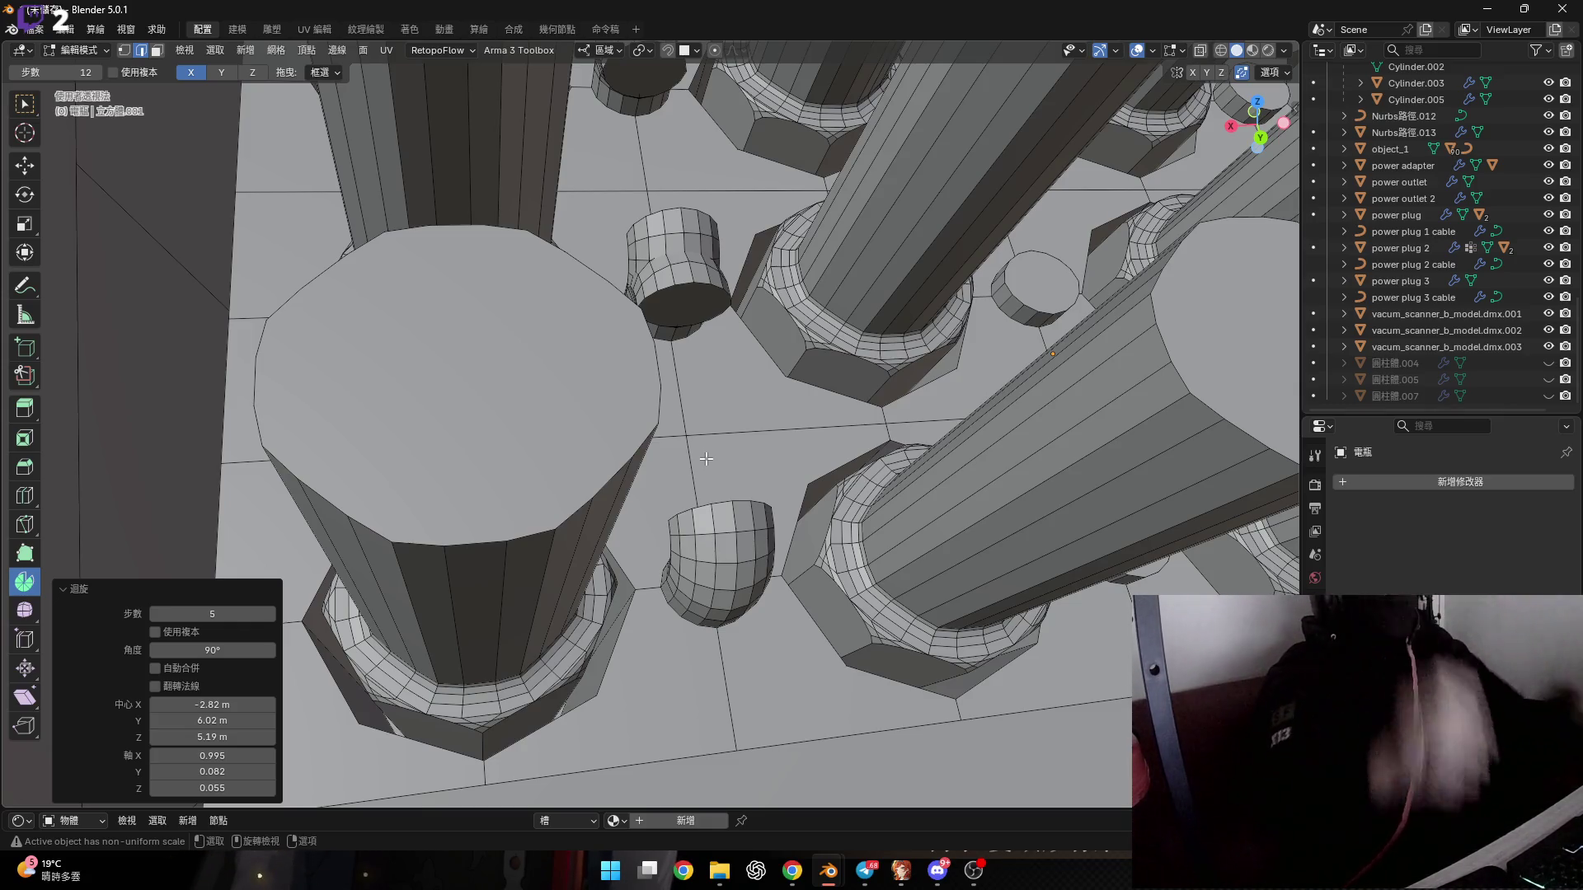
{"action": "middle_click_drag", "start_coordinate": [706, 458], "coordinate": [702, 311]}
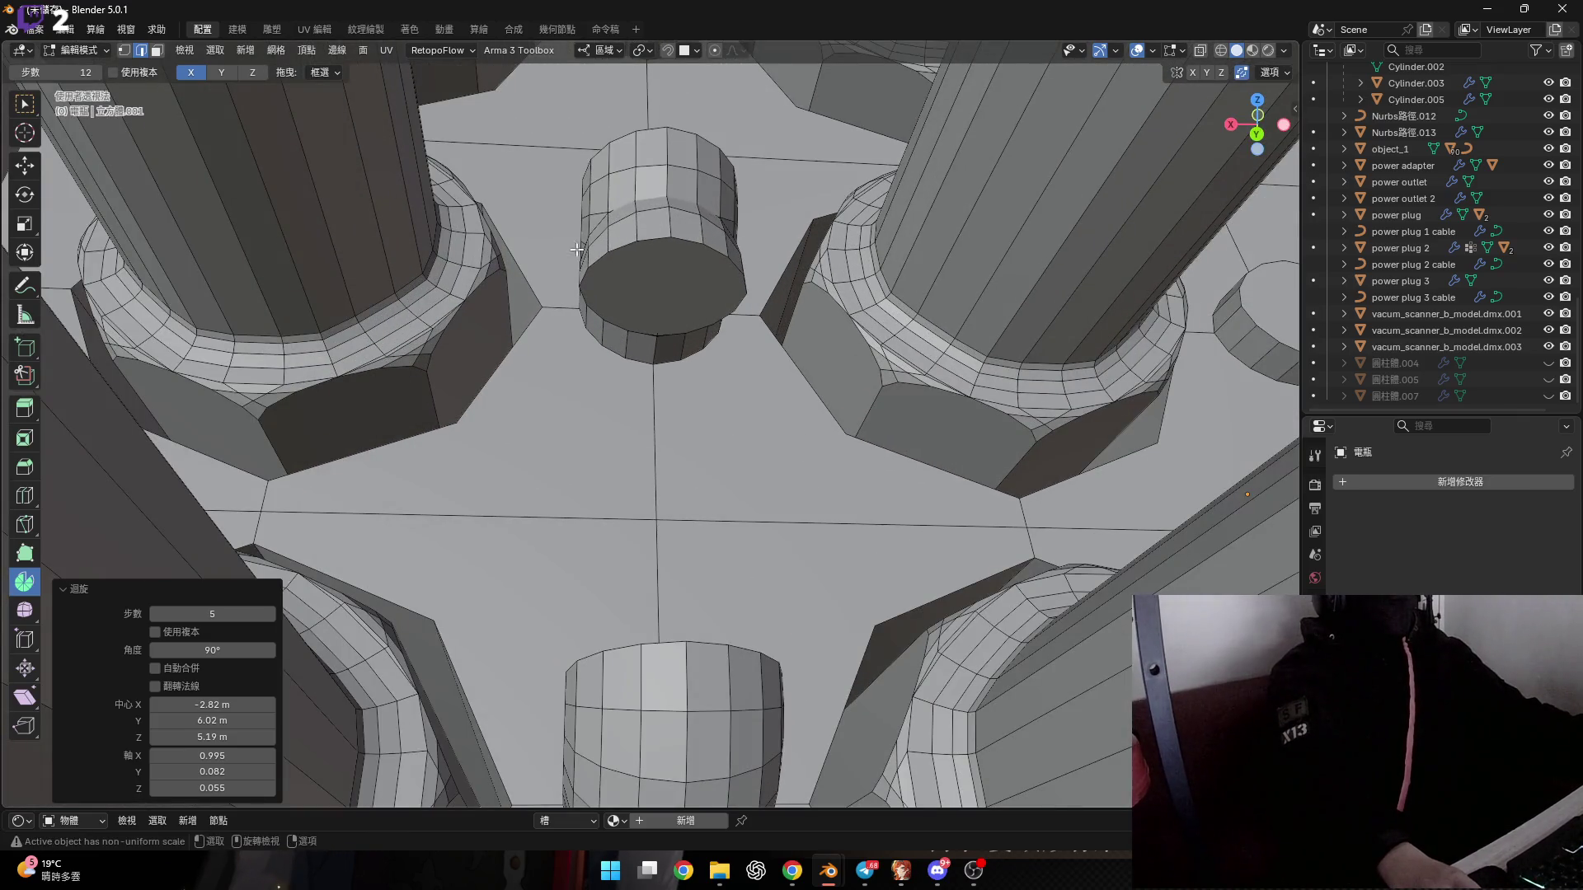
Select the curved stub's end face, try bridging it to the pipe, then undo.
{"action": "key", "text": "3"}
{"action": "left_click", "coordinate": [666, 289]}
{"action": "middle_click_drag", "start_coordinate": [665, 289], "coordinate": [762, 656]}
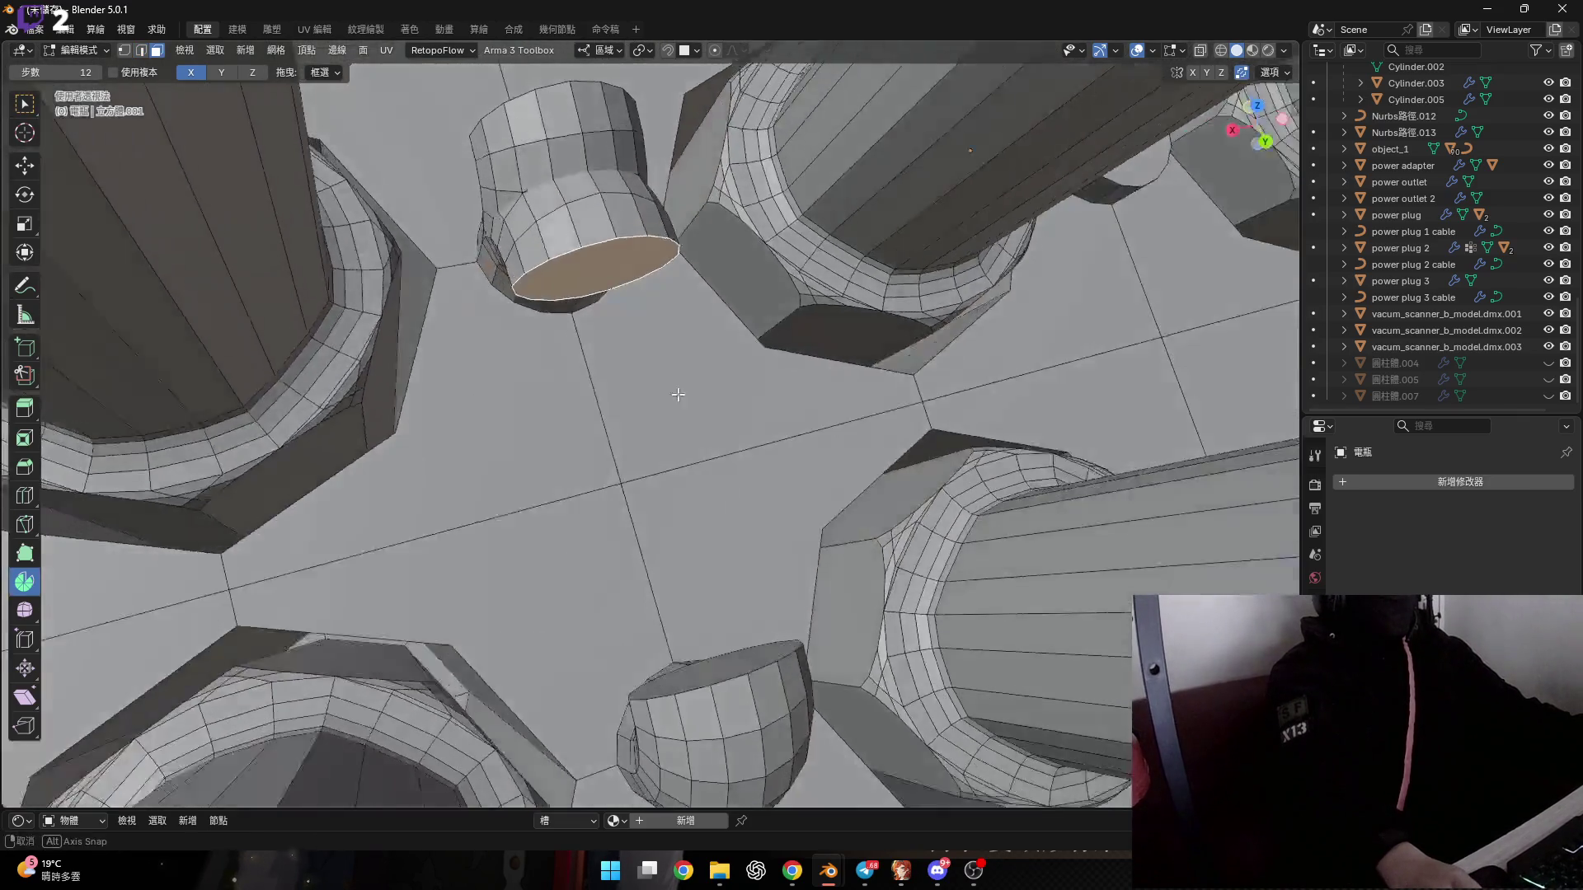
{"action": "right_click", "coordinate": [762, 655]}
{"action": "left_click", "coordinate": [749, 432]}
{"action": "scroll", "coordinate": [588, 262], "scroll_direction": "up", "scroll_amount": 3}
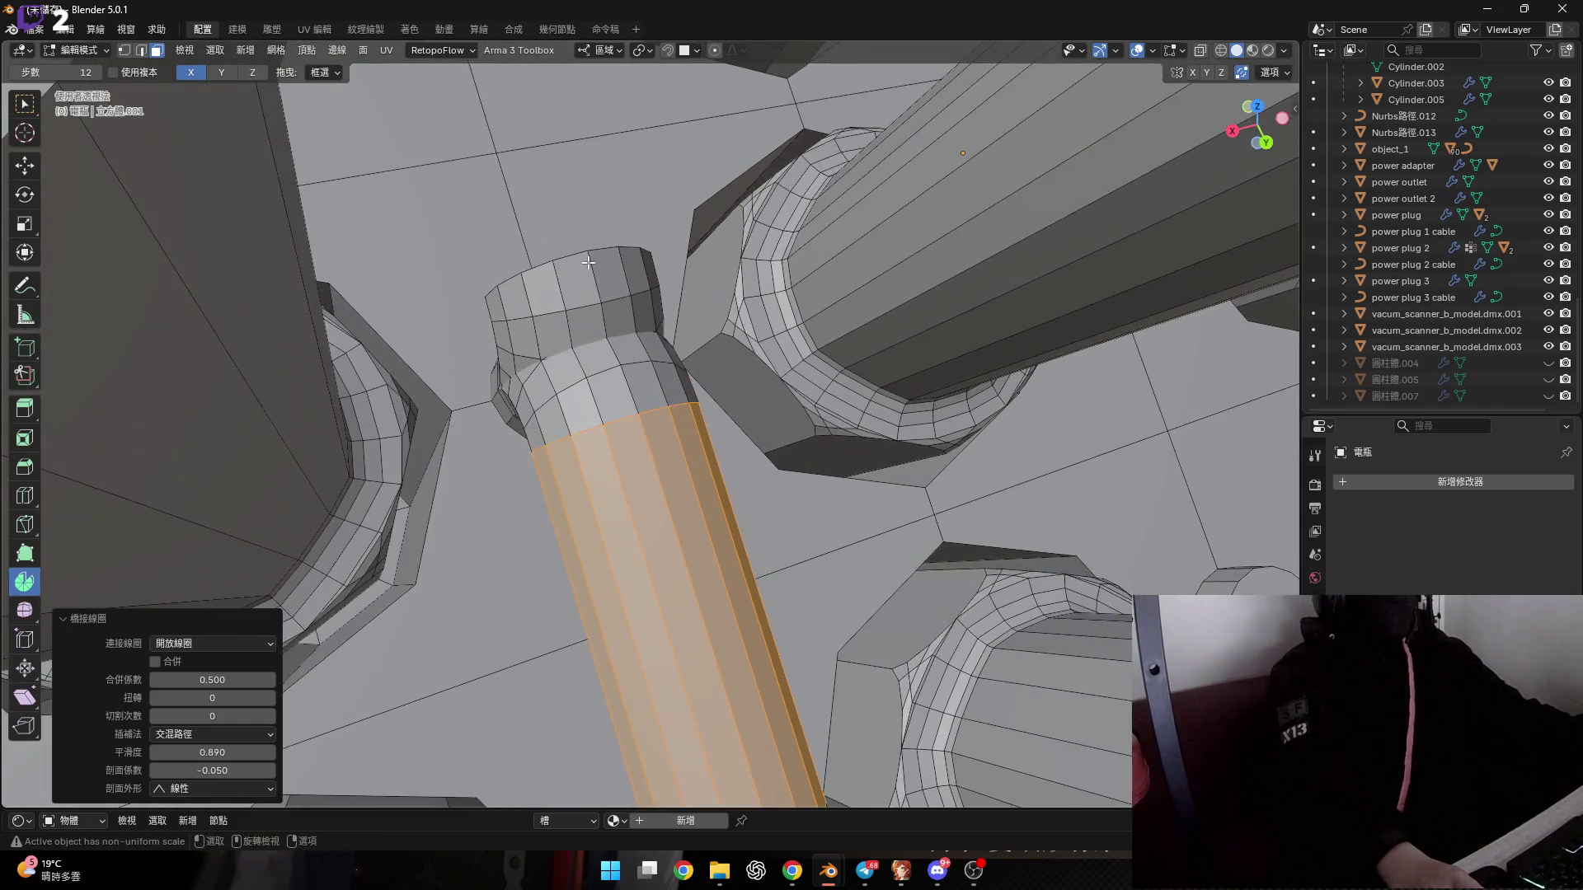
{"action": "key", "text": "ctrl+z"}
Add the pipe's rim loop, bridge the two loops into a tube, then undo.
{"action": "middle_click_drag", "start_coordinate": [577, 253], "coordinate": [511, 239]}
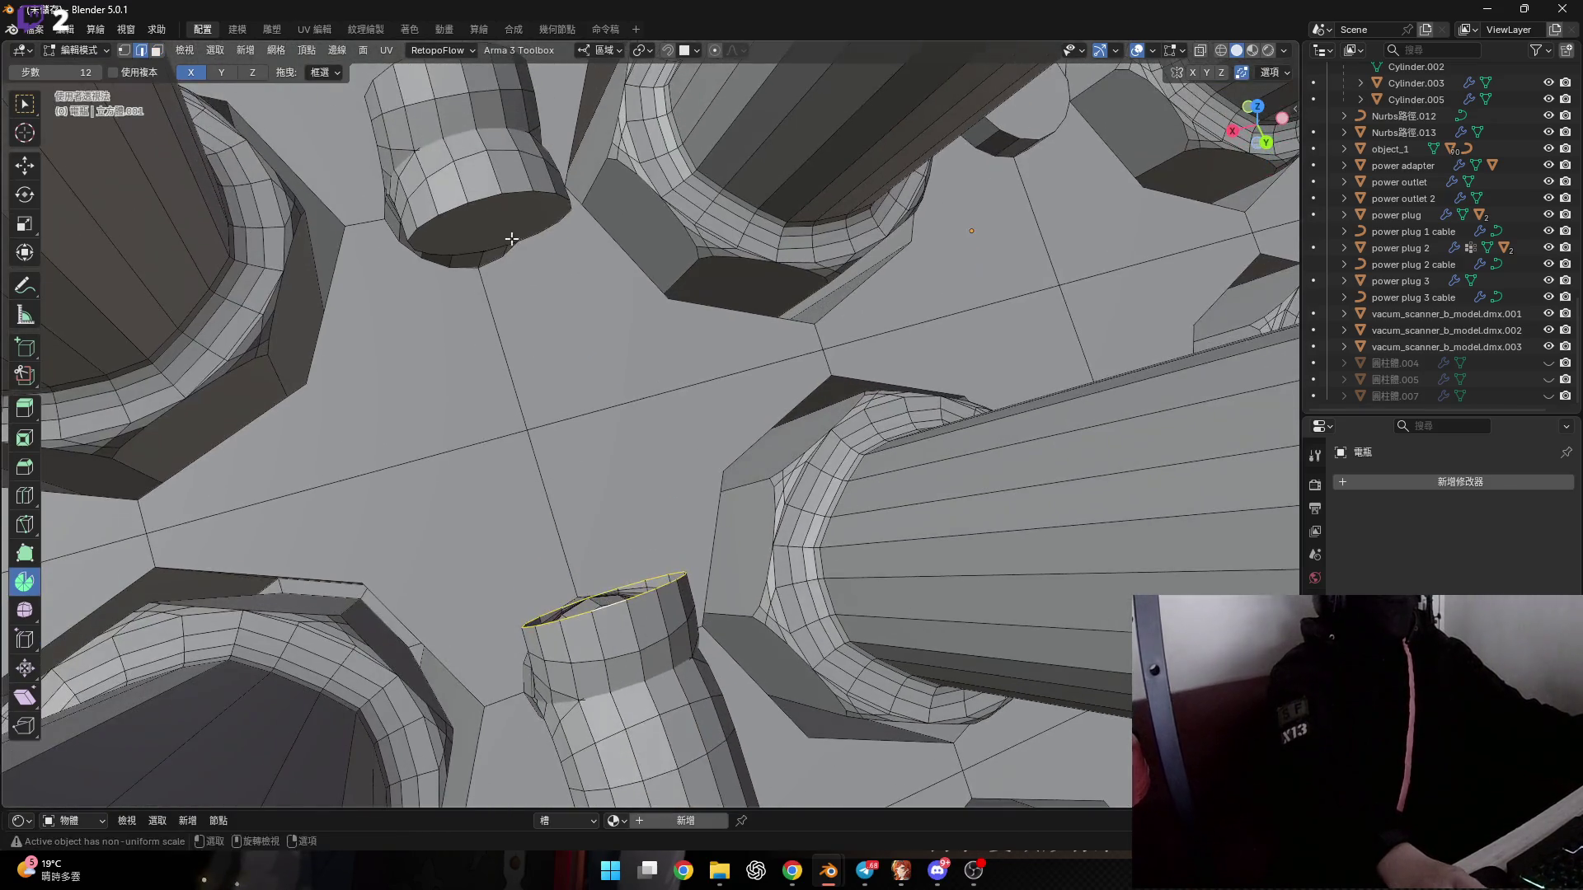
{"action": "left_click", "coordinate": [479, 203], "text": "alt+shift"}
{"action": "right_click", "coordinate": [554, 257]}
{"action": "left_click", "coordinate": [554, 258]}
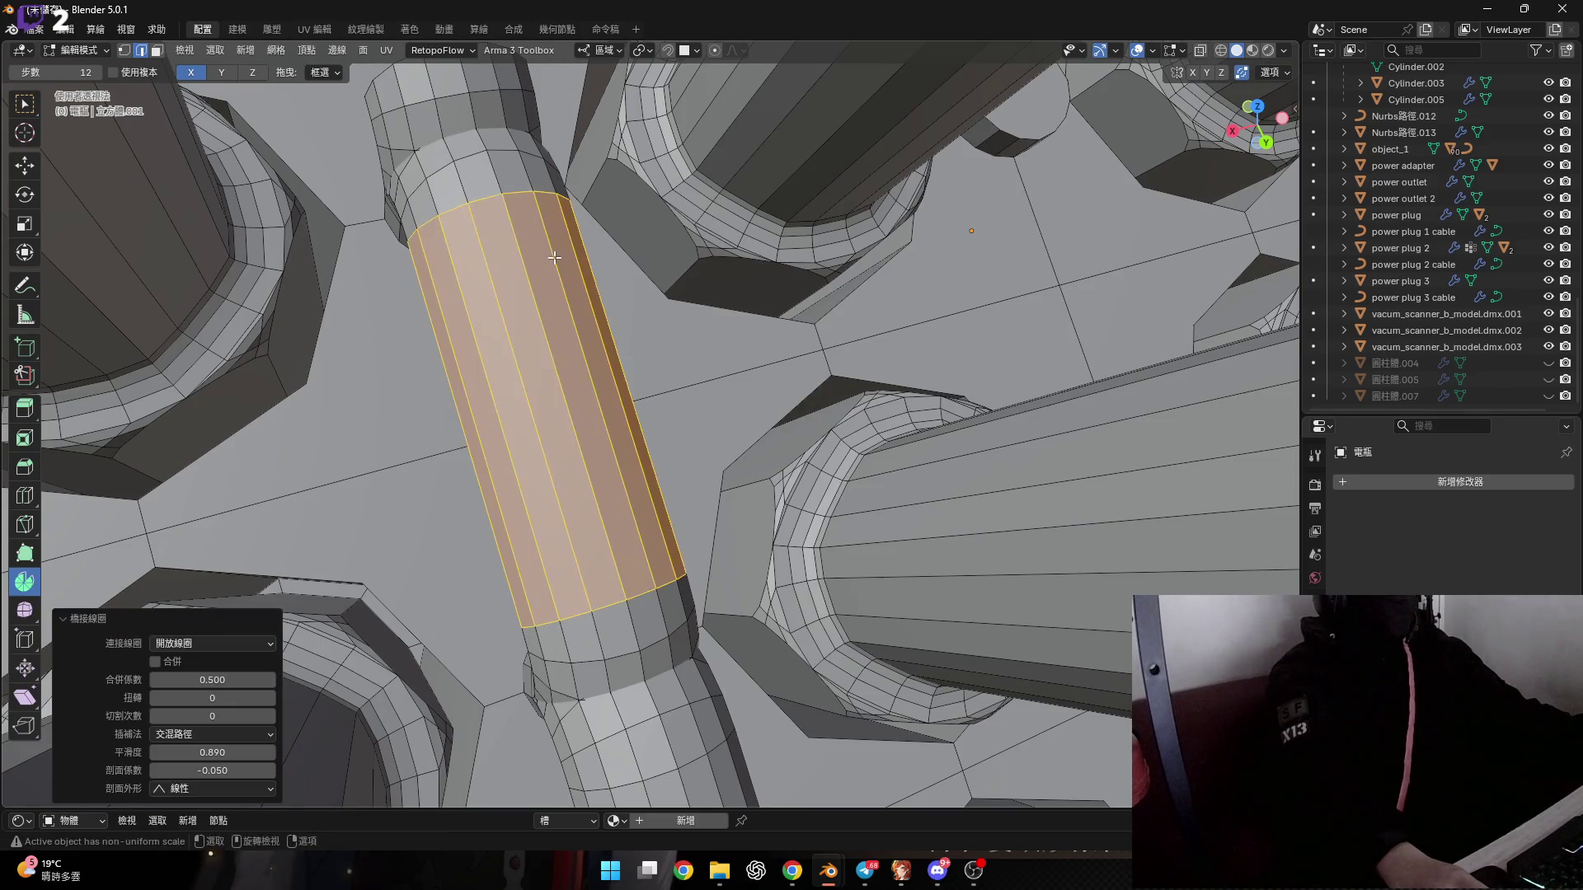
{"action": "mouse_move", "coordinate": [553, 257]}
{"action": "middle_mouse_down"}
{"action": "mouse_move", "coordinate": [629, 491]}
{"action": "mouse_move", "coordinate": [540, 389]}
{"action": "mouse_move", "coordinate": [511, 309]}
{"action": "mouse_move", "coordinate": [524, 456]}
{"action": "mouse_move", "coordinate": [605, 445]}
{"action": "mouse_move", "coordinate": [584, 546]}
{"action": "middle_mouse_up"}
{"action": "key", "text": "ctrl+z"}
Reselect the pipe's rim loop and bridge the stub and pipe loops into a tube.
{"action": "left_click", "coordinate": [485, 247], "text": "alt+shift"}
{"action": "right_click", "coordinate": [586, 339]}
{"action": "left_click", "coordinate": [587, 339]}
{"action": "scroll", "coordinate": [528, 449], "scroll_direction": "up", "scroll_amount": 5}
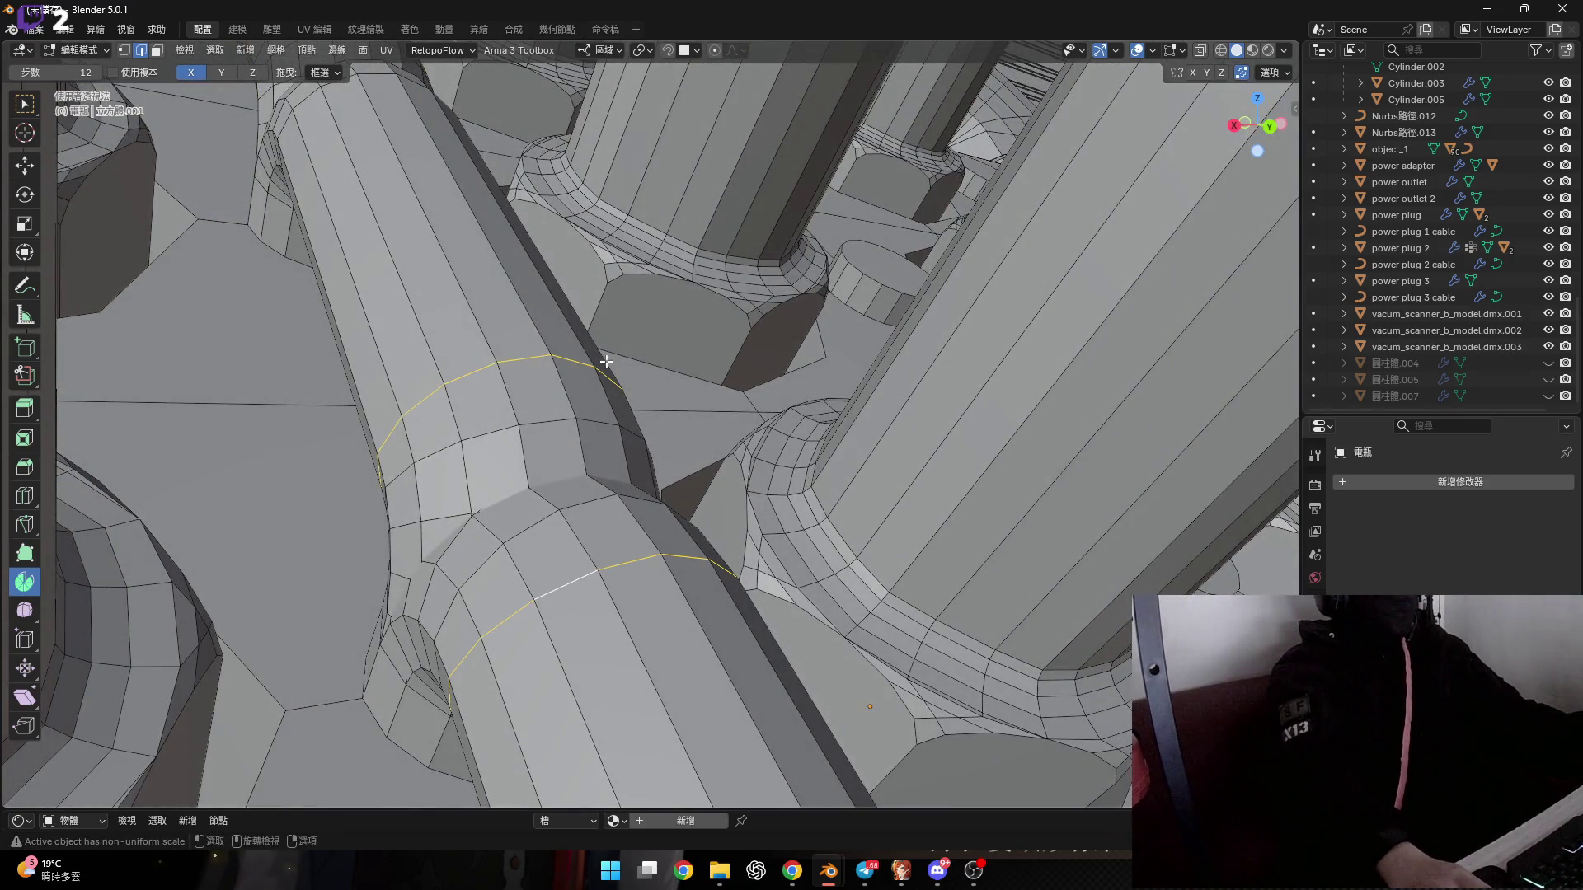
Bridge the selected loops again, inspect the junction and undo it.
{"action": "right_click", "coordinate": [606, 361]}
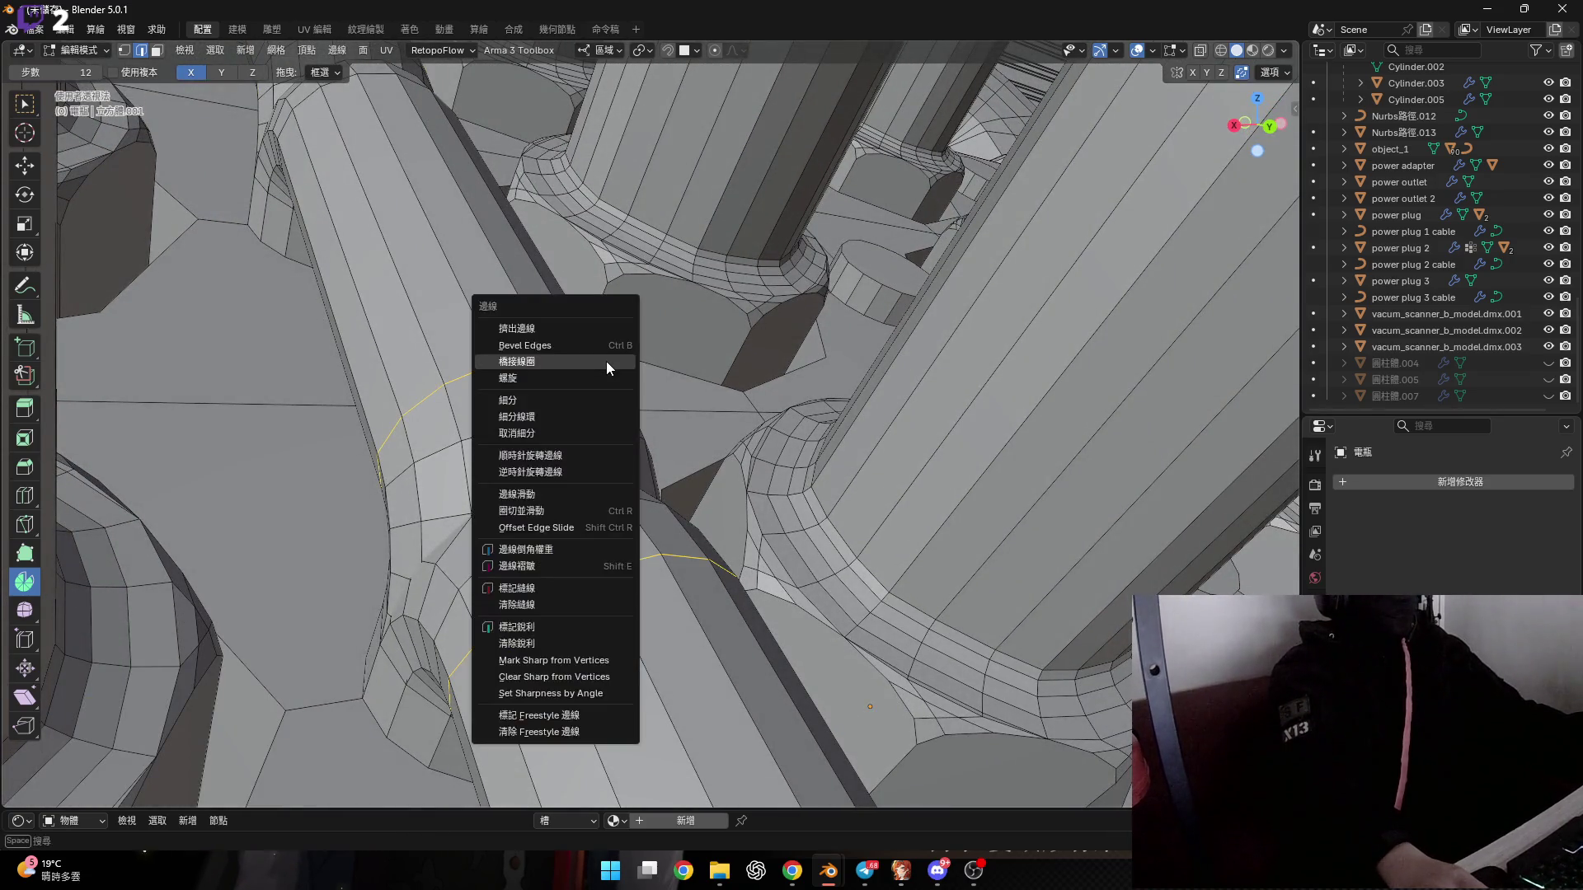
{"action": "left_click", "coordinate": [606, 361]}
{"action": "middle_click_drag", "start_coordinate": [606, 361], "coordinate": [556, 422]}
{"action": "key", "text": "ctrl+z"}
{"action": "mouse_move", "coordinate": [460, 526]}
{"action": "middle_mouse_down"}
{"action": "mouse_move", "coordinate": [491, 528]}
{"action": "mouse_move", "coordinate": [533, 394]}
{"action": "mouse_move", "coordinate": [451, 490]}
{"action": "mouse_move", "coordinate": [472, 403]}
{"action": "middle_mouse_up"}
{"action": "scroll", "coordinate": [451, 489], "scroll_direction": "up", "scroll_amount": 3}
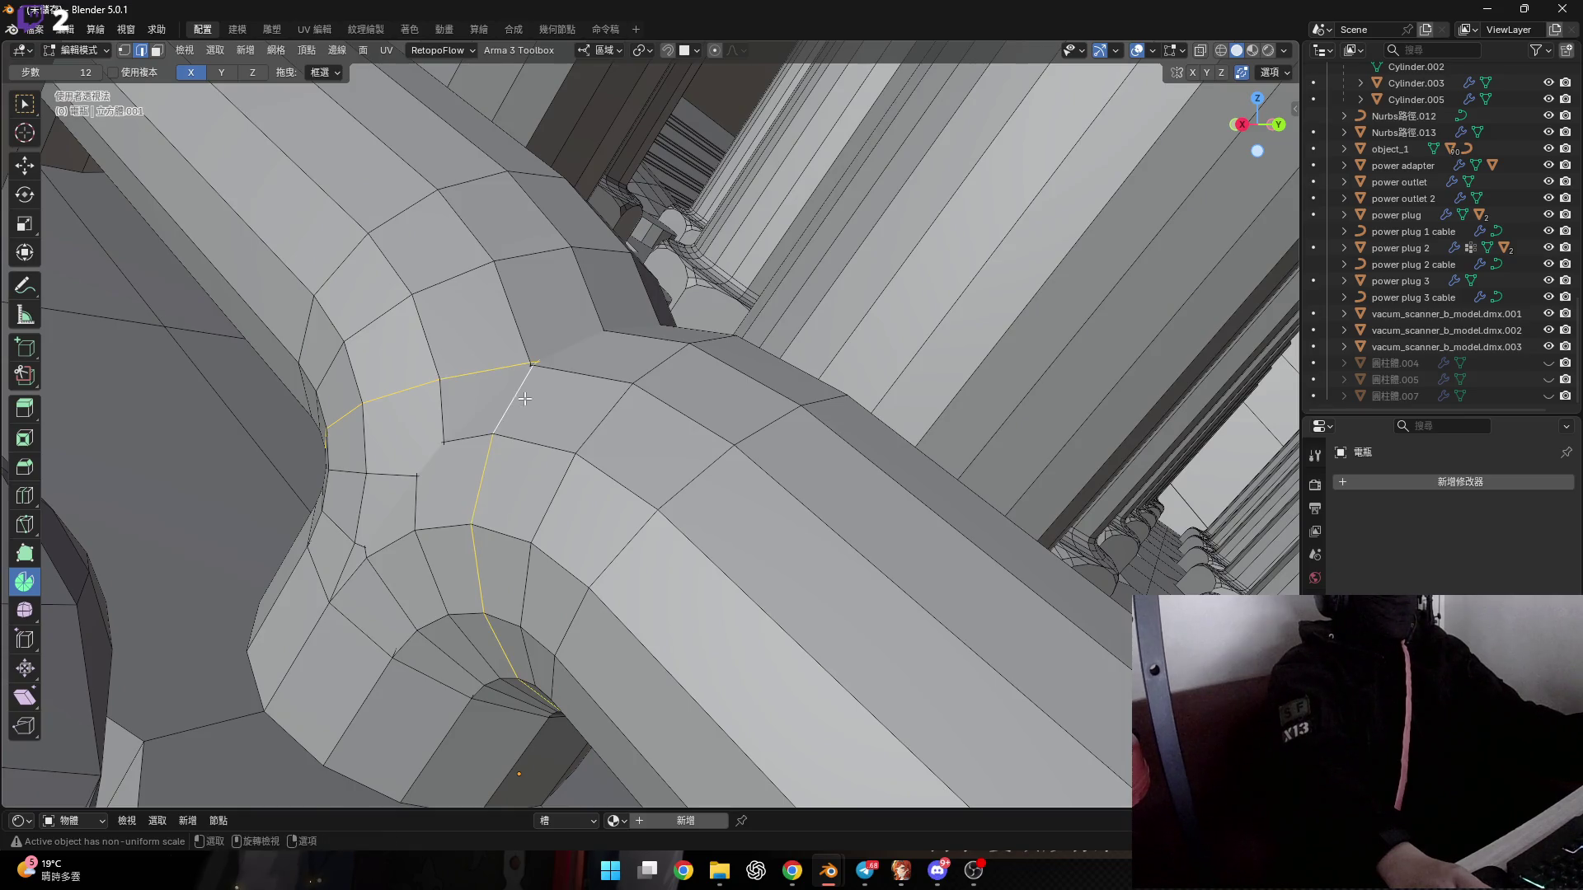
{"action": "middle_click_drag", "start_coordinate": [525, 399], "coordinate": [553, 438]}
Grow the selection around the junction loop, delete those faces and clear the selection.
{"action": "key", "text": "ctrl+KP_Add"}
{"action": "key", "text": "x"}
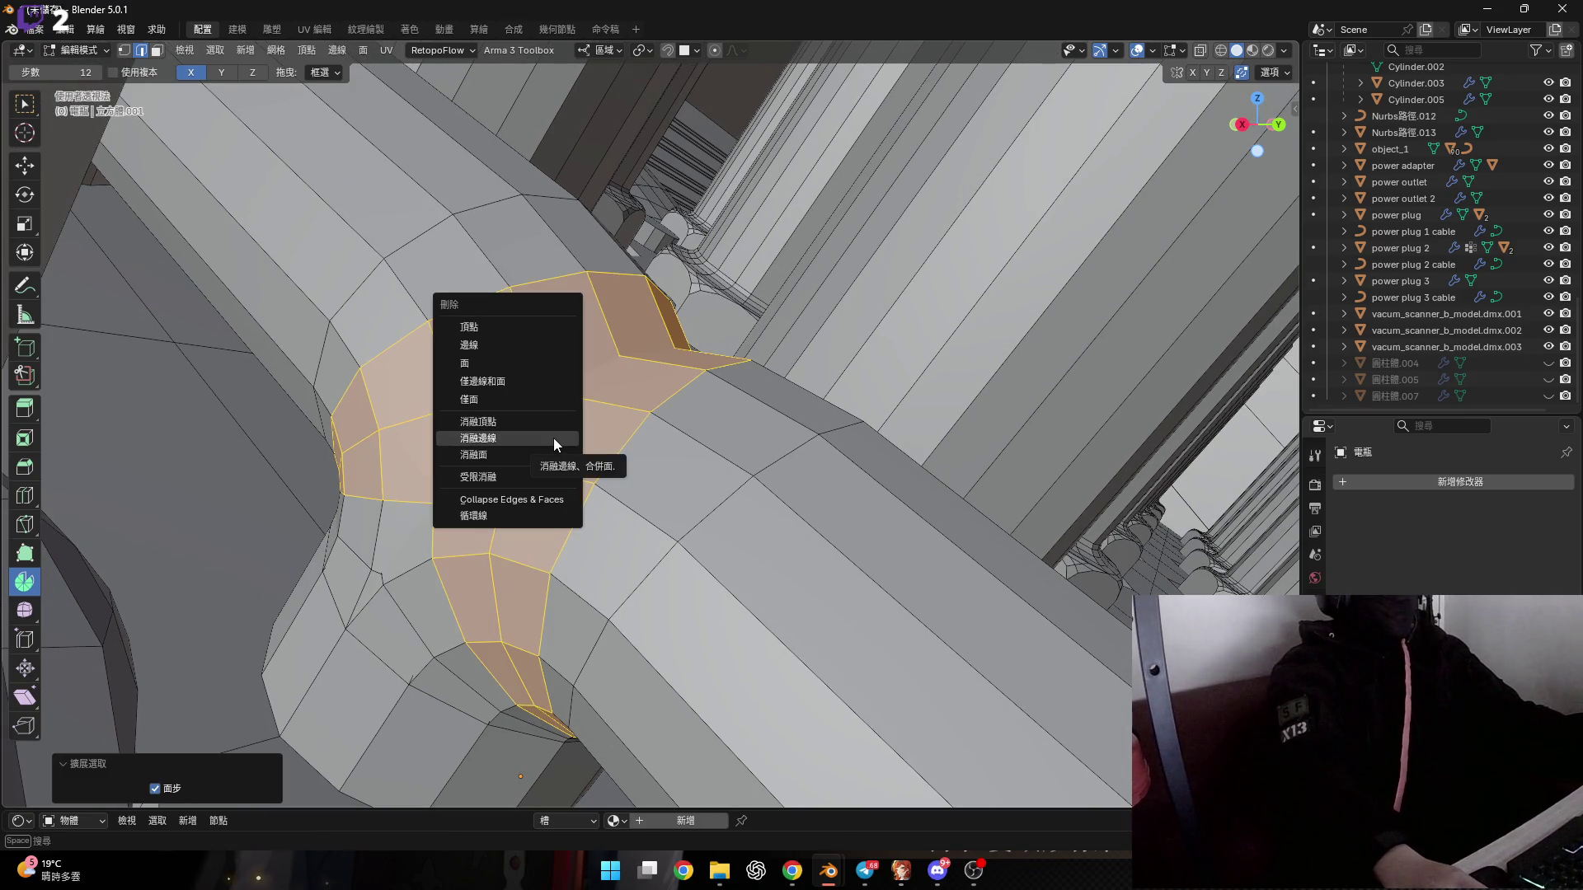
{"action": "left_click", "coordinate": [531, 359]}
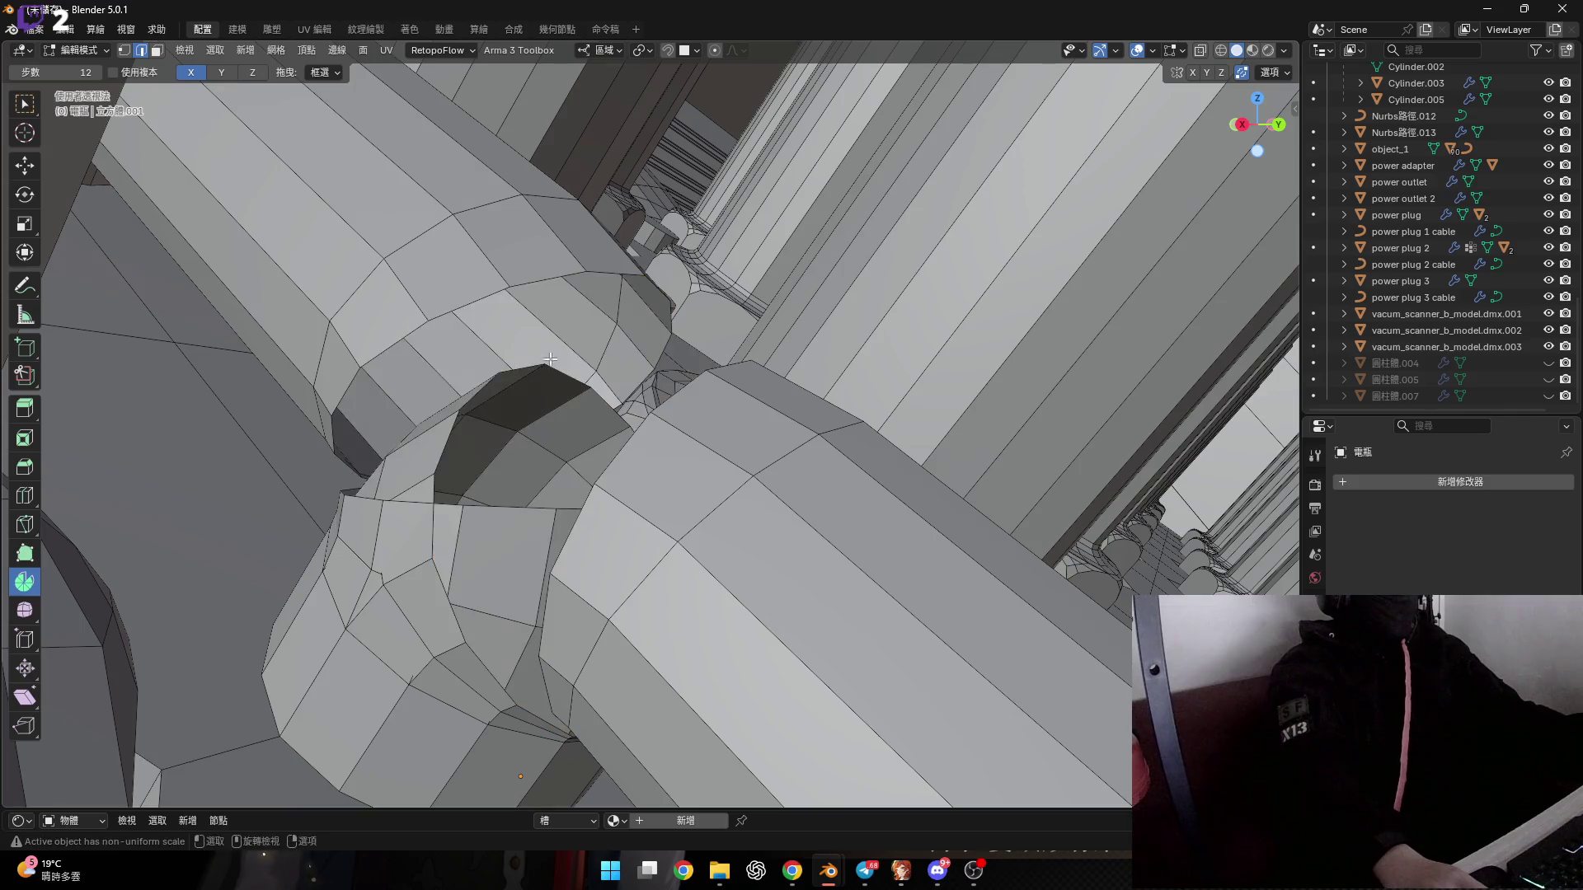
{"action": "middle_click_drag", "start_coordinate": [531, 358], "coordinate": [509, 497]}
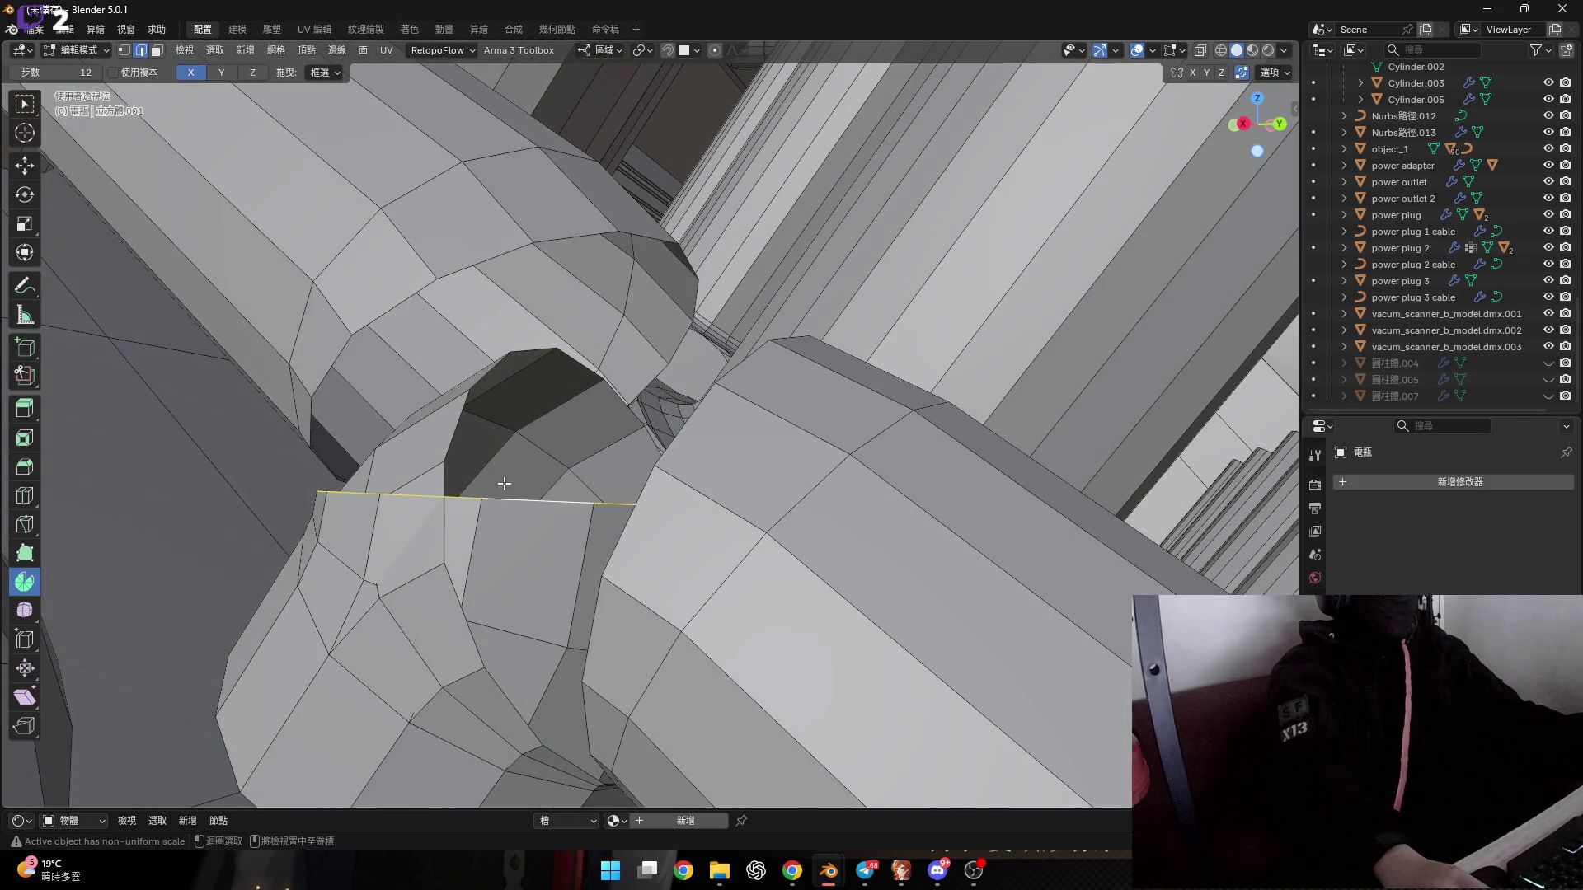
{"action": "key", "text": "ctrl+KP_Add"}
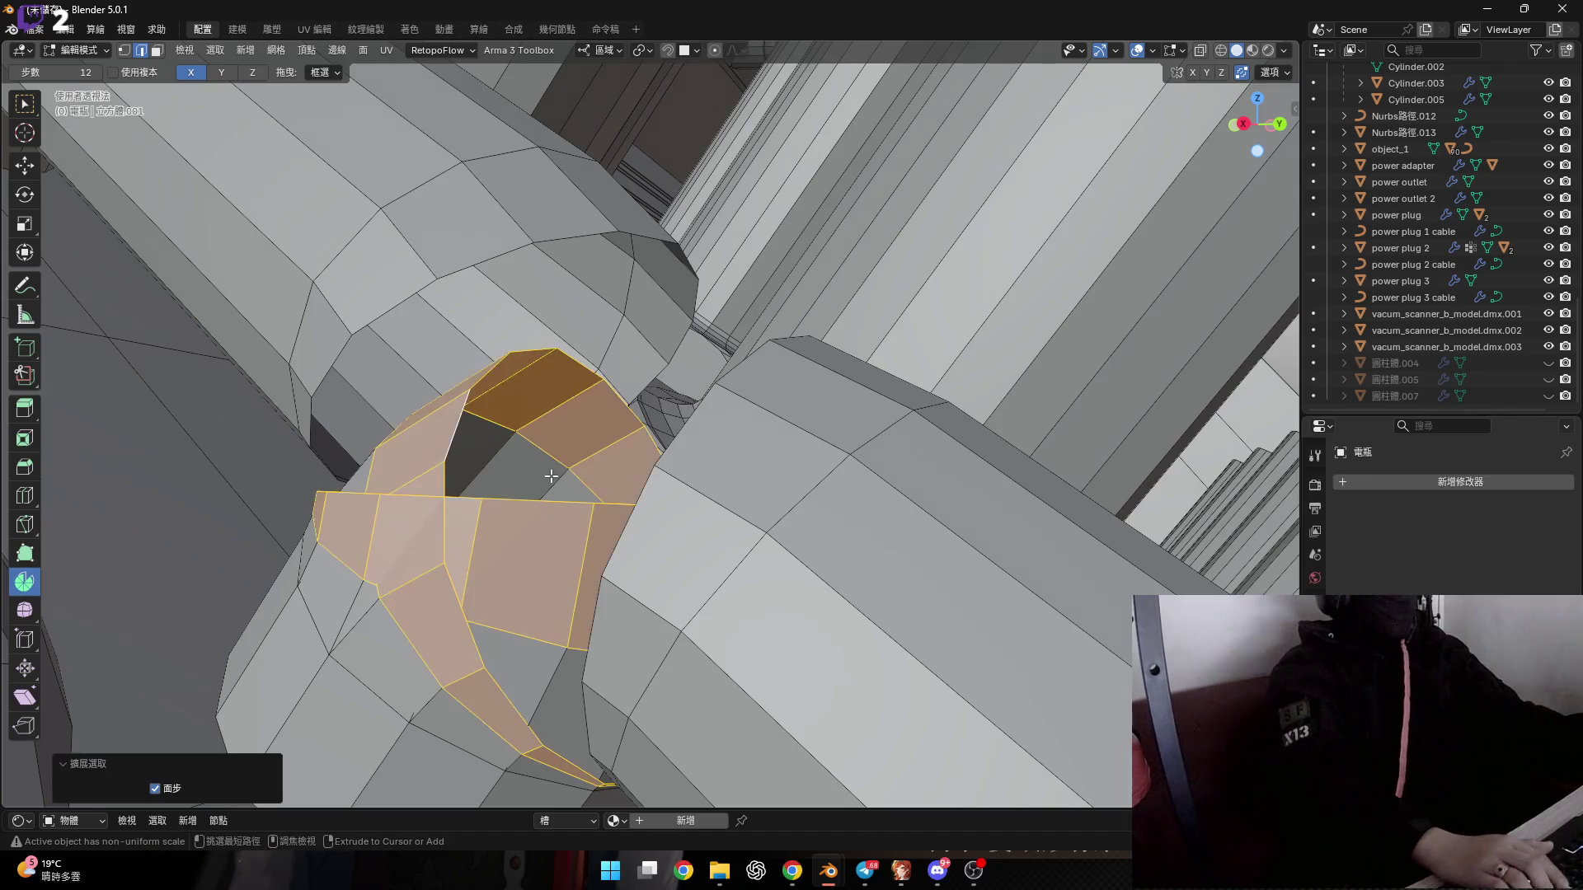
{"action": "key", "text": "alt+a"}
{"action": "mouse_move", "coordinate": [550, 475]}
{"action": "middle_mouse_down"}
{"action": "mouse_move", "coordinate": [627, 525]}
{"action": "mouse_move", "coordinate": [683, 619]}
{"action": "mouse_move", "coordinate": [498, 498]}
{"action": "middle_mouse_up"}
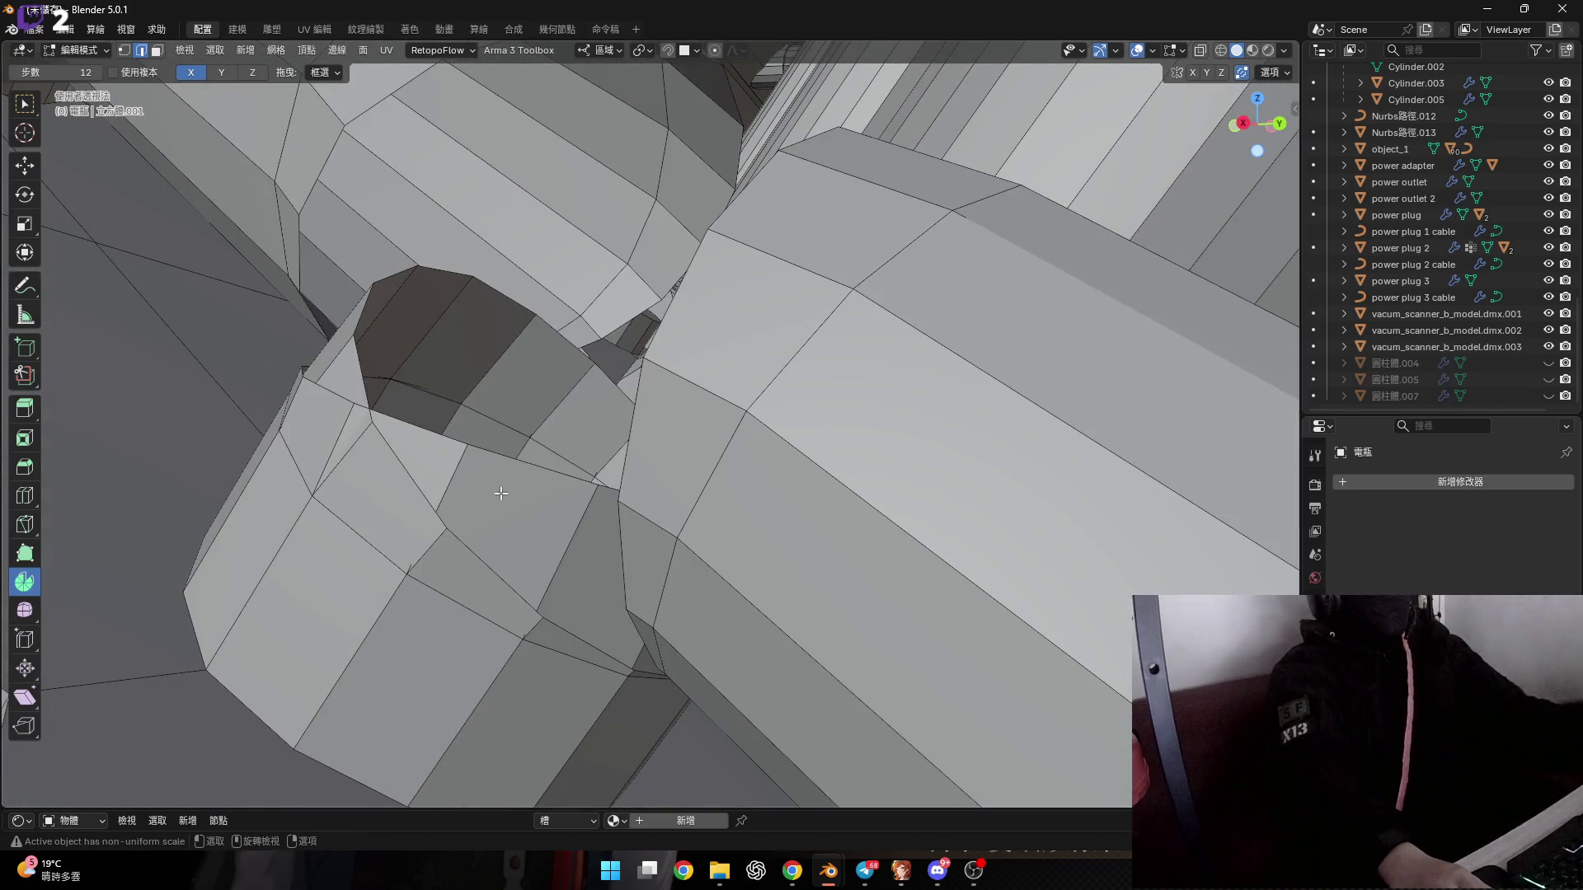
{"action": "middle_click_drag", "start_coordinate": [515, 473], "coordinate": [530, 496]}
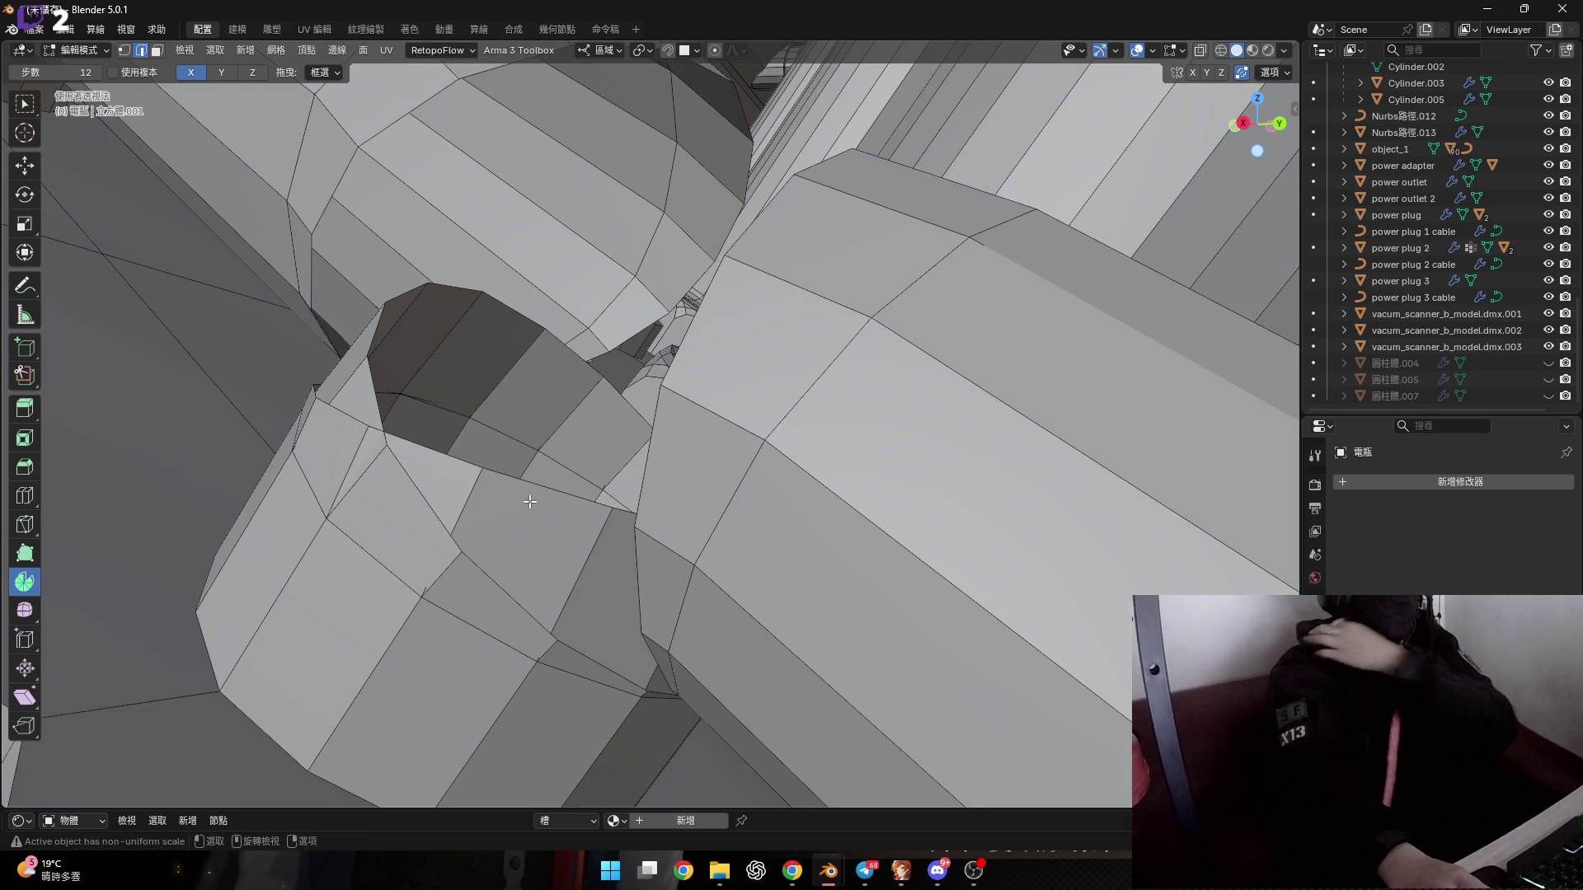
{"action": "middle_click_drag", "start_coordinate": [528, 485], "coordinate": [509, 505]}
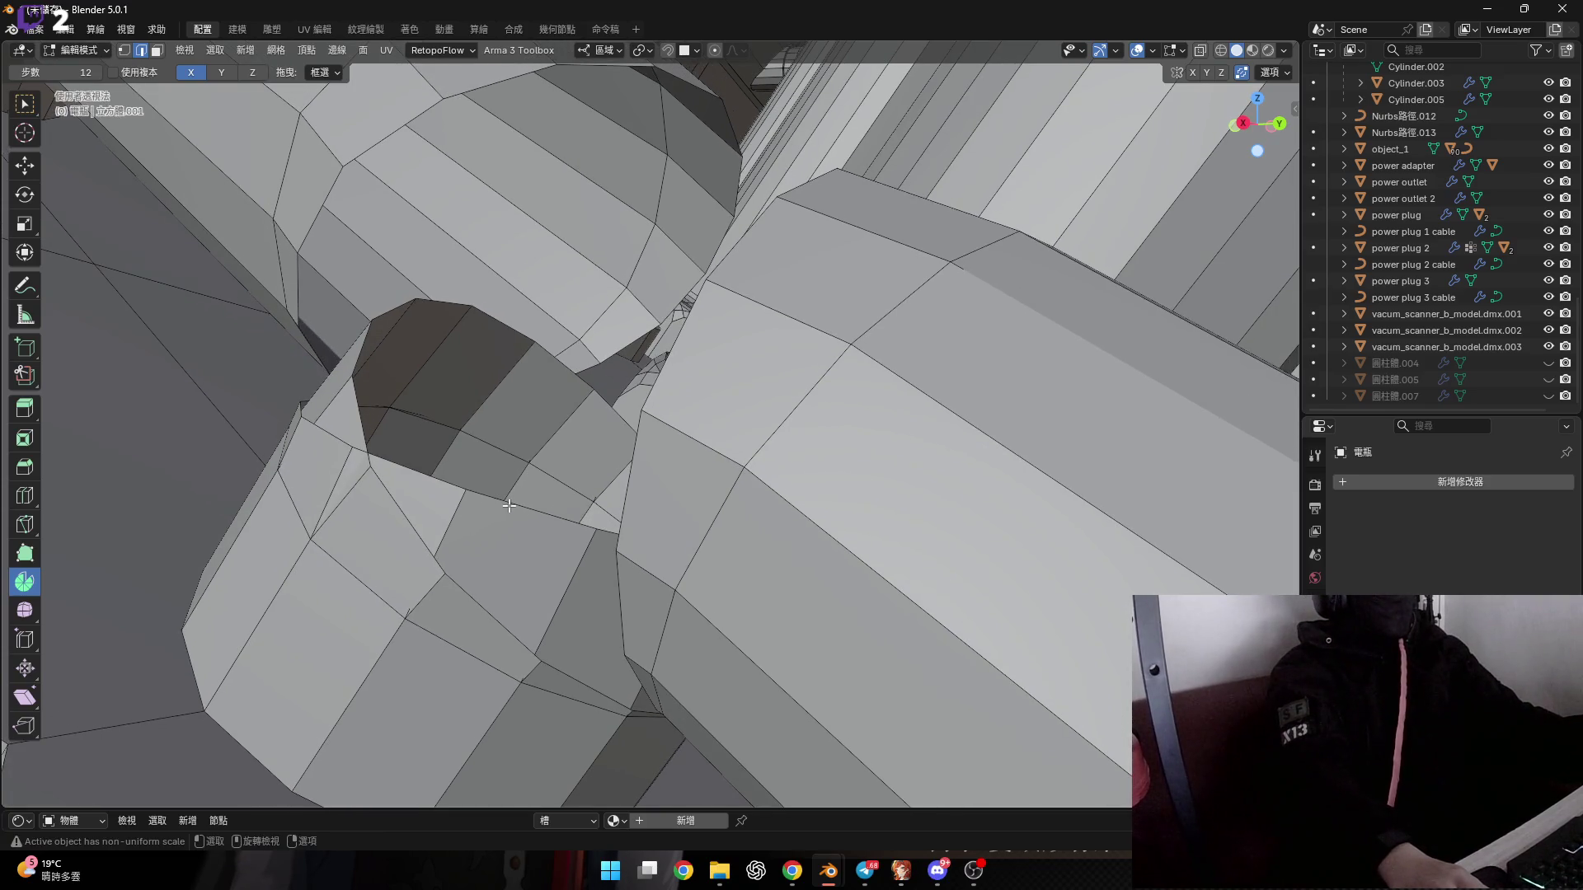
Select the two edge loops bordering the hole and bridge them with new faces.
{"action": "left_click", "coordinate": [561, 350], "text": "alt"}
{"action": "key", "text": "ctrl+z"}
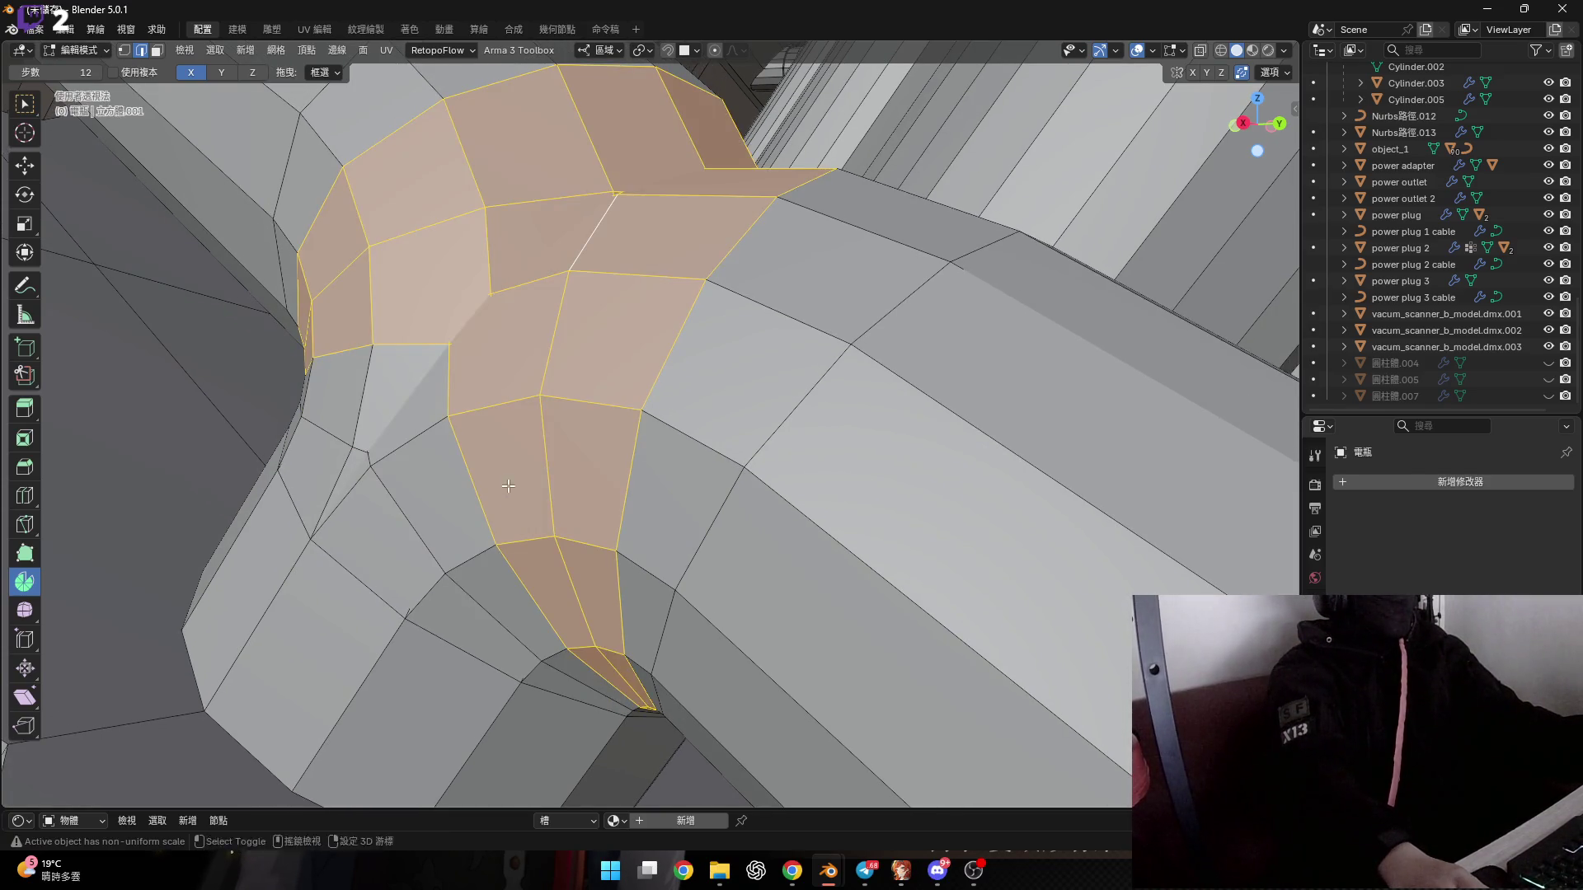
{"action": "middle_click_drag", "start_coordinate": [508, 486], "coordinate": [492, 512]}
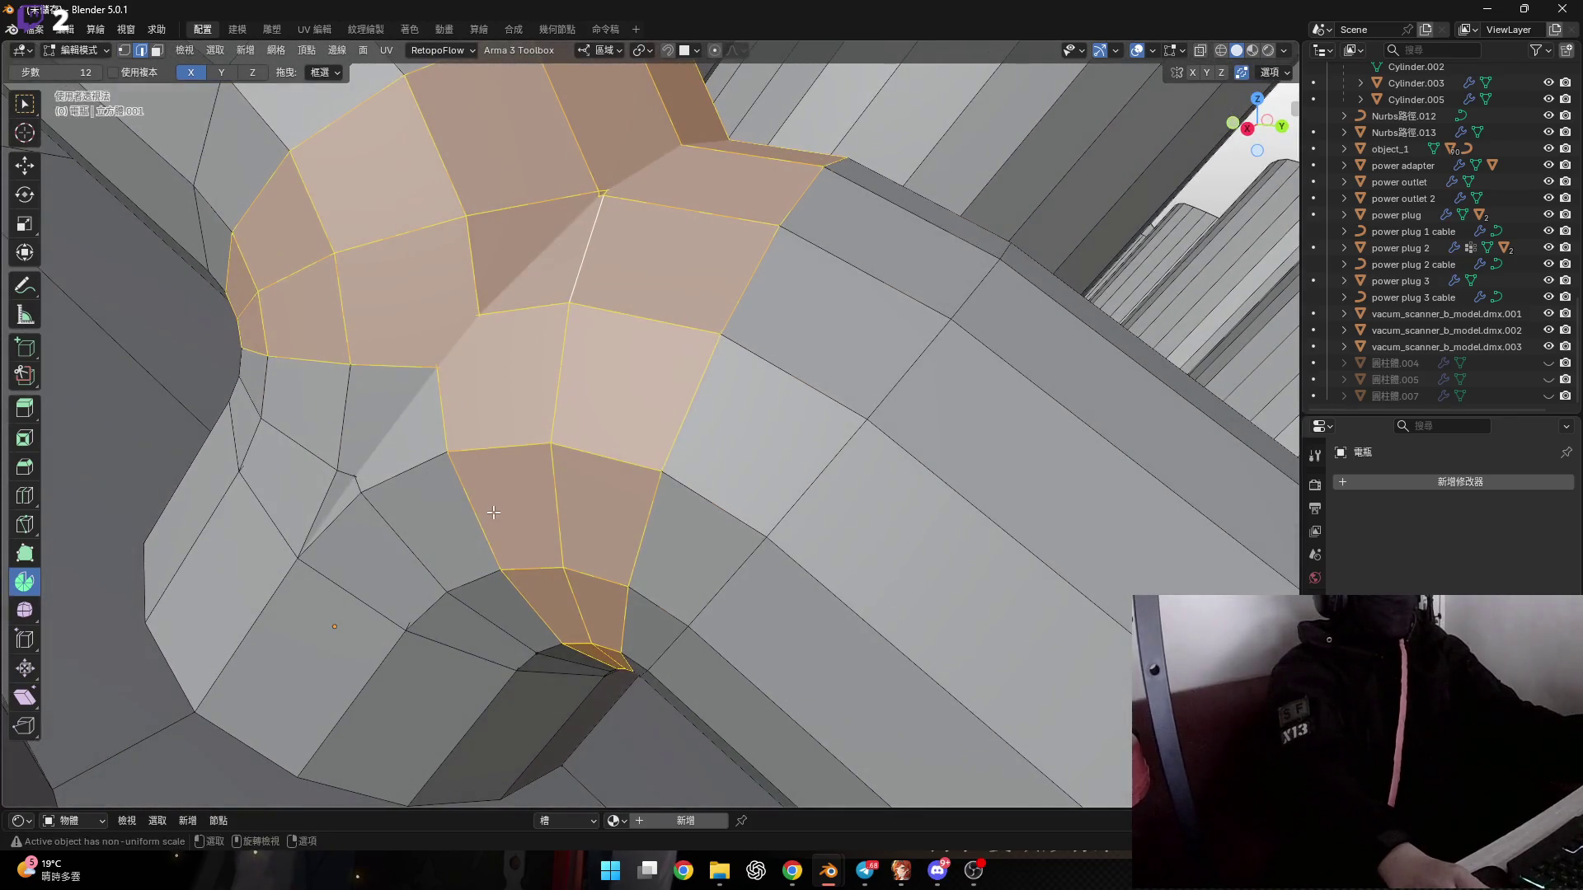
{"action": "scroll", "coordinate": [493, 513], "scroll_direction": "up", "scroll_amount": 5}
{"action": "mouse_move", "coordinate": [493, 513]}
{"action": "middle_mouse_down"}
{"action": "mouse_move", "coordinate": [308, 407]}
{"action": "mouse_move", "coordinate": [421, 508]}
{"action": "middle_mouse_up"}
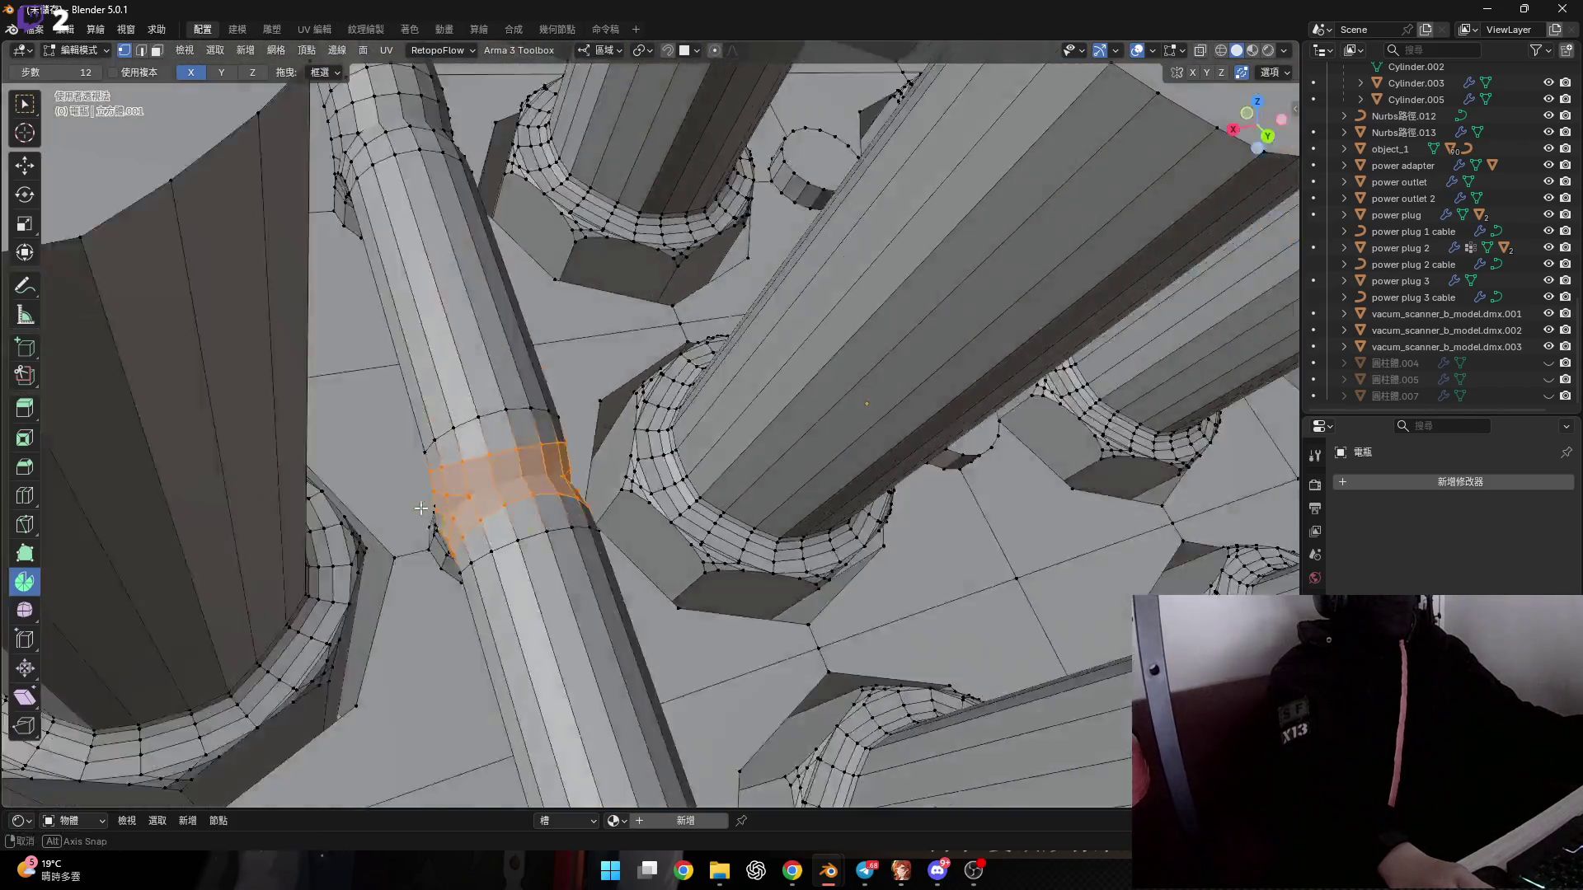
{"action": "middle_click_drag", "start_coordinate": [420, 508], "coordinate": [530, 470]}
{"action": "scroll", "coordinate": [530, 470], "scroll_direction": "up", "scroll_amount": 3}
{"action": "key", "text": "2"}
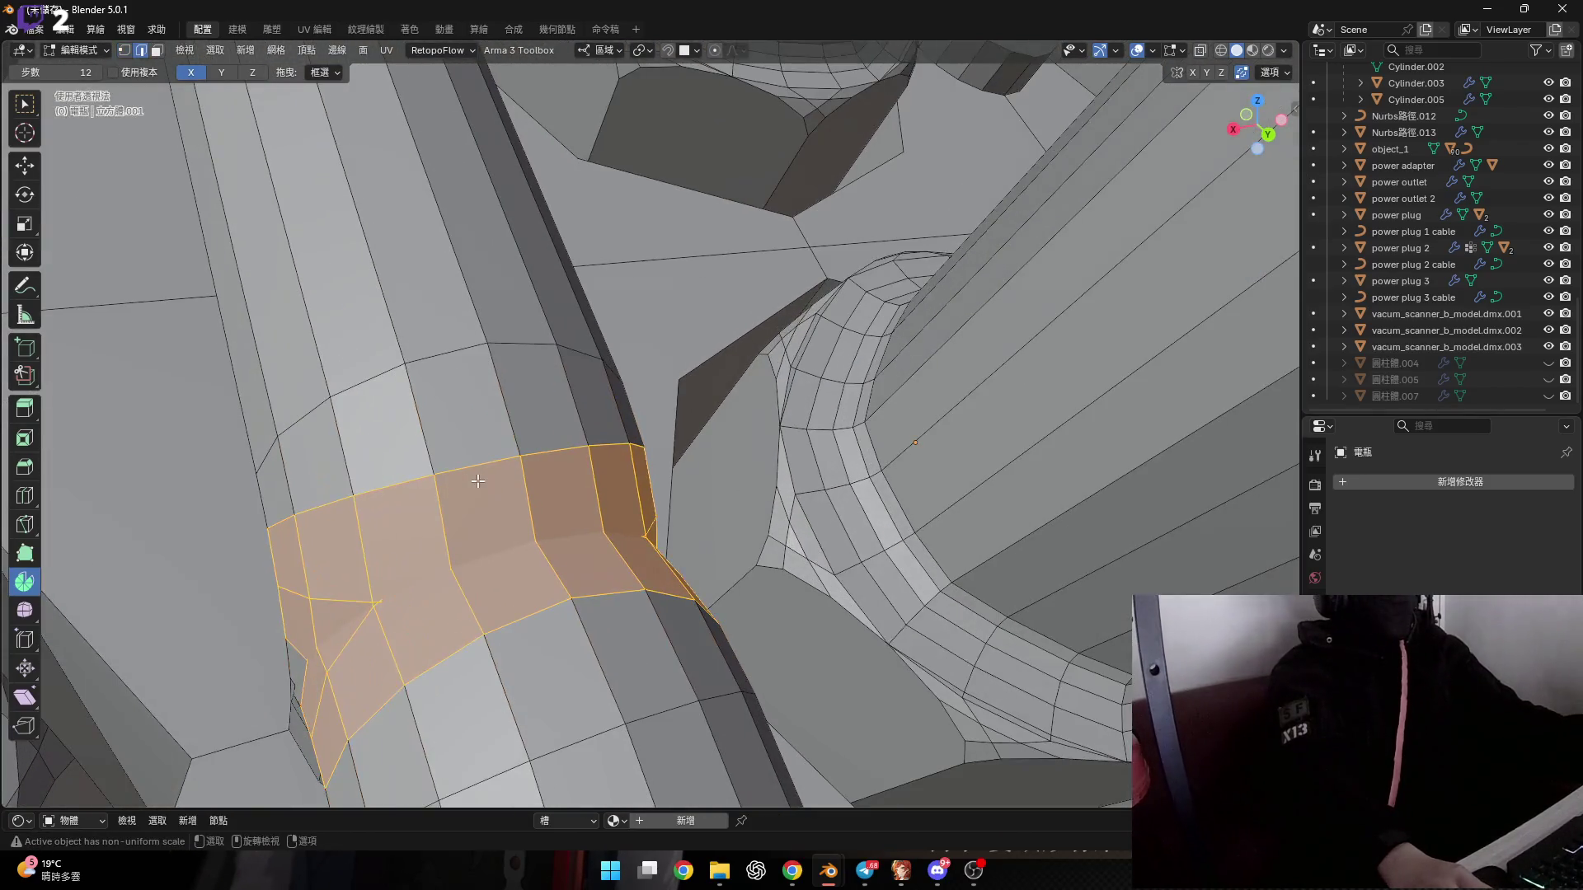
{"action": "left_click", "coordinate": [477, 481], "text": "alt"}
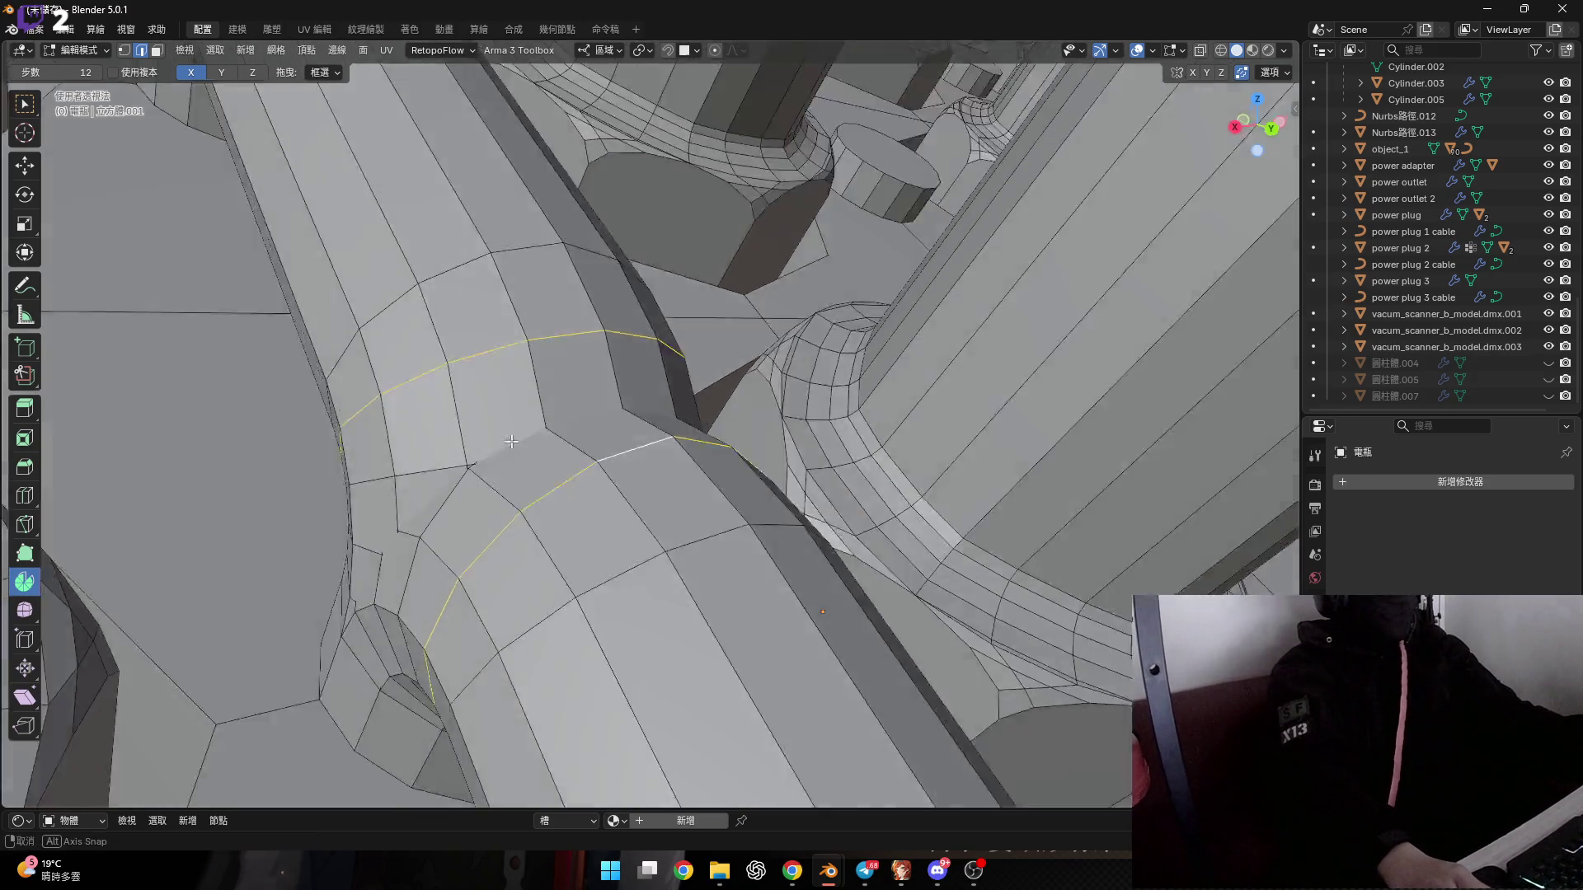
{"action": "mouse_move", "coordinate": [490, 465]}
{"action": "middle_mouse_down"}
{"action": "mouse_move", "coordinate": [542, 432]}
{"action": "mouse_move", "coordinate": [493, 446]}
{"action": "mouse_move", "coordinate": [577, 462]}
{"action": "middle_mouse_up"}
{"action": "right_click", "coordinate": [542, 432]}
{"action": "left_click", "coordinate": [542, 432]}
{"action": "scroll", "coordinate": [503, 452], "scroll_direction": "up", "scroll_amount": 2}
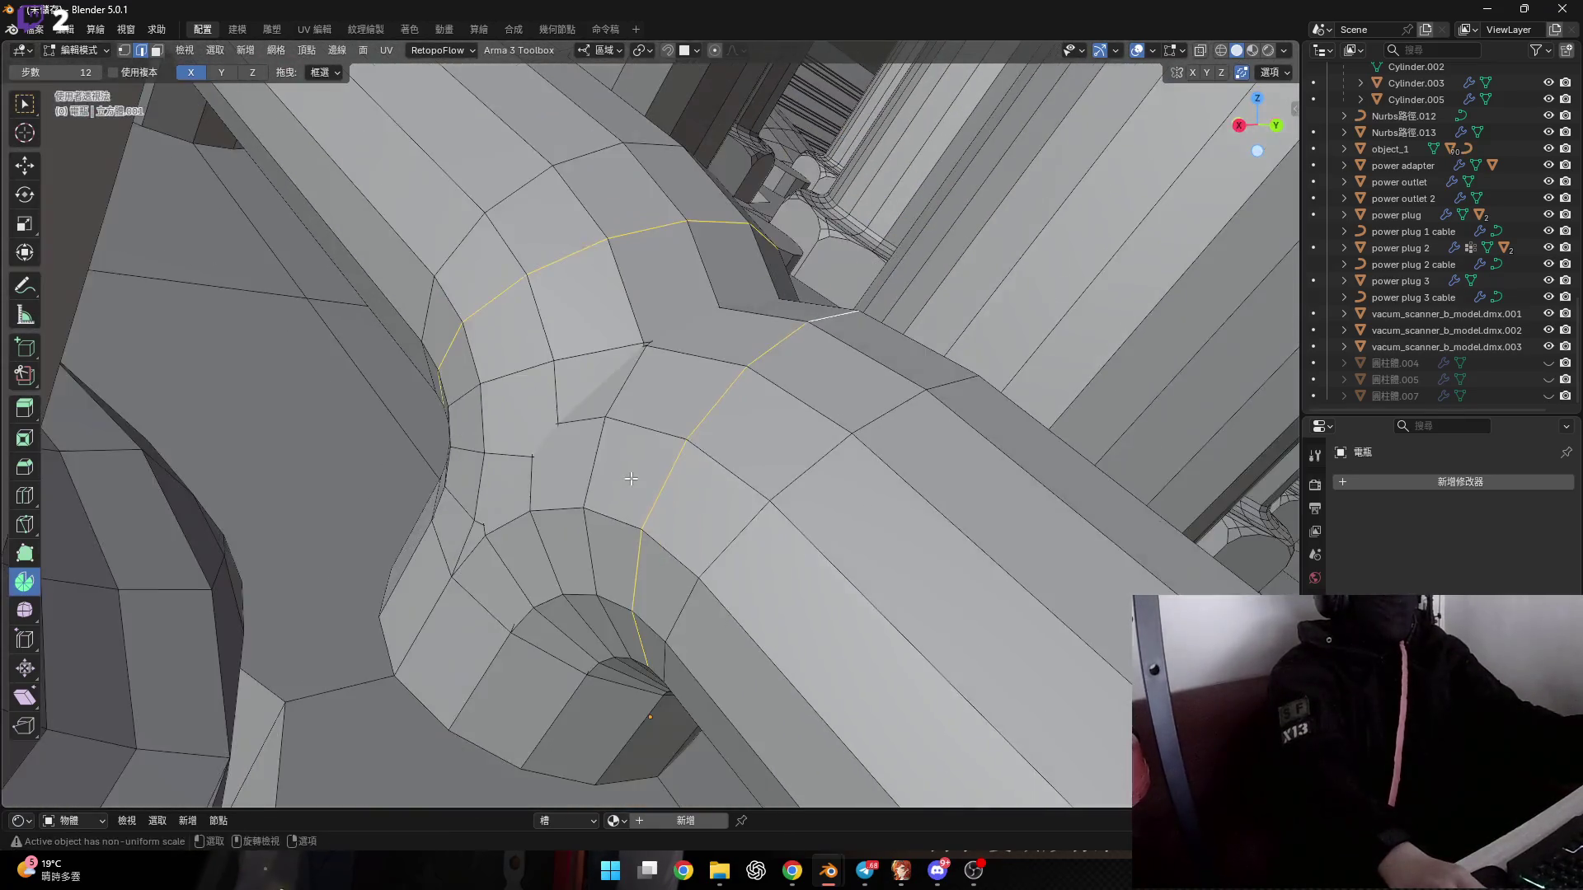
Bridge the curved stub's open edge loop to the matching edge loop on the long pipe.
{"action": "left_click", "coordinate": [746, 371], "text": "alt"}
{"action": "right_click", "coordinate": [507, 332]}
{"action": "left_click", "coordinate": [507, 331]}
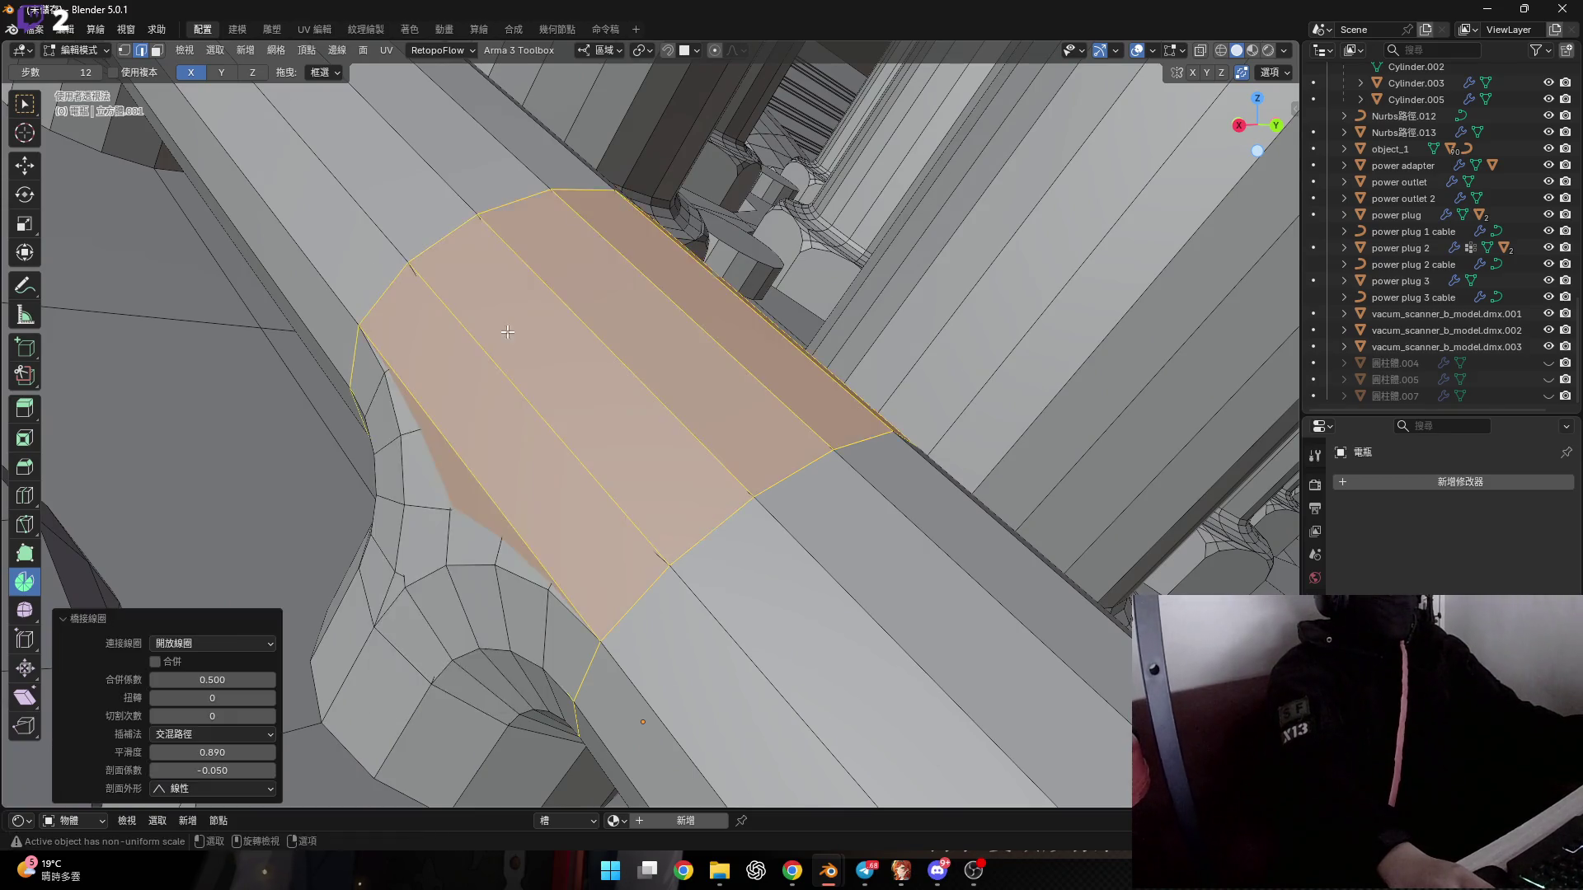
{"action": "mouse_move", "coordinate": [507, 331]}
{"action": "middle_mouse_down"}
{"action": "mouse_move", "coordinate": [500, 489]}
{"action": "mouse_move", "coordinate": [506, 413]}
{"action": "mouse_move", "coordinate": [535, 413]}
{"action": "mouse_move", "coordinate": [414, 388]}
{"action": "middle_mouse_up"}
{"action": "scroll", "coordinate": [502, 370], "scroll_direction": "down", "scroll_amount": 3}
{"action": "scroll", "coordinate": [500, 490], "scroll_direction": "up", "scroll_amount": 4}
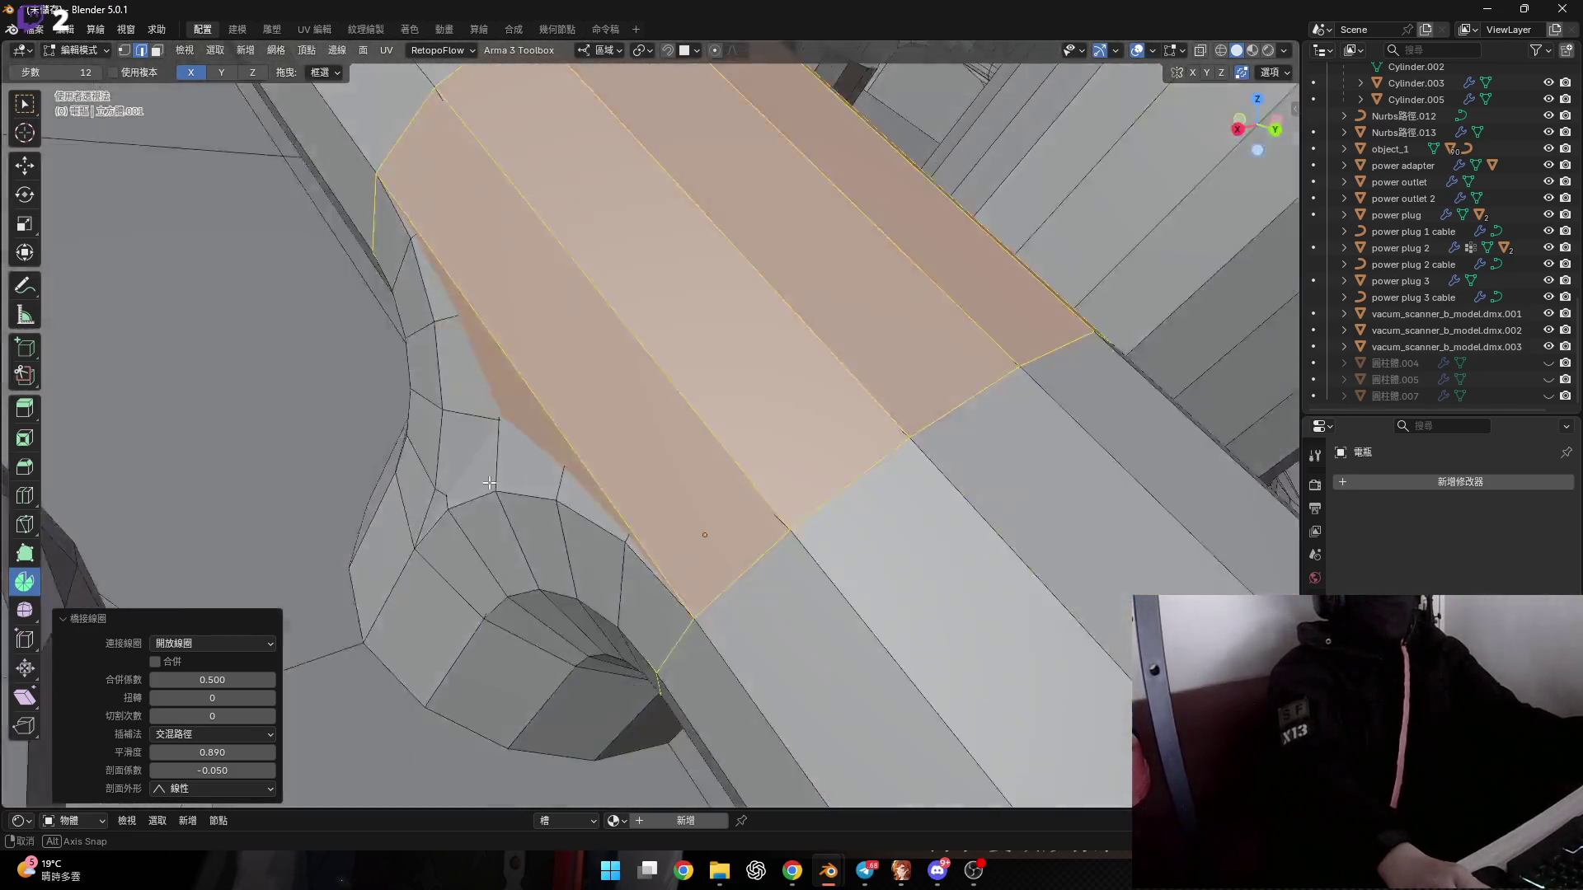
Orbit and zoom around the junction to inspect the new bridged faces.
{"action": "middle_click_drag", "start_coordinate": [409, 387], "coordinate": [491, 511]}
{"action": "scroll", "coordinate": [490, 511], "scroll_direction": "up", "scroll_amount": 5}
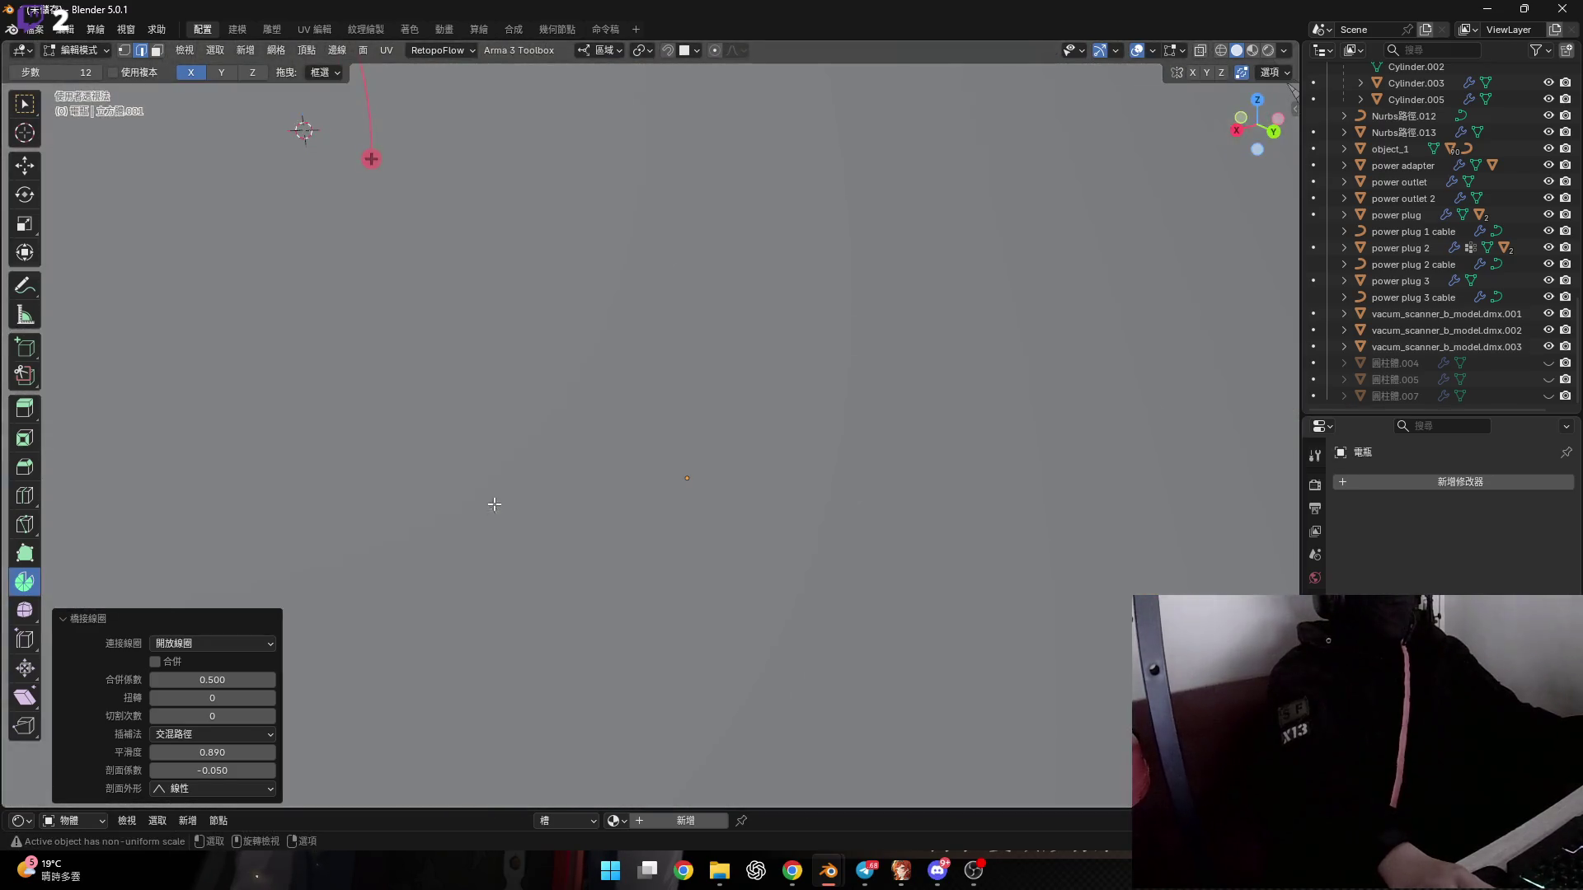
{"action": "scroll", "coordinate": [681, 561], "scroll_direction": "down", "scroll_amount": 5}
{"action": "scroll", "coordinate": [681, 561], "scroll_direction": "up", "scroll_amount": 4}
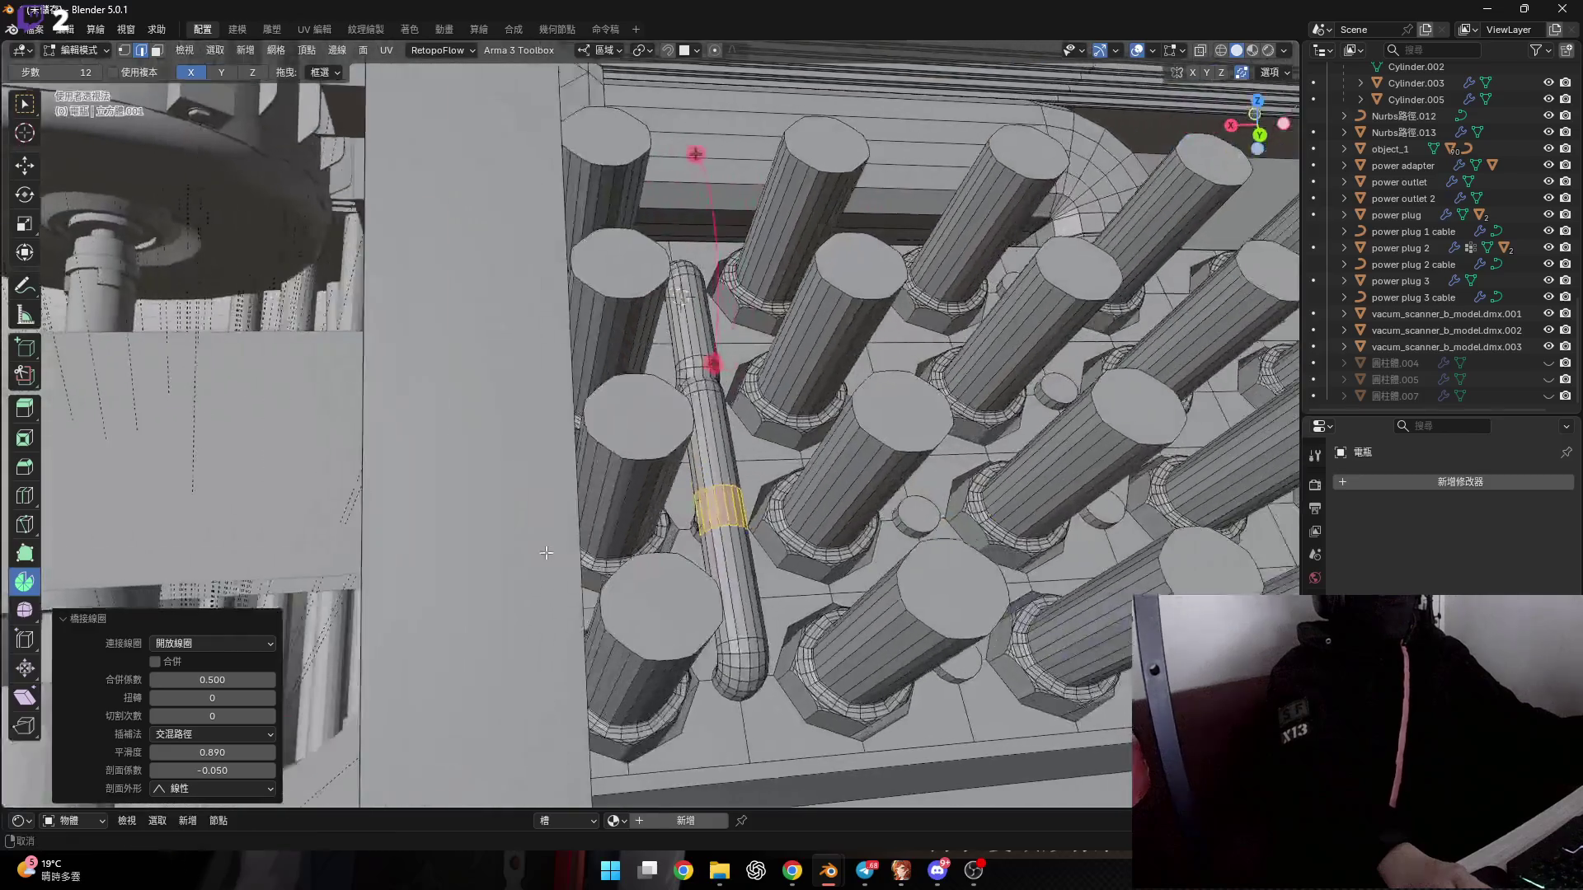
{"action": "middle_click_drag", "start_coordinate": [681, 560], "coordinate": [722, 499]}
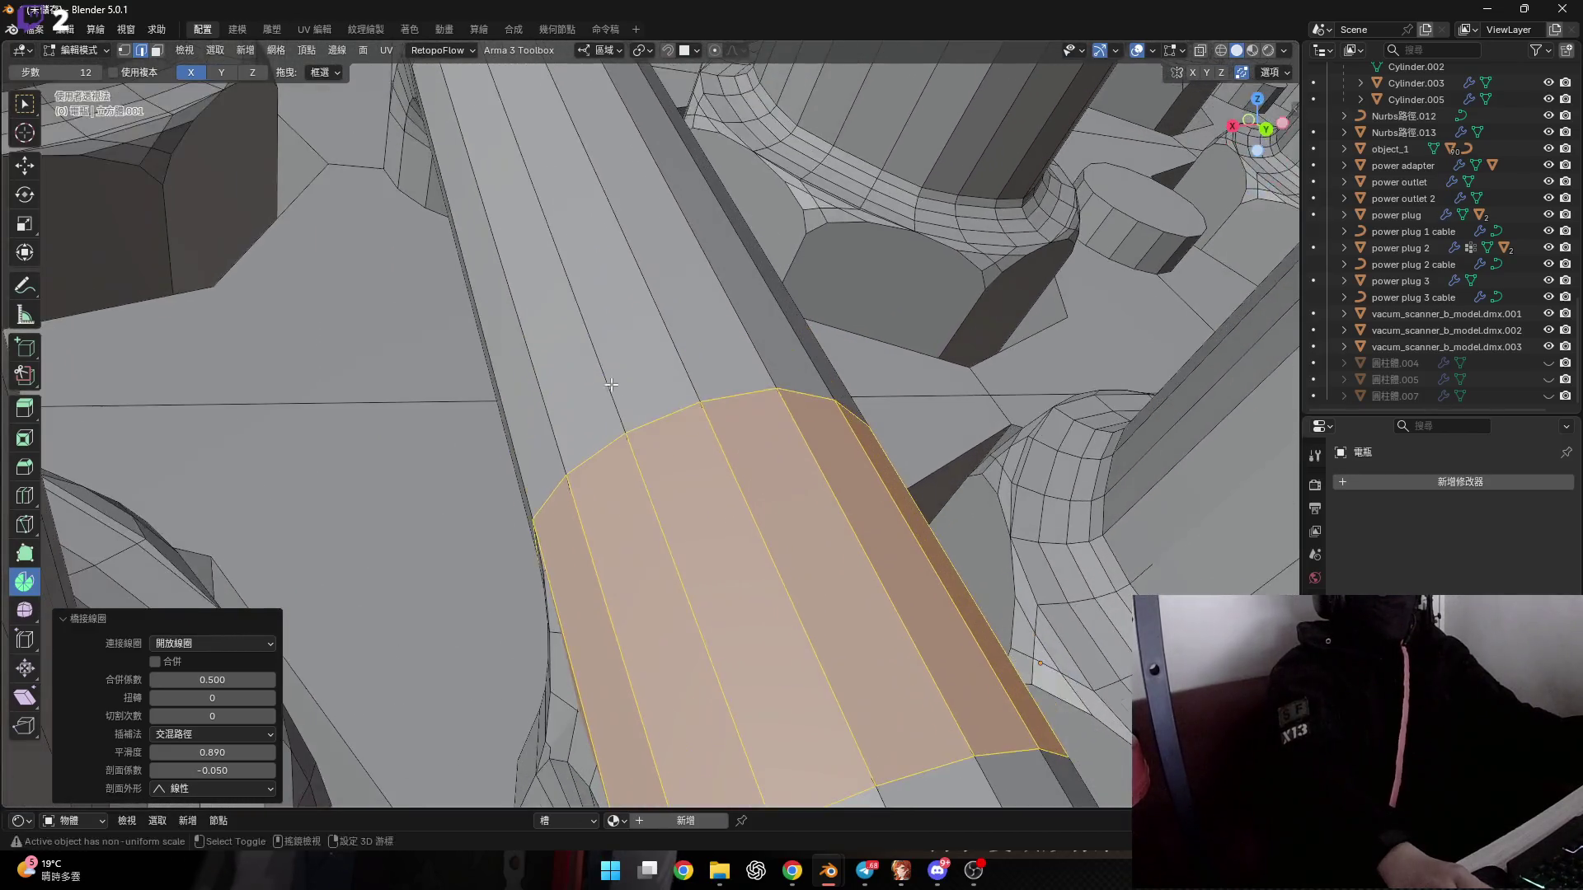
{"action": "mouse_move", "coordinate": [611, 384]}
{"action": "middle_mouse_down"}
{"action": "mouse_move", "coordinate": [531, 499]}
{"action": "mouse_move", "coordinate": [515, 577]}
{"action": "mouse_move", "coordinate": [668, 639]}
{"action": "mouse_move", "coordinate": [759, 486]}
{"action": "mouse_move", "coordinate": [818, 577]}
{"action": "mouse_move", "coordinate": [780, 459]}
{"action": "mouse_move", "coordinate": [824, 458]}
{"action": "middle_mouse_up"}
{"action": "scroll", "coordinate": [519, 505], "scroll_direction": "down", "scroll_amount": 5}
{"action": "scroll", "coordinate": [517, 536], "scroll_direction": "up", "scroll_amount": 5}
{"action": "scroll", "coordinate": [515, 577], "scroll_direction": "down", "scroll_amount": 5}
{"action": "scroll", "coordinate": [528, 569], "scroll_direction": "up", "scroll_amount": 6}
{"action": "scroll", "coordinate": [668, 639], "scroll_direction": "down", "scroll_amount": 5}
{"action": "scroll", "coordinate": [759, 486], "scroll_direction": "up", "scroll_amount": 6}
{"action": "scroll", "coordinate": [758, 486], "scroll_direction": "up", "scroll_amount": 5}
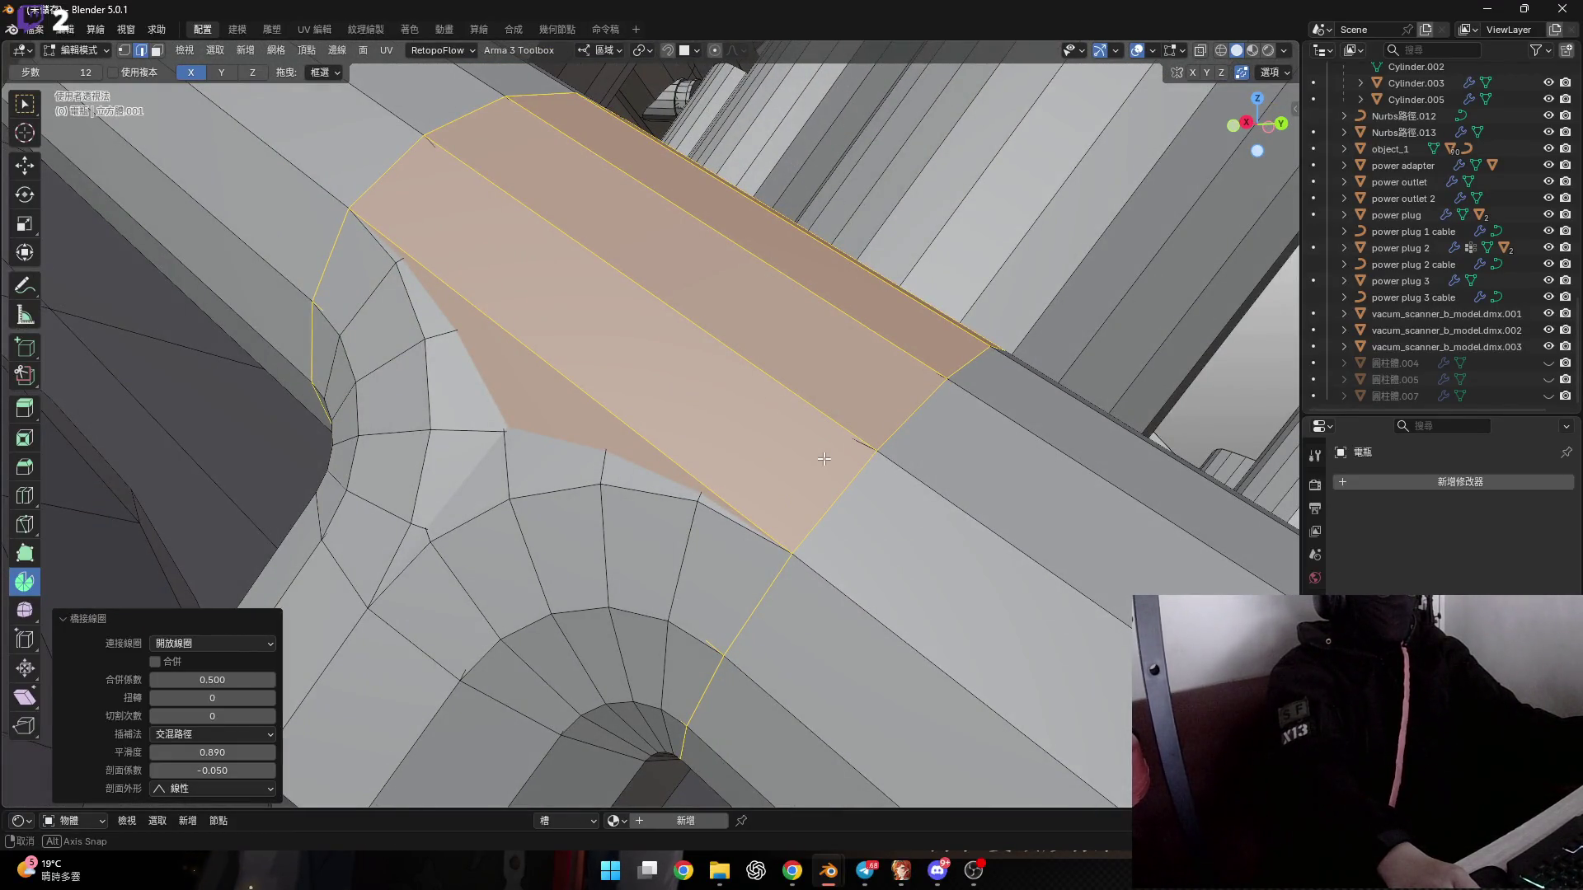
{"action": "middle_click_drag", "start_coordinate": [824, 458], "coordinate": [820, 458]}
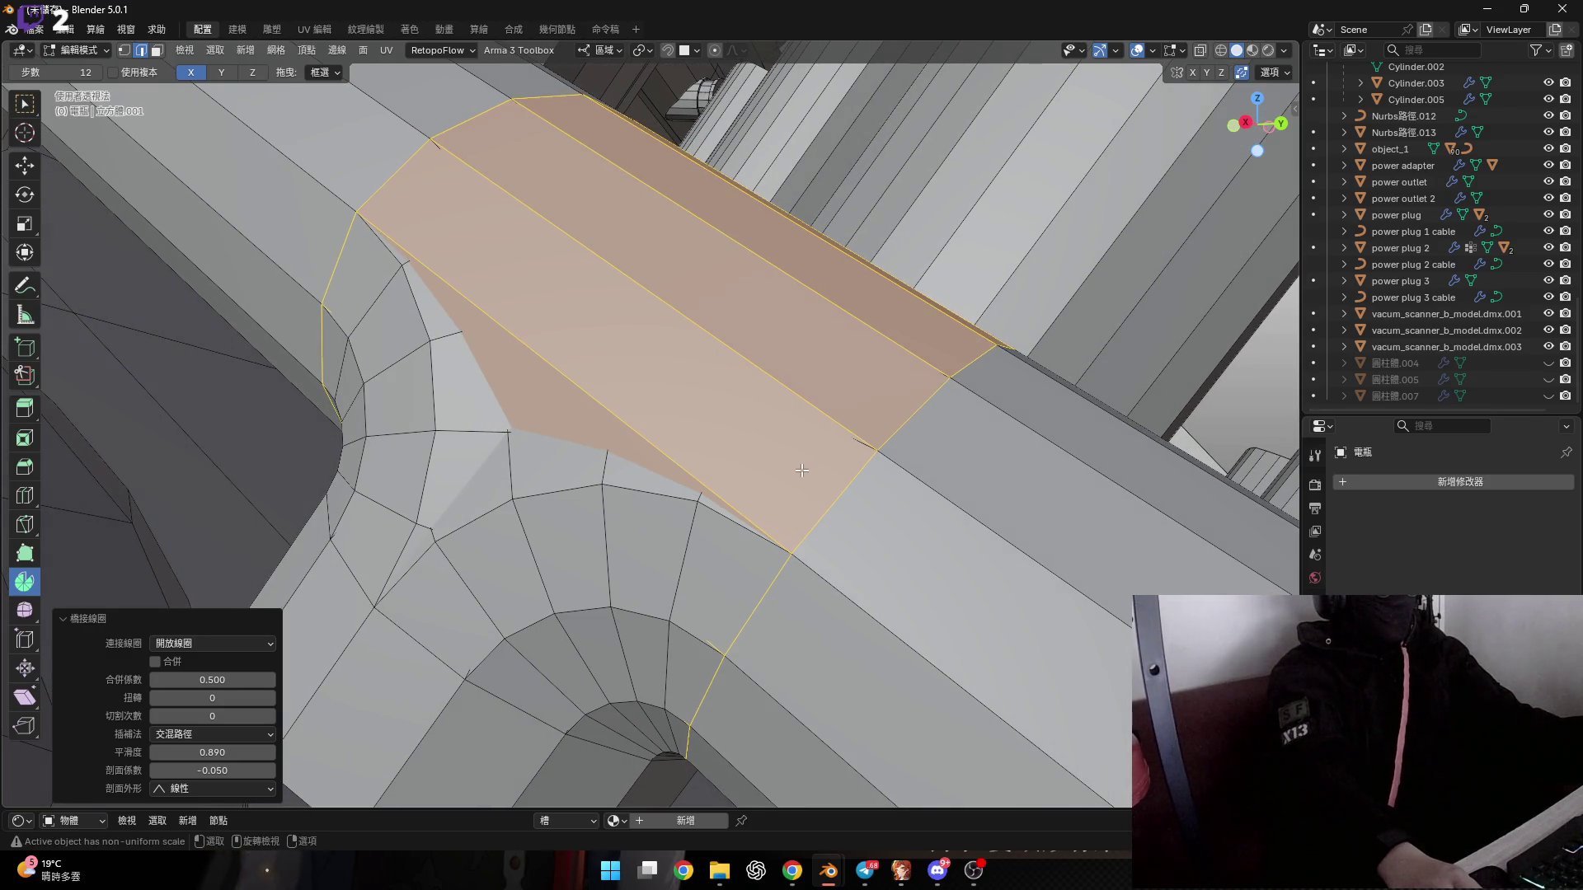
{"action": "mouse_move", "coordinate": [746, 470]}
{"action": "middle_mouse_down", "text": "shift"}
{"action": "mouse_move", "coordinate": [705, 446]}
{"action": "mouse_move", "coordinate": [573, 481]}
{"action": "middle_mouse_up", "text": "shift"}
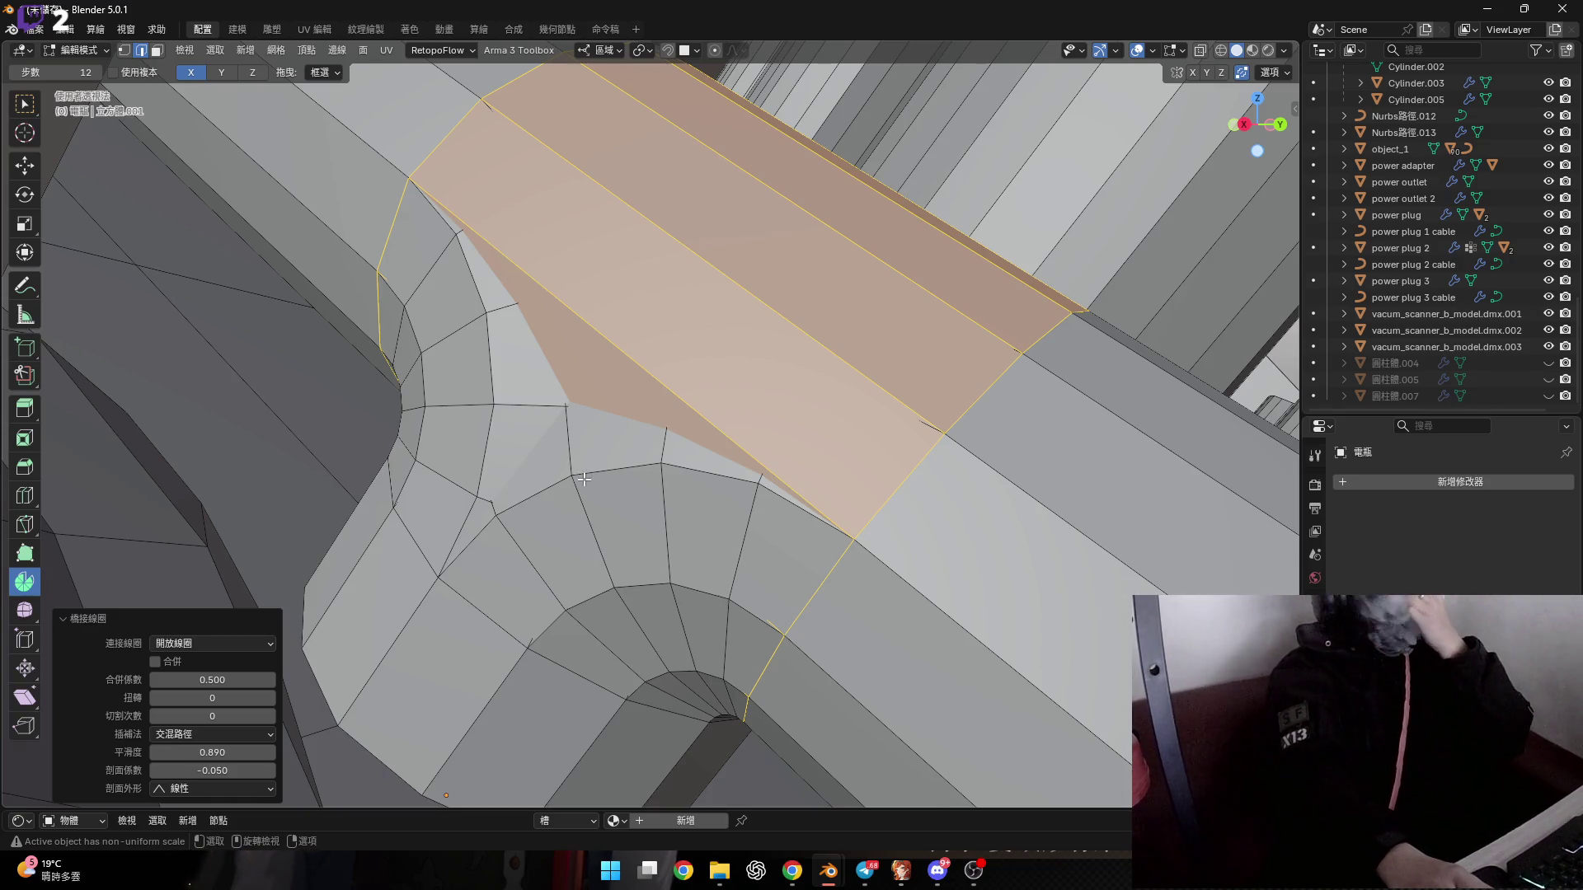
{"action": "scroll", "coordinate": [624, 484], "scroll_direction": "up", "scroll_amount": 4}
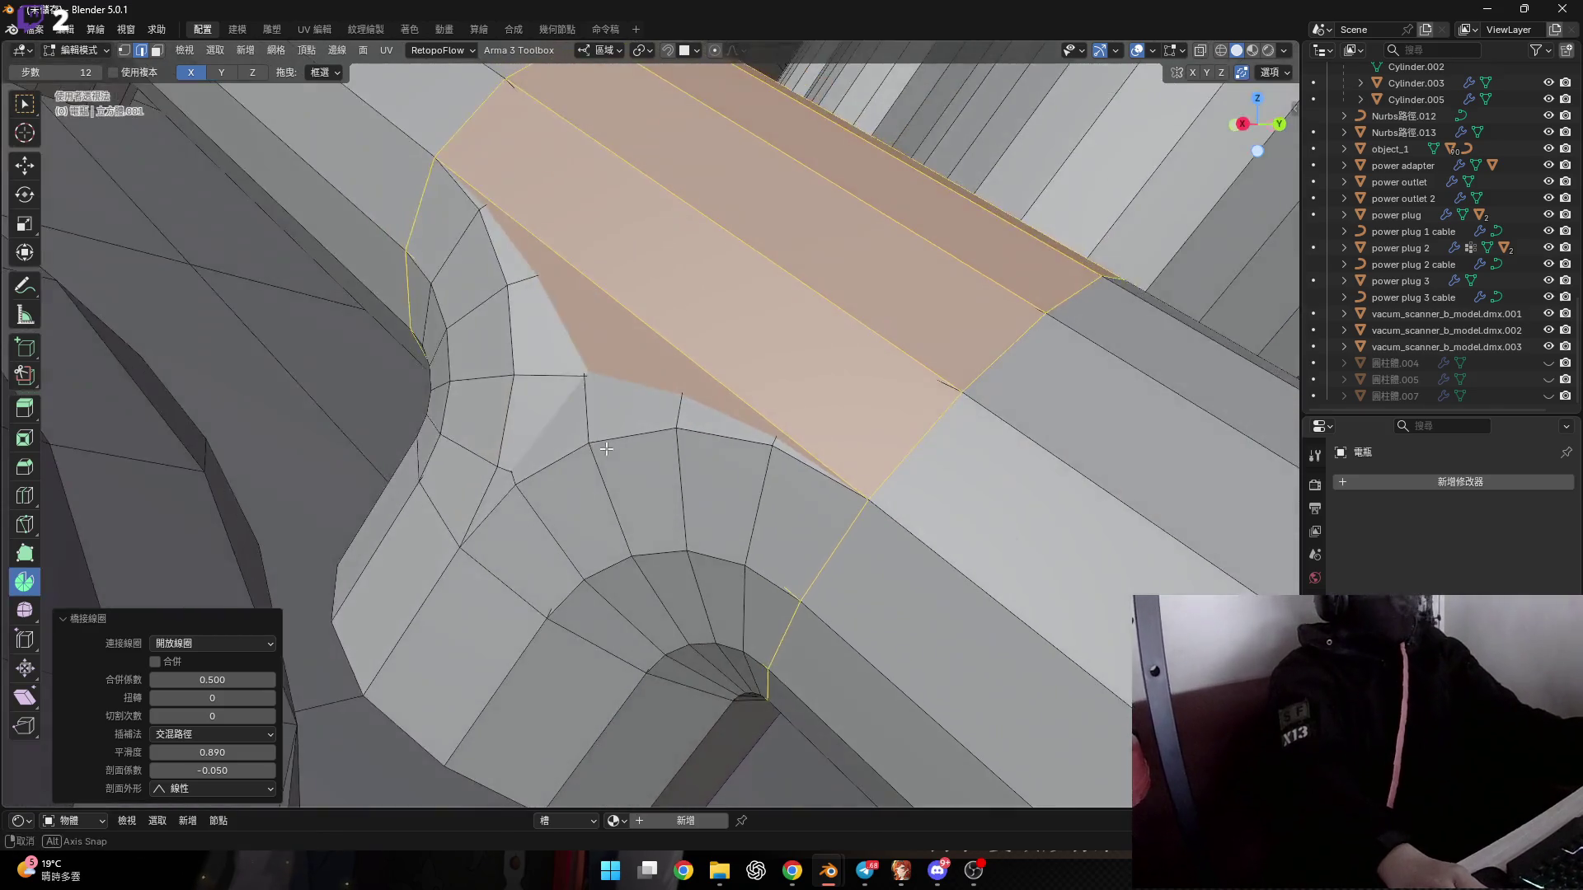
{"action": "middle_click_drag", "start_coordinate": [580, 453], "coordinate": [803, 510]}
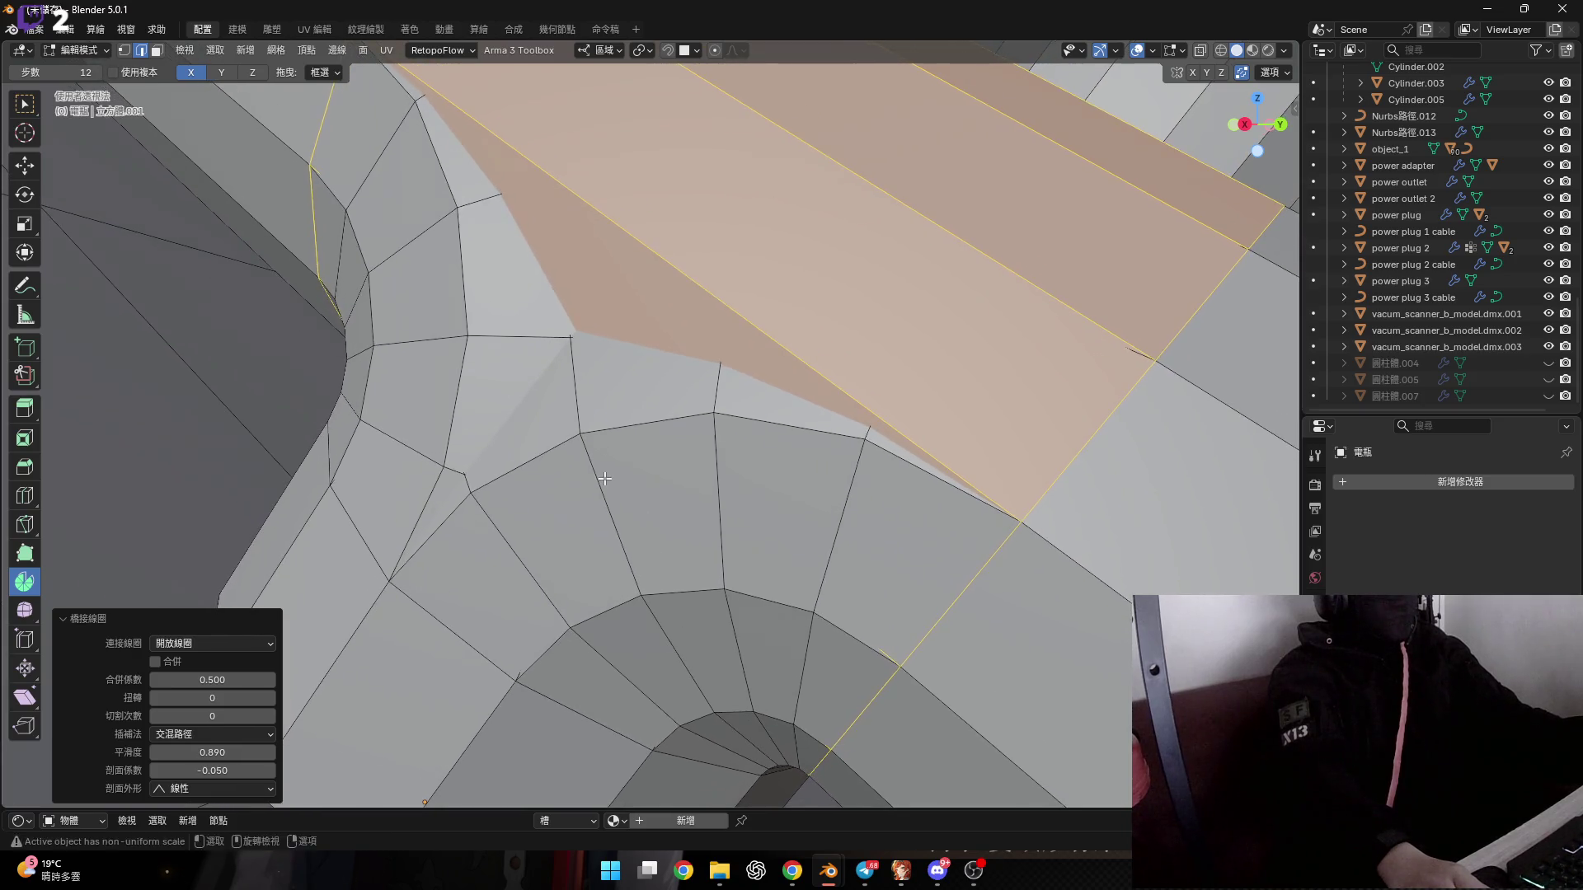
Select the vertical and horizontal edge loops across the stub for cleanup.
{"action": "left_click", "coordinate": [723, 478], "text": "alt"}
{"action": "left_click", "coordinate": [512, 318], "text": "alt+shift"}
{"action": "mouse_move", "coordinate": [512, 320]}
{"action": "middle_mouse_down"}
{"action": "mouse_move", "coordinate": [600, 463]}
{"action": "mouse_move", "coordinate": [566, 409]}
{"action": "middle_mouse_up"}
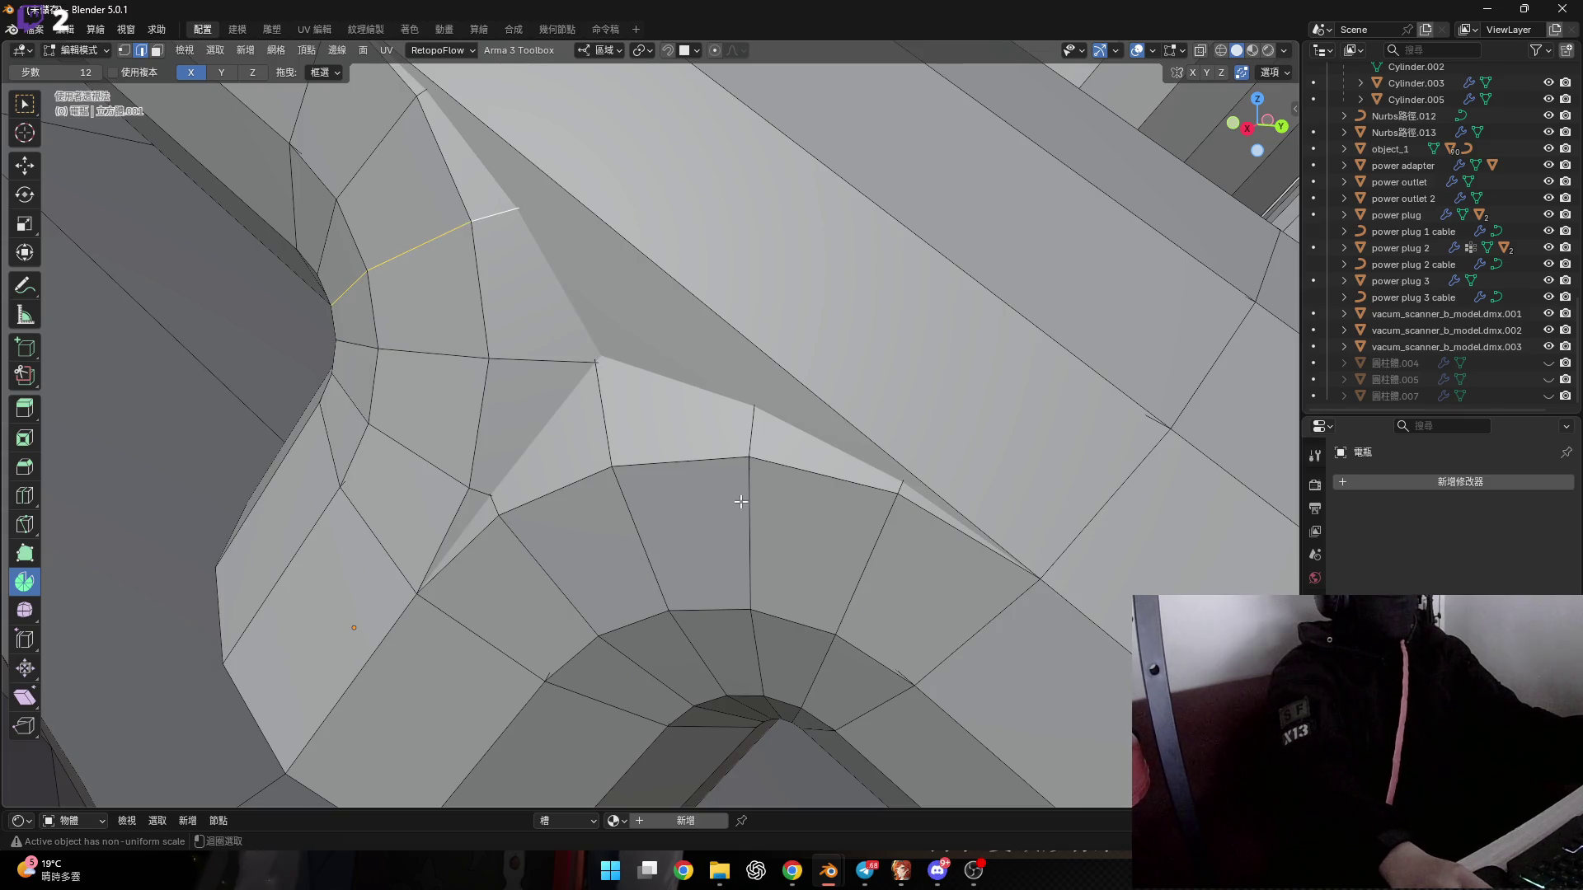
Grow the loop selection and delete the leftover faces at the junction, twice.
{"action": "key", "text": "ctrl+KP_Add"}
{"action": "key", "text": "x"}
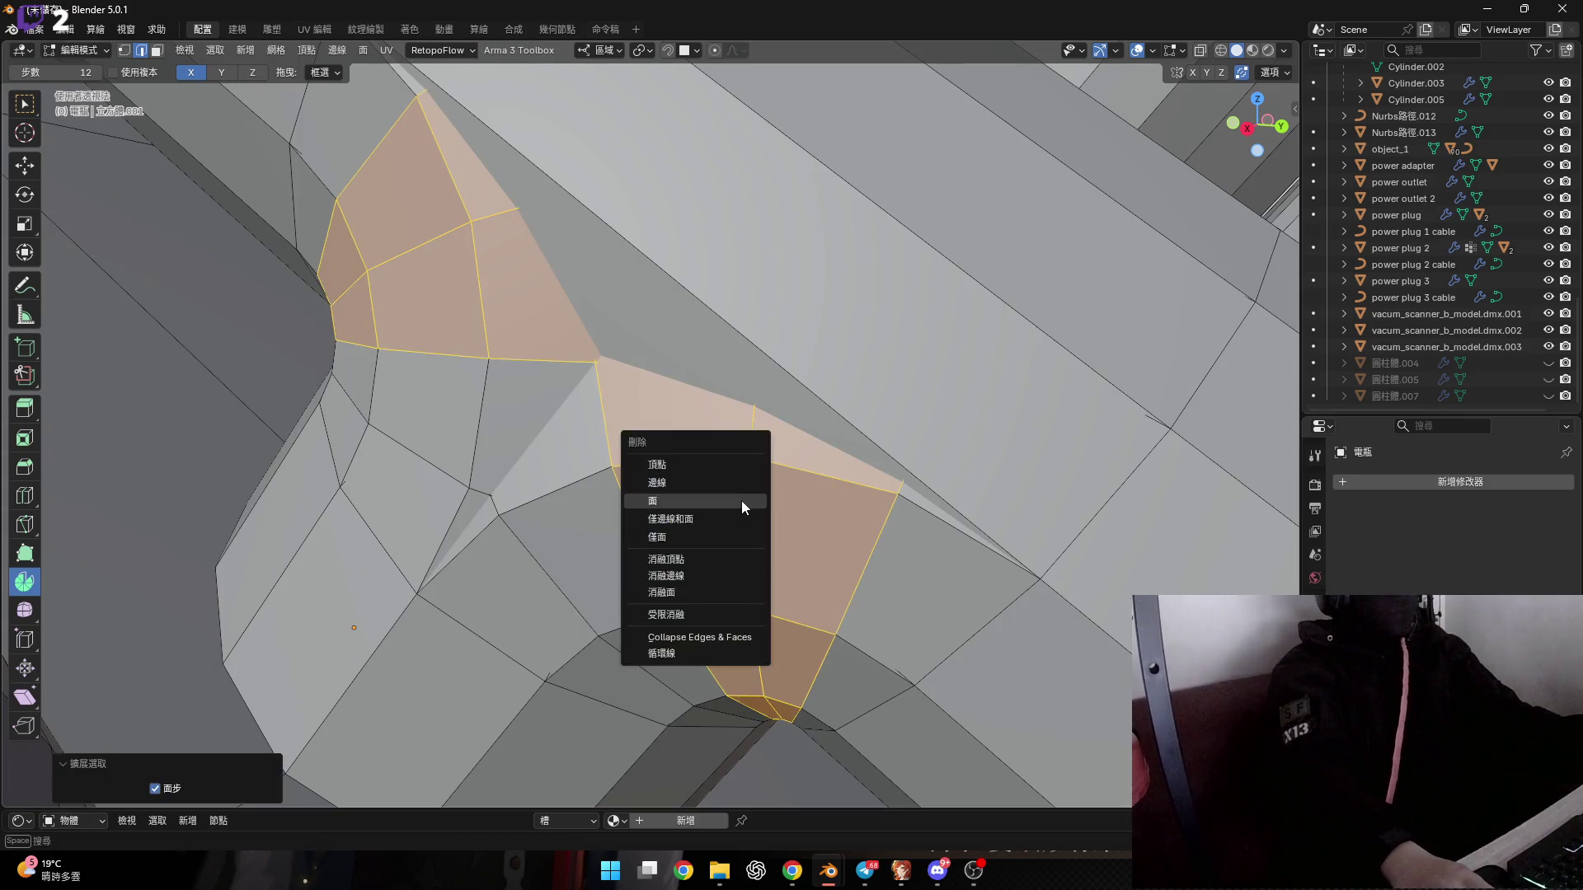
{"action": "left_click", "coordinate": [741, 502]}
{"action": "middle_click_drag", "start_coordinate": [740, 501], "coordinate": [799, 510]}
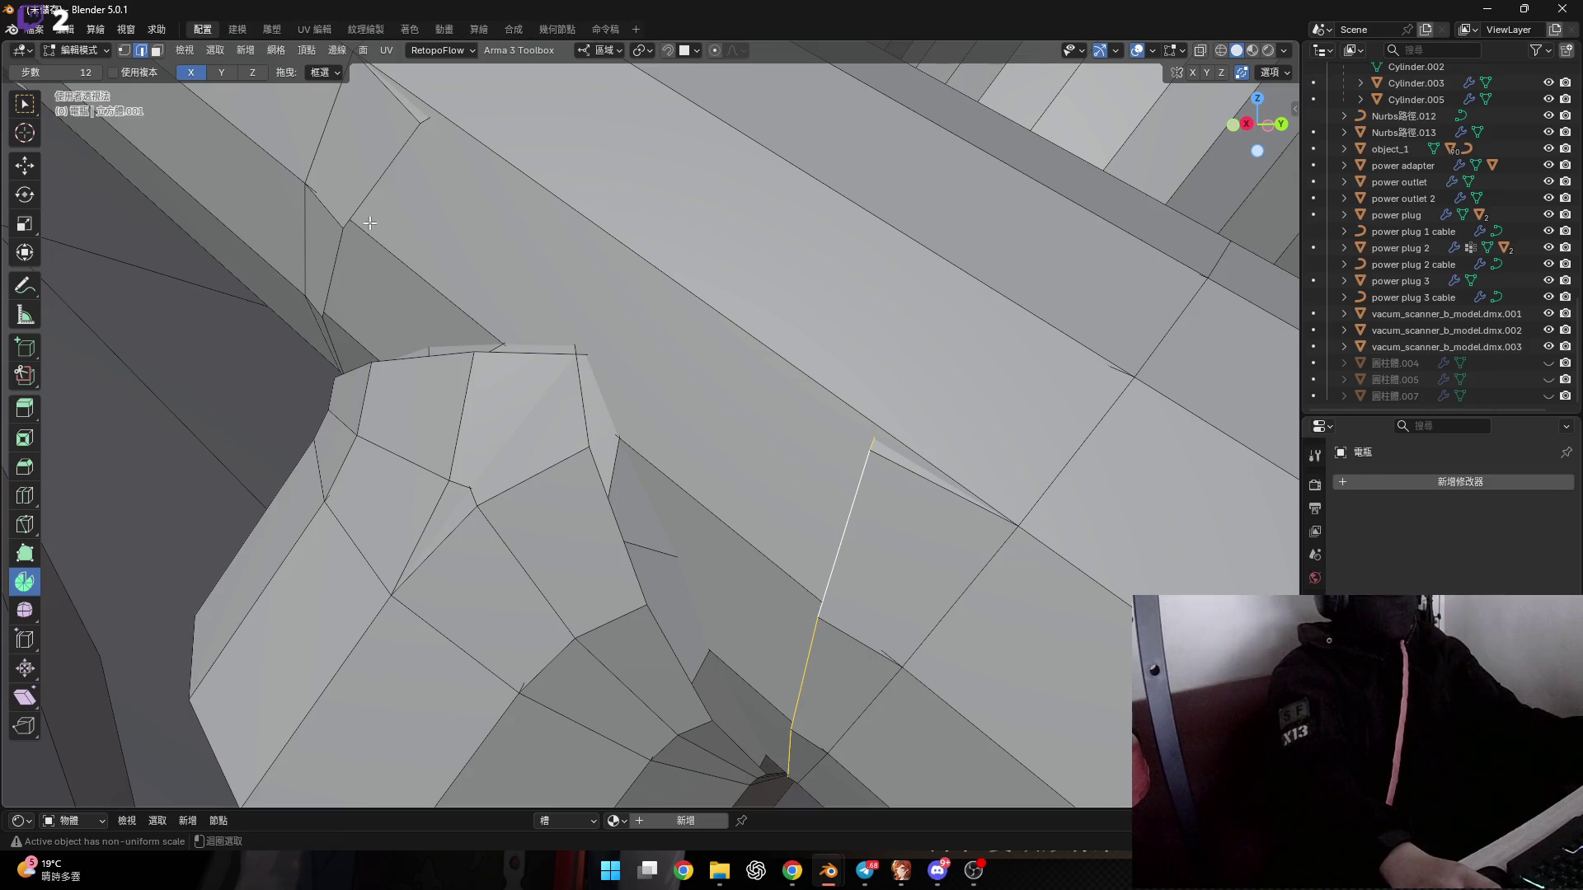
{"action": "key", "text": "ctrl+KP_Add"}
{"action": "key", "text": "x"}
{"action": "left_click", "coordinate": [627, 358]}
{"action": "mouse_move", "coordinate": [626, 357]}
{"action": "middle_mouse_down"}
{"action": "mouse_move", "coordinate": [633, 490]}
{"action": "mouse_move", "coordinate": [512, 269]}
{"action": "middle_mouse_up"}
Select the loose linked piece at the stub junction and delete it.
{"action": "middle_click_drag", "start_coordinate": [474, 215], "coordinate": [344, 328]}
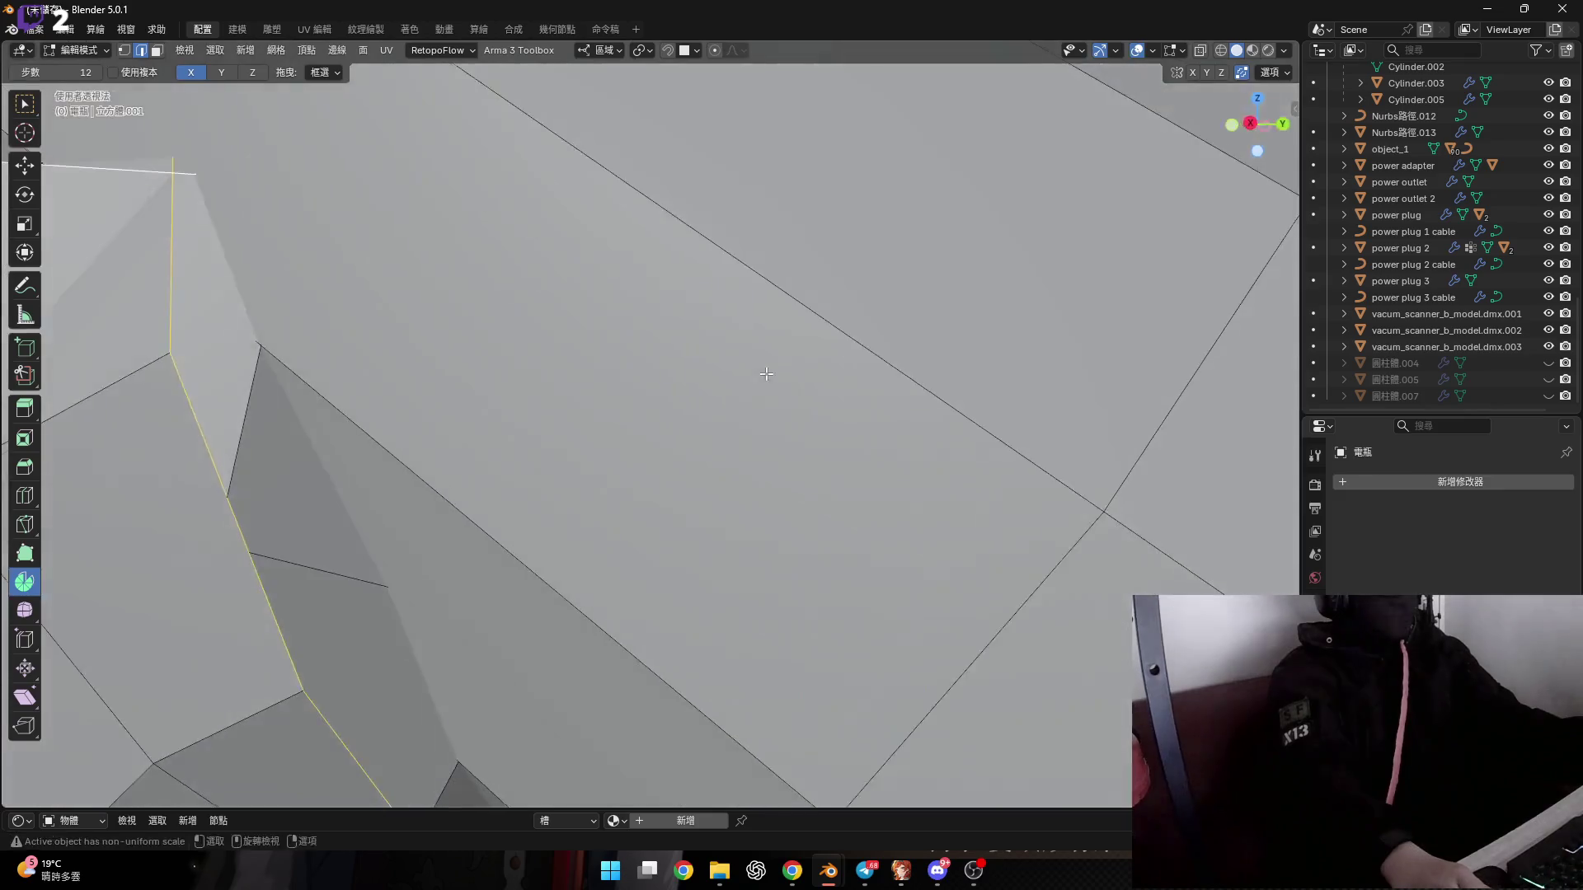
{"action": "mouse_move", "coordinate": [344, 328]}
{"action": "middle_mouse_down"}
{"action": "mouse_move", "coordinate": [562, 447]}
{"action": "mouse_move", "coordinate": [600, 439]}
{"action": "mouse_move", "coordinate": [504, 420]}
{"action": "mouse_move", "coordinate": [613, 472]}
{"action": "middle_mouse_up"}
{"action": "key", "text": "ctrl+l"}
{"action": "key", "text": "ctrl+z"}
{"action": "scroll", "coordinate": [613, 472], "scroll_direction": "up", "scroll_amount": 2}
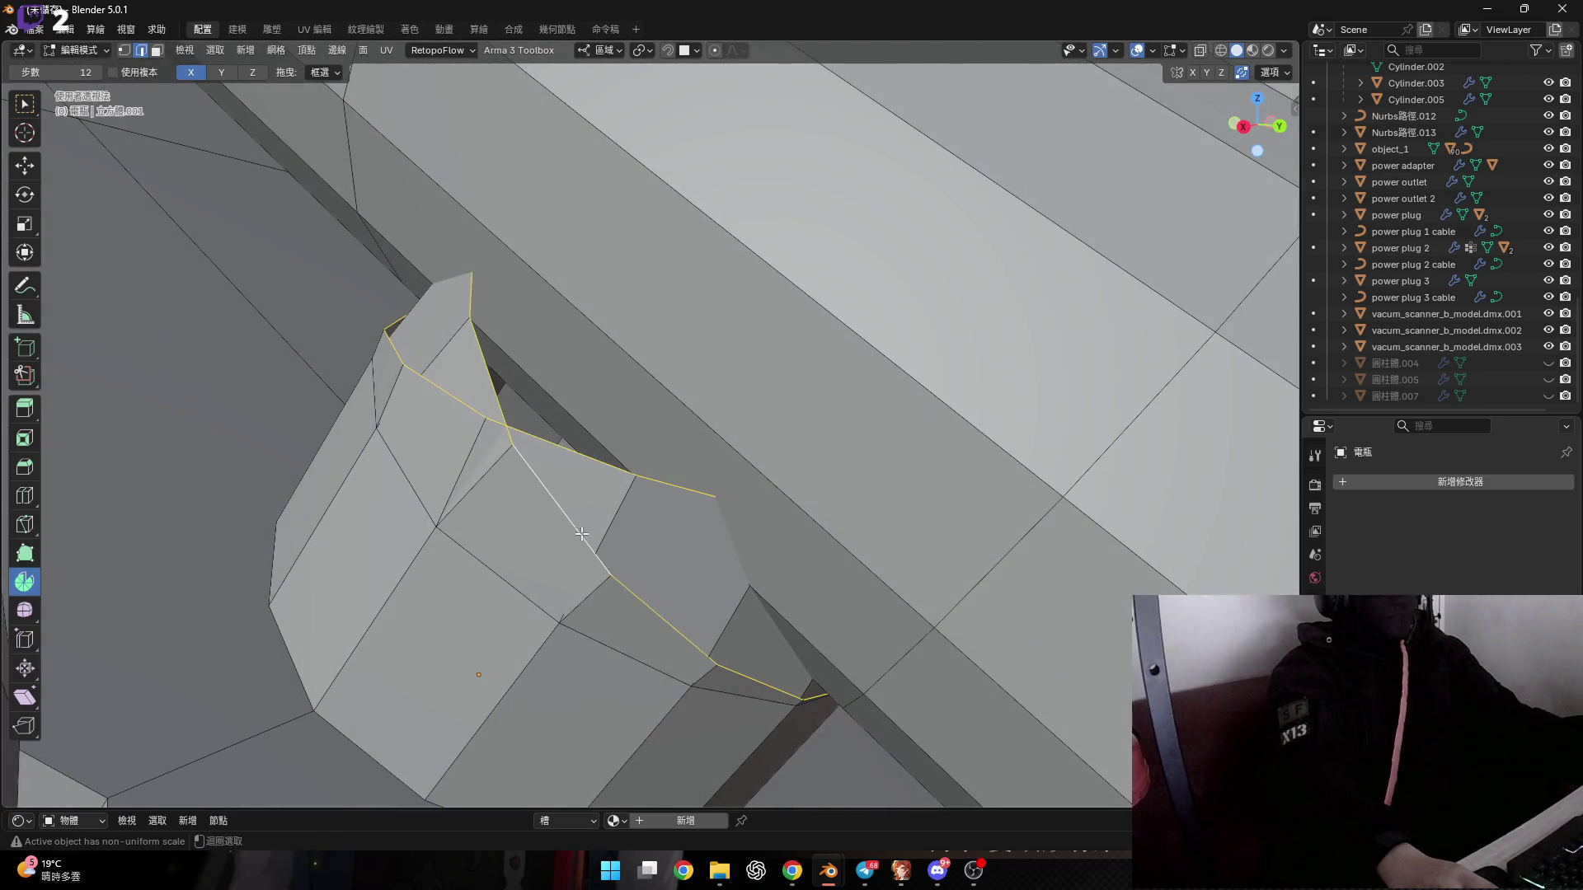
{"action": "key", "text": "ctrl+l"}
{"action": "key", "text": "x"}
{"action": "left_click", "coordinate": [659, 483]}
Add a loop cut around the pipe where the elbow joins it.
{"action": "mouse_move", "coordinate": [654, 470]}
{"action": "middle_mouse_down"}
{"action": "mouse_move", "coordinate": [680, 360]}
{"action": "mouse_move", "coordinate": [622, 428]}
{"action": "mouse_move", "coordinate": [606, 387]}
{"action": "middle_mouse_up"}
{"action": "left_click", "coordinate": [681, 357]}
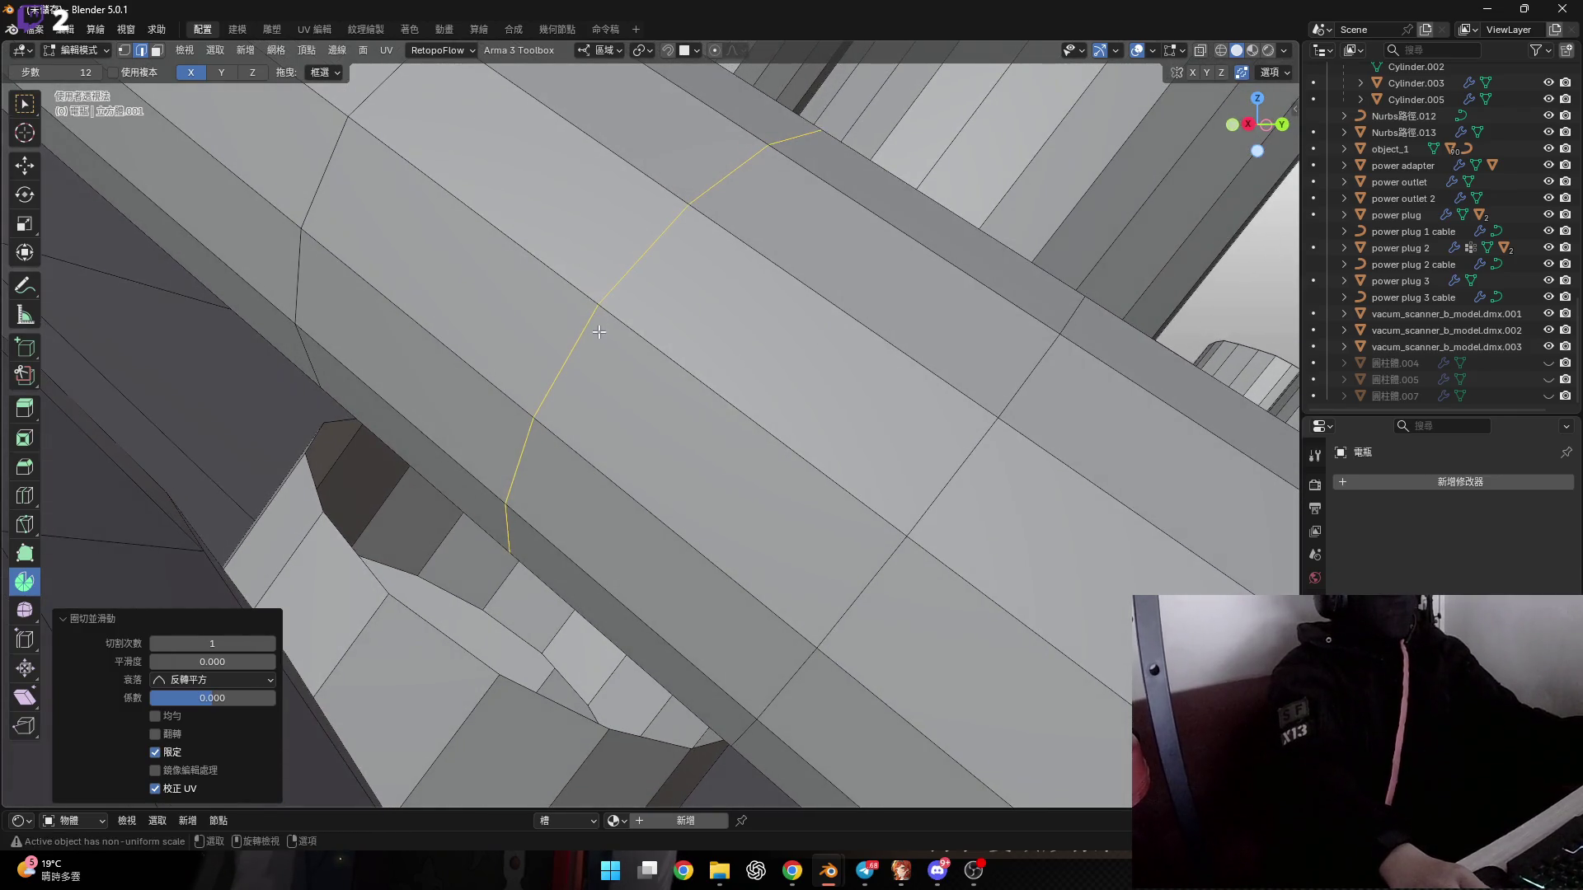
{"action": "left_click", "coordinate": [599, 332]}
{"action": "mouse_move", "coordinate": [631, 414]}
{"action": "middle_mouse_down"}
{"action": "mouse_move", "coordinate": [538, 449]}
{"action": "mouse_move", "coordinate": [820, 433]}
{"action": "middle_mouse_up"}
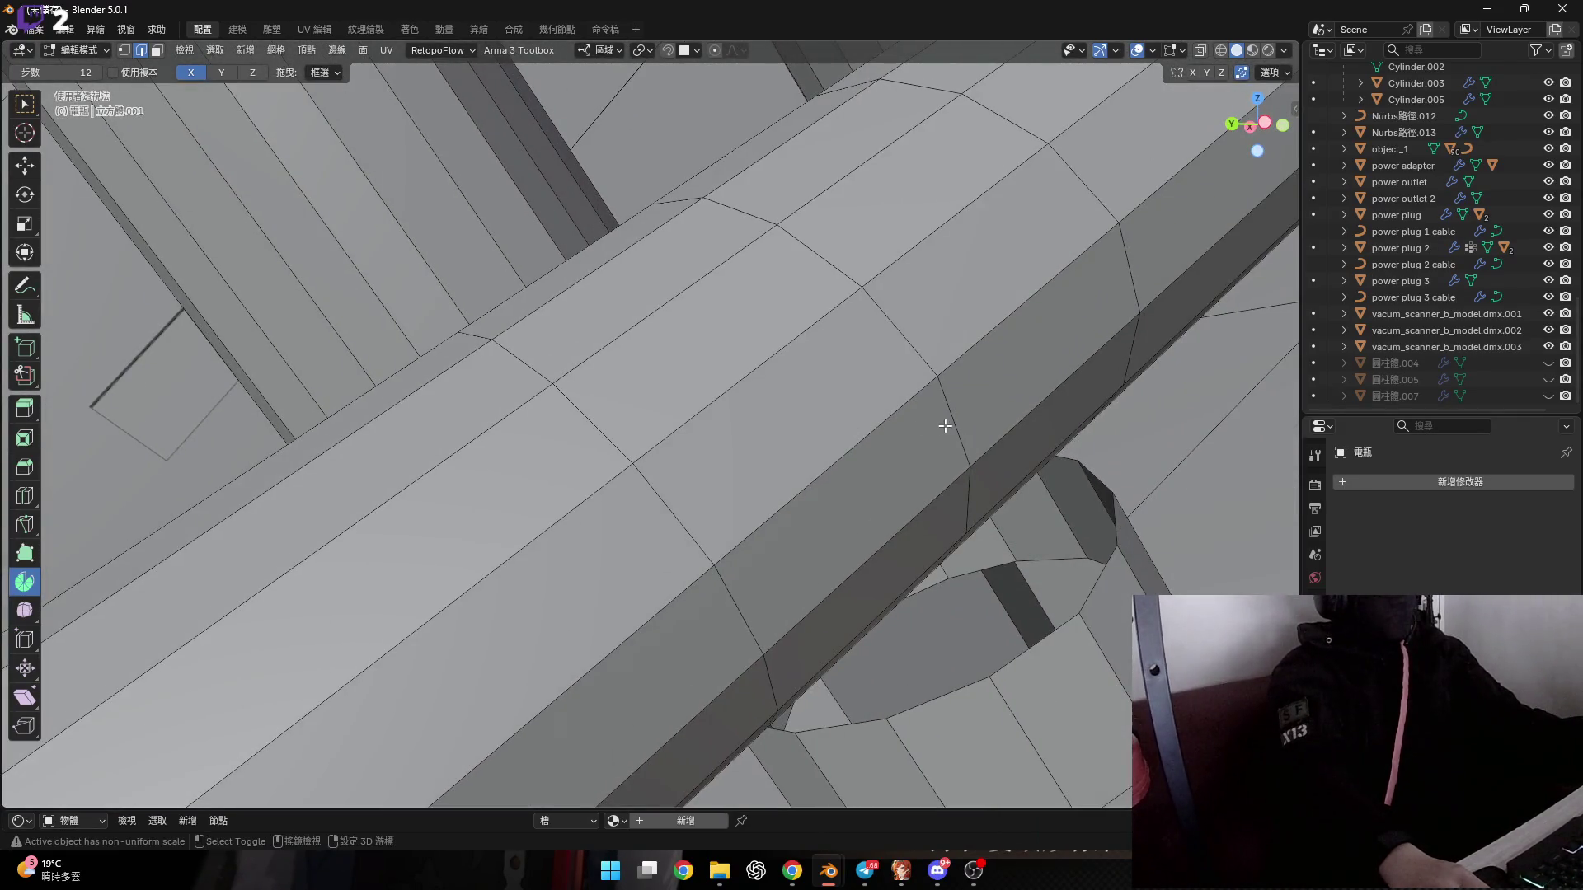
{"action": "middle_click_drag", "start_coordinate": [945, 425], "coordinate": [691, 398]}
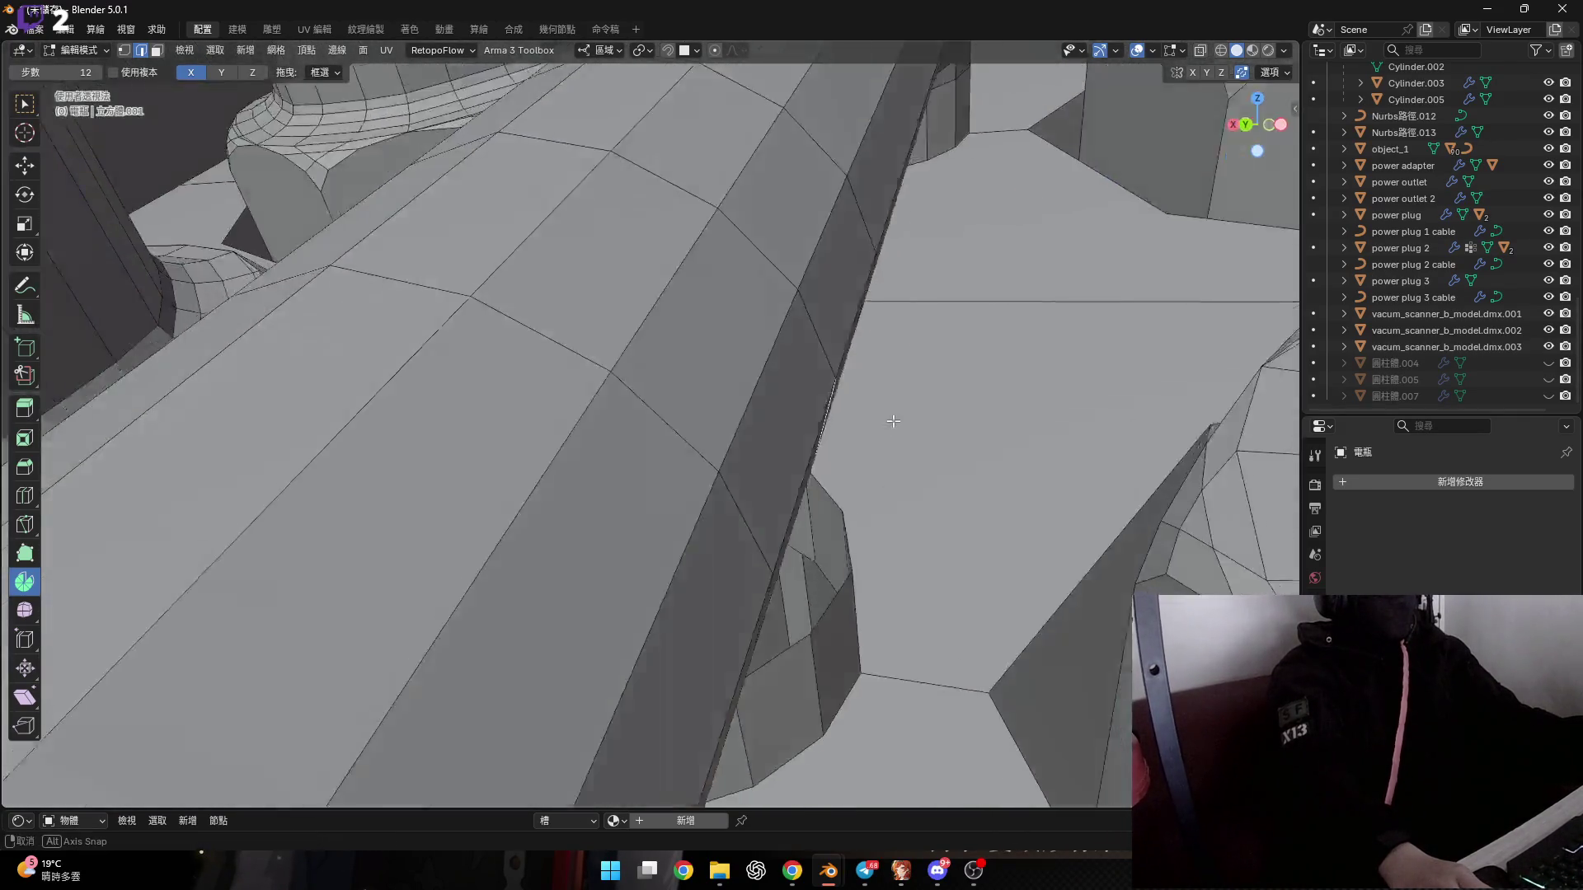
{"action": "scroll", "coordinate": [536, 437], "scroll_direction": "up", "scroll_amount": 5}
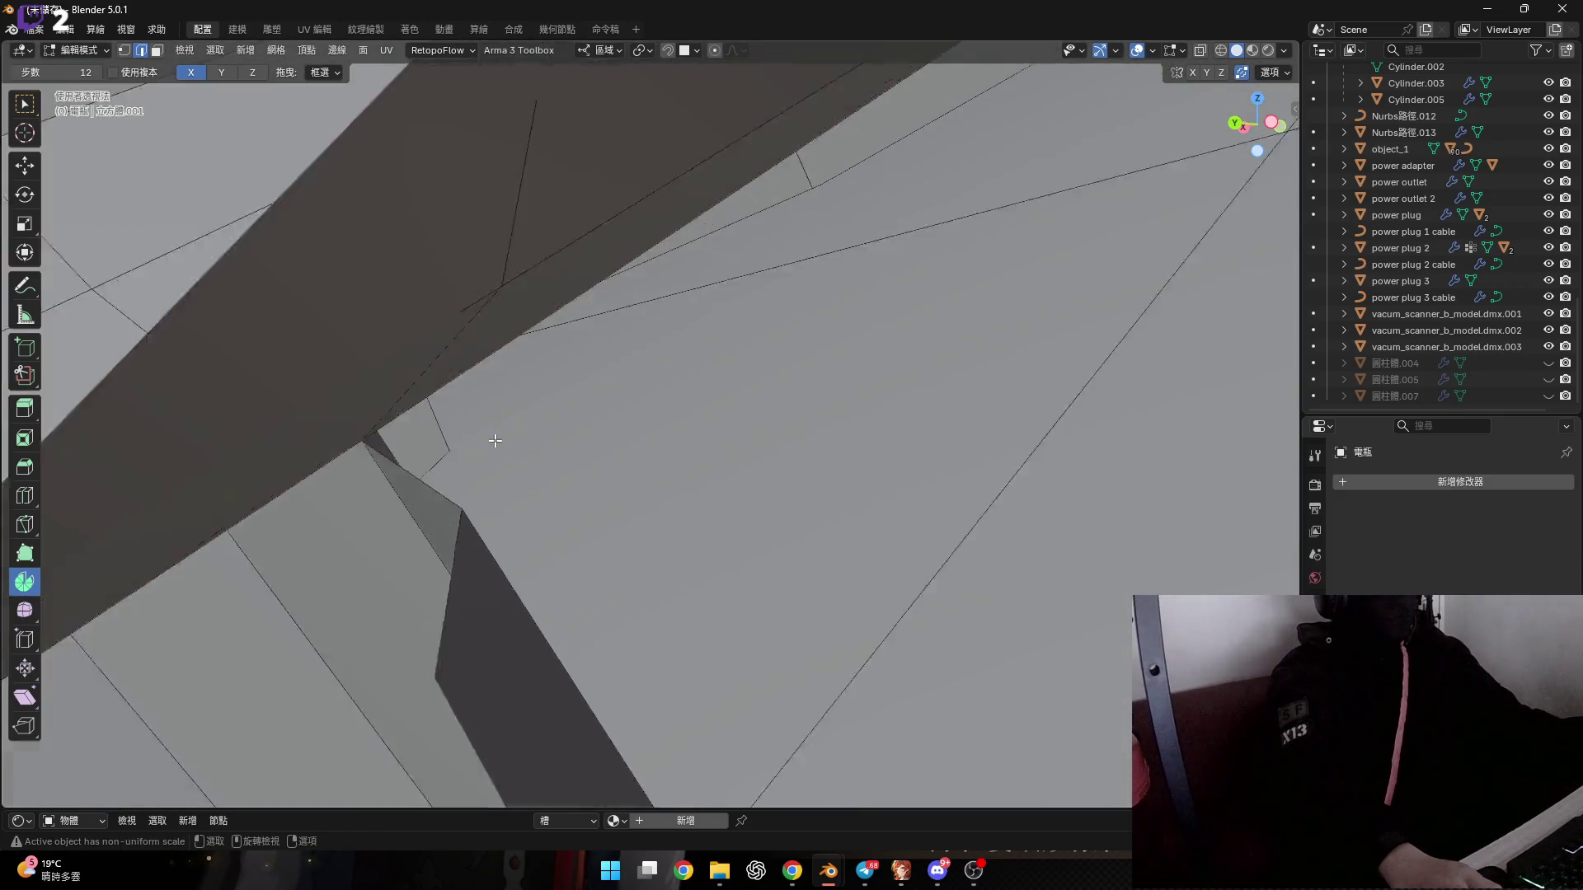
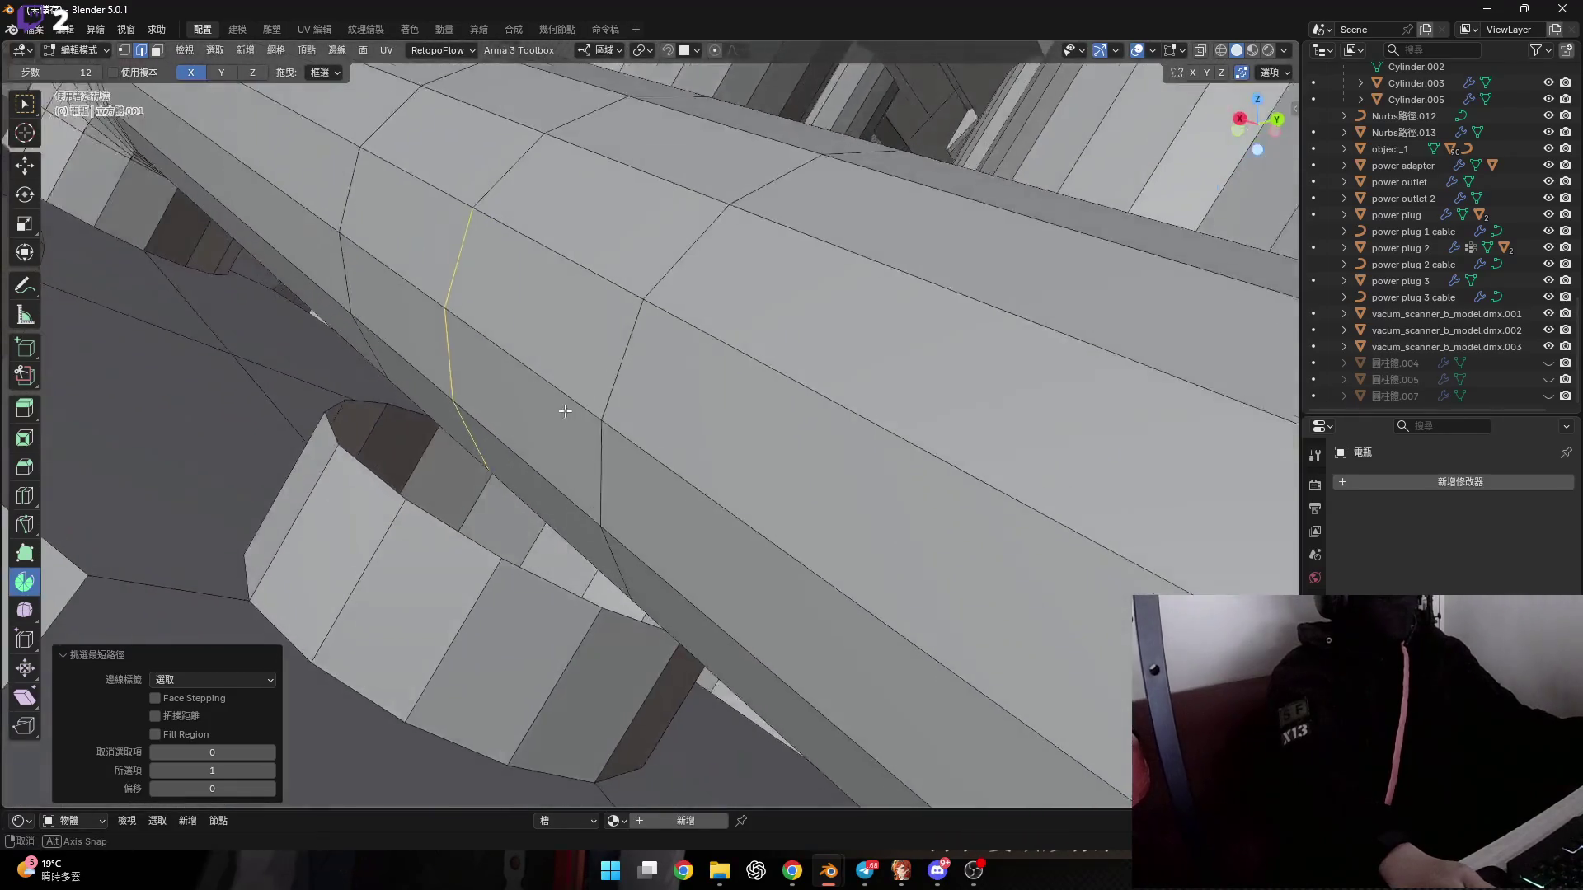
Try ripping the tube's selected edge loop with V, then cancel the move so it snaps back.
{"action": "mouse_move", "coordinate": [913, 490]}
{"action": "middle_mouse_down"}
{"action": "mouse_move", "coordinate": [532, 389]}
{"action": "mouse_move", "coordinate": [527, 363]}
{"action": "middle_mouse_up"}
{"action": "key", "text": "v"}
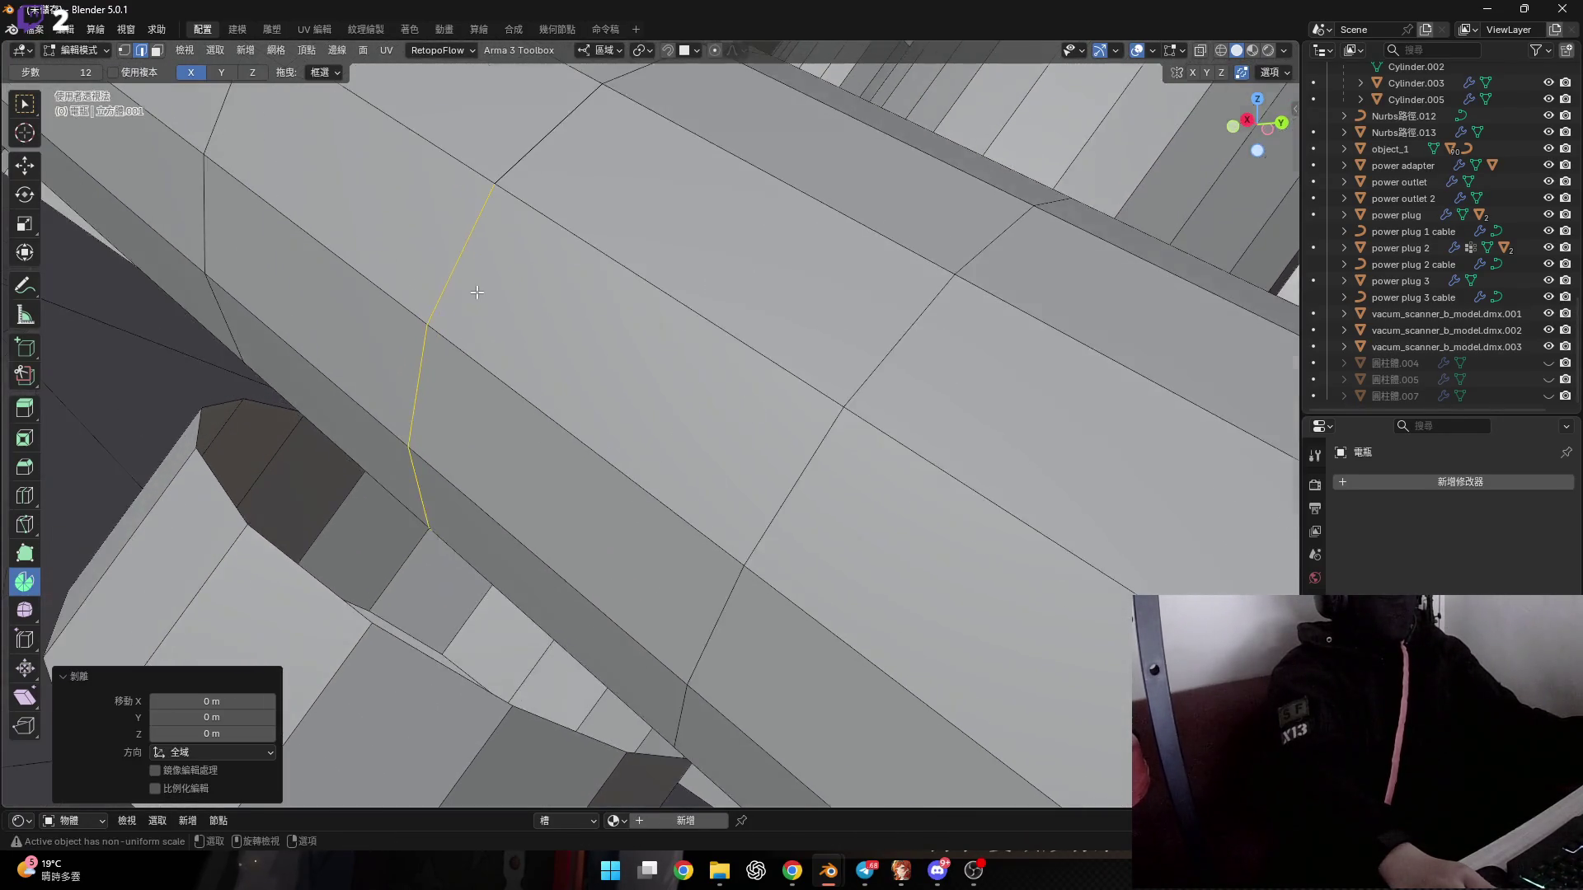
{"action": "key", "text": "g"}
{"action": "key", "text": "Escape"}
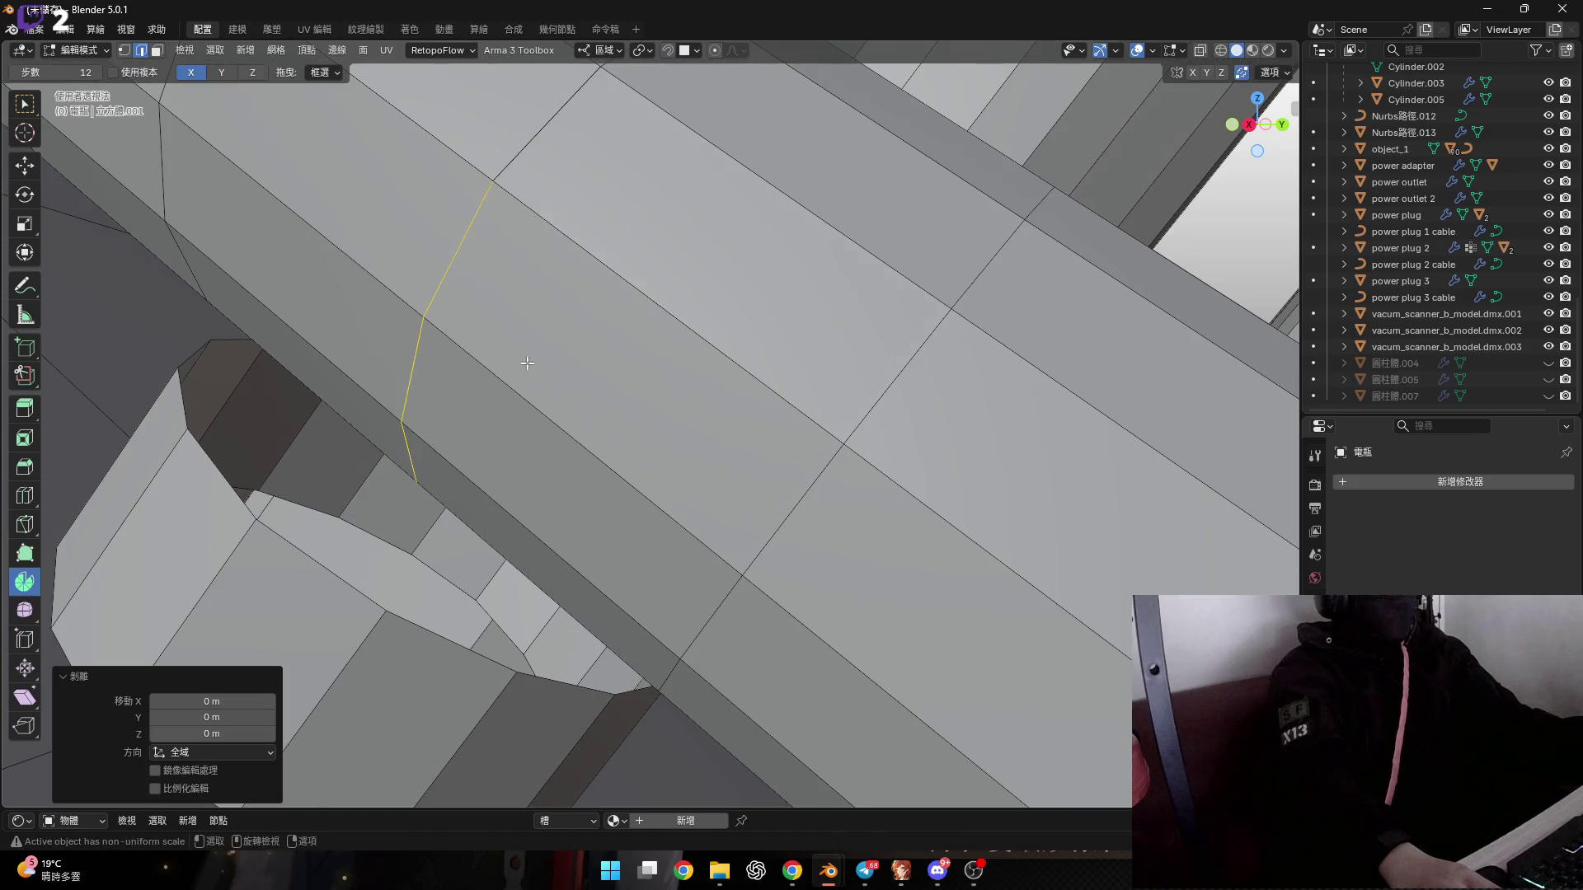
Switch to vertex select mode, then start a vertex move and cancel it.
{"action": "mouse_move", "coordinate": [495, 294]}
{"action": "middle_mouse_down"}
{"action": "mouse_move", "coordinate": [462, 316]}
{"action": "mouse_move", "coordinate": [521, 337]}
{"action": "mouse_move", "coordinate": [477, 324]}
{"action": "mouse_move", "coordinate": [555, 374]}
{"action": "mouse_move", "coordinate": [651, 503]}
{"action": "mouse_move", "coordinate": [753, 724]}
{"action": "mouse_move", "coordinate": [725, 647]}
{"action": "mouse_move", "coordinate": [682, 683]}
{"action": "mouse_move", "coordinate": [769, 624]}
{"action": "middle_mouse_up"}
{"action": "key", "text": "1"}
{"action": "key", "text": "g"}
{"action": "right_click", "coordinate": [740, 676]}
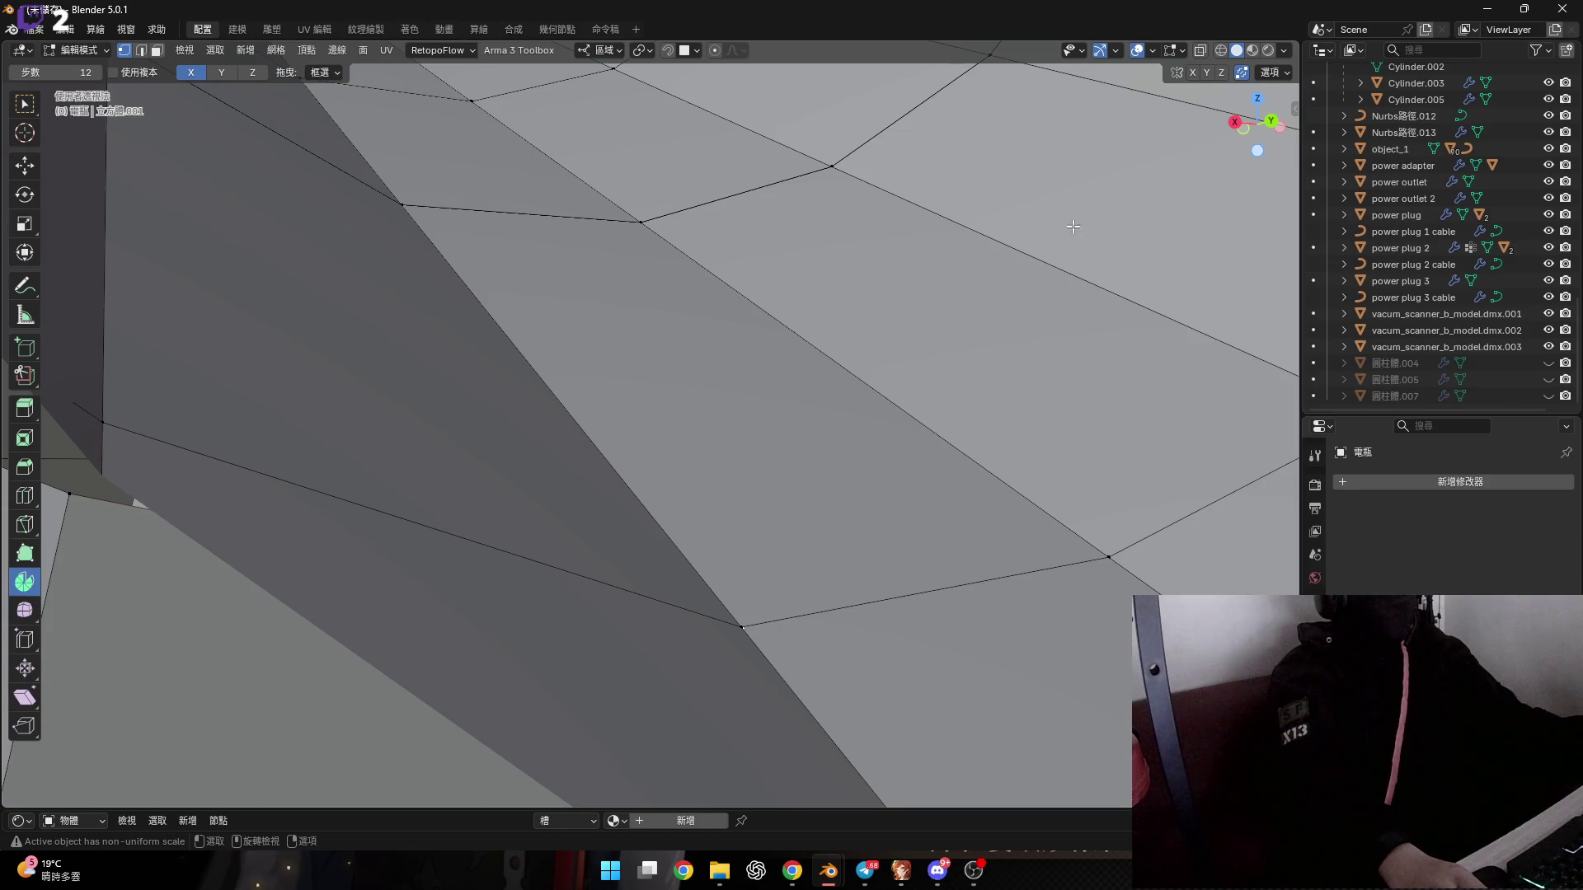
Check the Auto Merge options, toggle X-ray on and off, then merge the selected vertices At Center.
{"action": "middle_click_drag", "start_coordinate": [1072, 226], "coordinate": [1171, 146]}
{"action": "left_click", "coordinate": [1269, 72]}
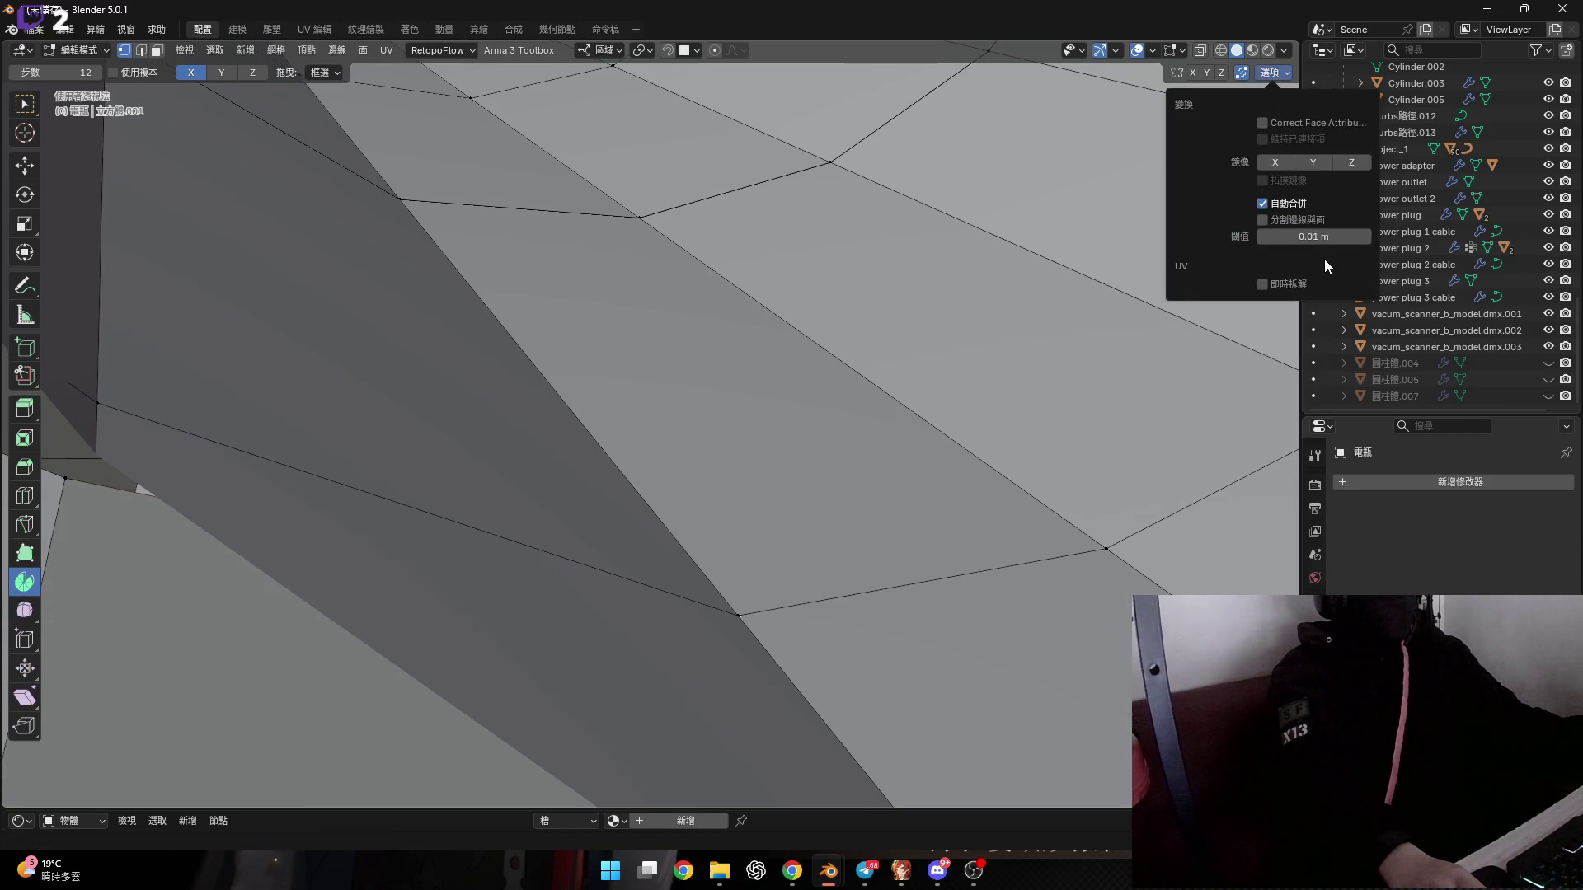
{"action": "left_click", "coordinate": [1281, 75]}
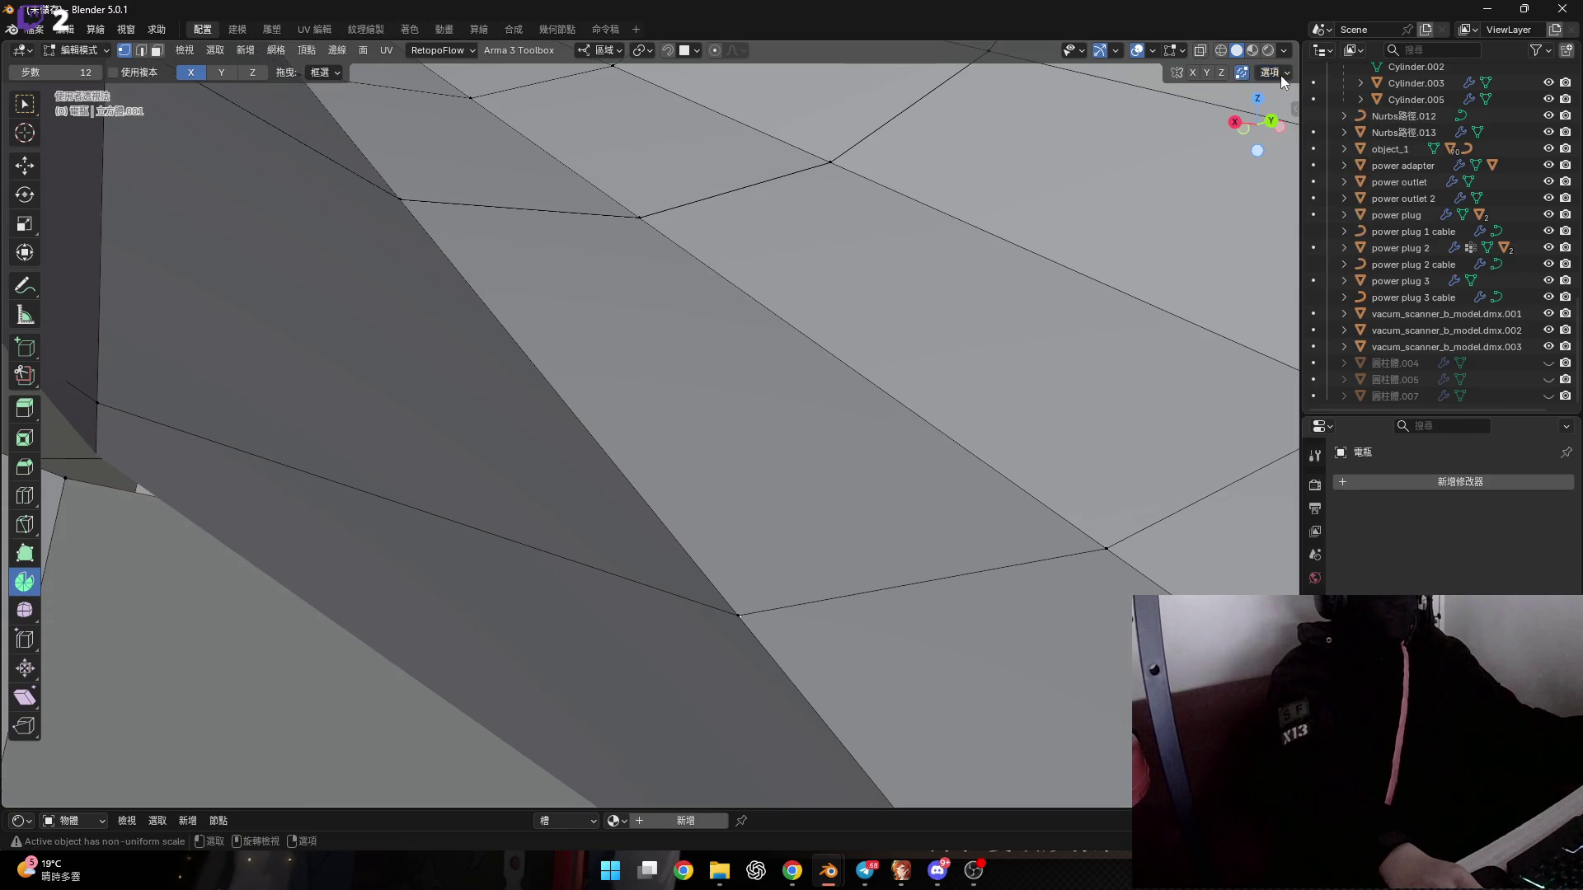
{"action": "left_click", "coordinate": [1197, 51]}
{"action": "key", "text": "alt+z"}
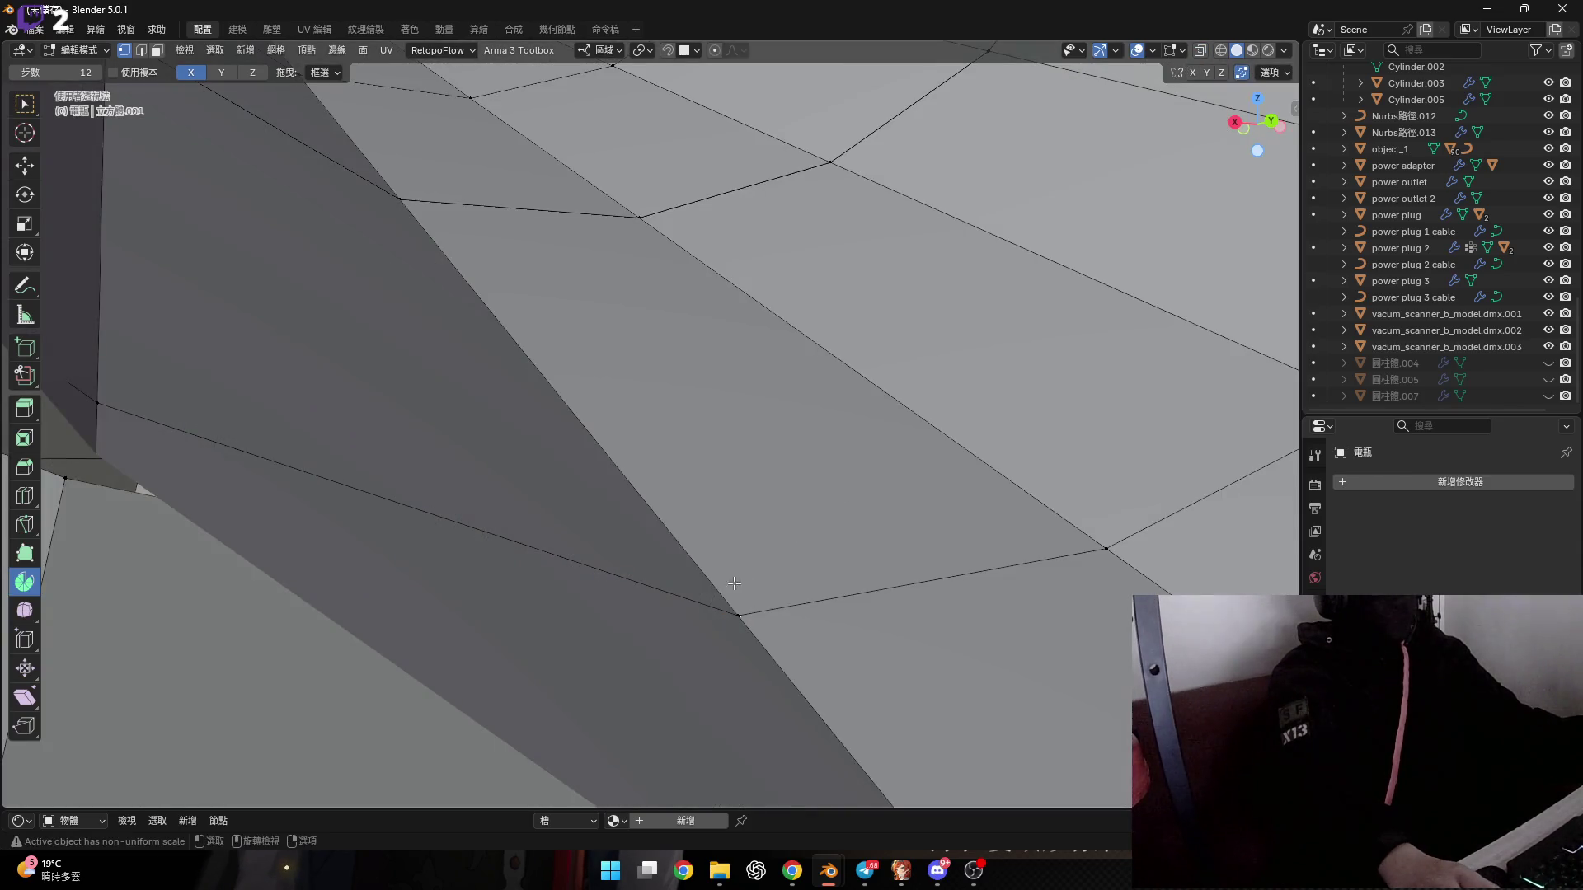
{"action": "left_click", "coordinate": [810, 605]}
{"action": "mouse_move", "coordinate": [756, 608]}
{"action": "middle_mouse_down"}
{"action": "mouse_move", "coordinate": [770, 588]}
{"action": "mouse_move", "coordinate": [594, 464]}
{"action": "mouse_move", "coordinate": [661, 439]}
{"action": "mouse_move", "coordinate": [745, 535]}
{"action": "mouse_move", "coordinate": [739, 505]}
{"action": "middle_mouse_up"}
Merge several vertex pairs at the side-piece junction At Center.
{"action": "key", "text": "n"}
{"action": "left_click", "coordinate": [701, 401]}
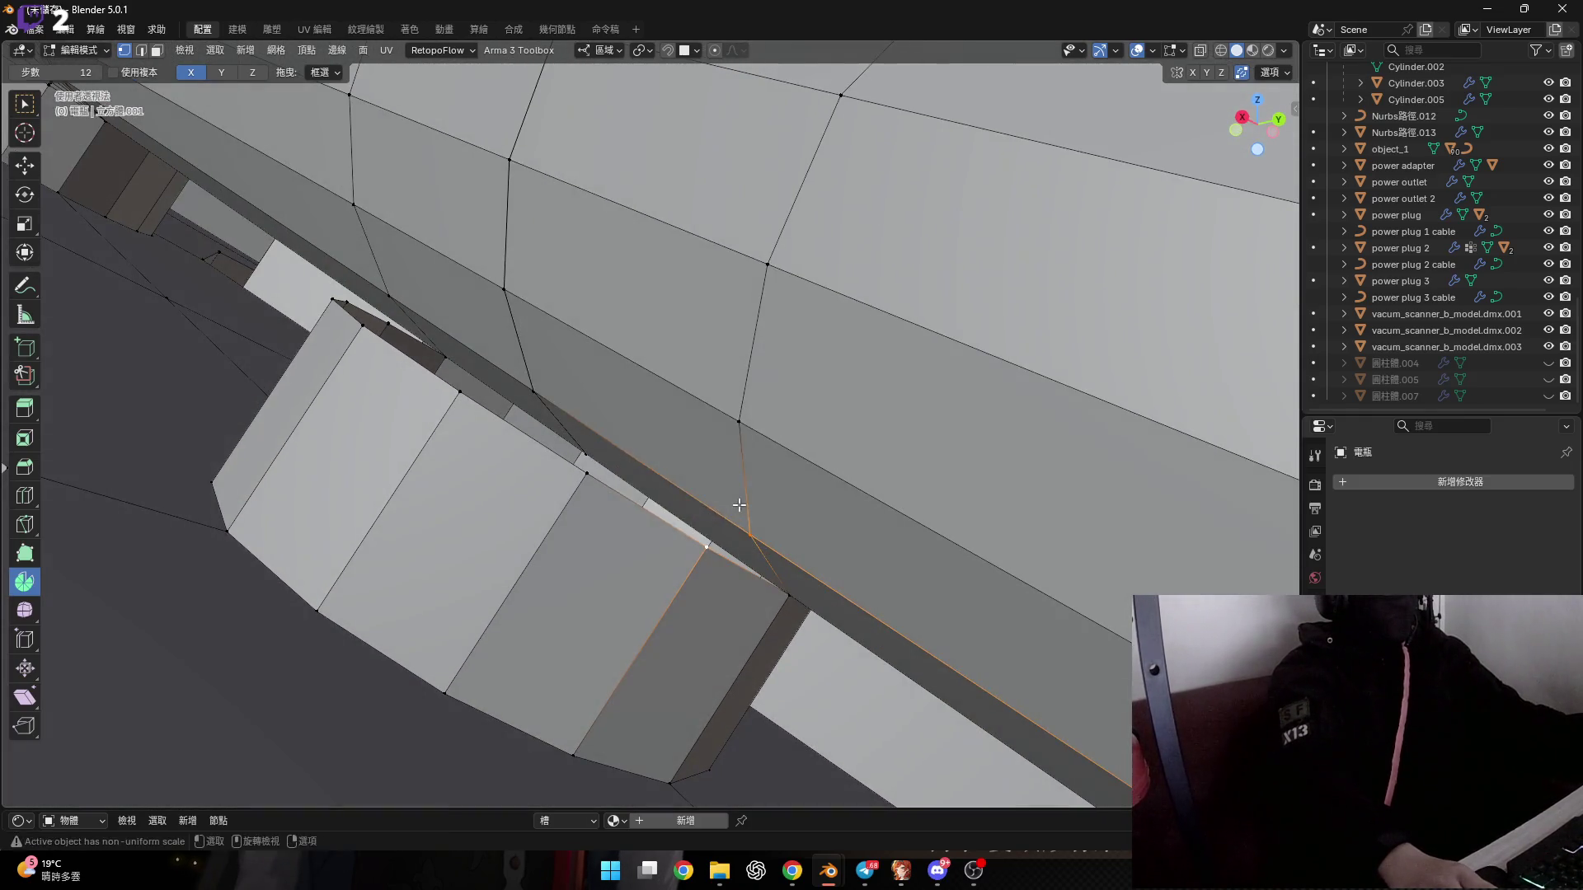
{"action": "left_click", "coordinate": [730, 430]}
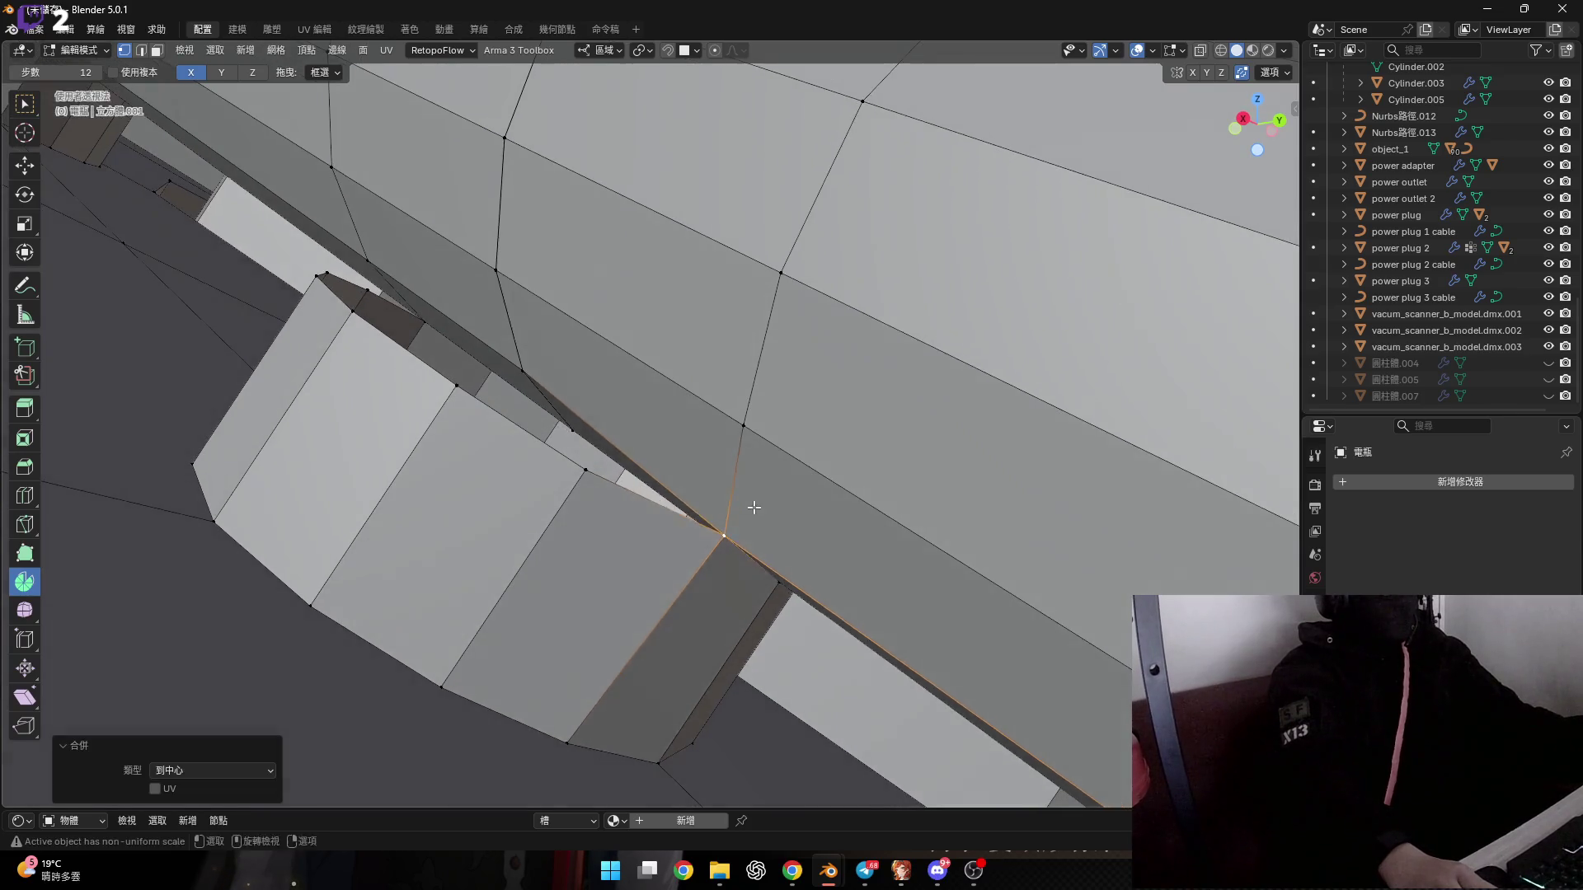
{"action": "middle_click_drag", "start_coordinate": [730, 430], "coordinate": [701, 545]}
{"action": "left_click", "coordinate": [754, 449]}
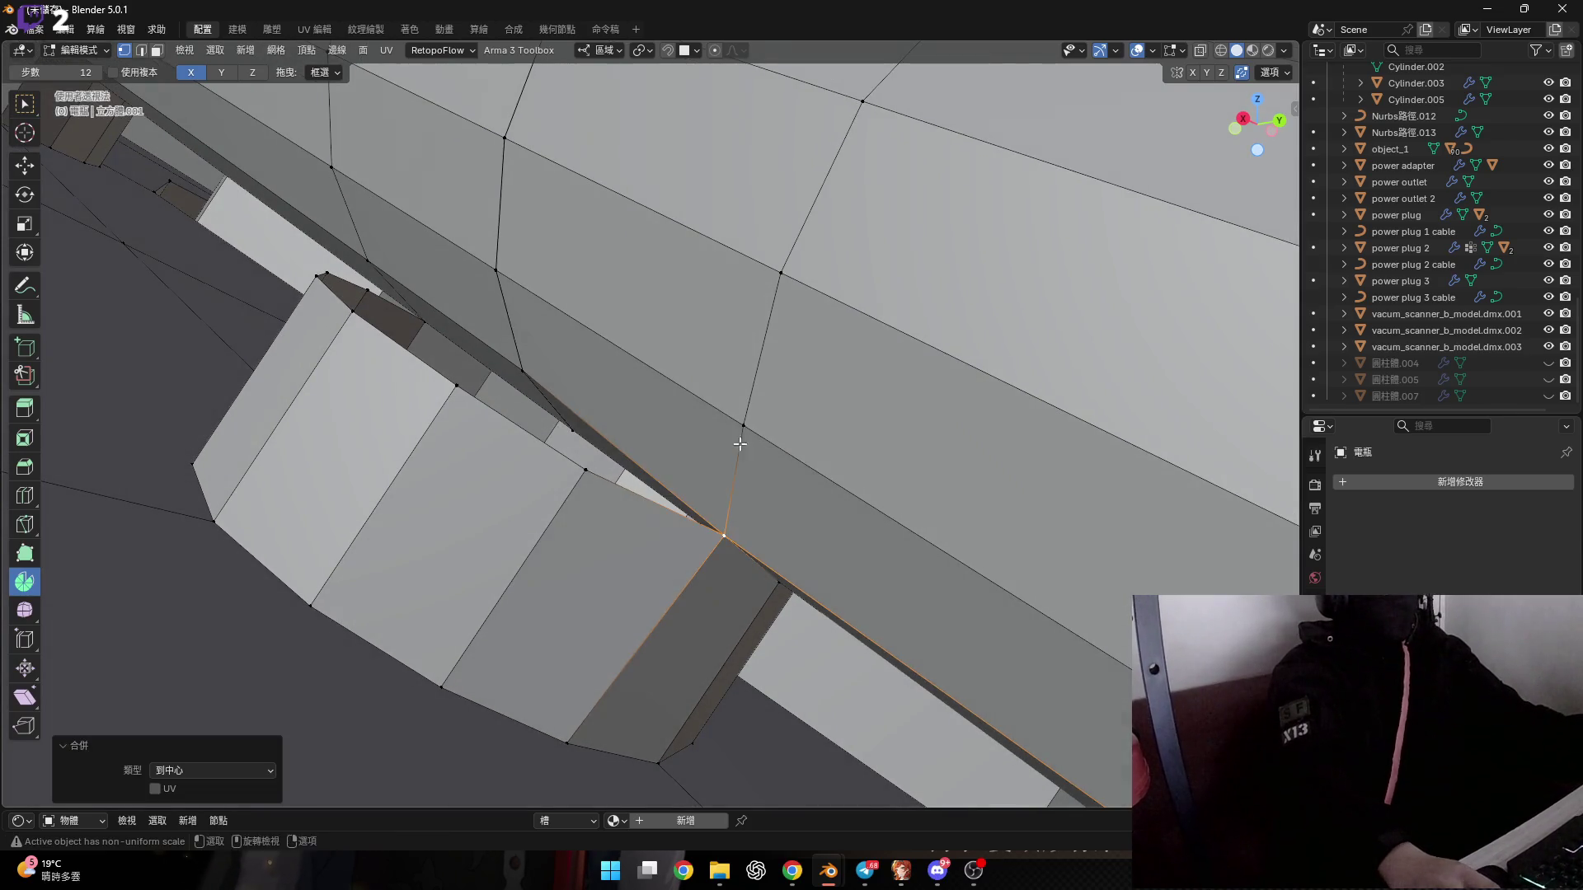
{"action": "key", "text": "m"}
{"action": "left_click", "coordinate": [681, 528]}
{"action": "mouse_move", "coordinate": [681, 528]}
{"action": "middle_mouse_down"}
{"action": "mouse_move", "coordinate": [596, 487]}
{"action": "mouse_move", "coordinate": [683, 533]}
{"action": "middle_mouse_up"}
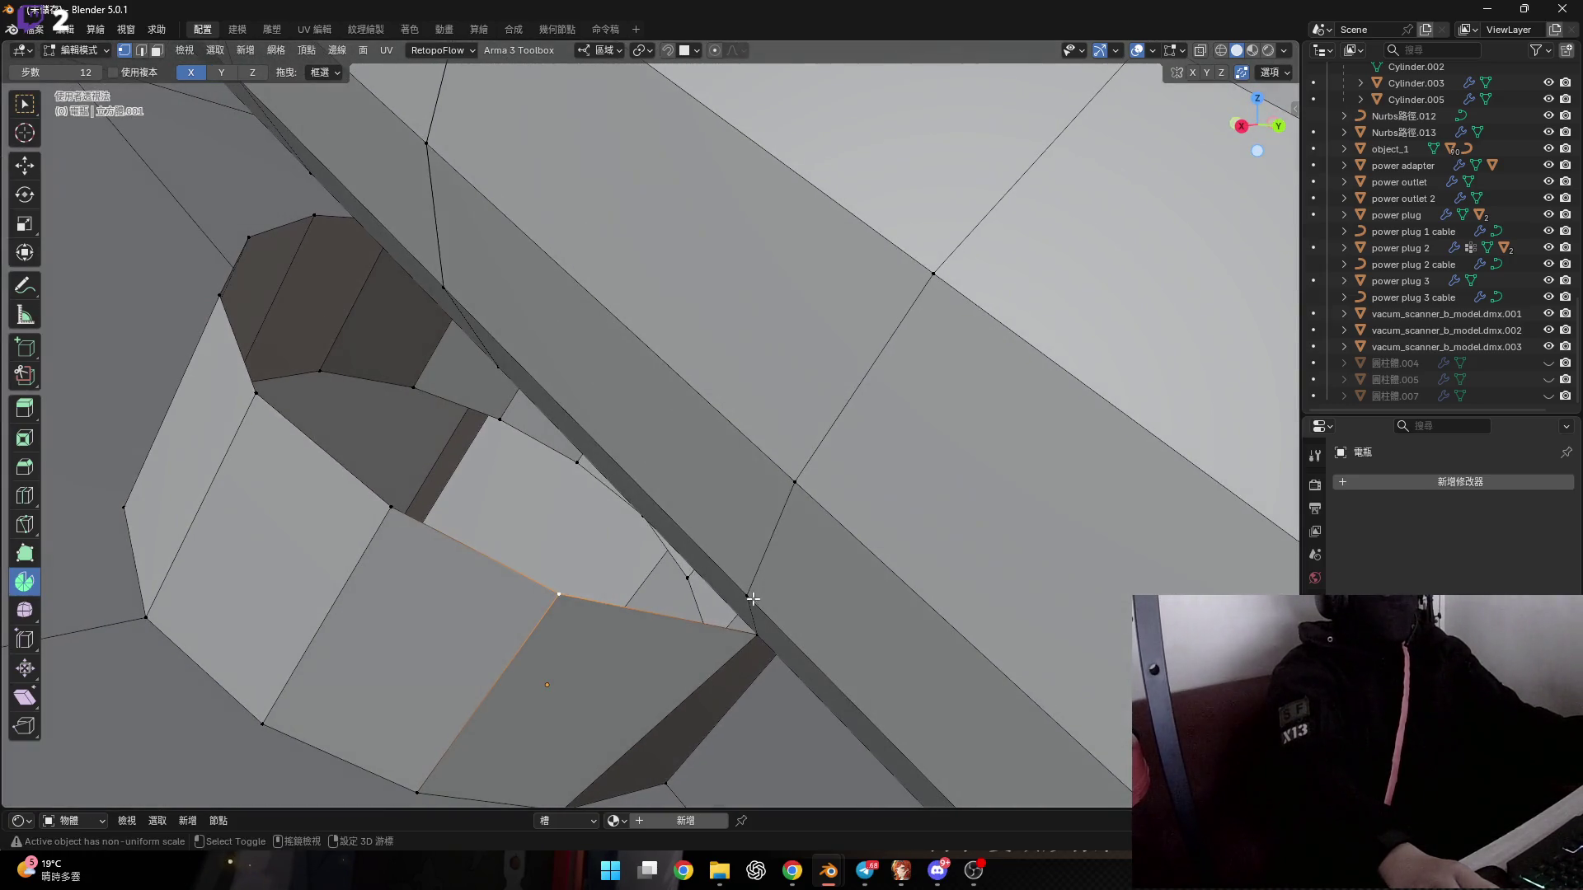
Merge the final vertex pair At Last, after undoing an At First attempt.
{"action": "key", "text": "m"}
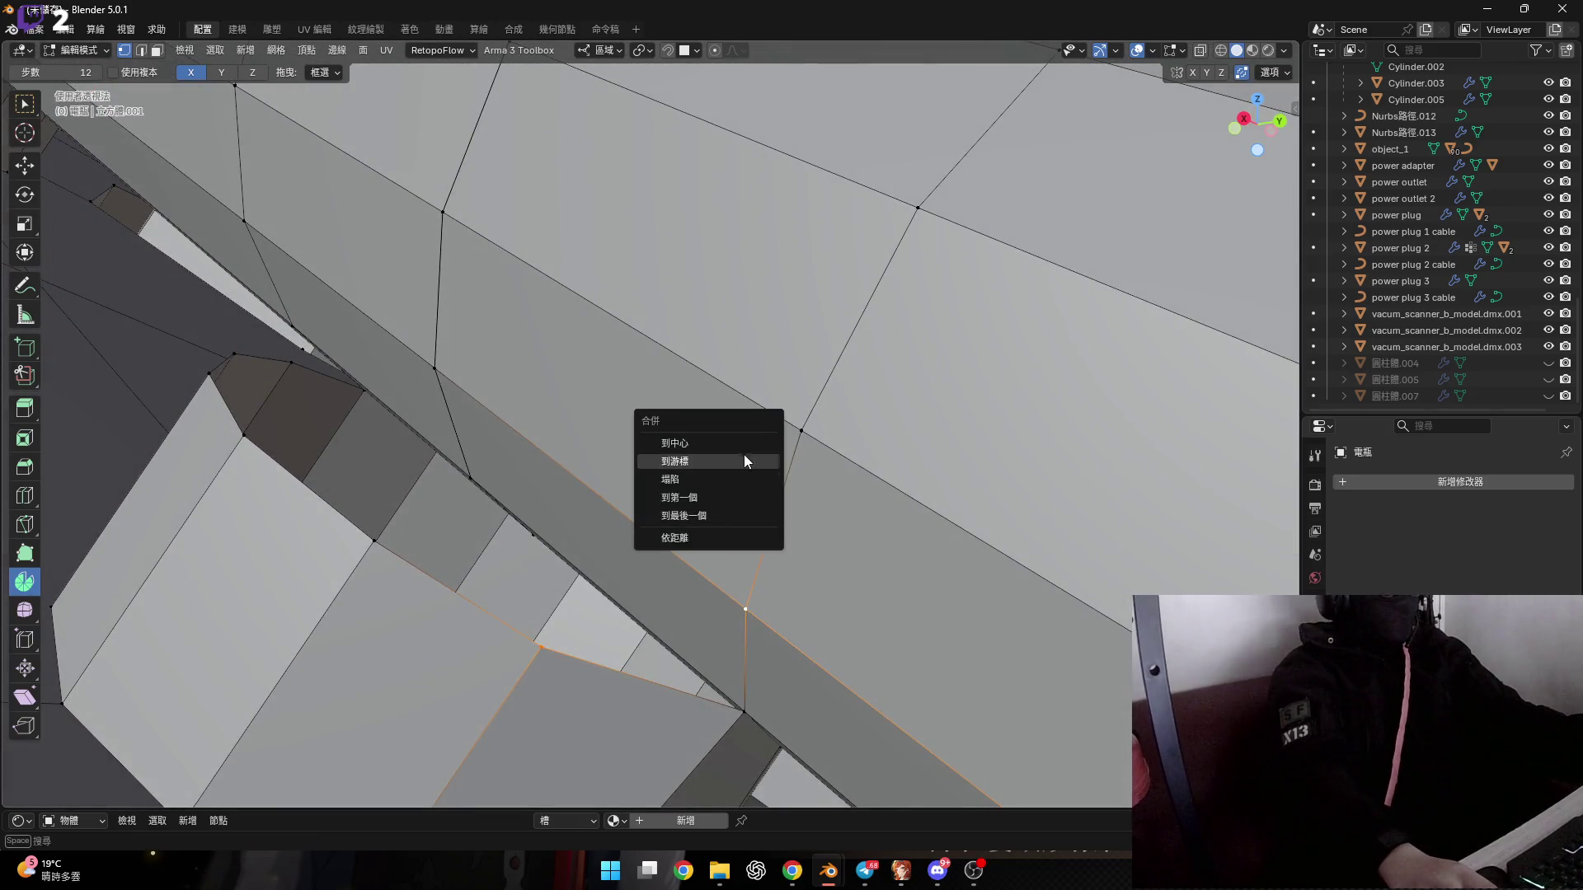
{"action": "left_click", "coordinate": [749, 498]}
{"action": "key", "text": "ctrl+z"}
{"action": "key", "text": "m"}
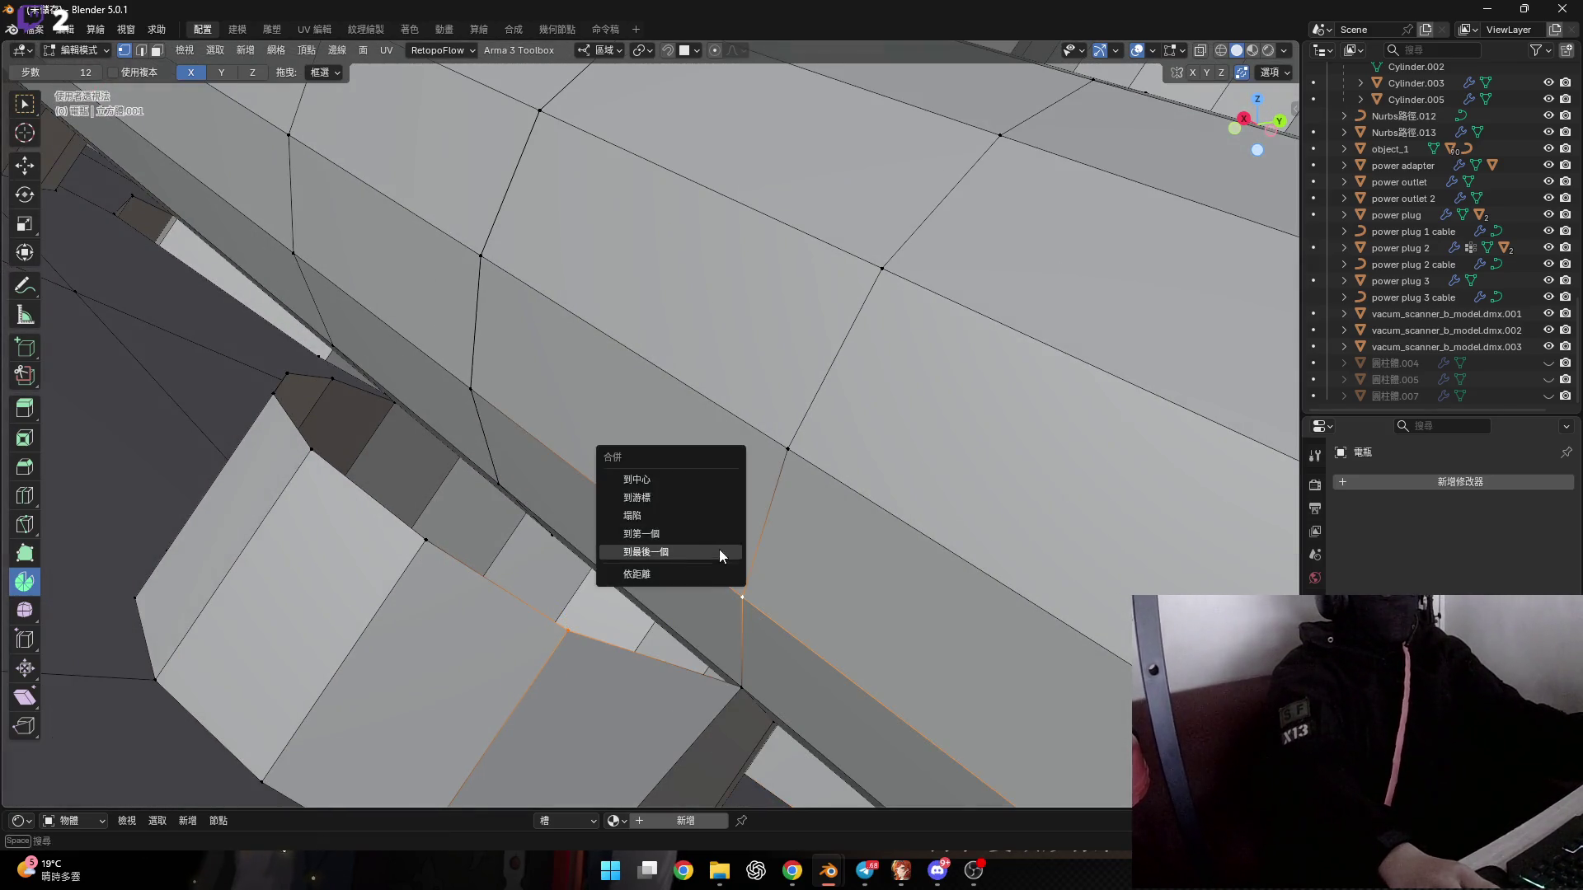
{"action": "left_click", "coordinate": [715, 565]}
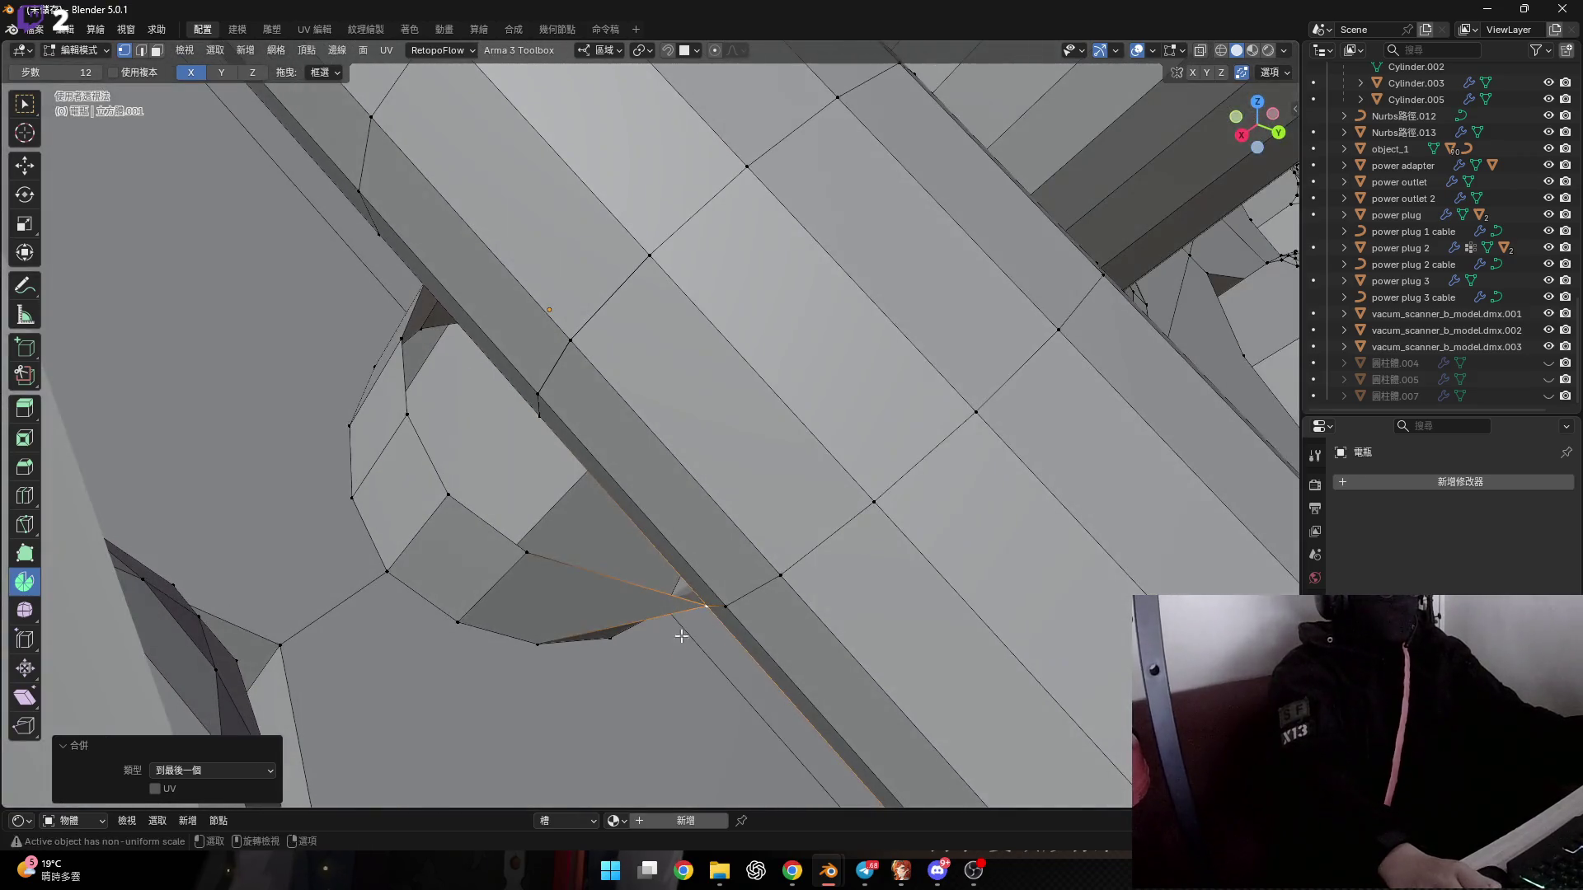